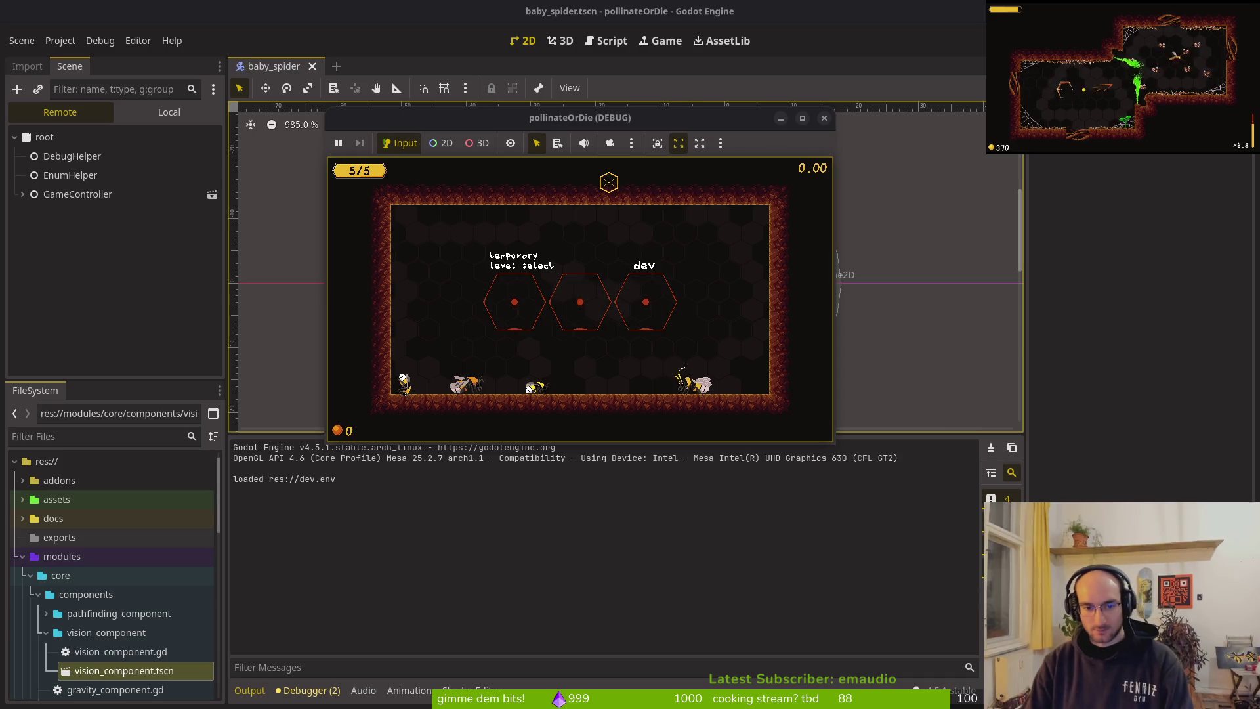
Step: Test-fly the bee right, left and up, then stop the game and return to slashing.gd
key(d)
key(a)
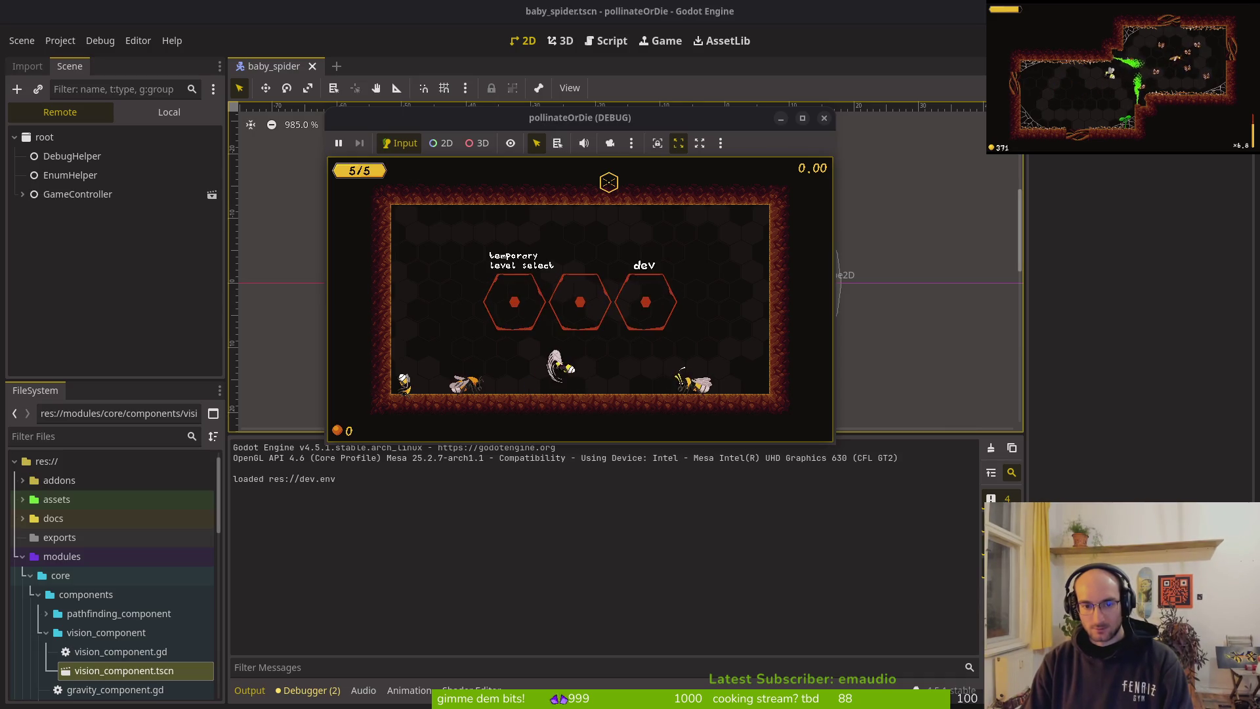
key(w)
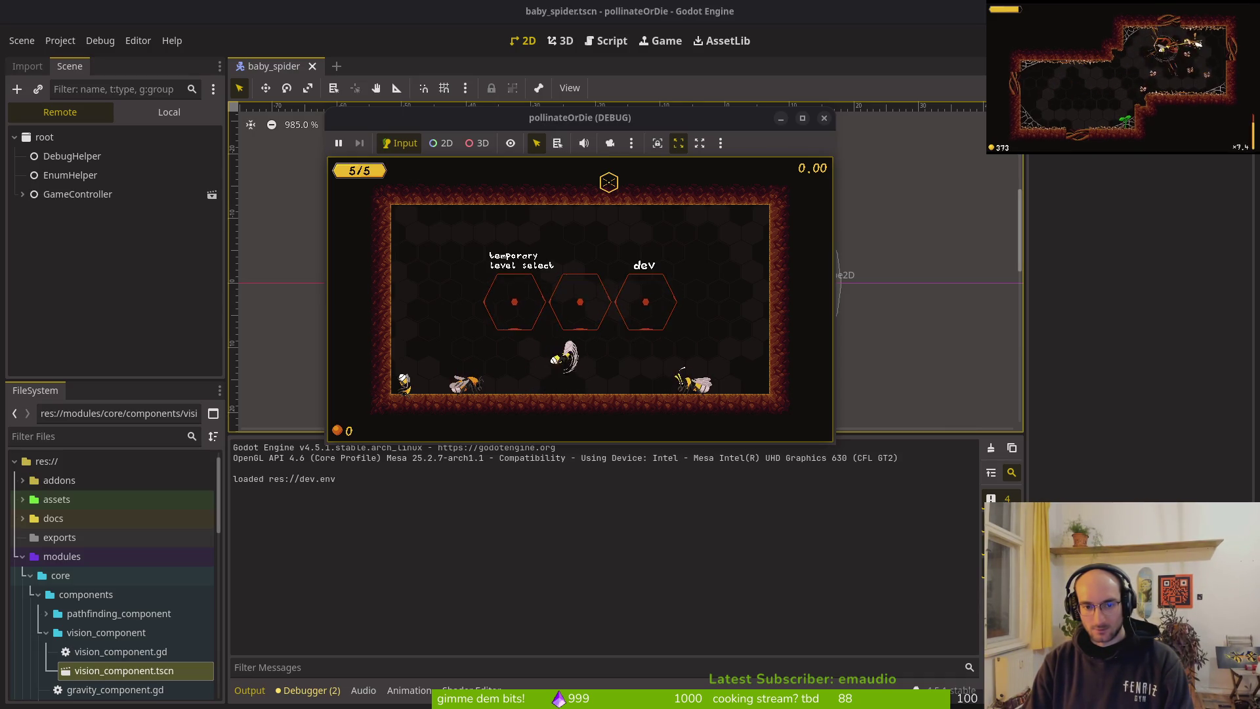
key(F8)
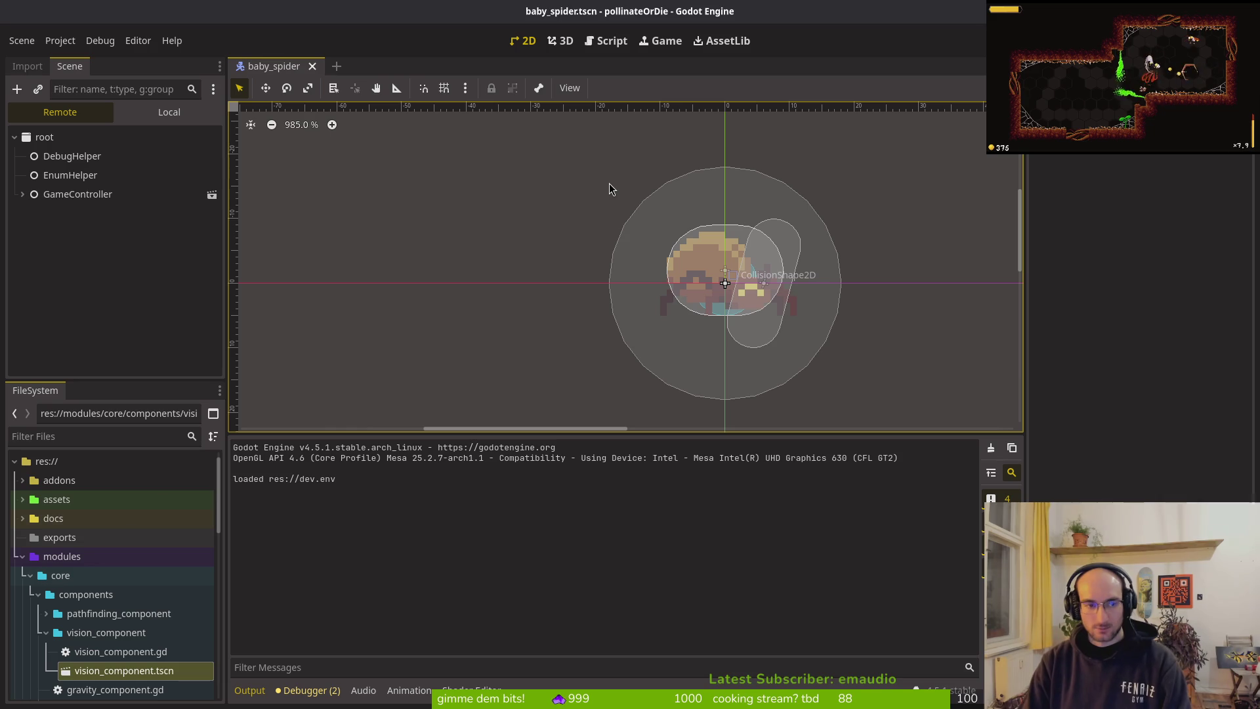
key(alt+Tab)
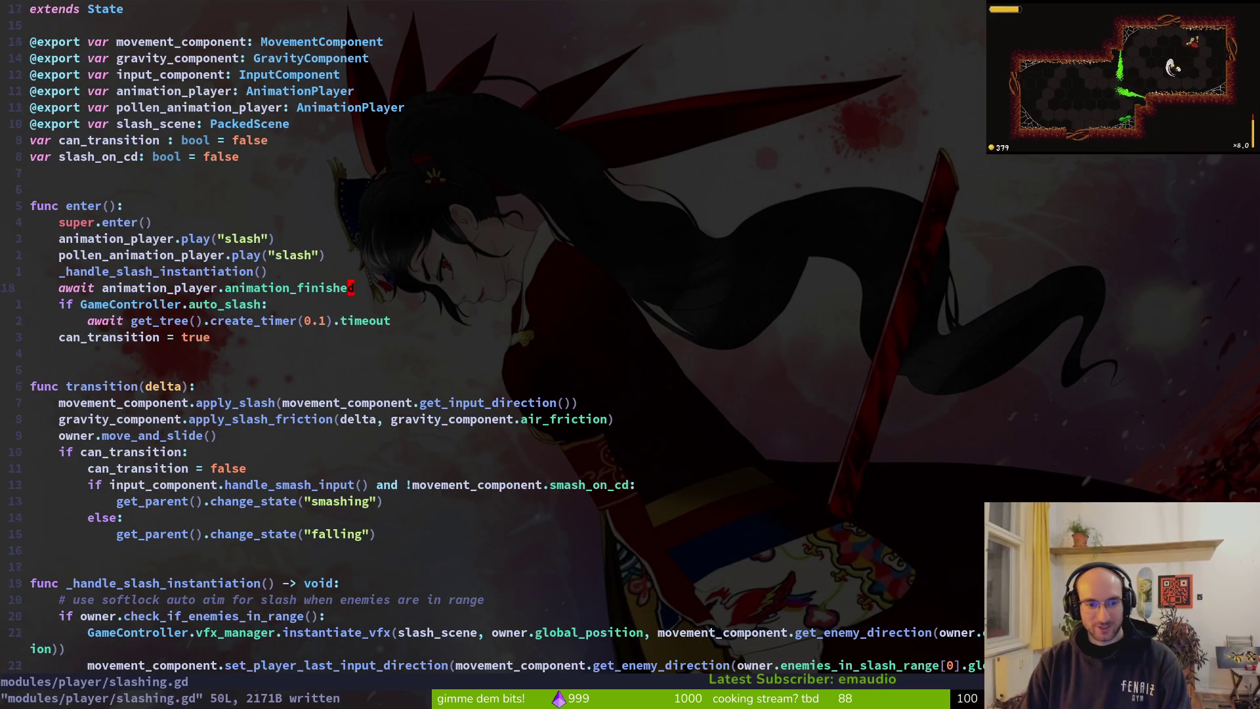
Step: Change create_timer(0.1) to create_timer(0.05) in slashing.gd, save, and relaunch the game
text(imer(0)
key(Delete)
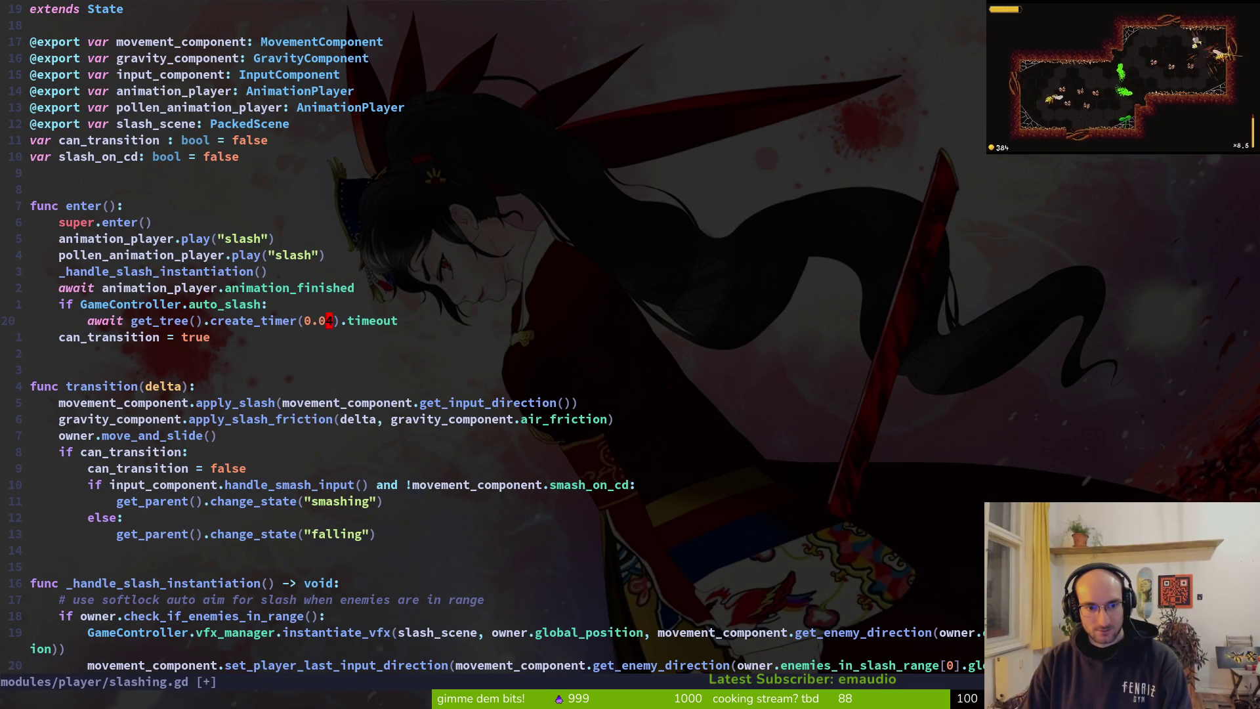
text(5)
key(Escape)
text(:w)
key(Return)
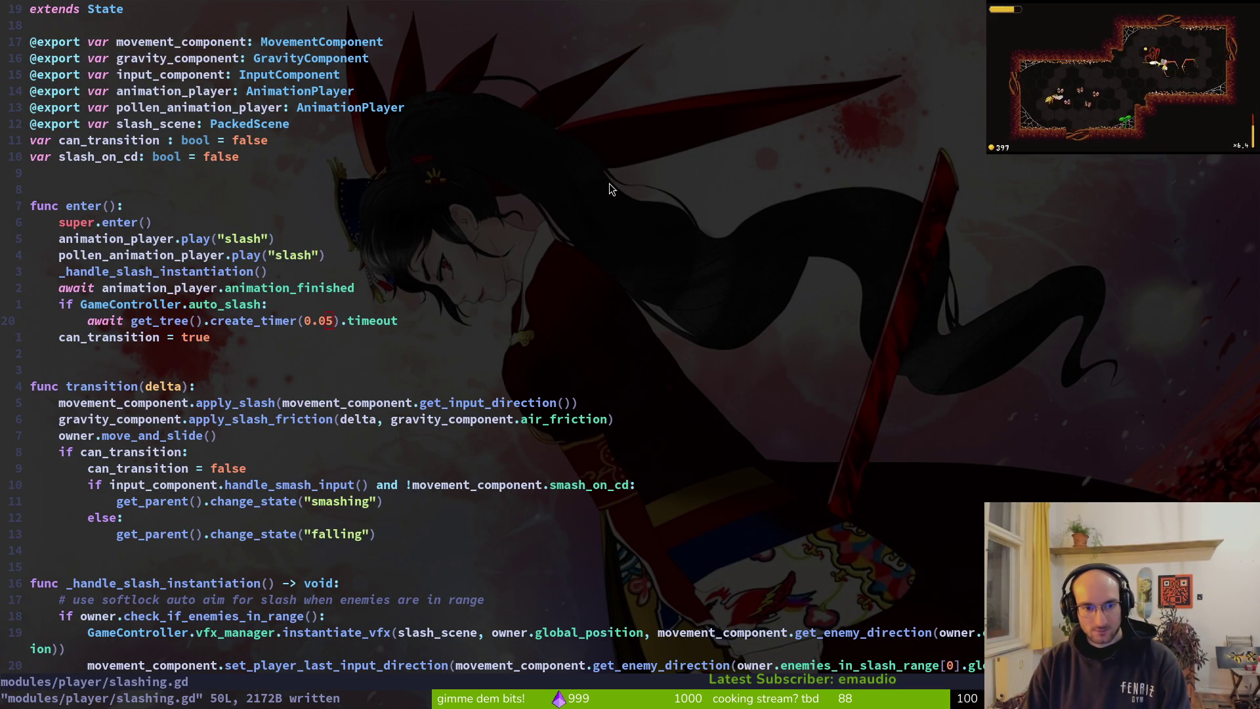
key(alt+Tab)
key(F5)
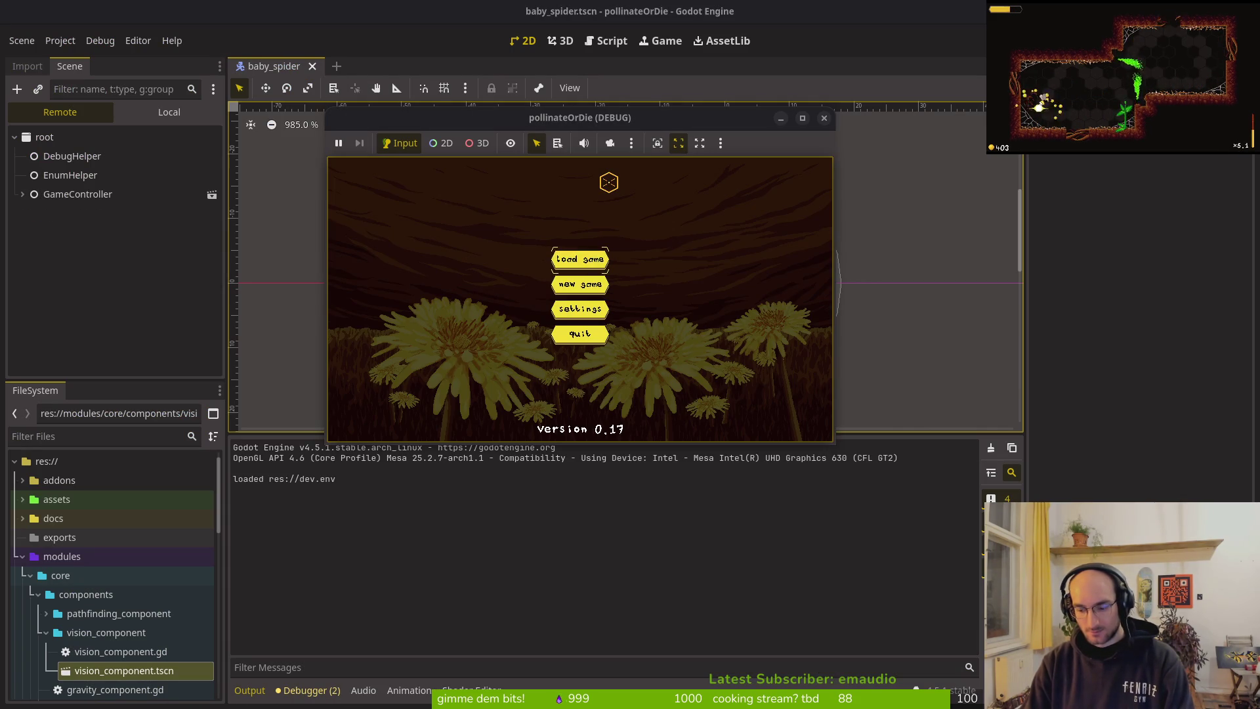
Step: Start the game, check the hold to auto slash setting, fly the bee up, then return to slashing.gd
key(Return)
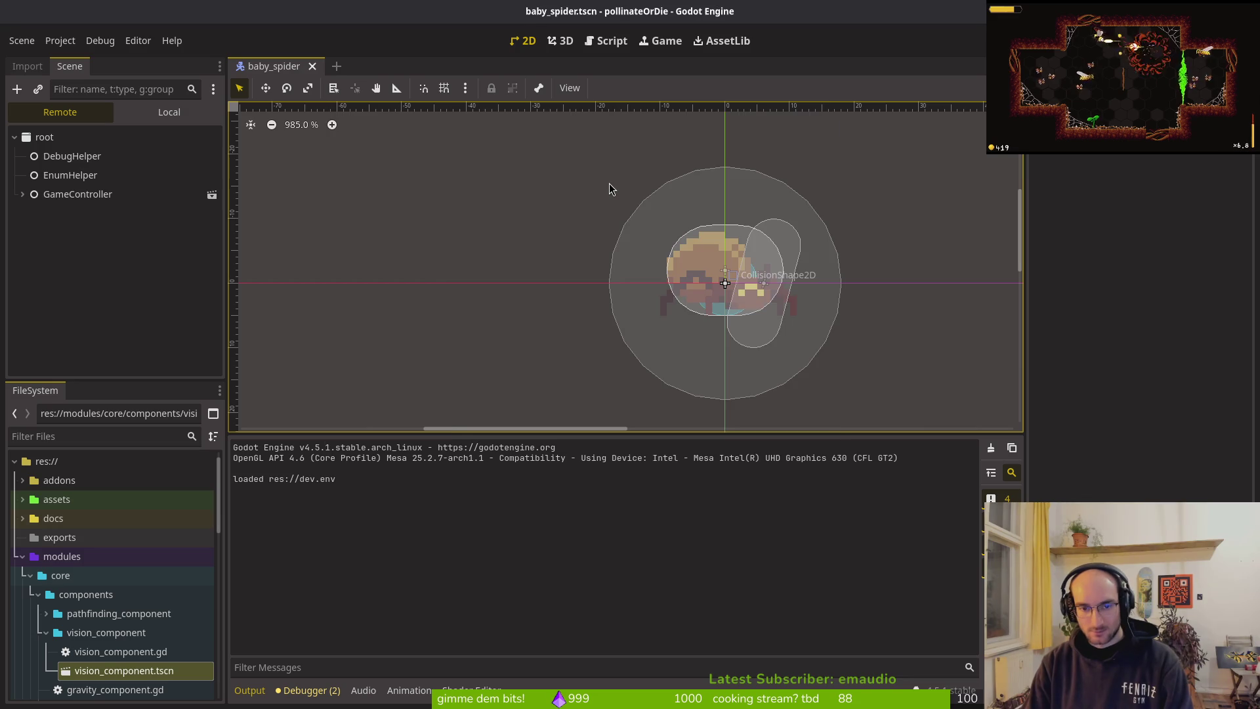
key(Escape)
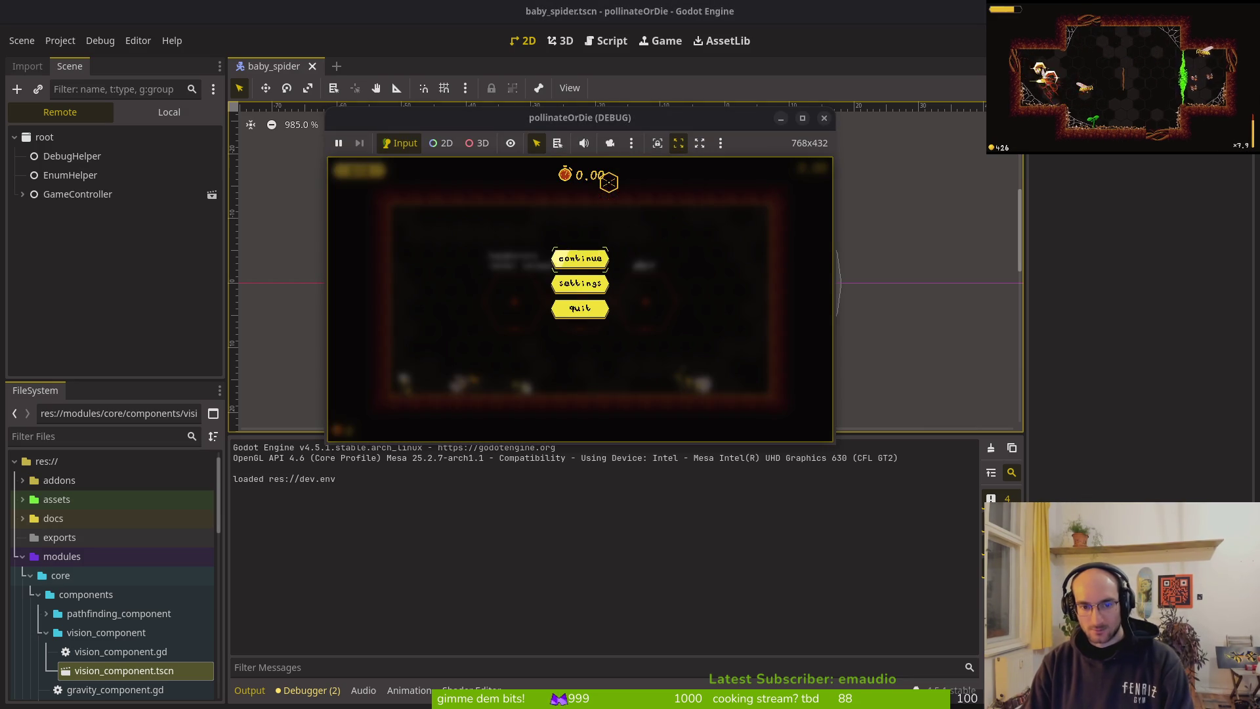
click(586, 287)
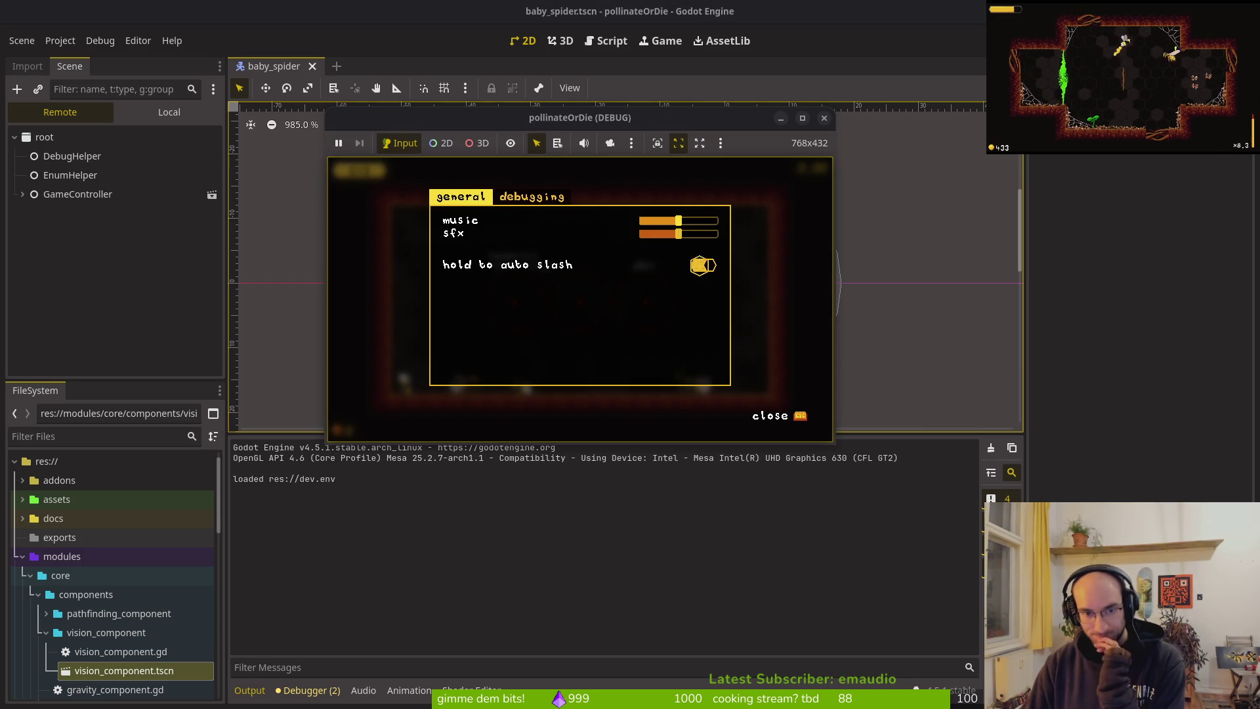
key(Escape)
key(Escape)
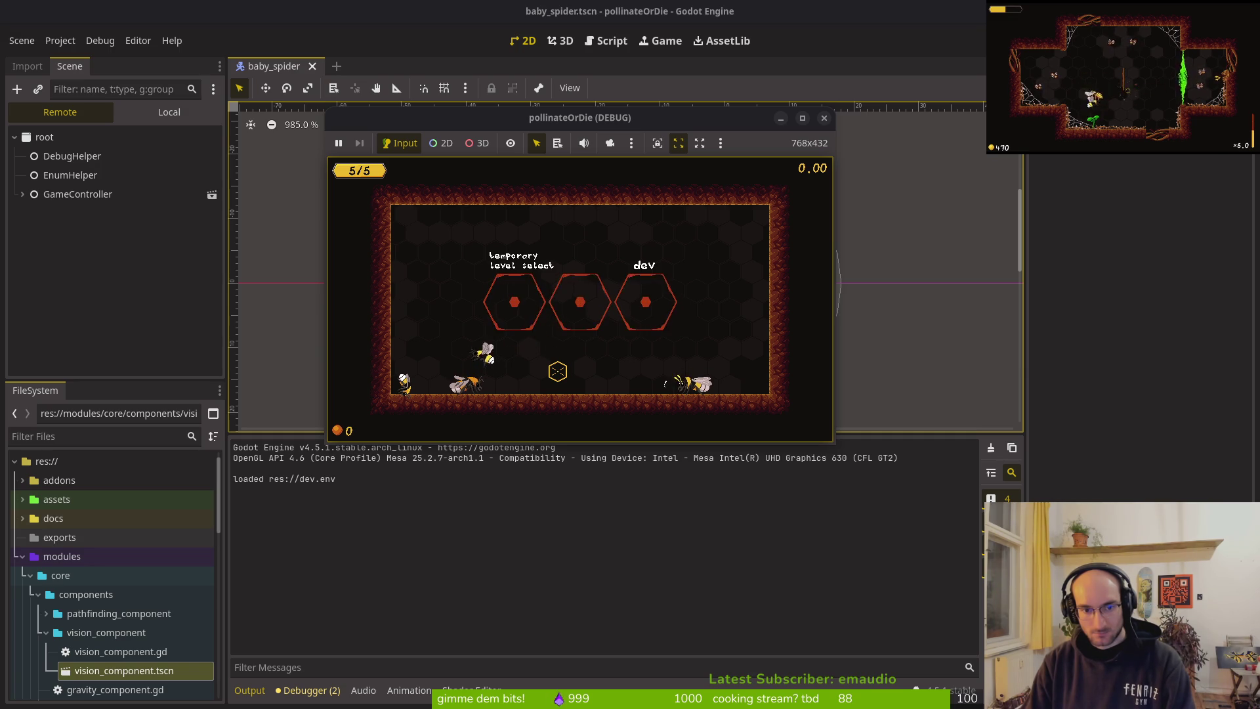
key(Up)
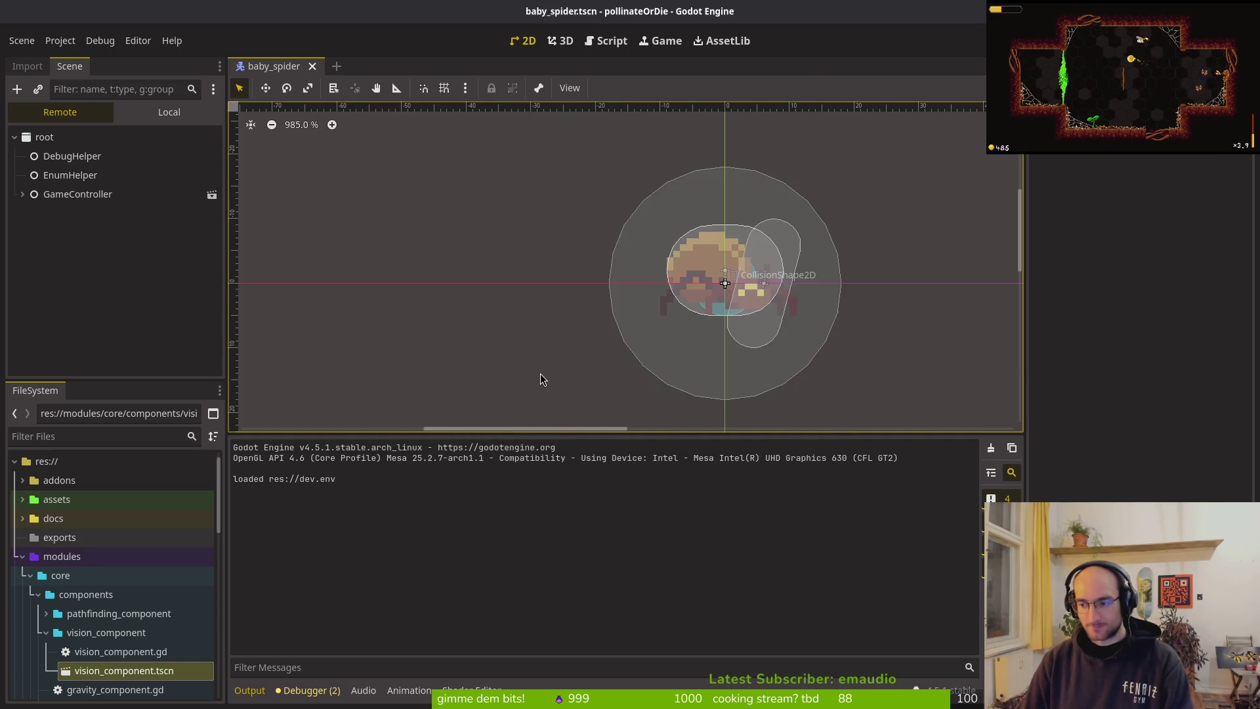
key(alt+Tab)
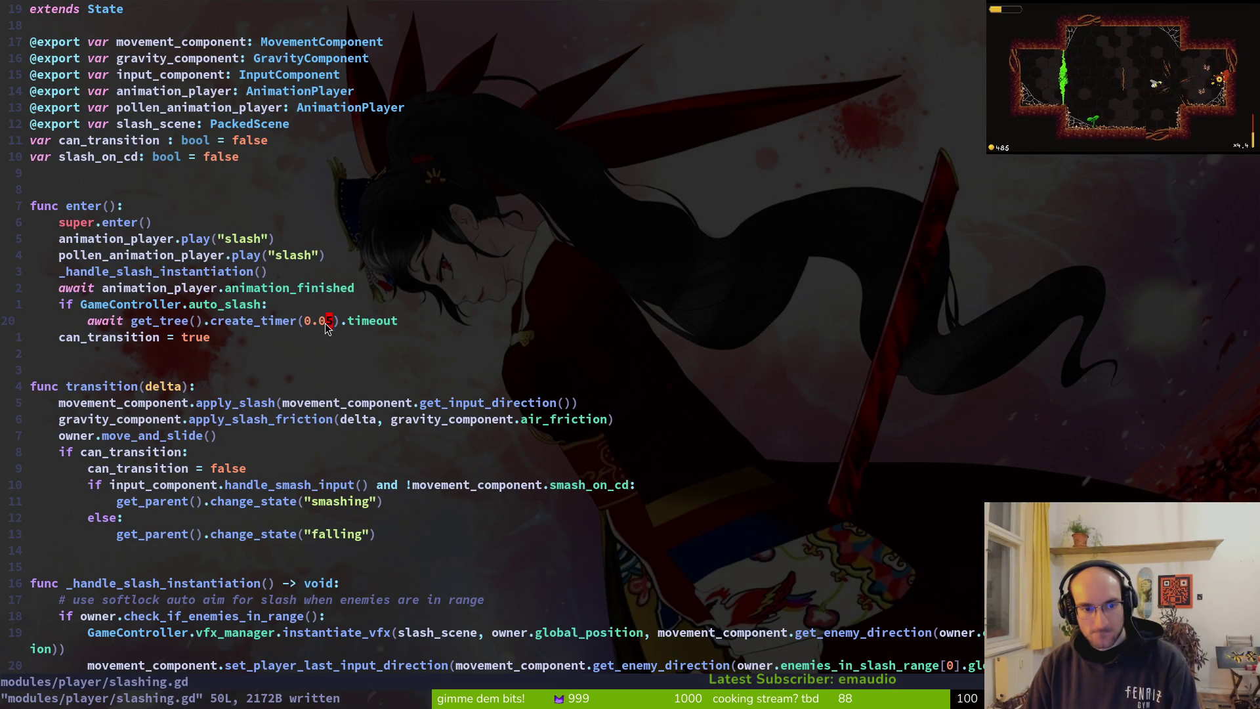
key(F5)
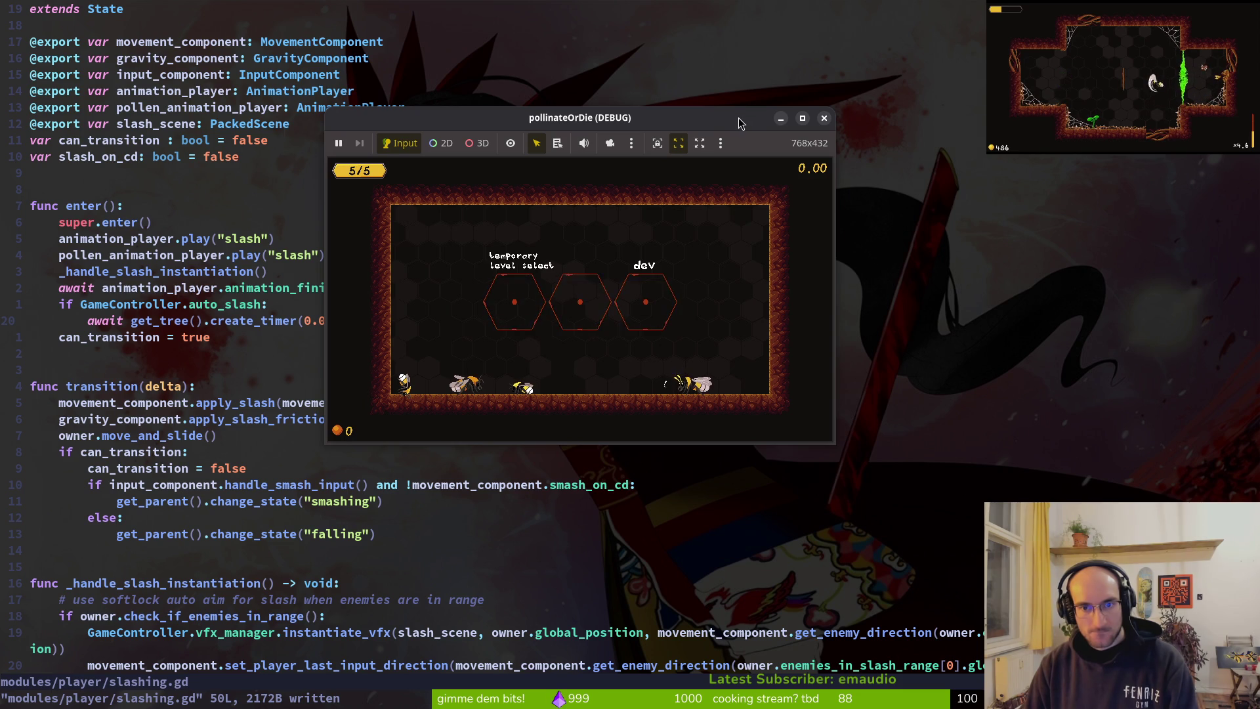
key(alt+F4)
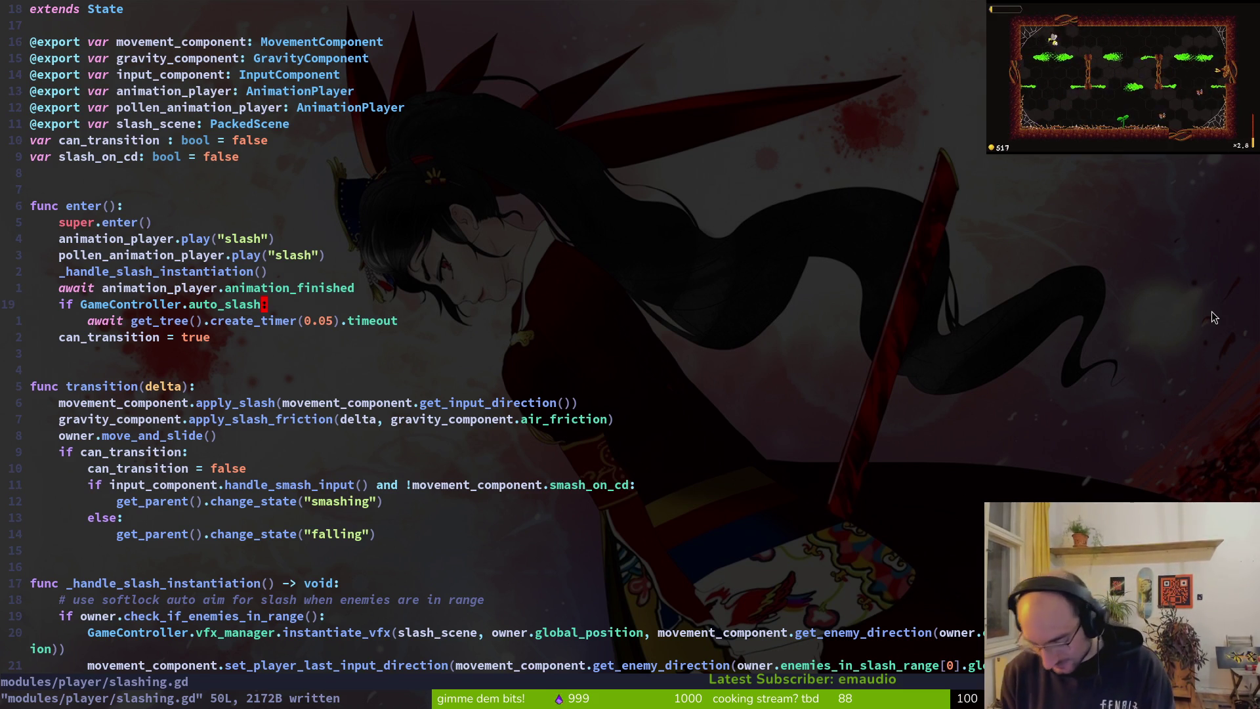
Step: Select the auto_slash condition and timer wait lines in enter()
key(shift+v)
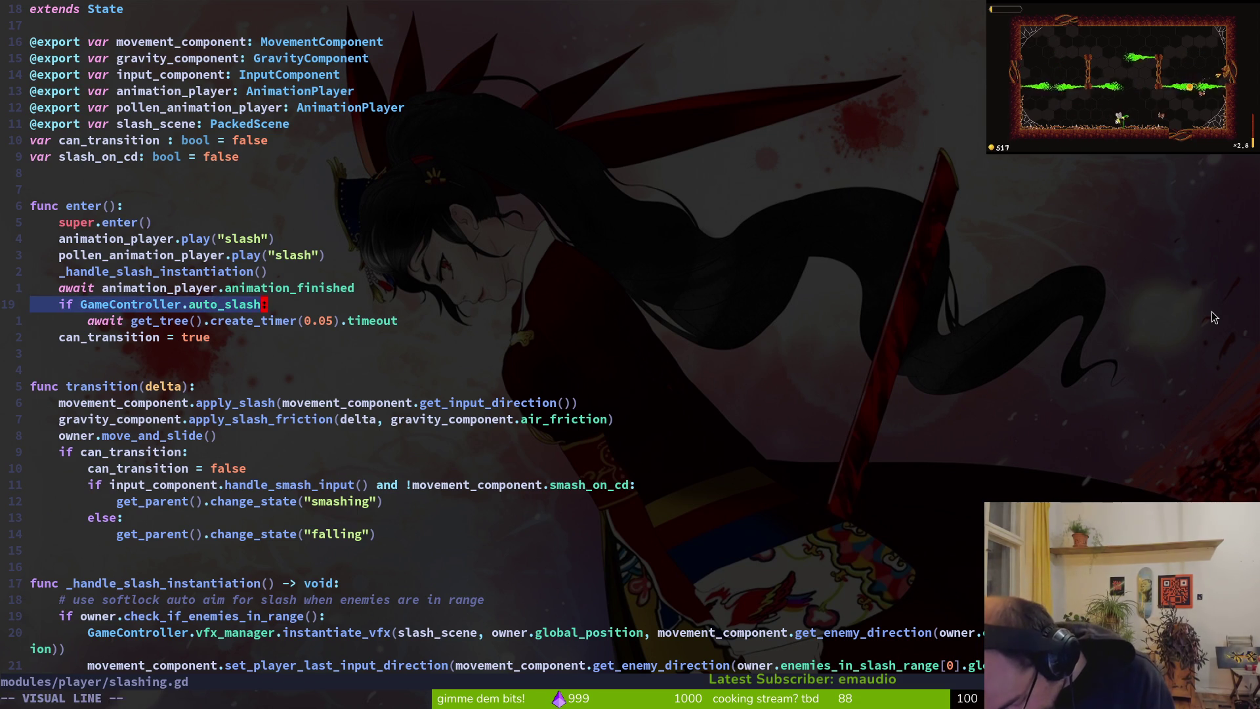
key(v)
key(braceleft)
key(braceleft)
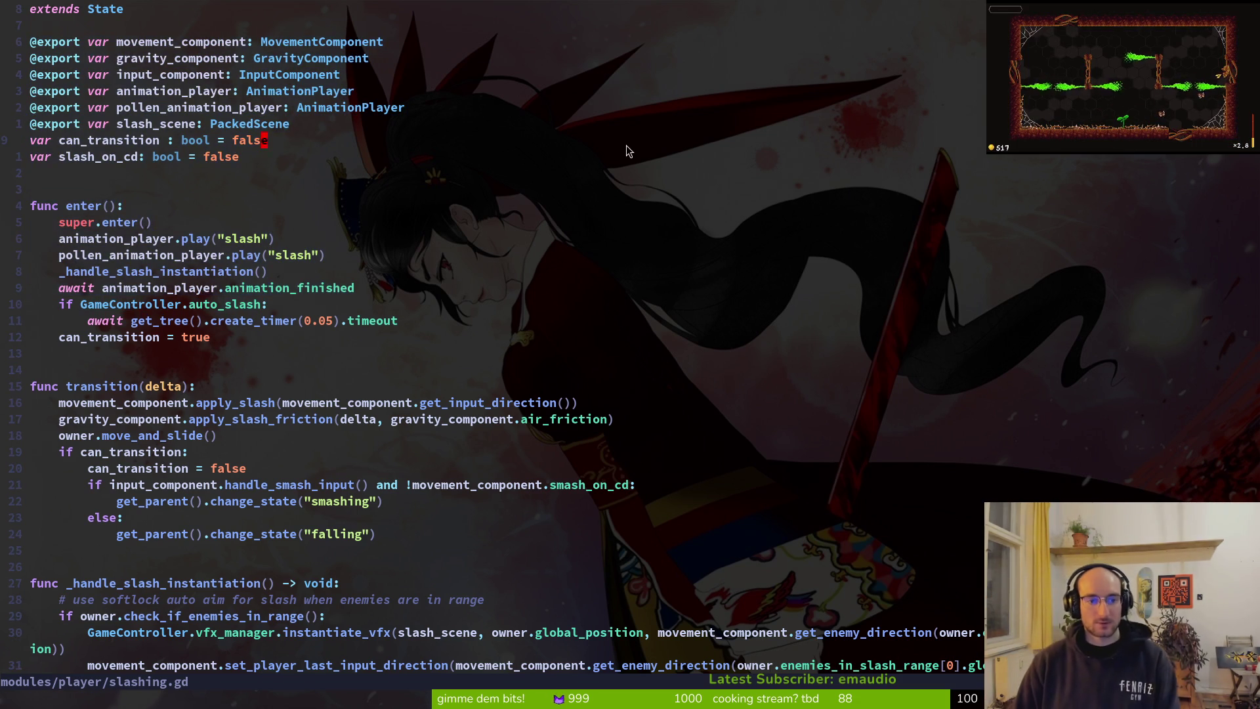
key(Escape)
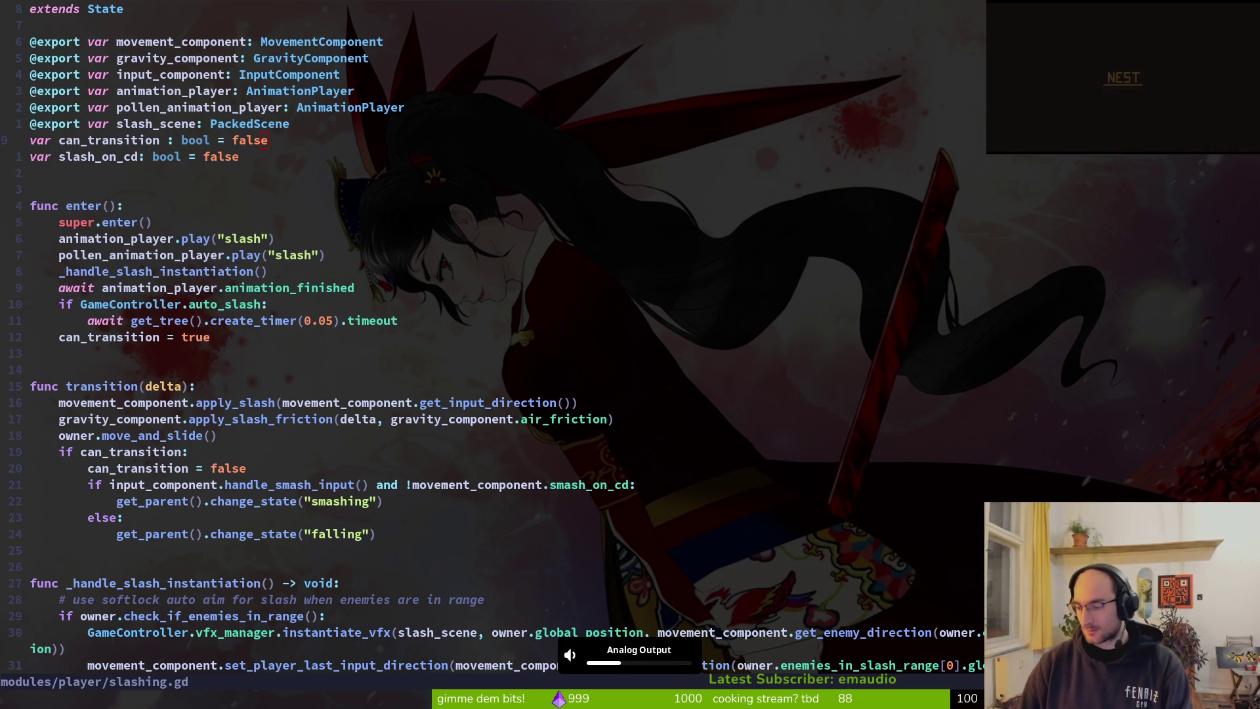
Step: Relaunch the game from Godot and return to slashing.gd in Neovim
key(alt+Tab)
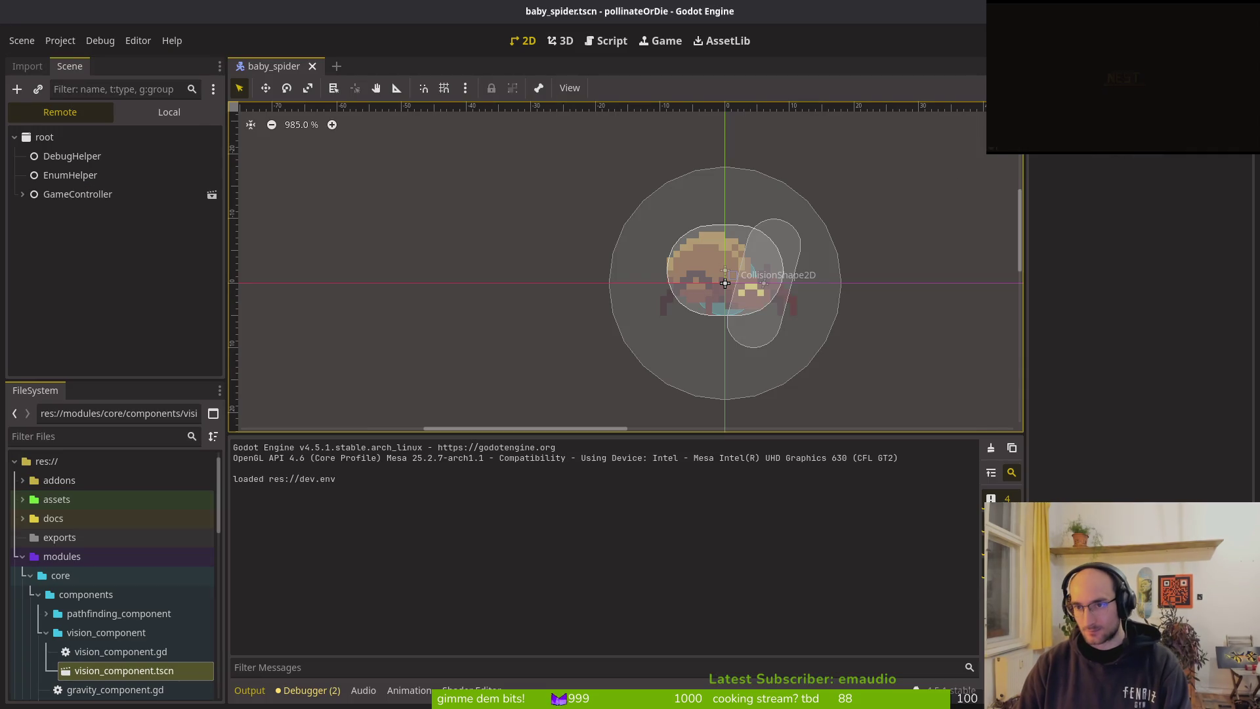
key(F5)
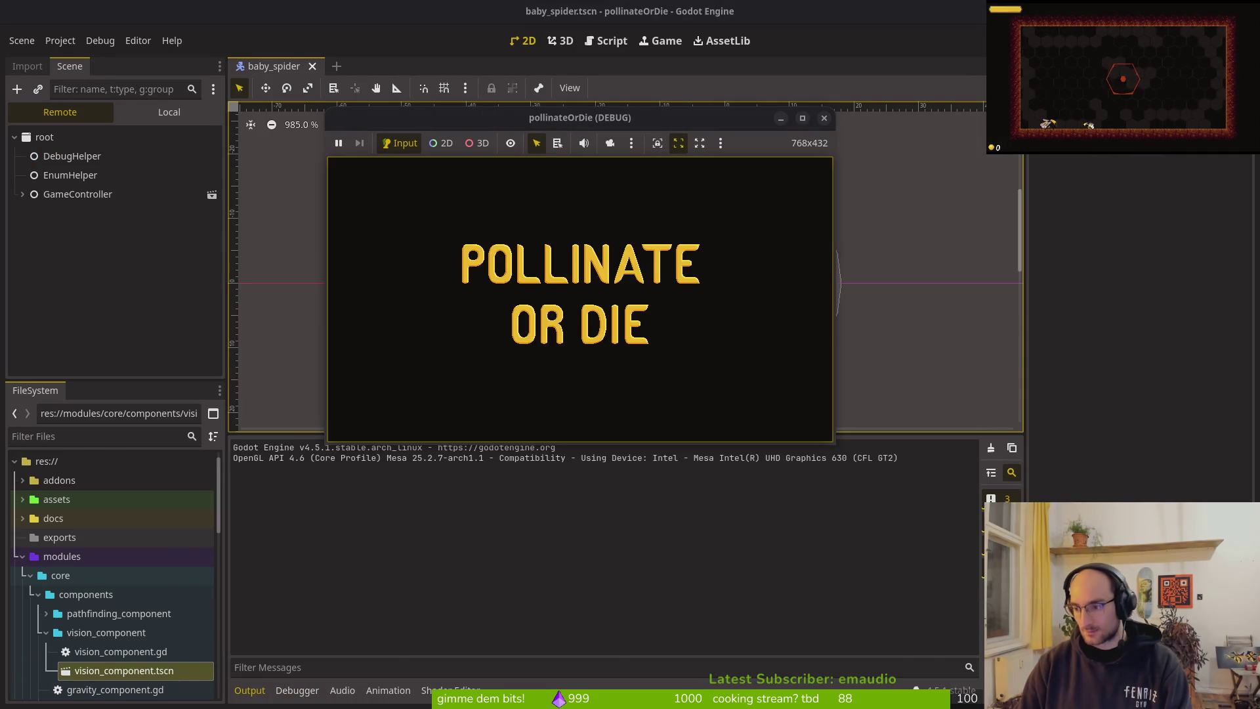
key(alt+Tab)
click(172, 308)
Step: Delete the auto_slash check and timer lines, save slashing.gd, and close the game window
key(d)
key(d)
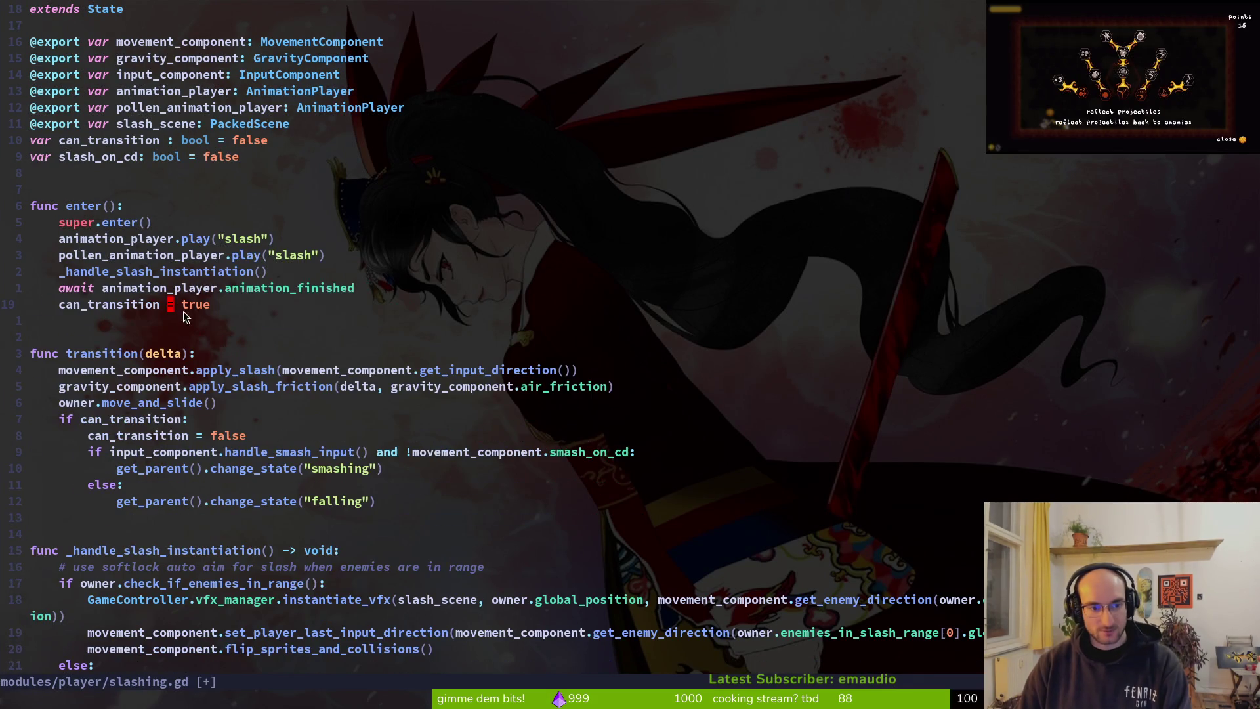
text(:w)
key(Return)
click(825, 118)
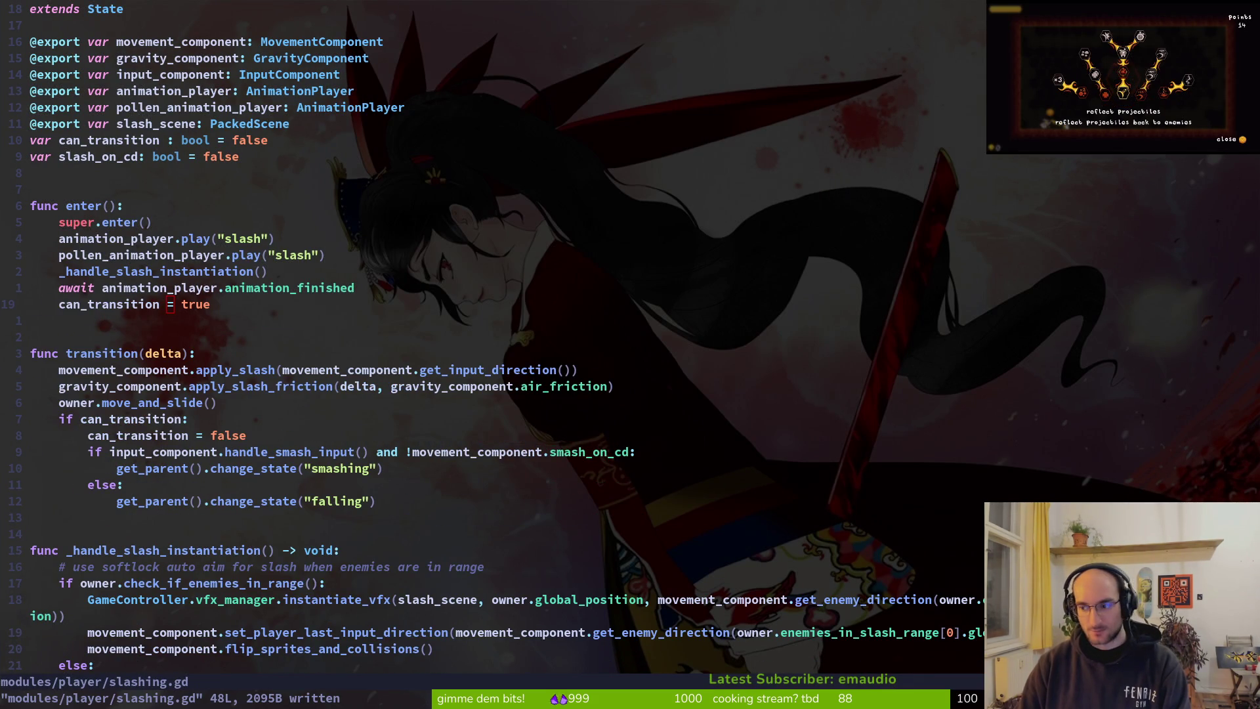
key(alt+Tab)
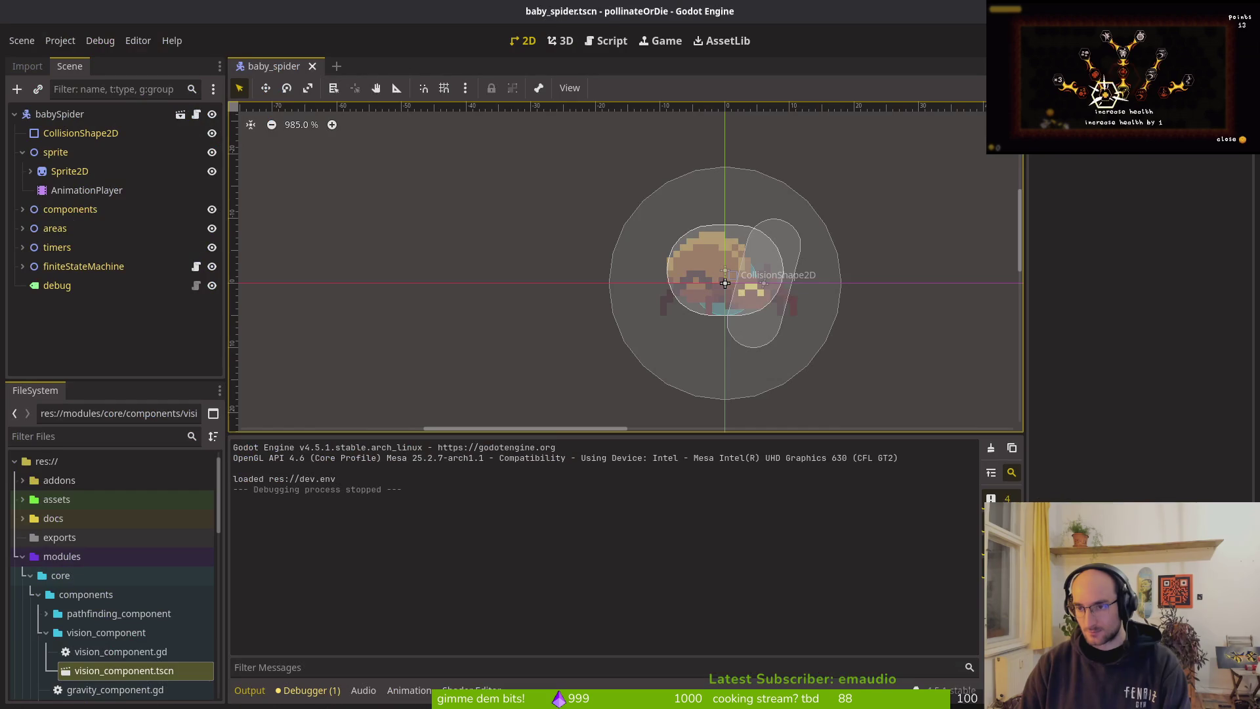
Step: Relaunch the game, toggle hold to auto slash in settings, and test-fly the bee left and right
key(F5)
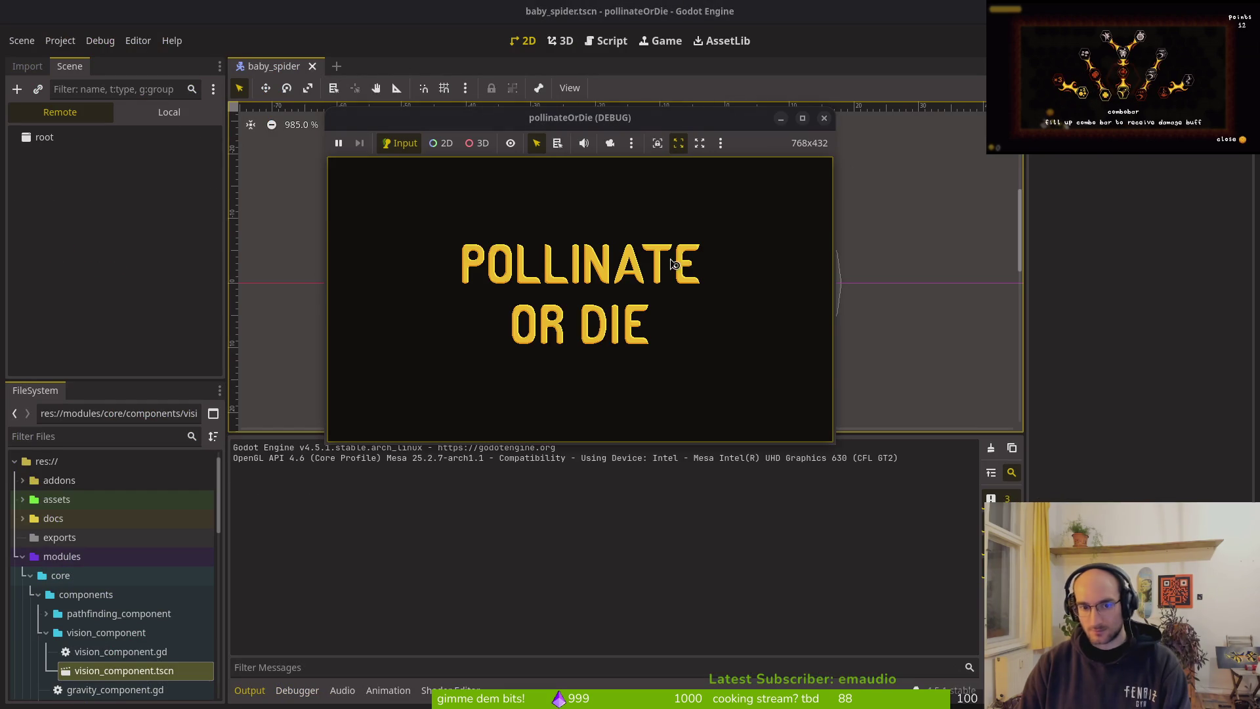
key(Return)
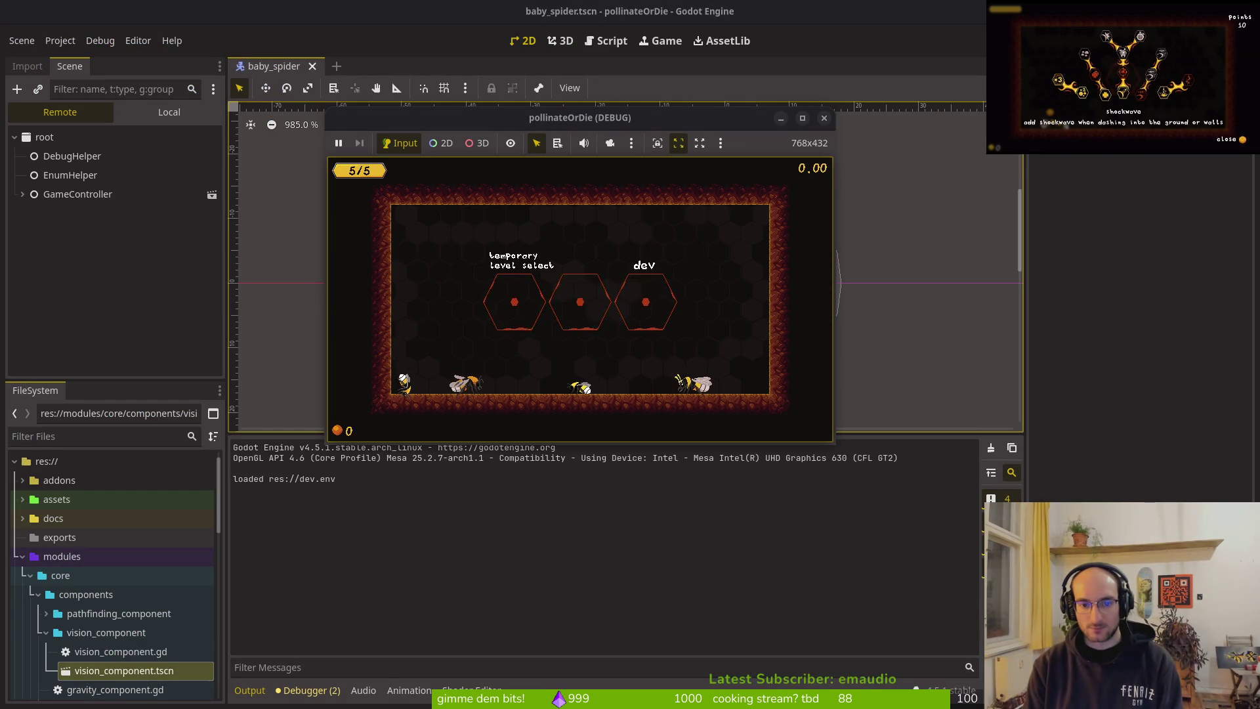
key(Escape)
key(Down)
key(Return)
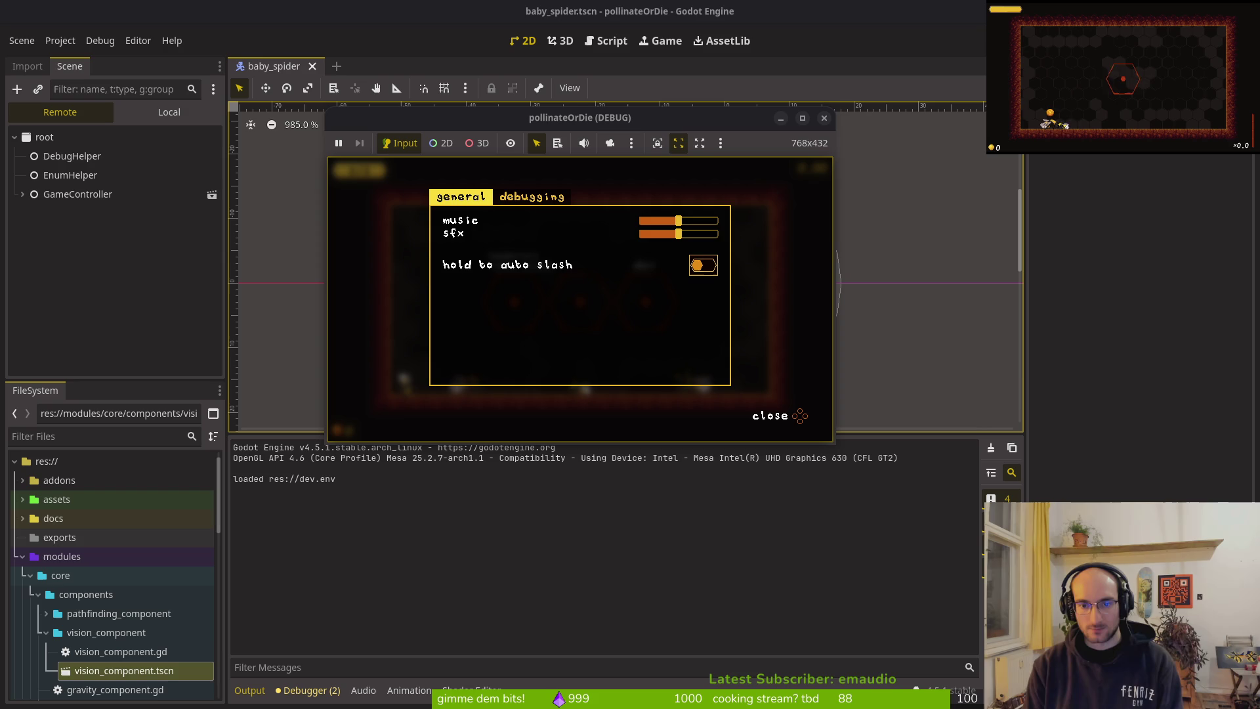
key(Escape)
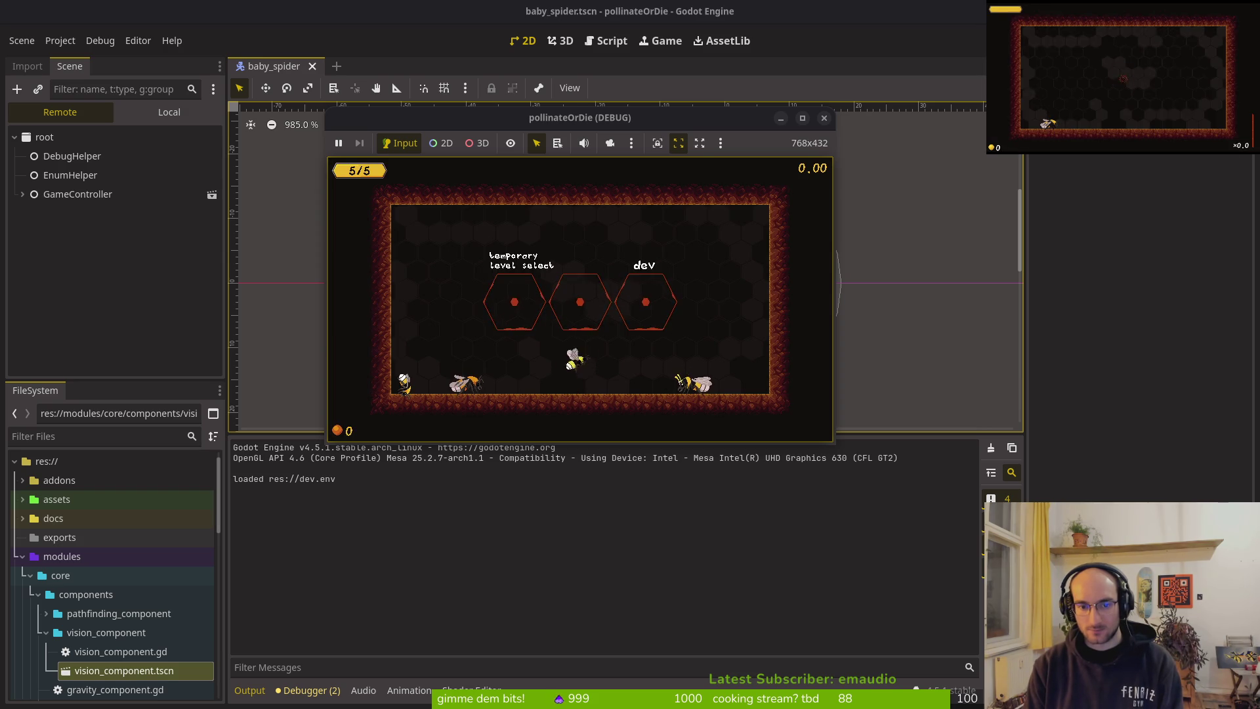
key(Left)
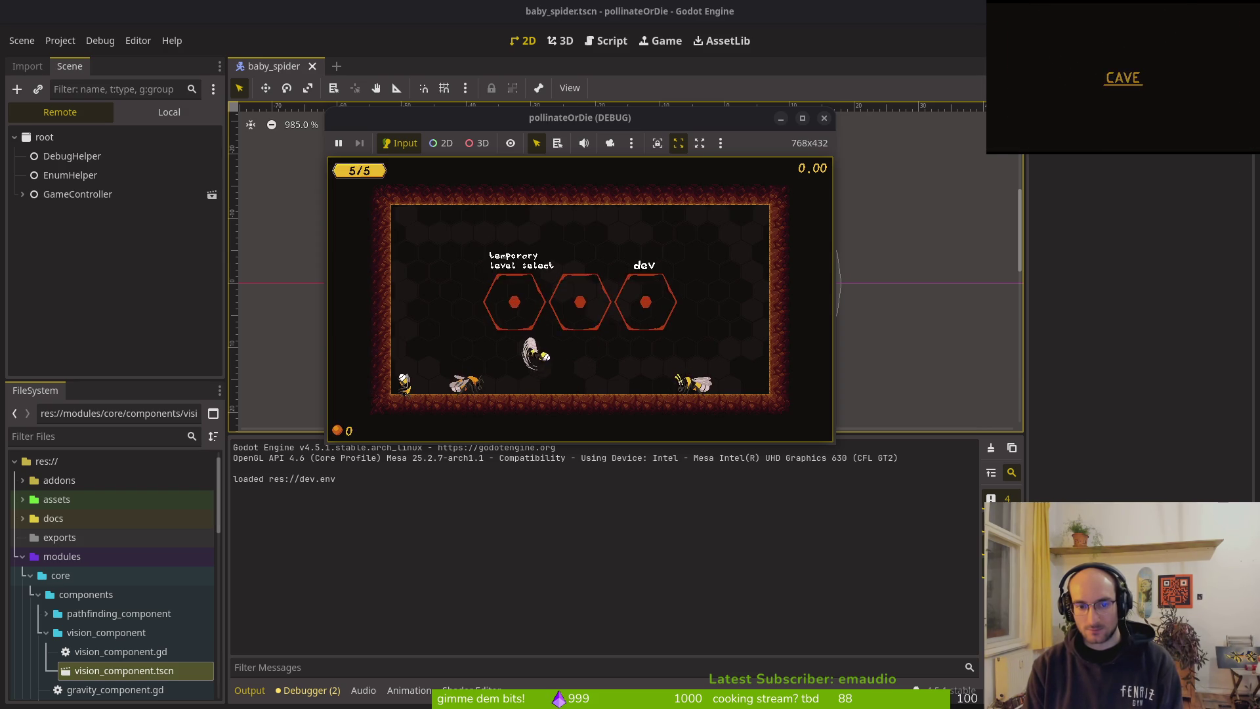
key(Right)
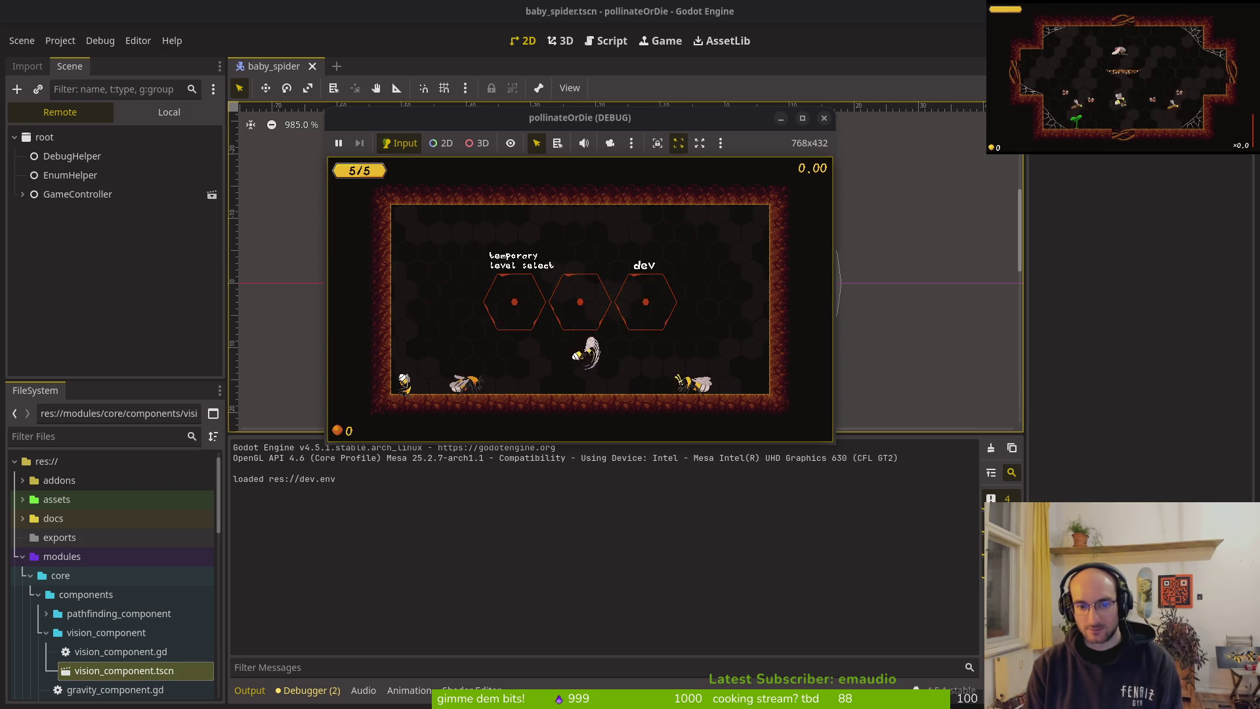
key(F8)
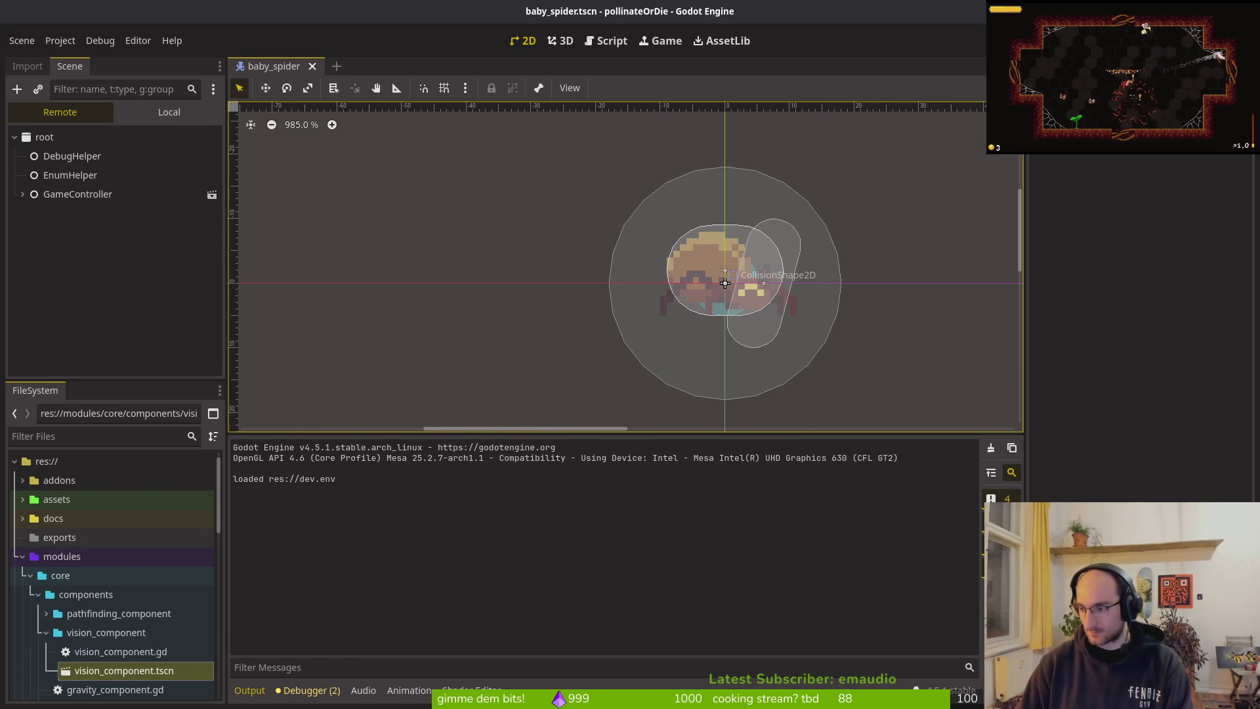
Step: Review the animation lines in enter() of slashing.gd, then show the scene's Local node tree
key(alt+Tab)
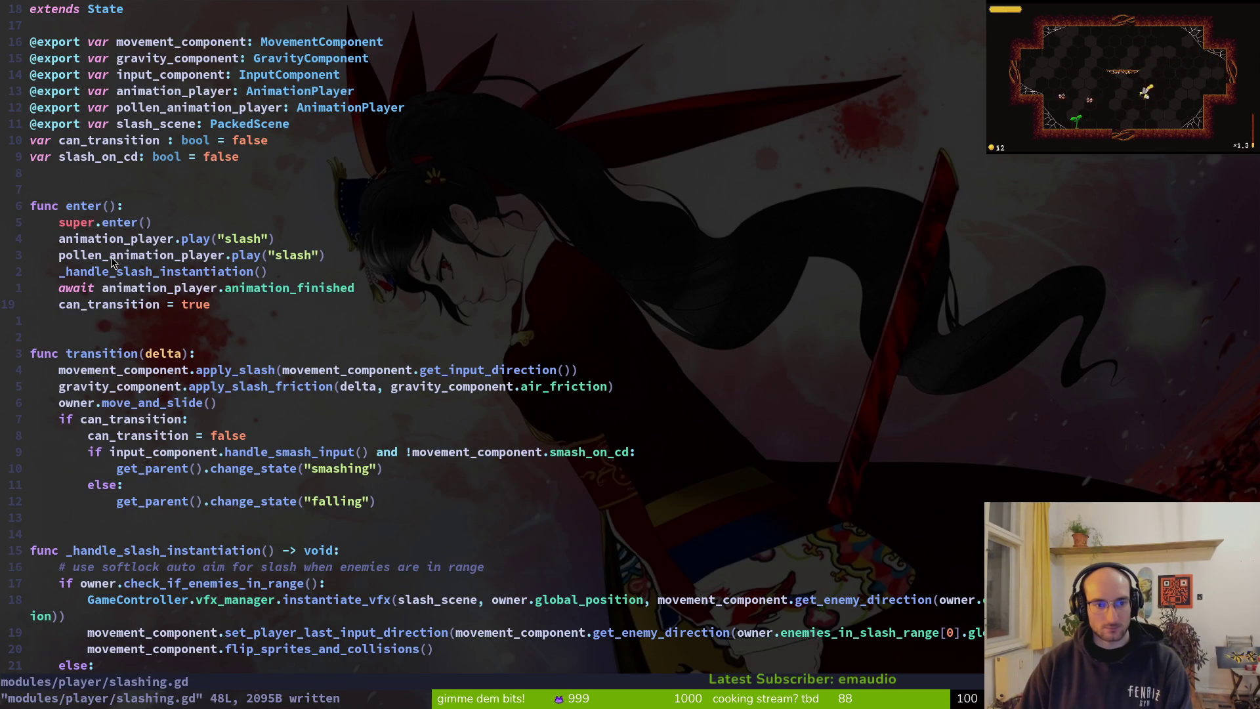
mouse_move(110, 246)
mouse_down()
mouse_move(273, 256)
mouse_move(306, 288)
mouse_up()
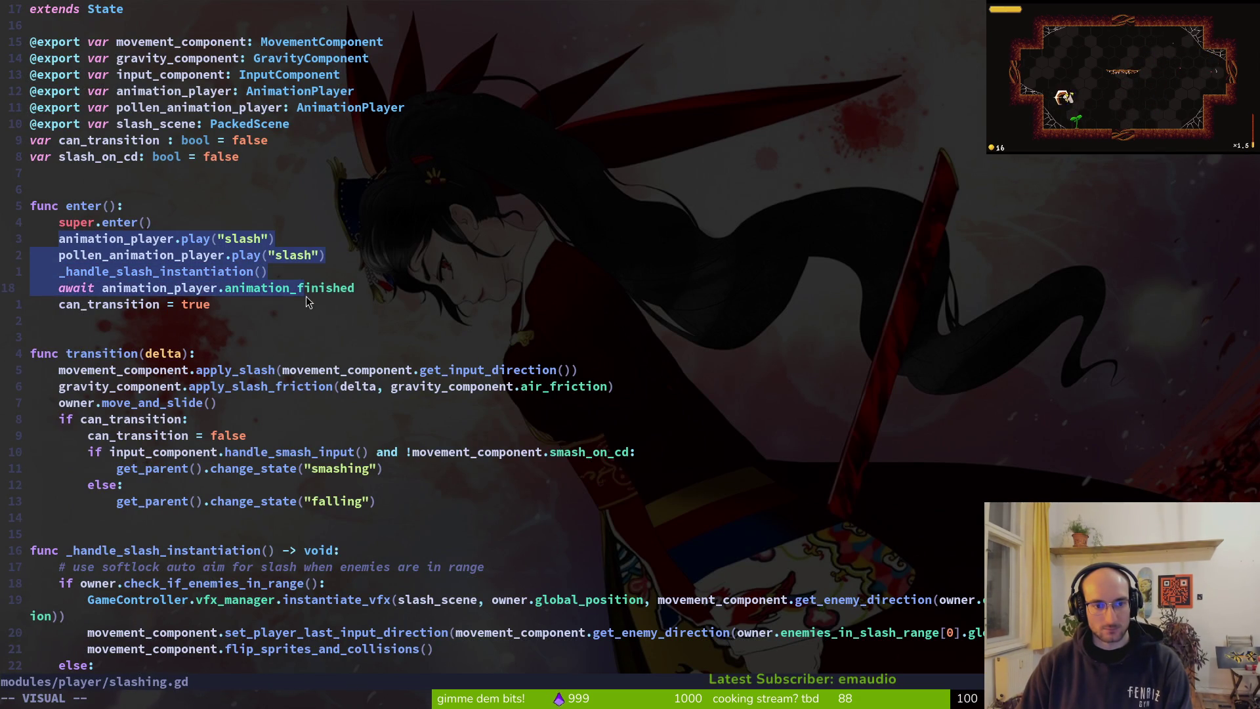
key(y)
key(alt+Tab)
click(170, 111)
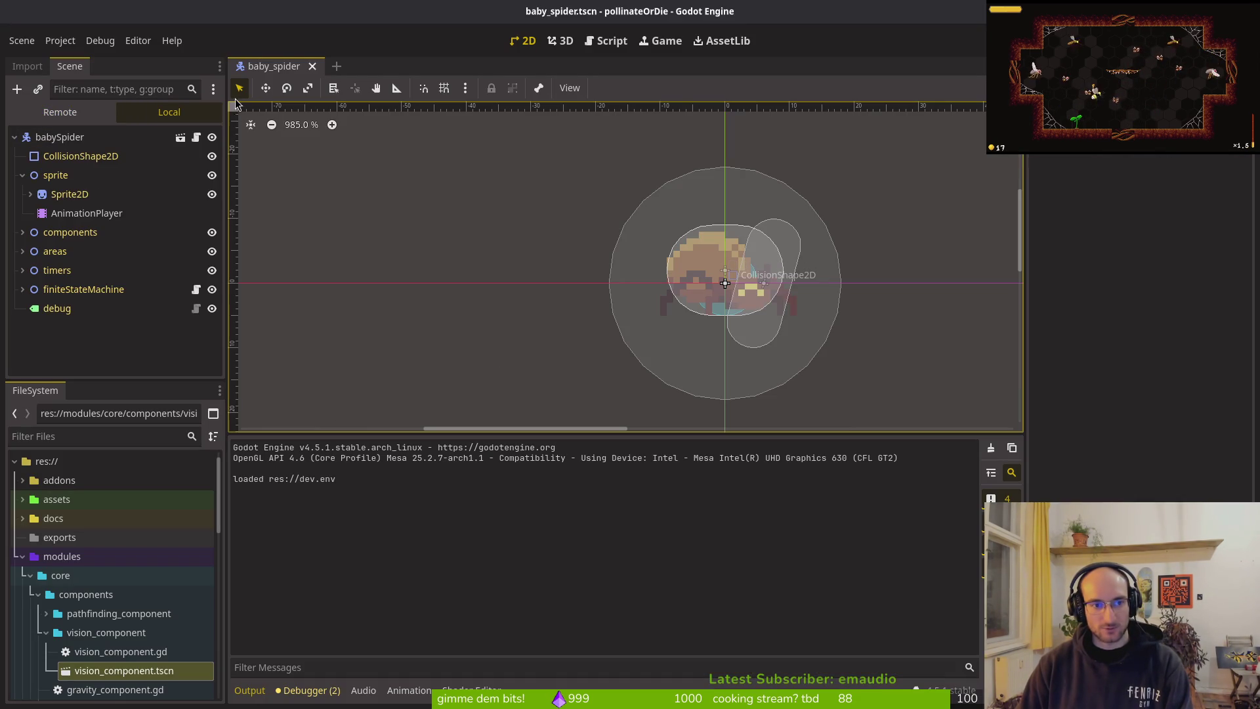
Step: Quick-open player.tscn by searching 'pl'
key(ctrl+shift+o)
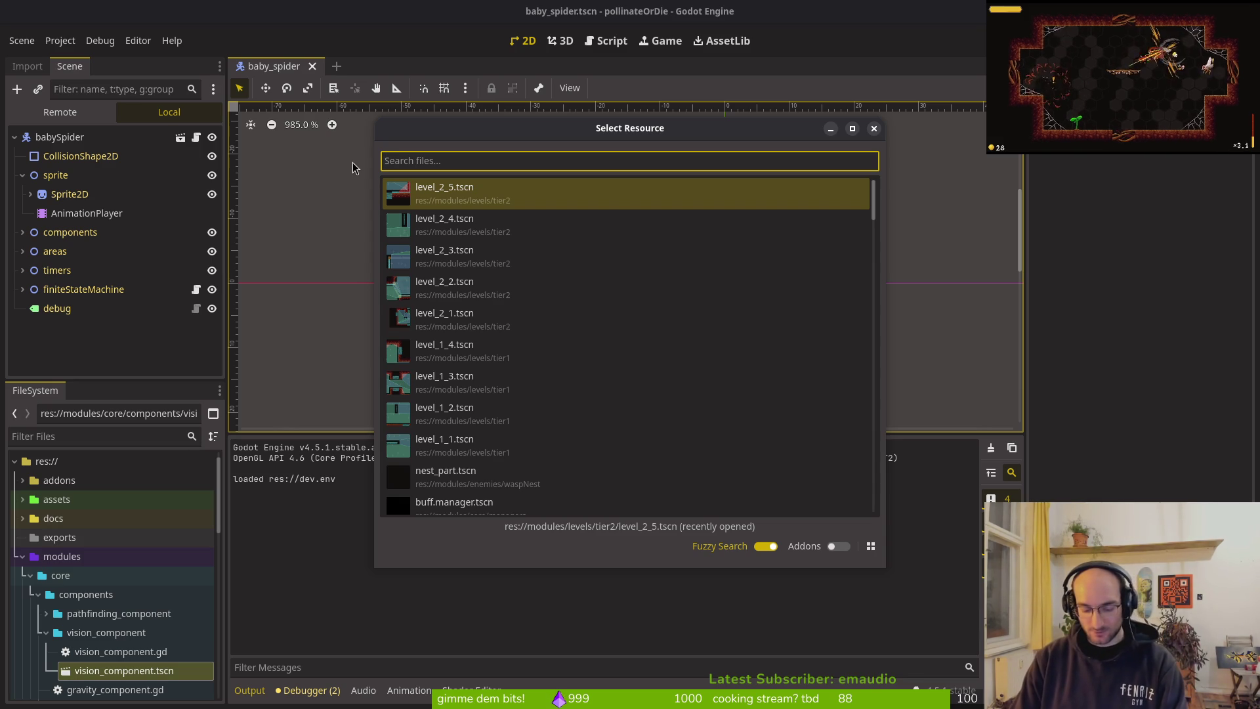
text(pl)
key(Down)
key(Return)
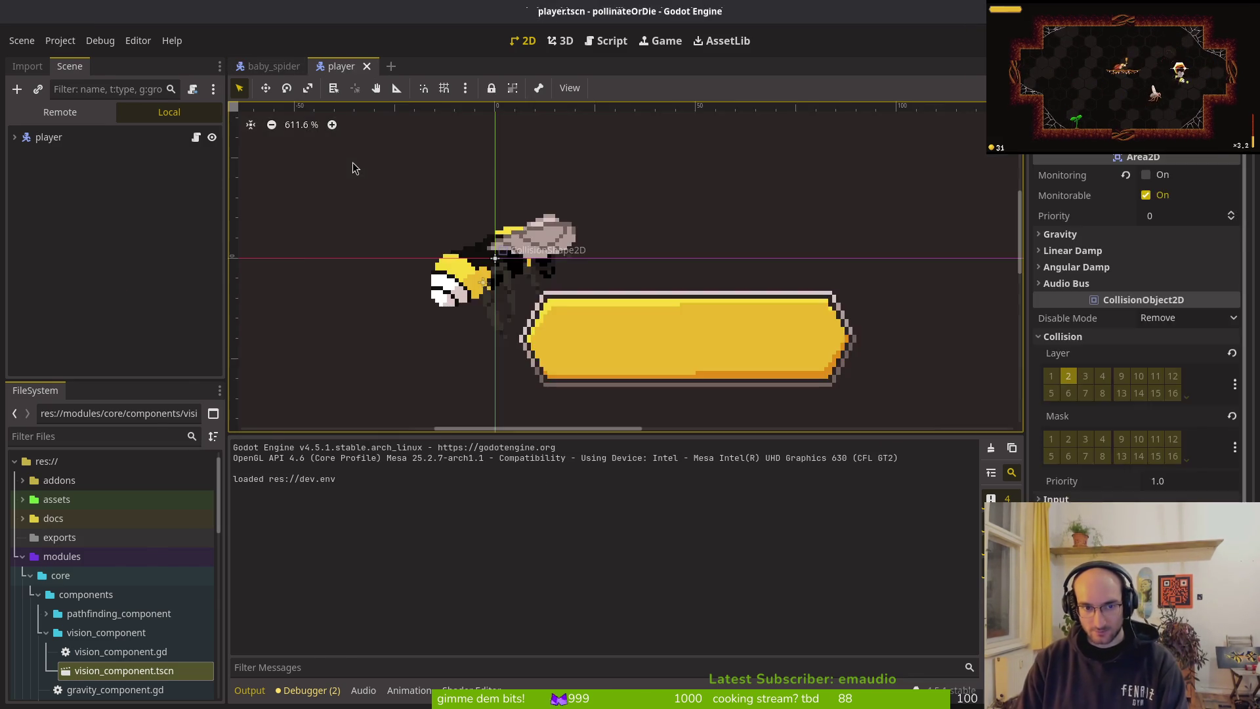
key(alt+Tab)
key(alt+Tab)
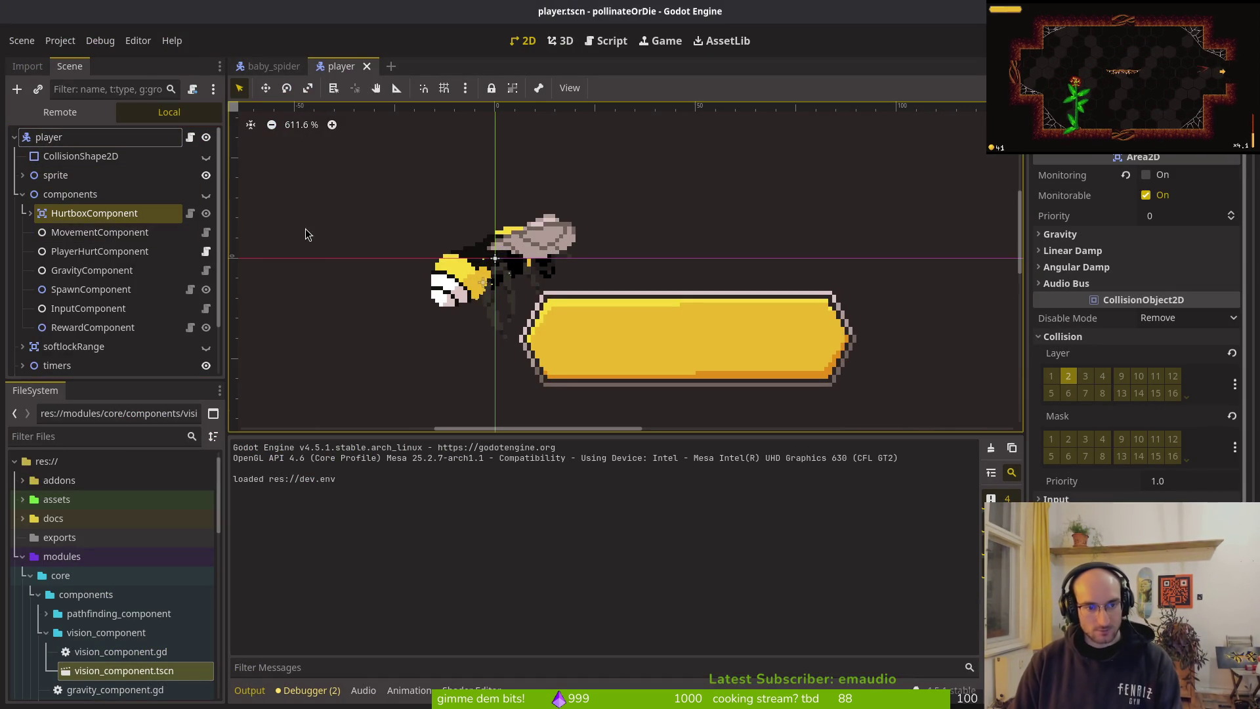
Step: Expand sprite > Sprite2D in the scene tree and select its AnimationPlayer
click(22, 194)
click(22, 175)
click(22, 175)
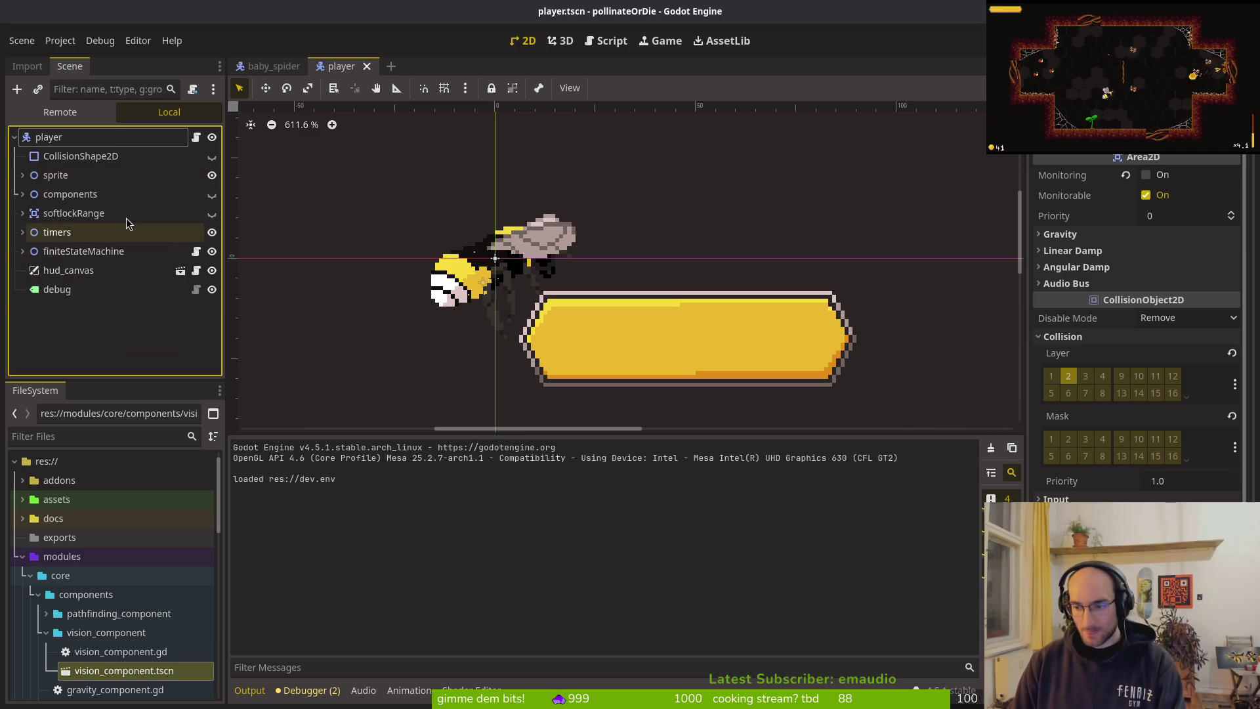
click(22, 175)
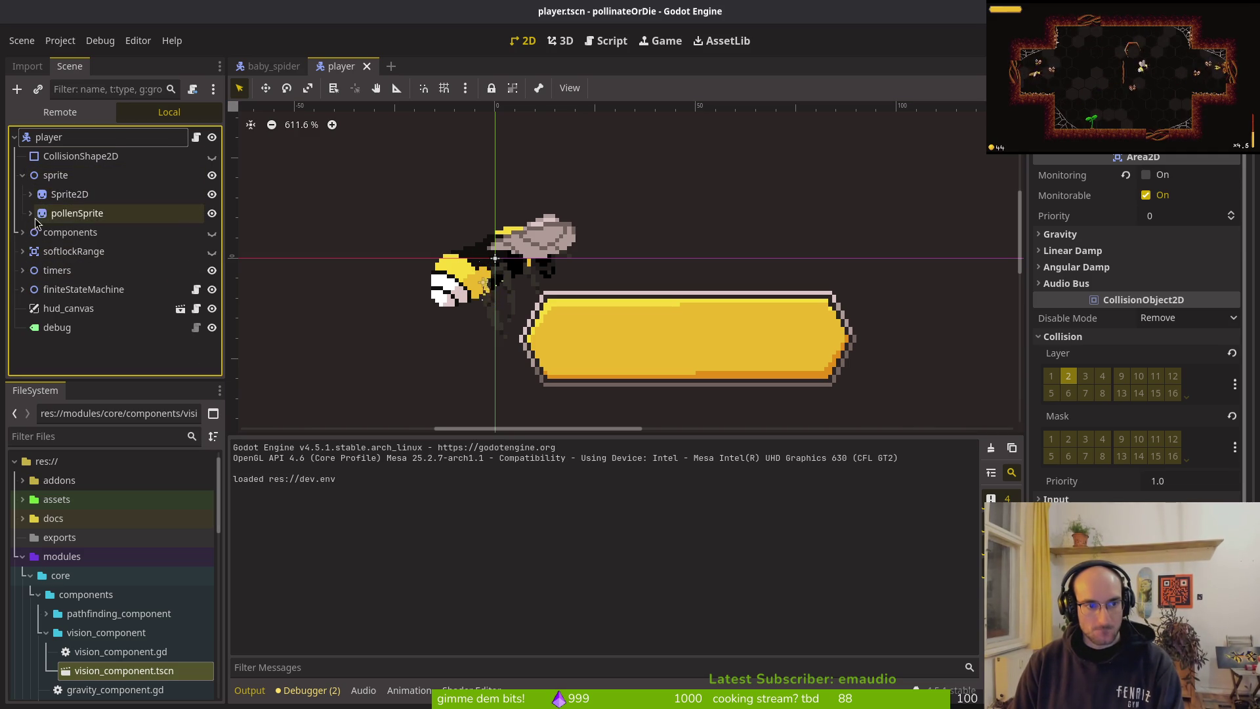
click(31, 195)
click(79, 213)
Step: Show the slash animation on the timeline and save the player scene
click(508, 449)
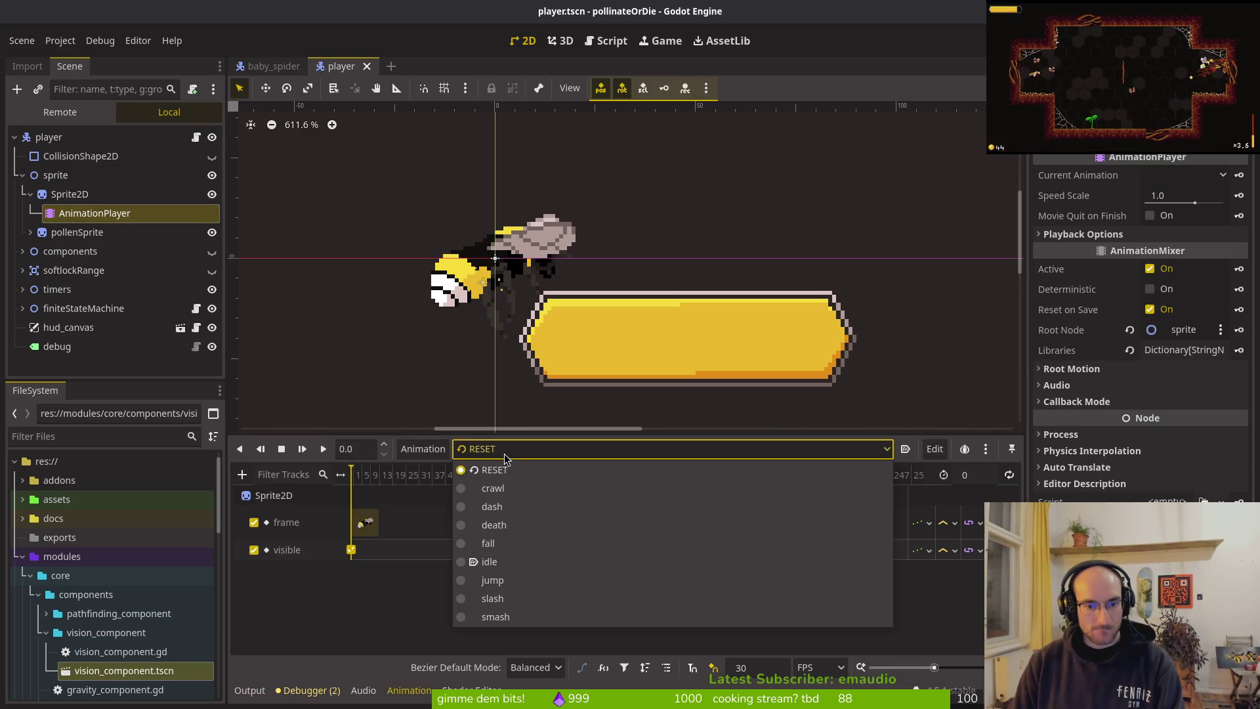
click(493, 599)
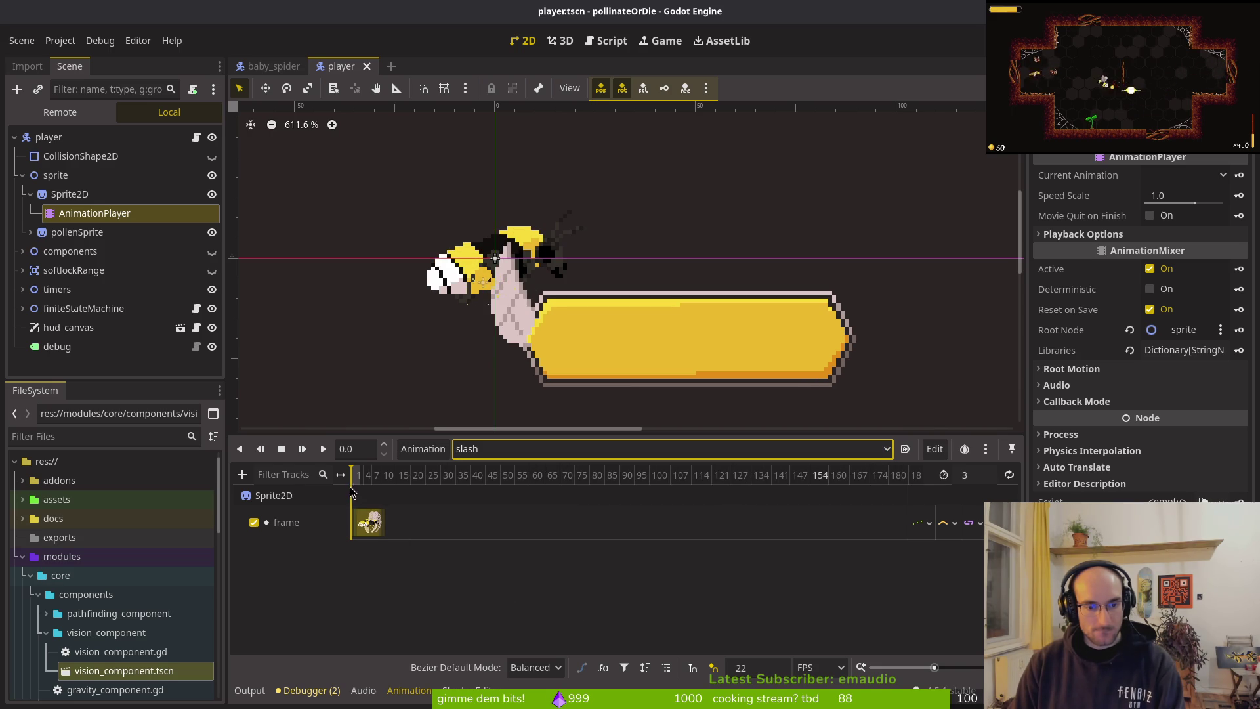
scroll(461, 473, up, 6)
key(ctrl+s)
Step: Briefly open slash.tscn, then close it to return to the player scene
key(alt+shift+o)
text(sl)
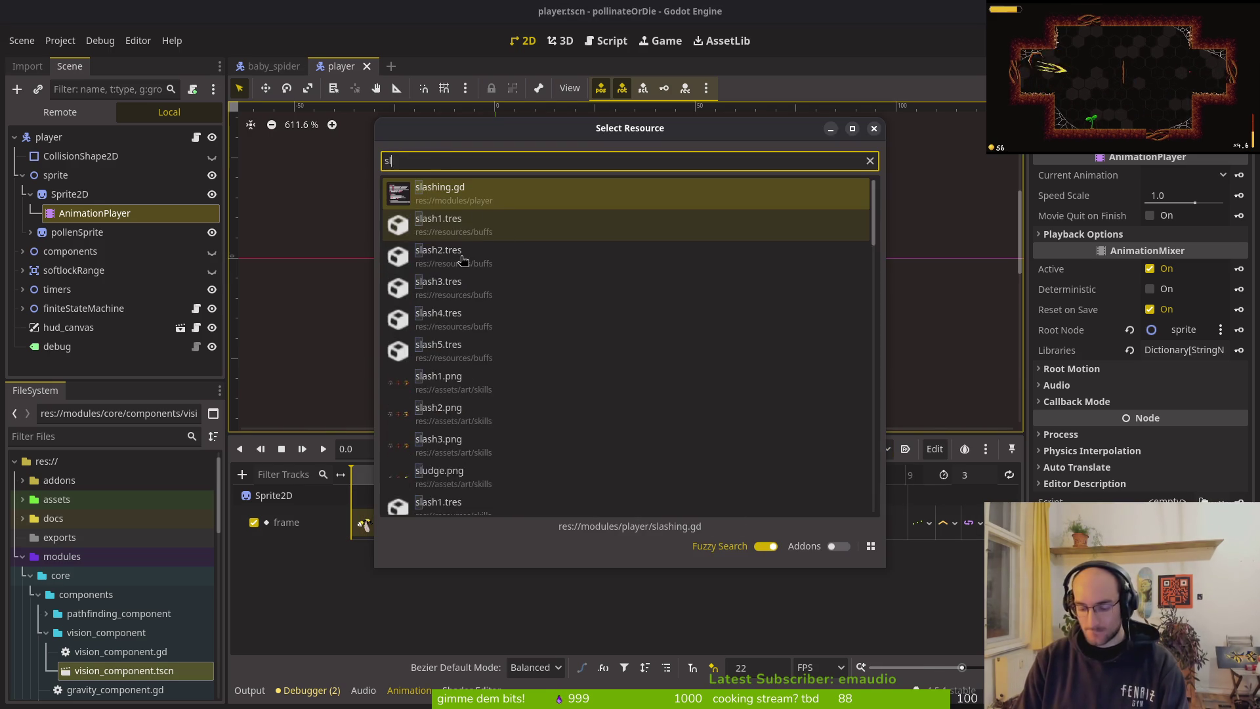
text(ash.tscn)
key(Return)
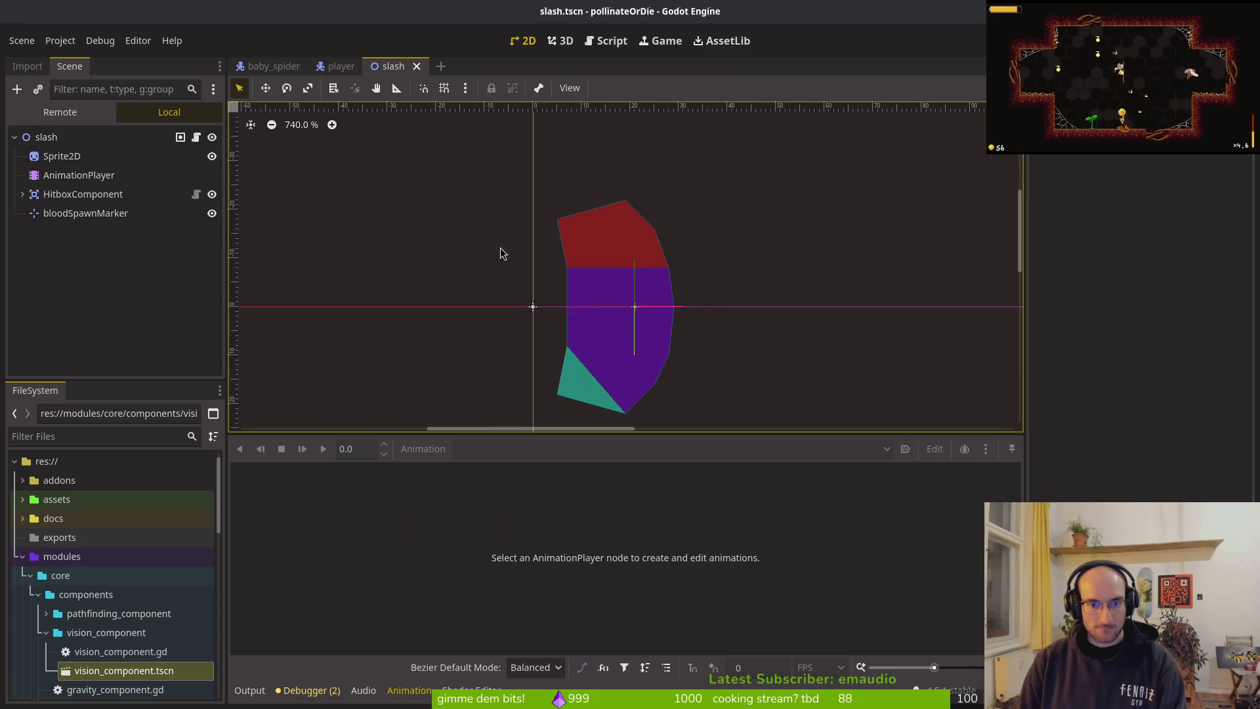
click(417, 65)
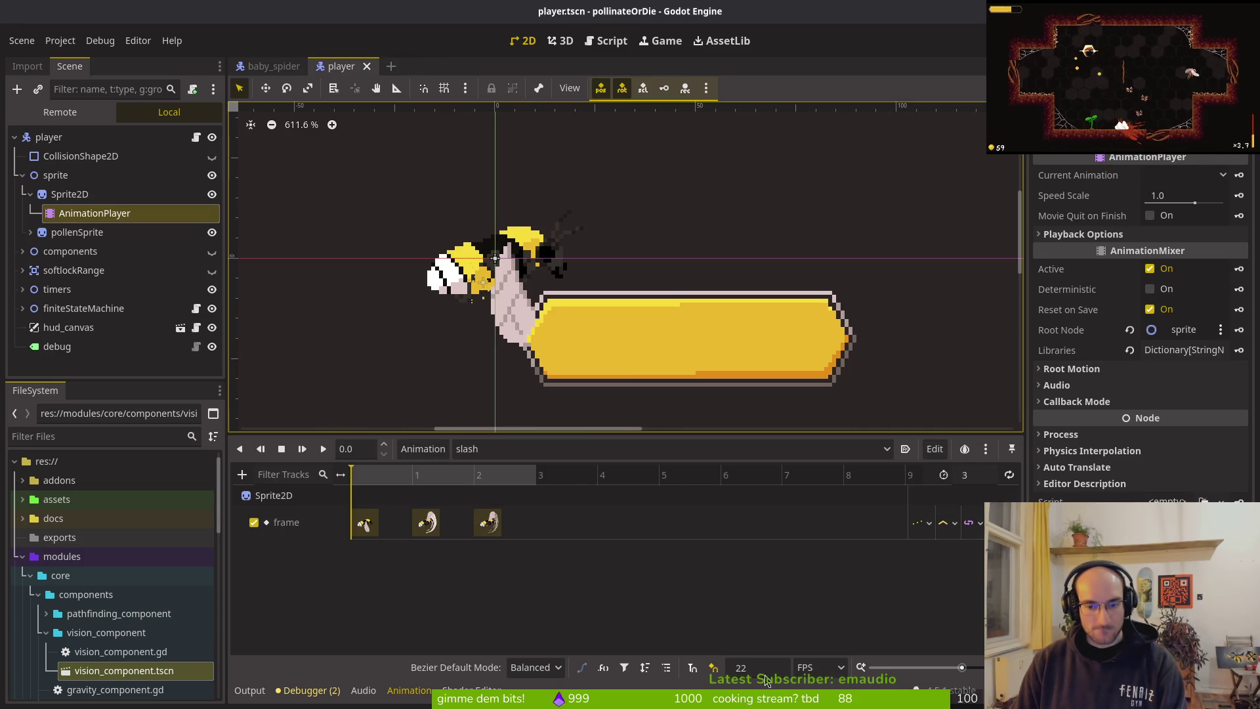
Step: Create a new animation named 'autoslash'
click(422, 449)
click(420, 469)
text(aut)
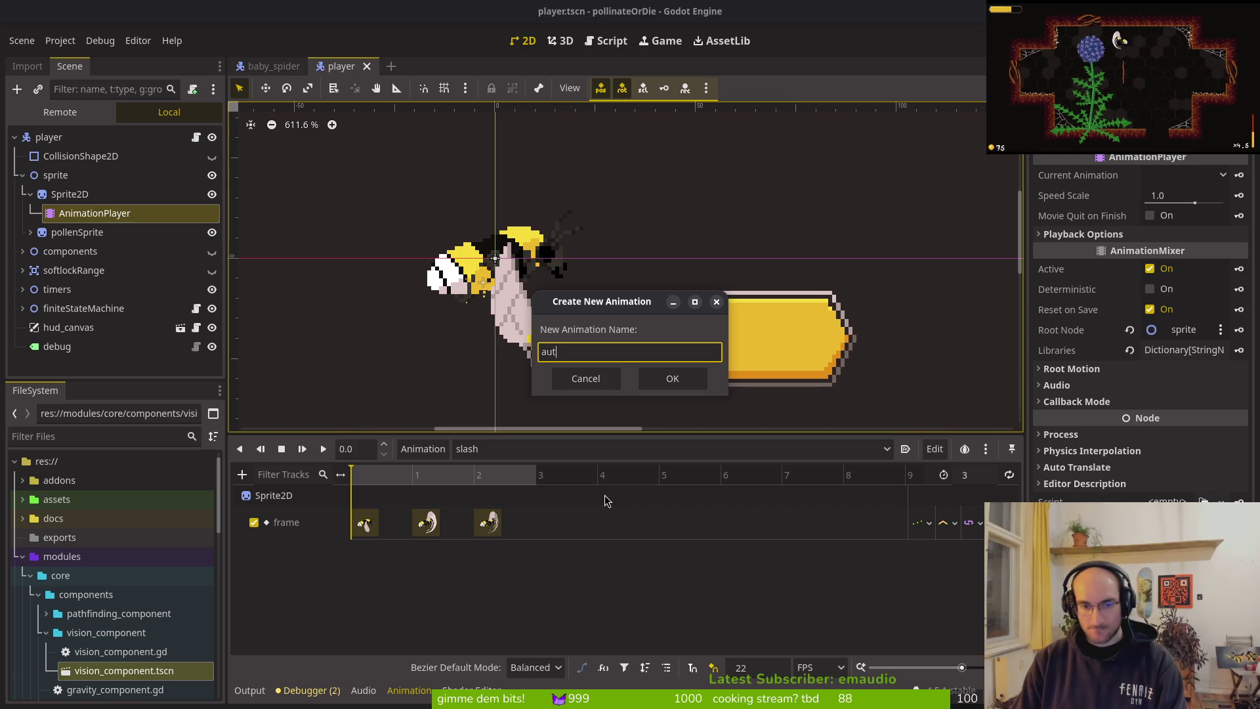
text(oslash)
key(Return)
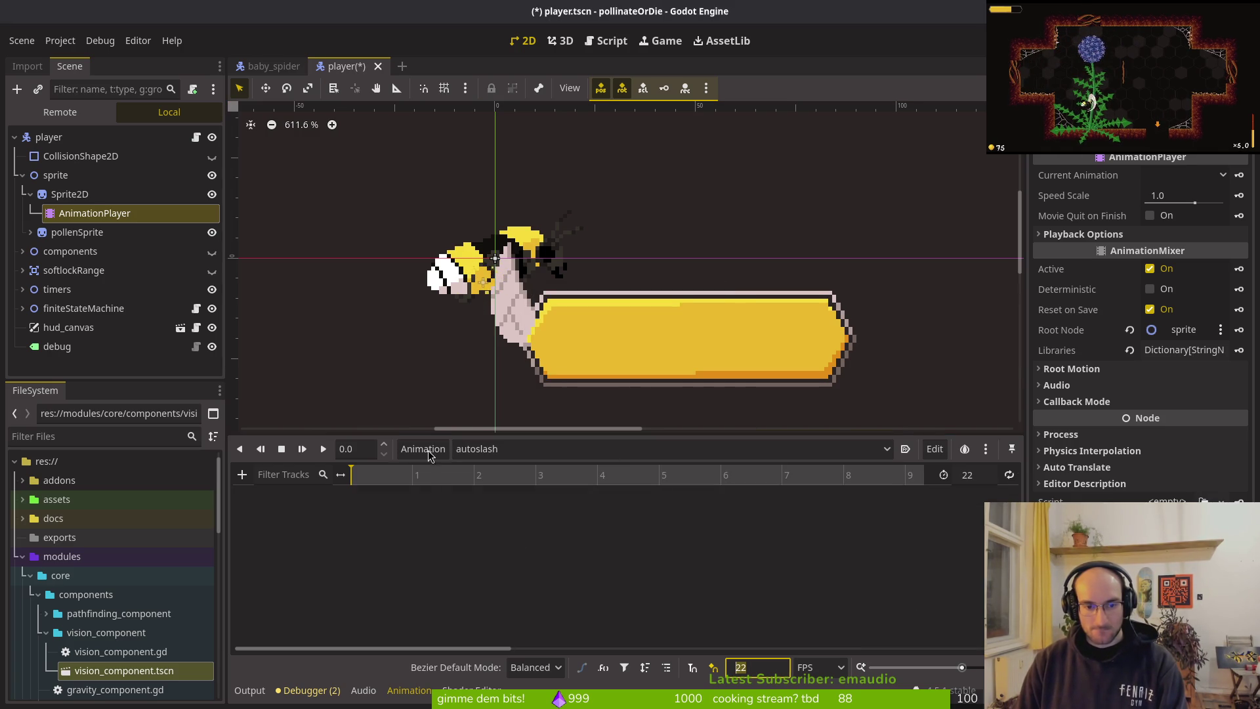
Step: Set the autoslash animation to 18 FPS with length 3 and save the scene
click(489, 450)
click(524, 628)
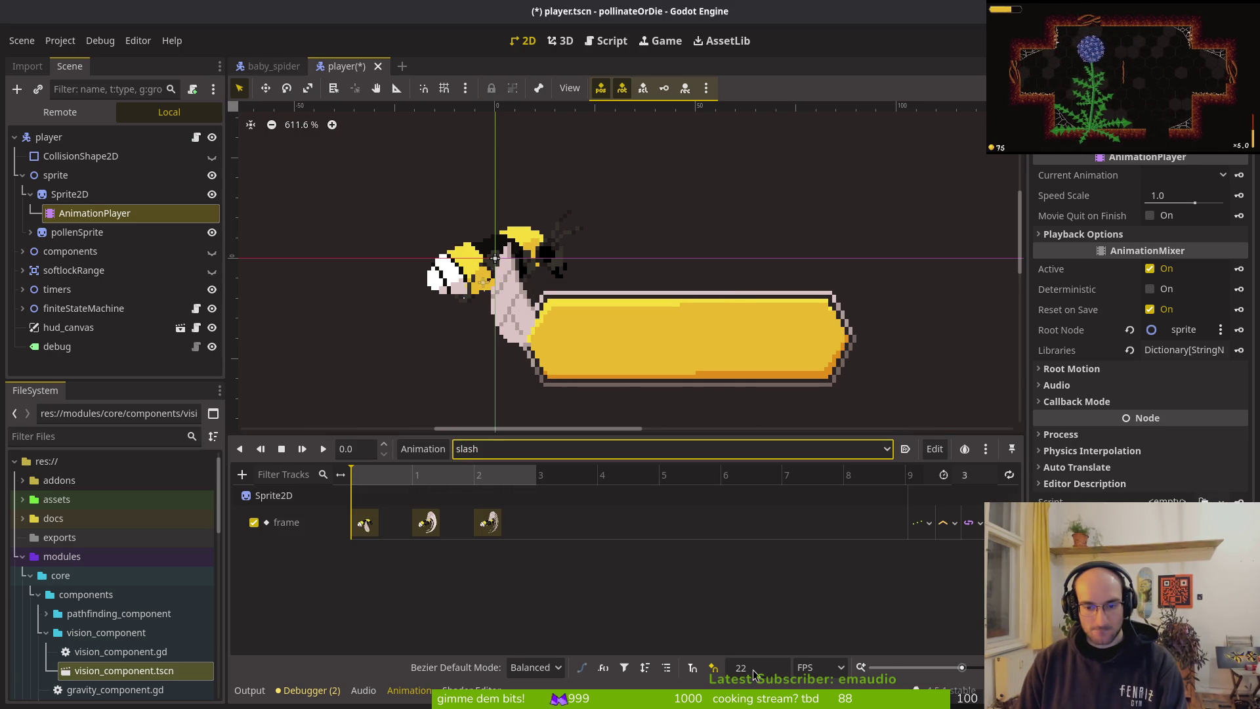
click(502, 448)
click(540, 495)
click(975, 474)
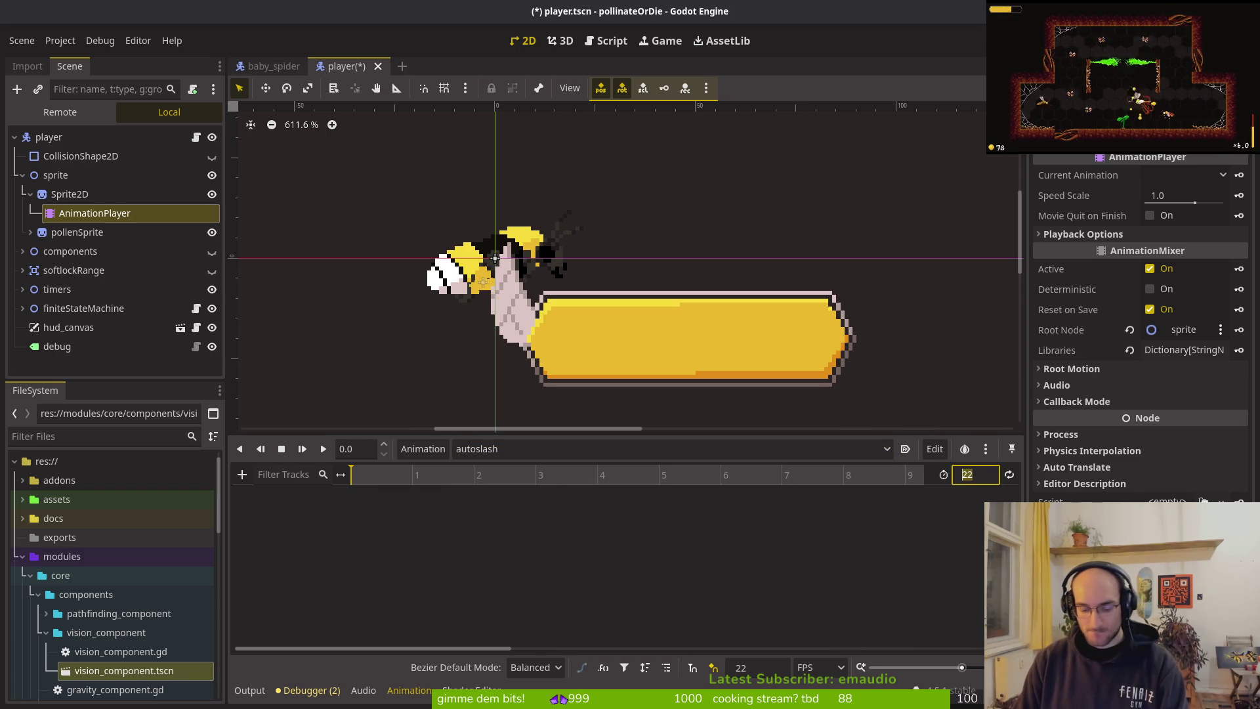
click(754, 667)
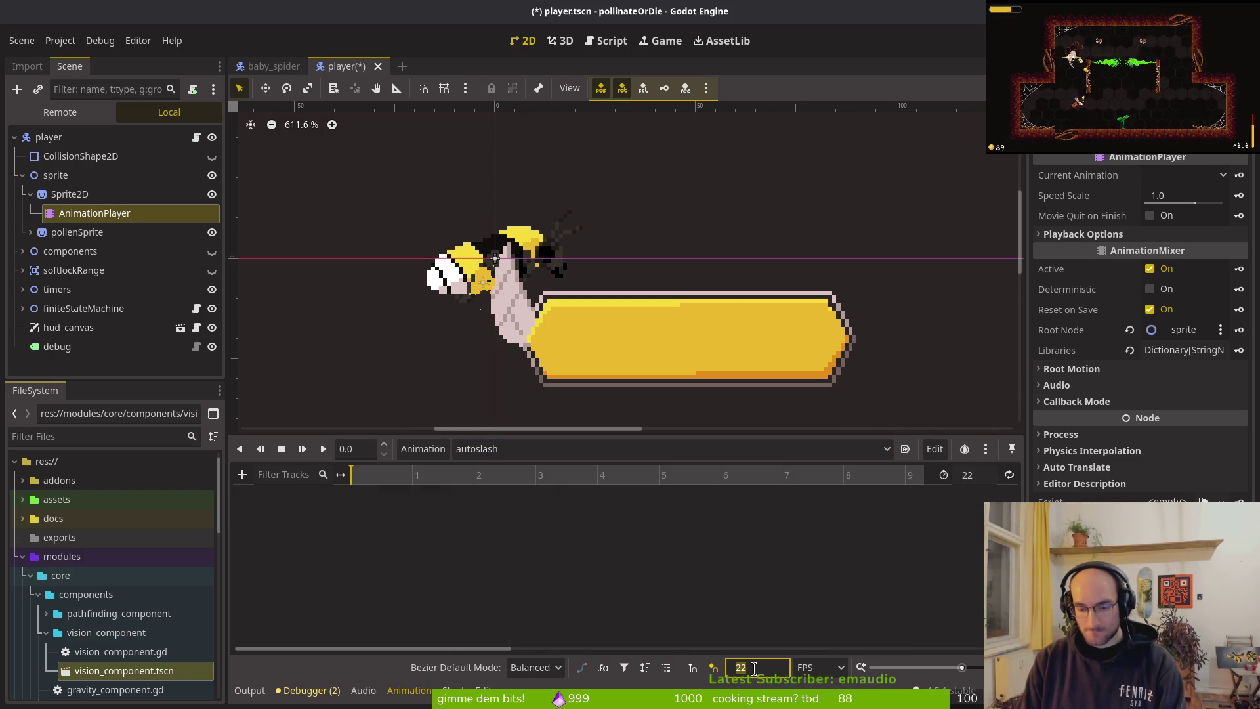
text(18)
click(985, 476)
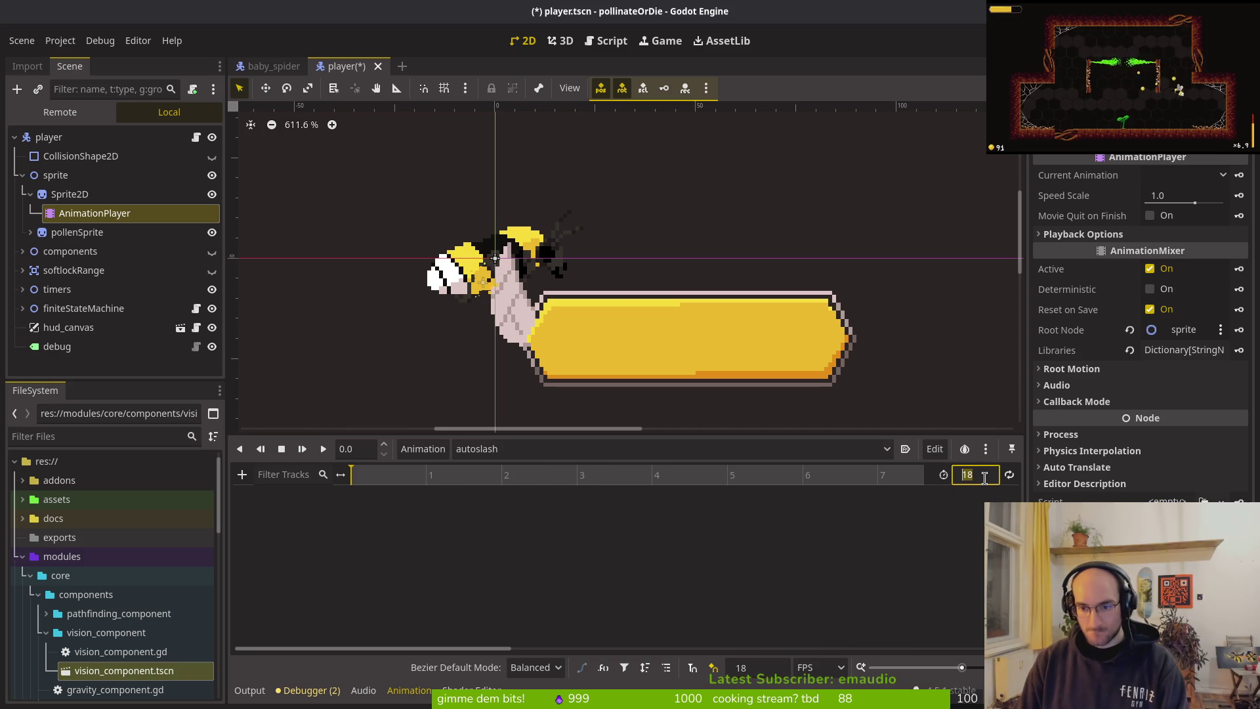
text(3)
key(Return)
key(ctrl+s)
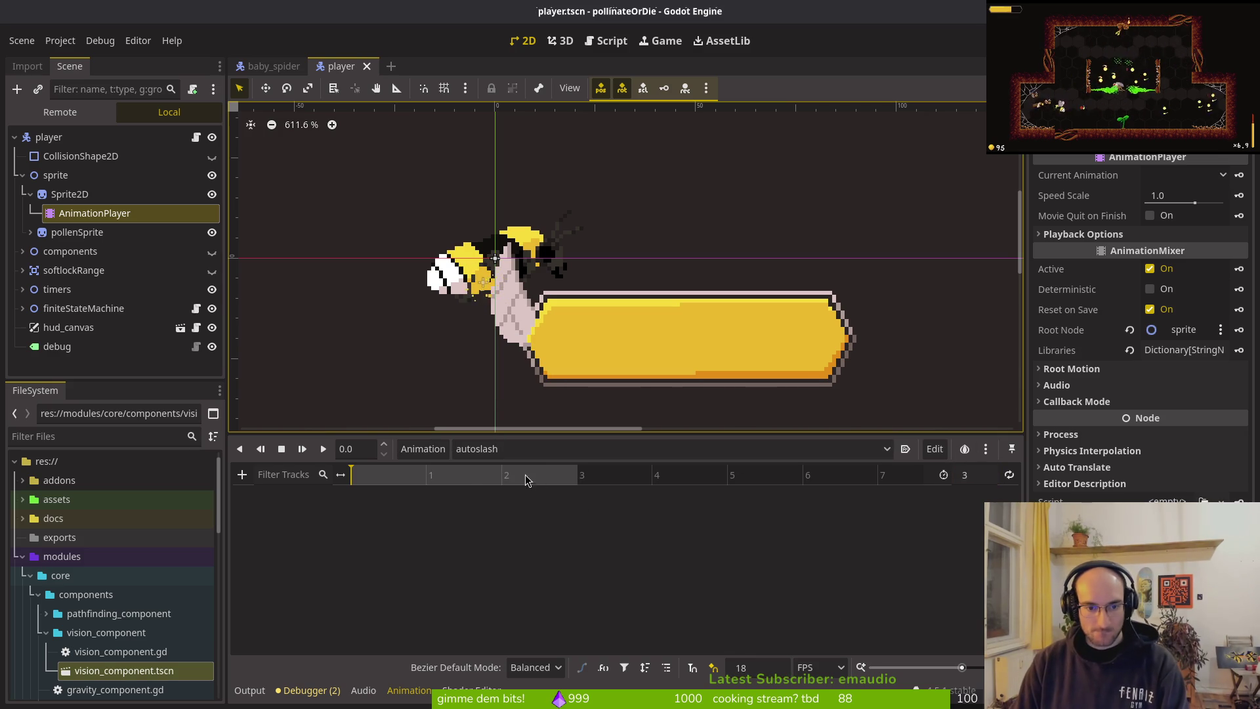
Step: Key Sprite2D frames 67, 68 and 69 into autoslash and save player.tscn
click(70, 193)
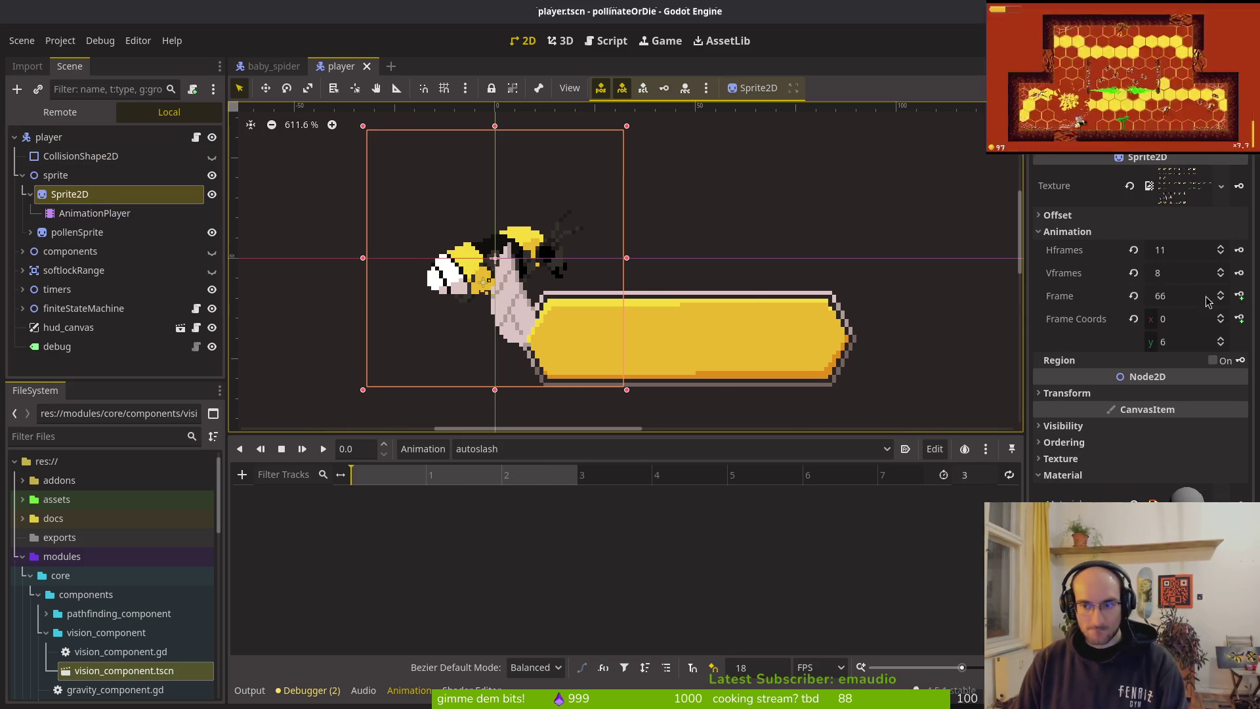
click(1239, 296)
click(676, 391)
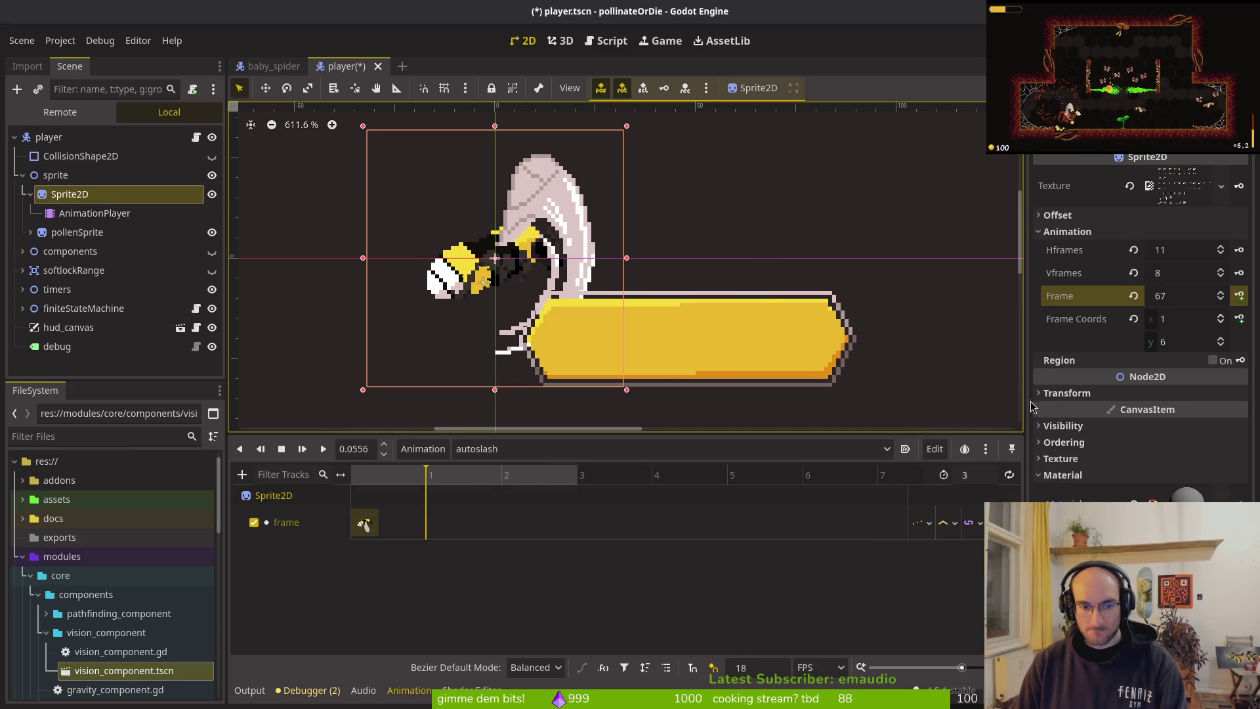
click(1239, 295)
click(1239, 295)
key(ctrl+s)
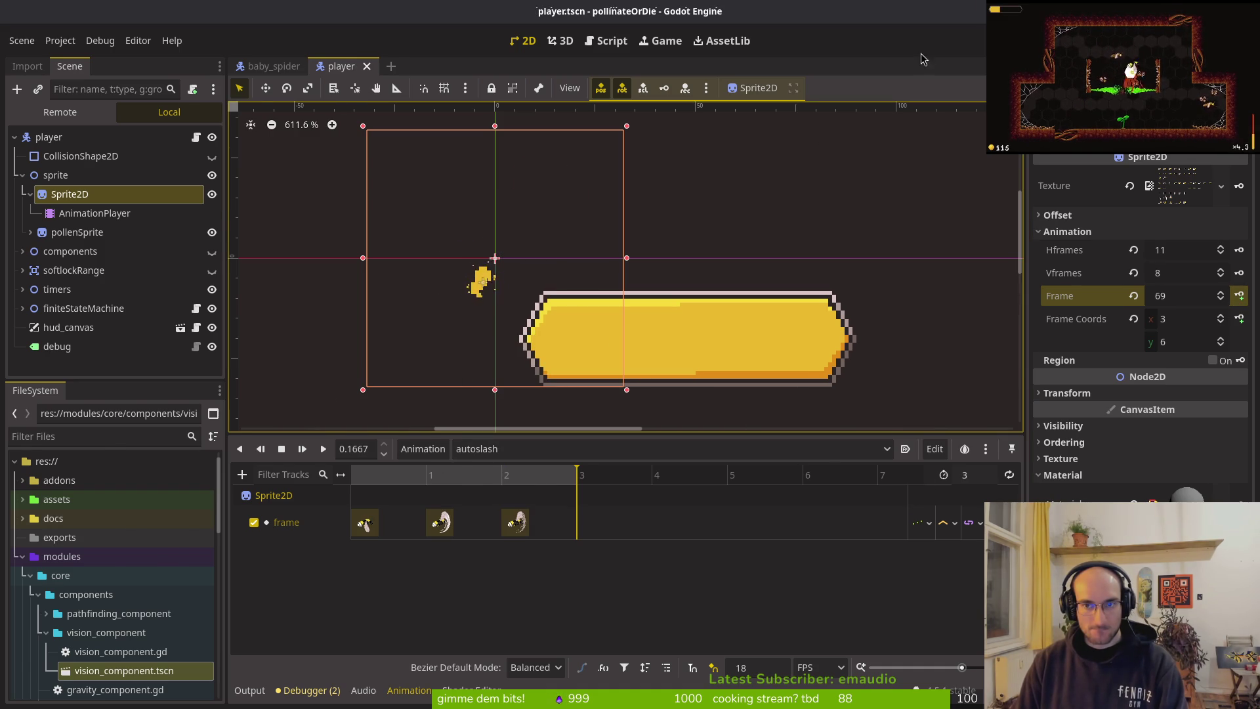
key(alt+Tab)
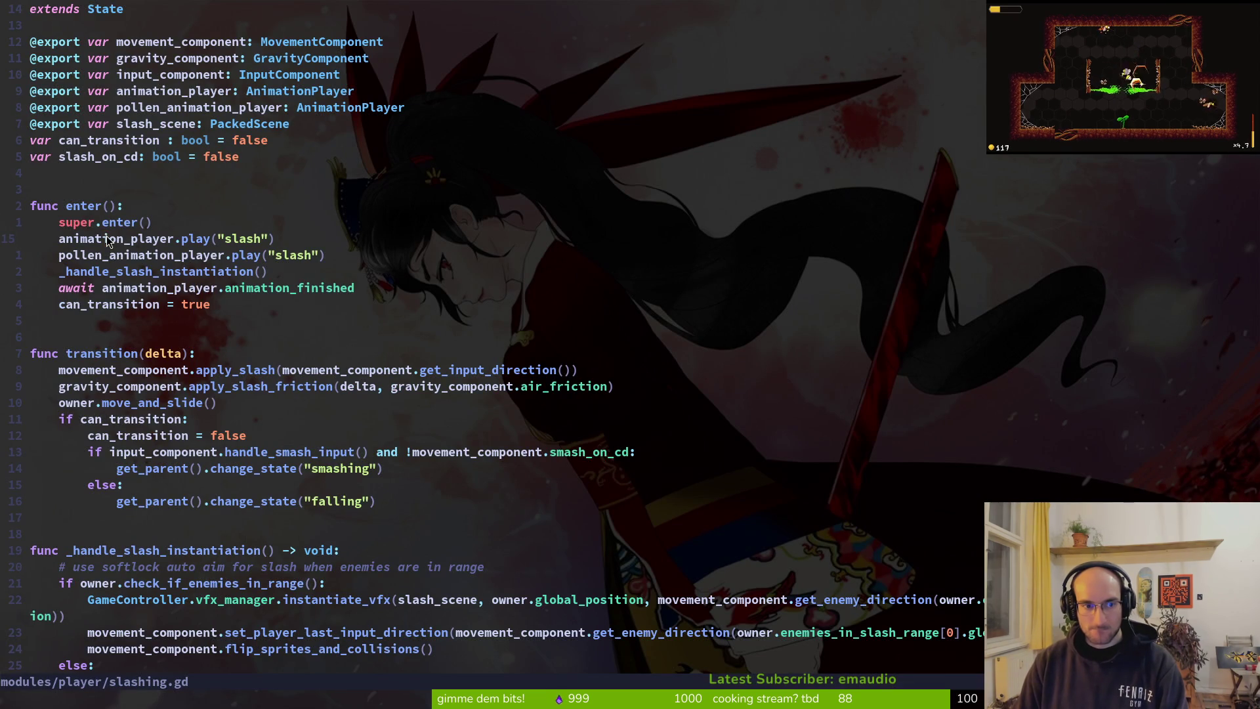
Step: Add an auto_slash condition under super.enter(), indent the play lines beneath it, and save
key(shift+v)
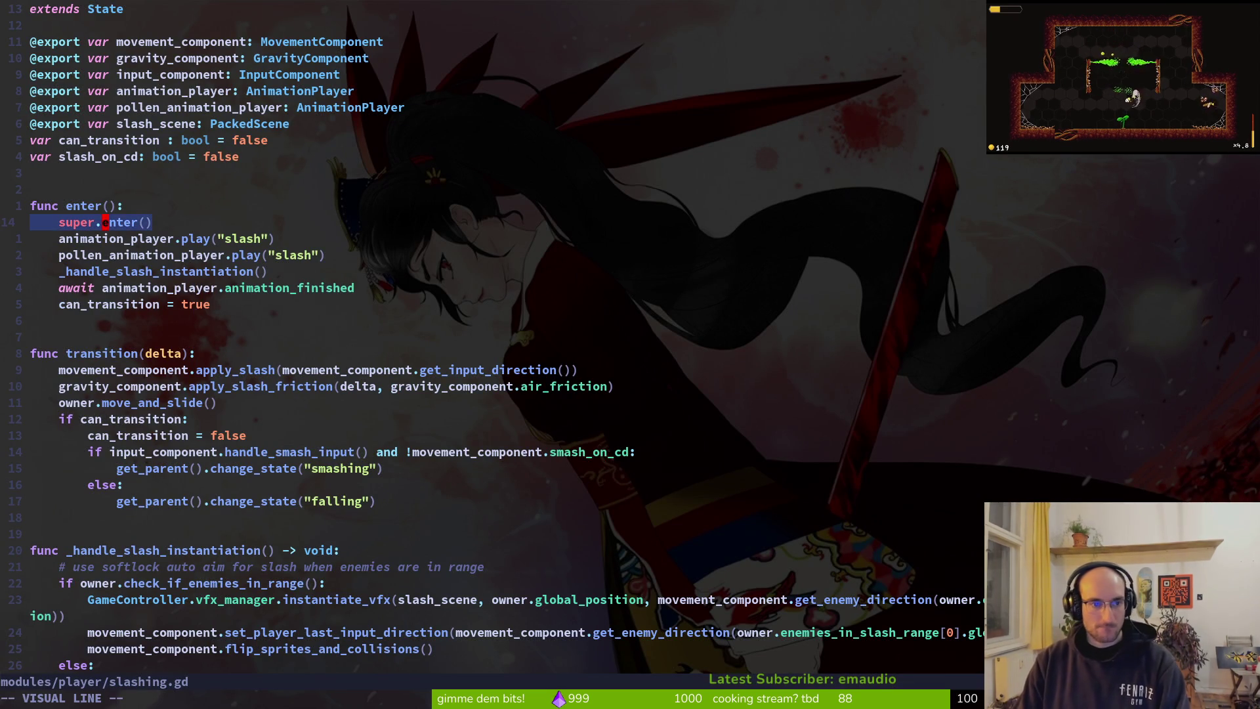
key(y)
key(j)
key(j)
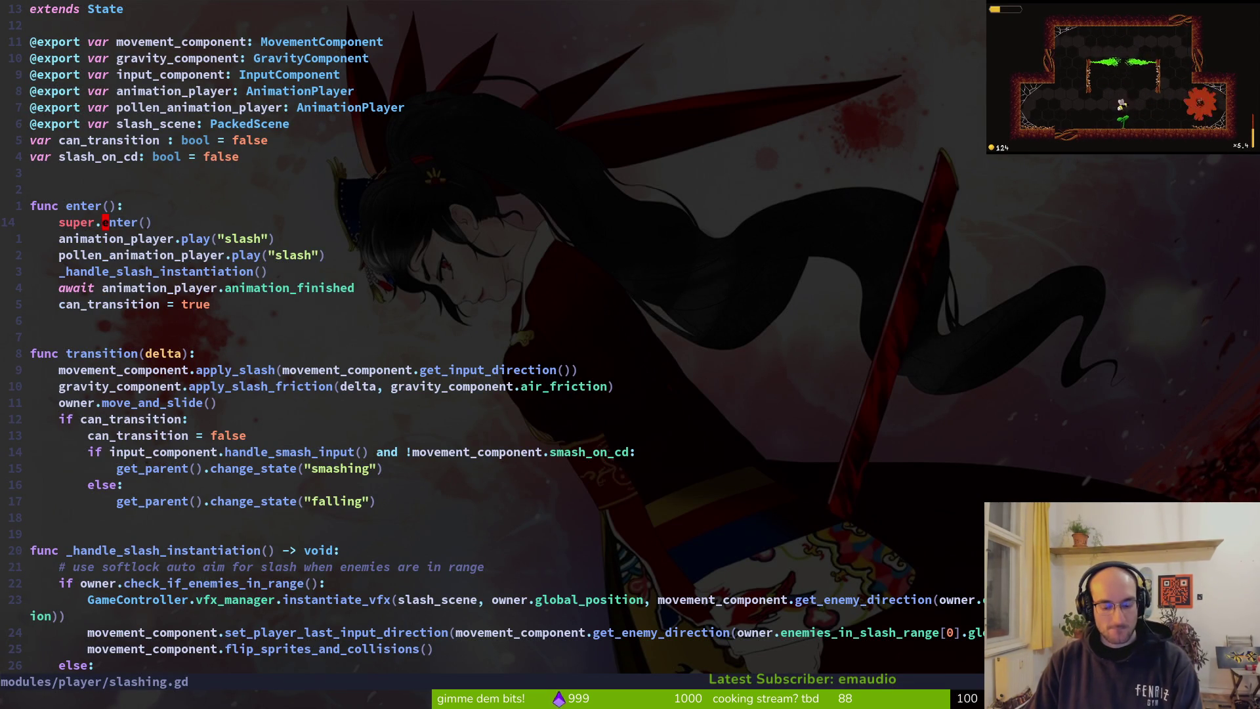
key(p)
key(shift+k)
key(d)
key(d)
key(shift+v)
key(shift+k)
key(shift+k)
key(shift+k)
key(shift+k)
key(Escape)
key(j)
key(shift+v)
key(shift+j)
key(greater)
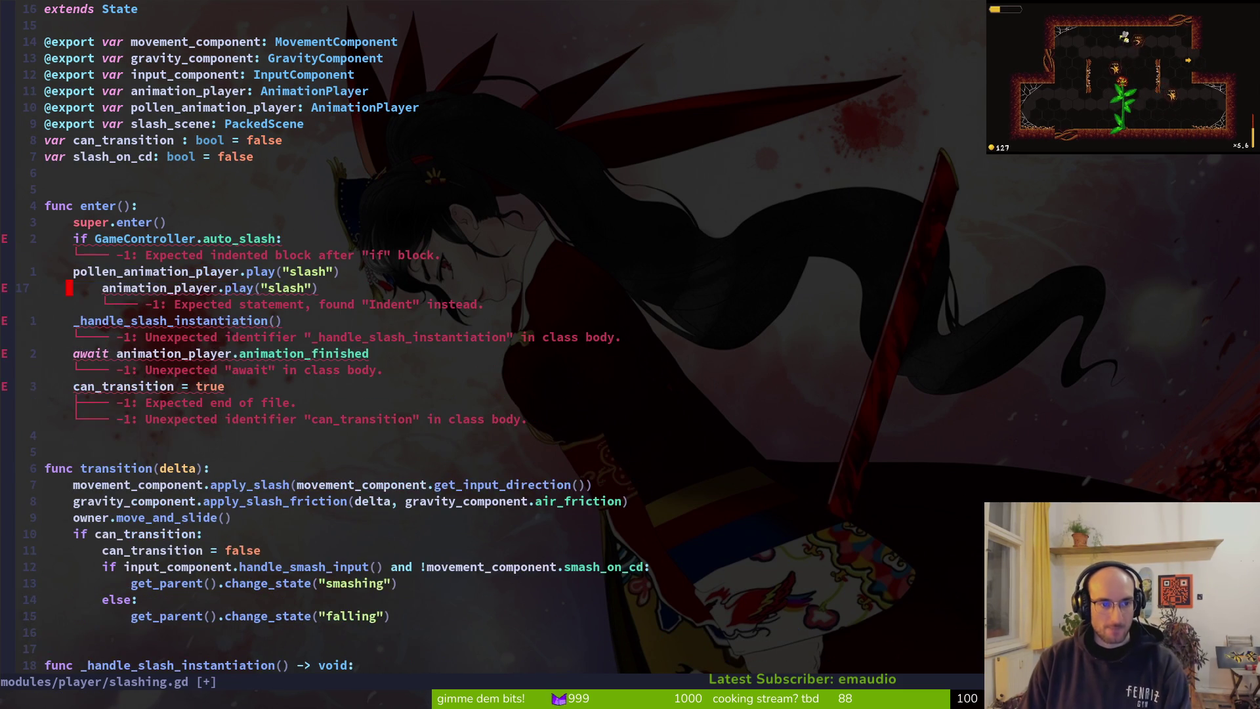
key(greater)
key(greater)
text(:w)
key(Return)
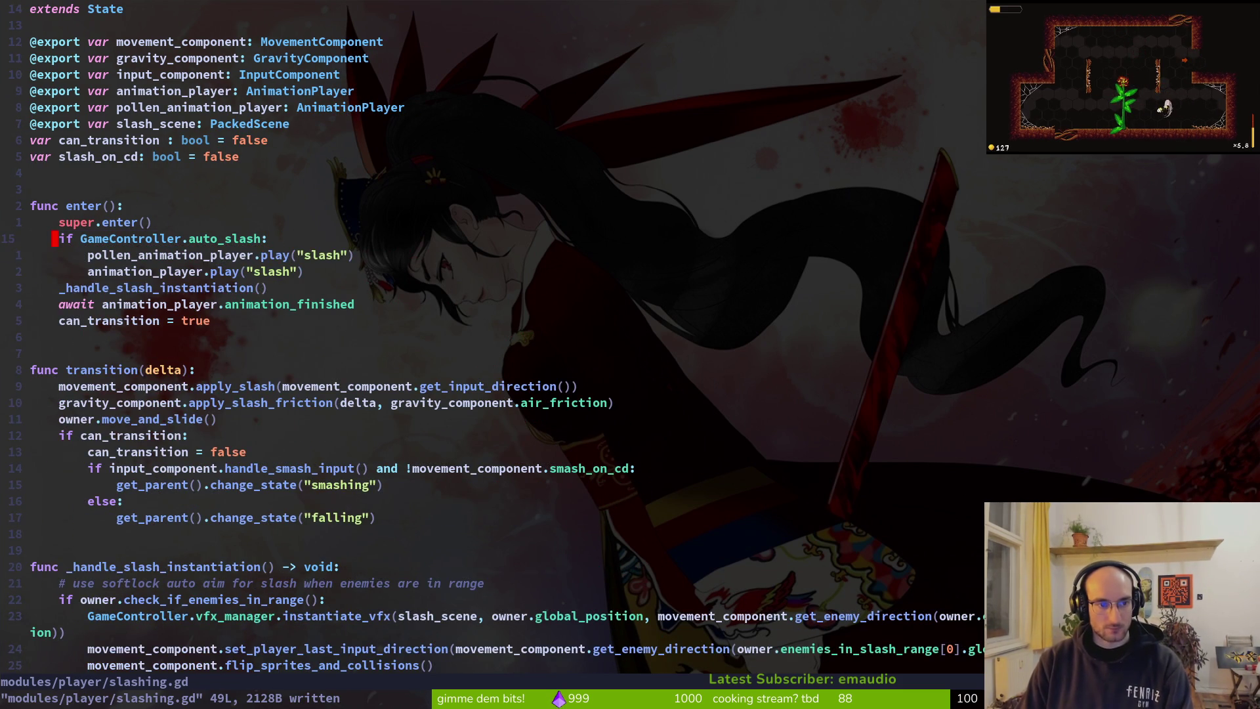
Step: Copy the auto_slash condition block, then delete the duplicated copy
key(shift+v)
key(j)
key(j)
key(y)
key(p)
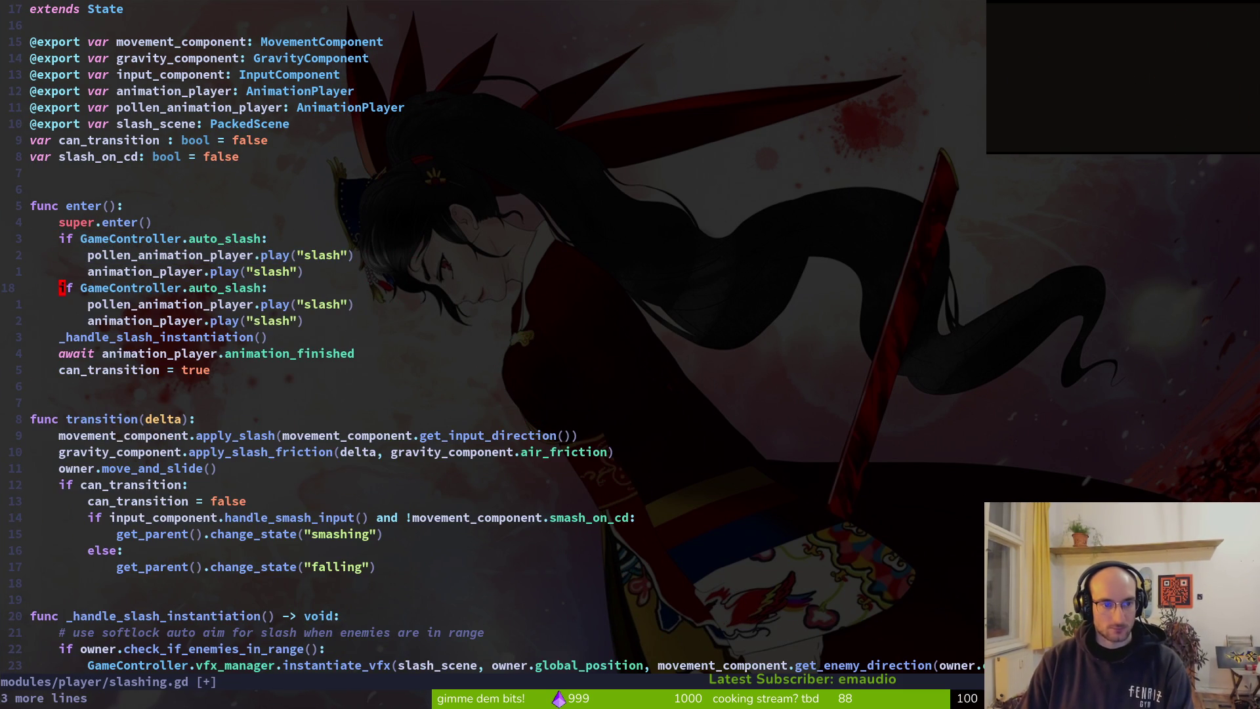
key(3)
key(d)
key(d)
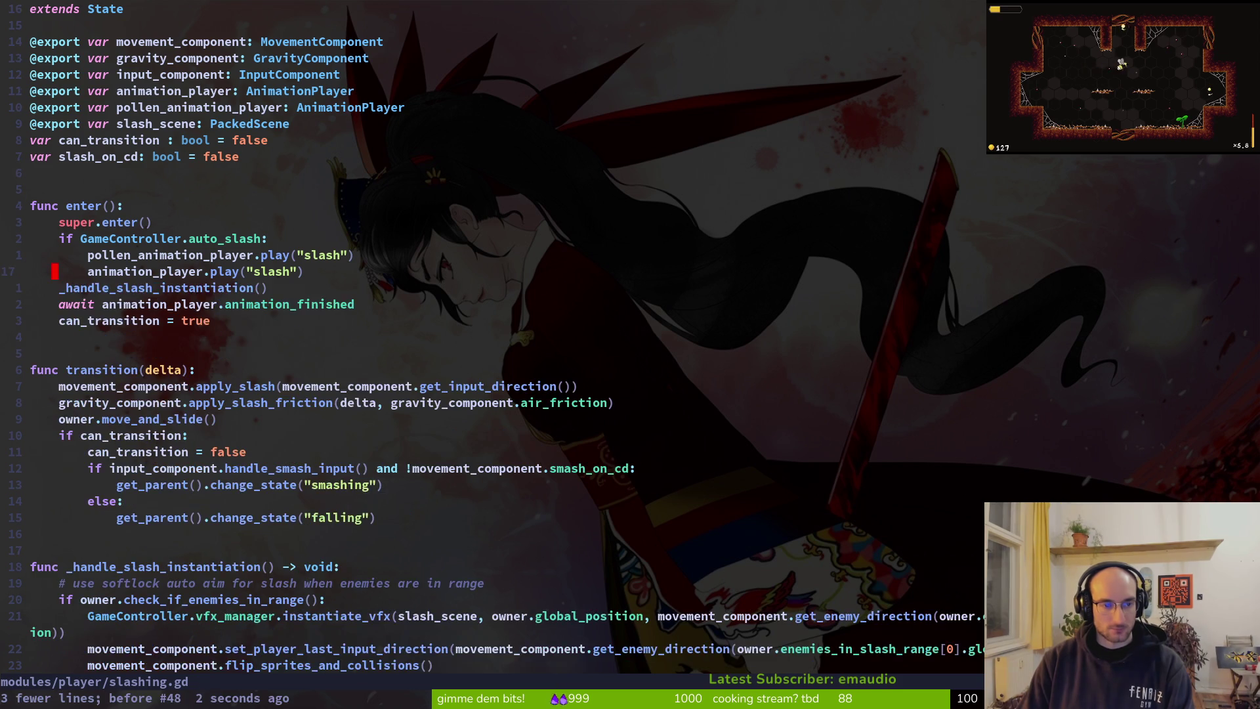
Step: Add an else: line above _handle_slash_instantiation in enter()
text(O)
text(esl)
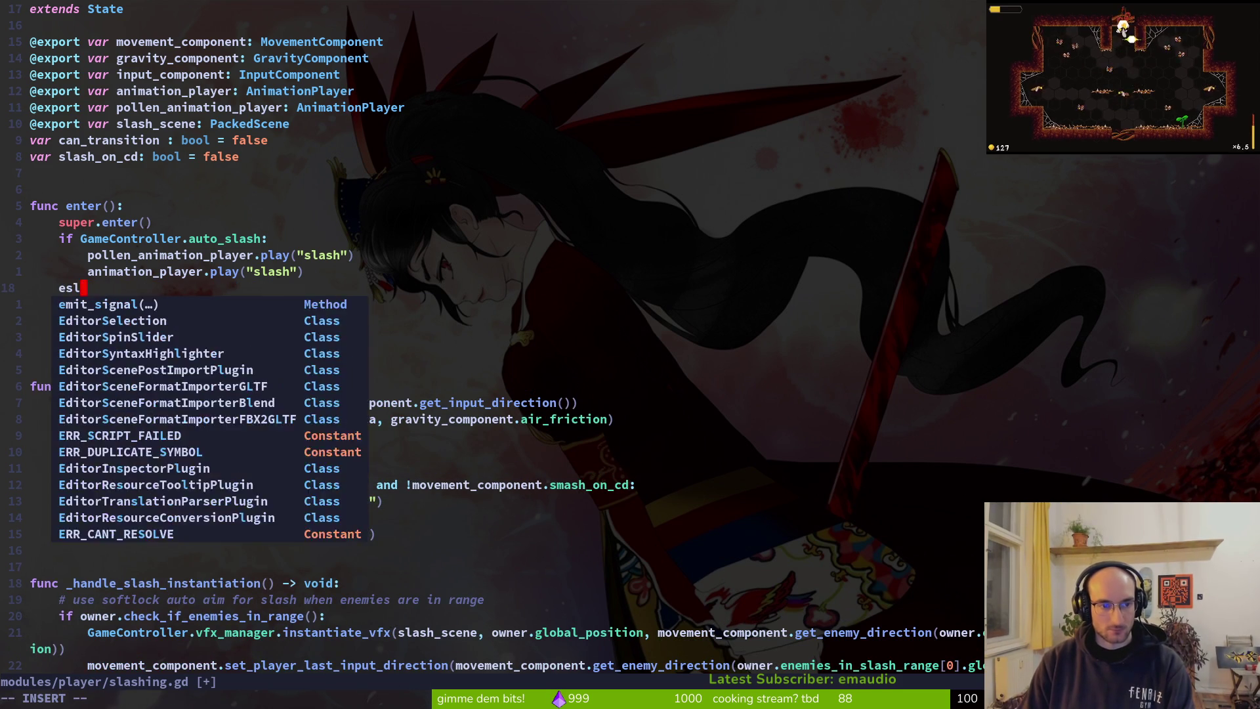
key(BackSpace)
text(lse:)
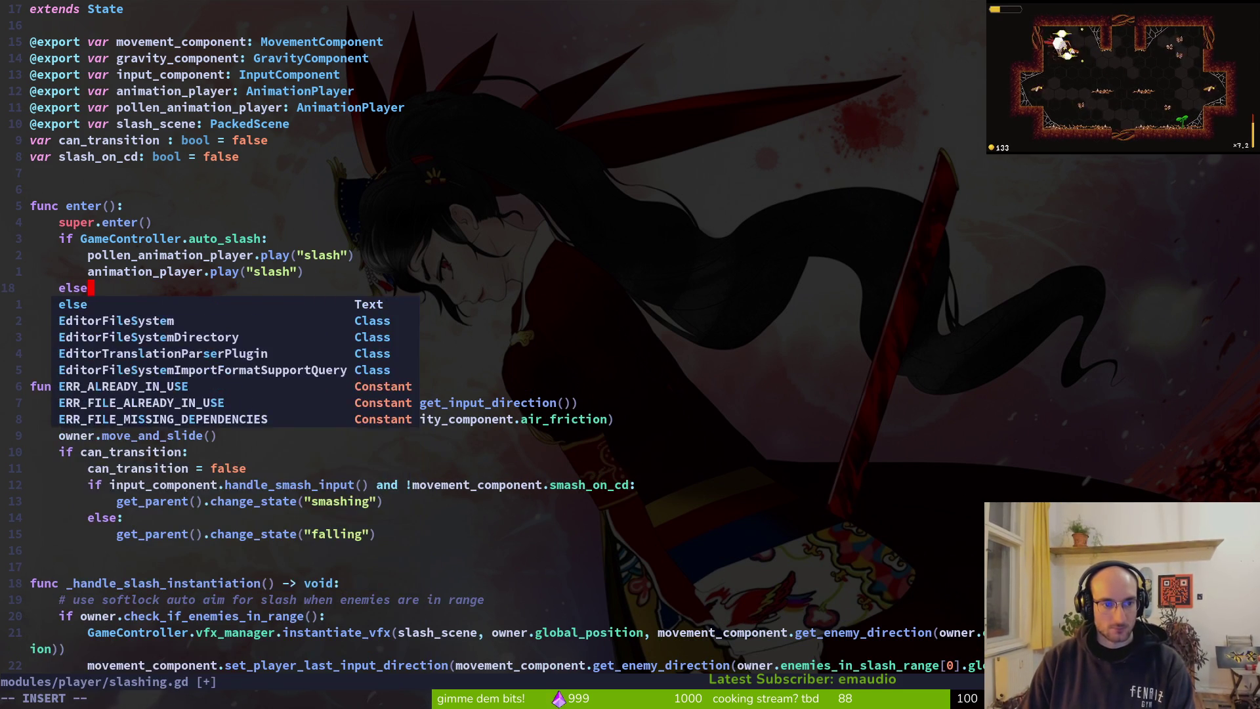
key(Return)
text(sla)
key(BackSpace)
key(BackSpace)
key(BackSpace)
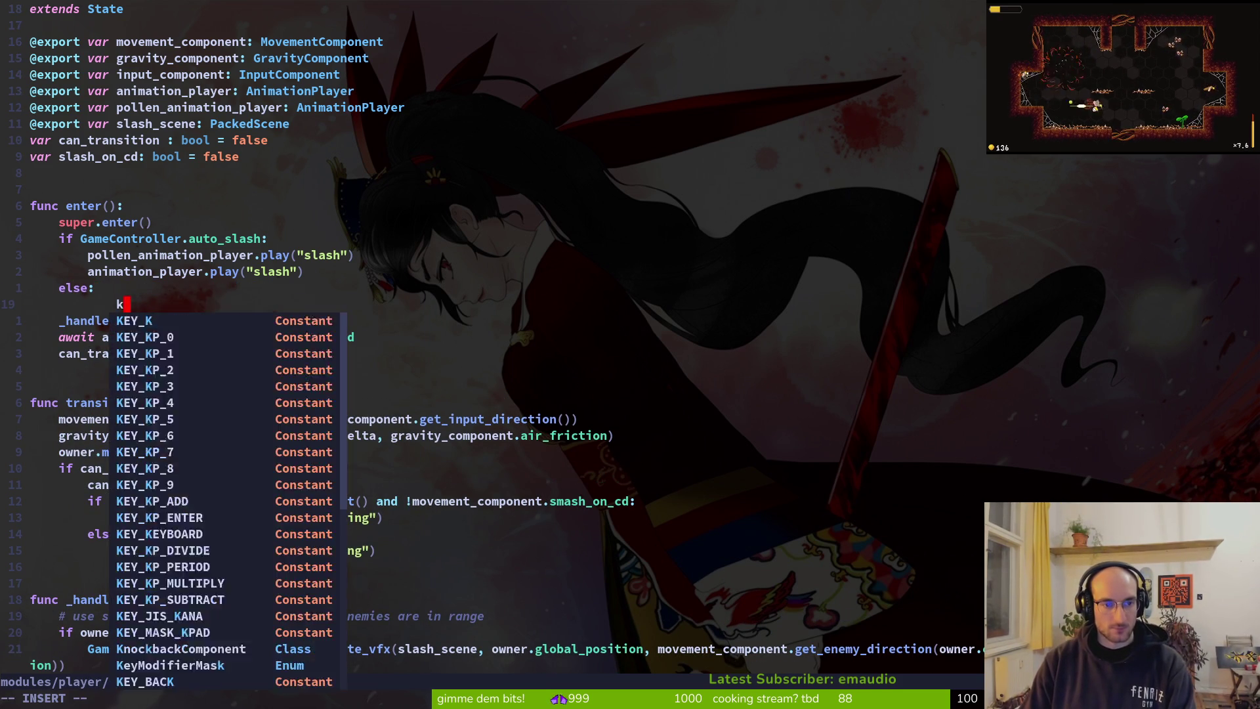
key(Escape)
Step: Paste the two slash play lines under else, rename them to 'autoslash', and save
key(k)
key(k)
key(k)
key(V)
key(j)
key(y)
key(j)
key(j)
key(p)
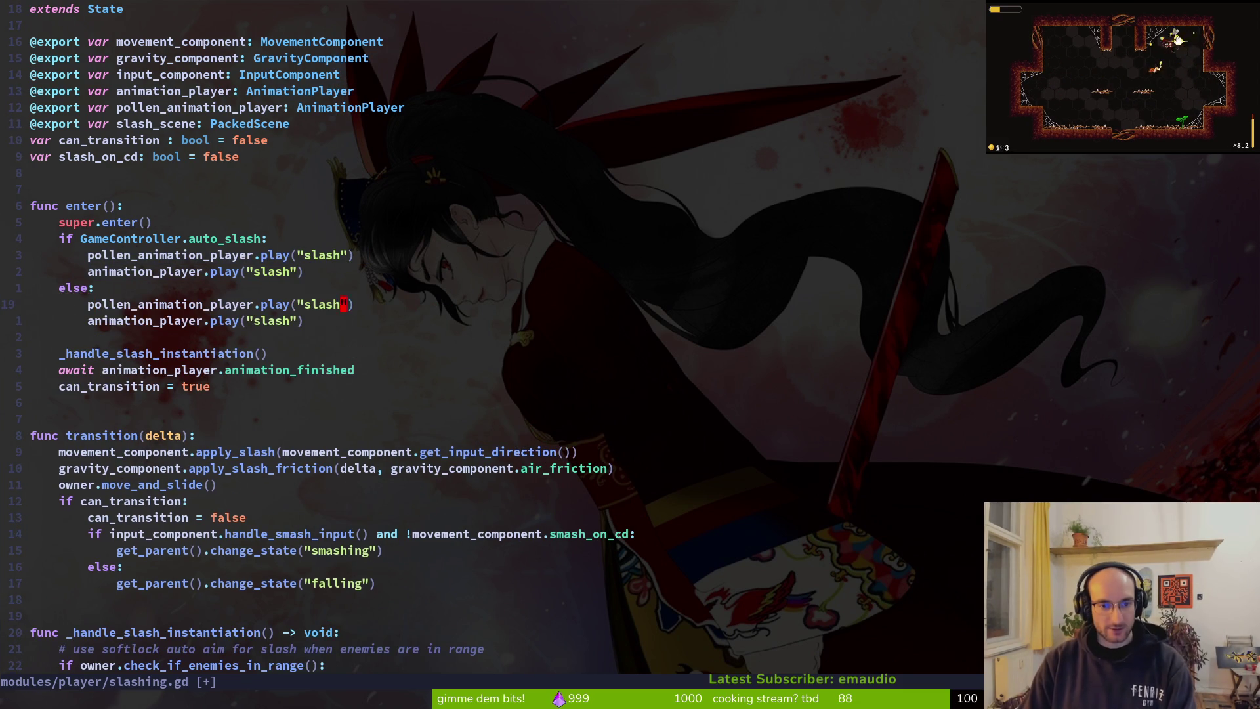
text(auto)
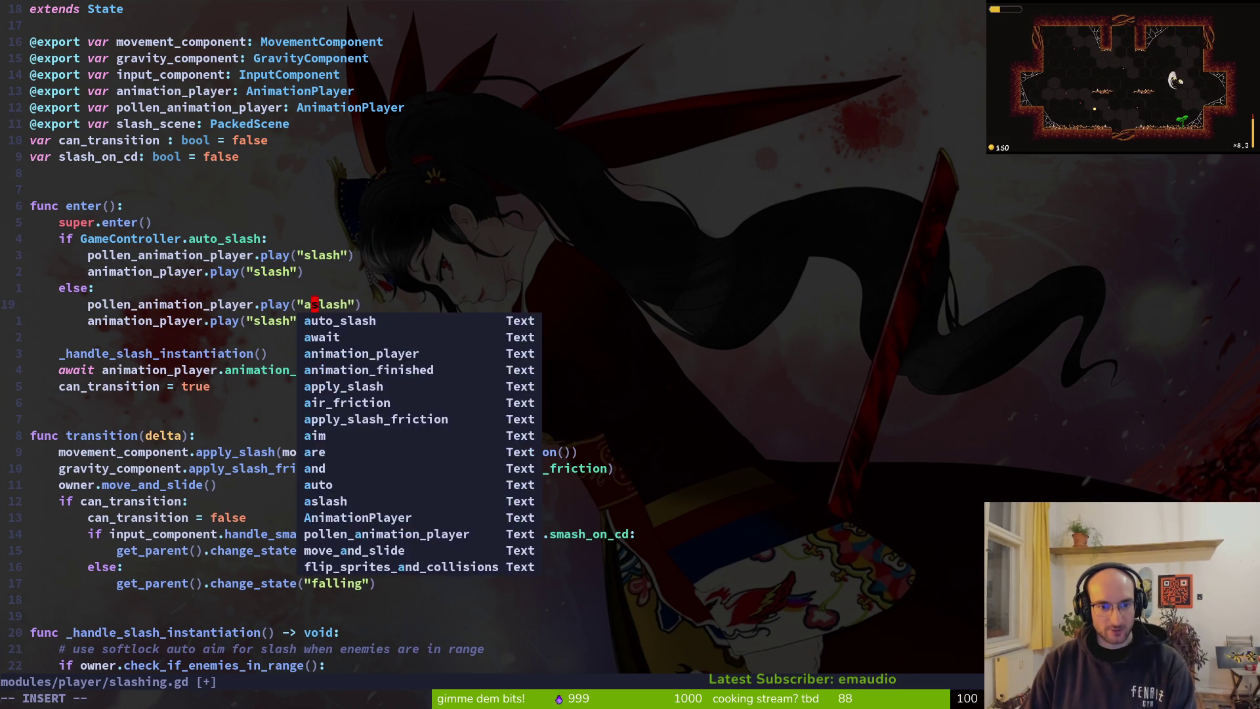
key(Escape)
text(:w)
key(Return)
Step: Replace the leftover slash line with an animation_player 'autoslash' play line above the pollen line
key(y)
key(y)
key(j)
key(p)
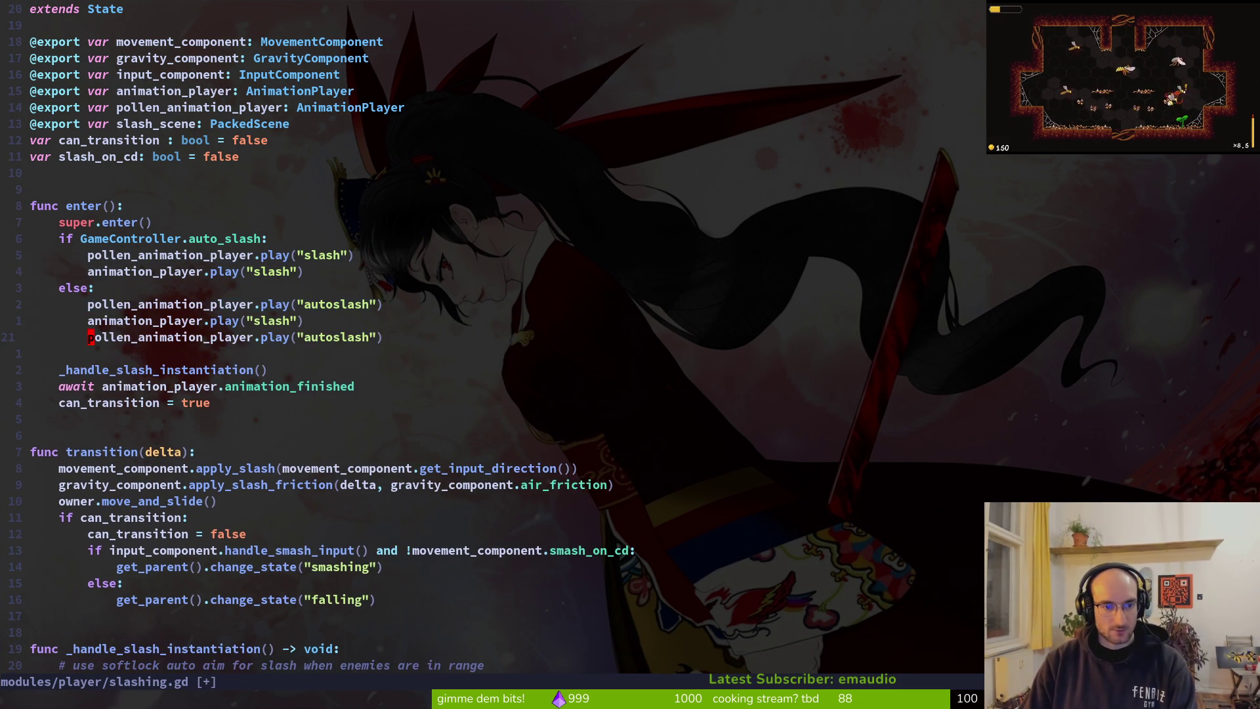
key(d)
key(d)
text(kcw)
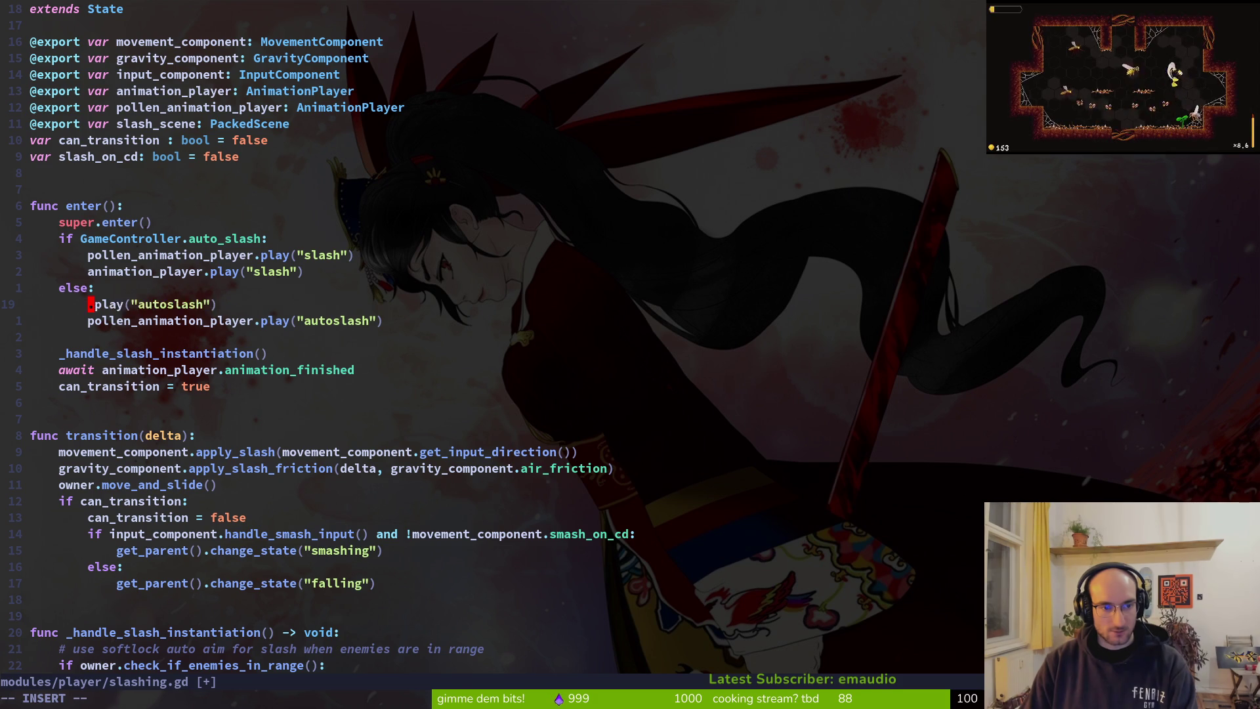
text(anim)
key(Tab)
key(Return)
key(Escape)
text(:w)
key(Return)
key(k)
key(k)
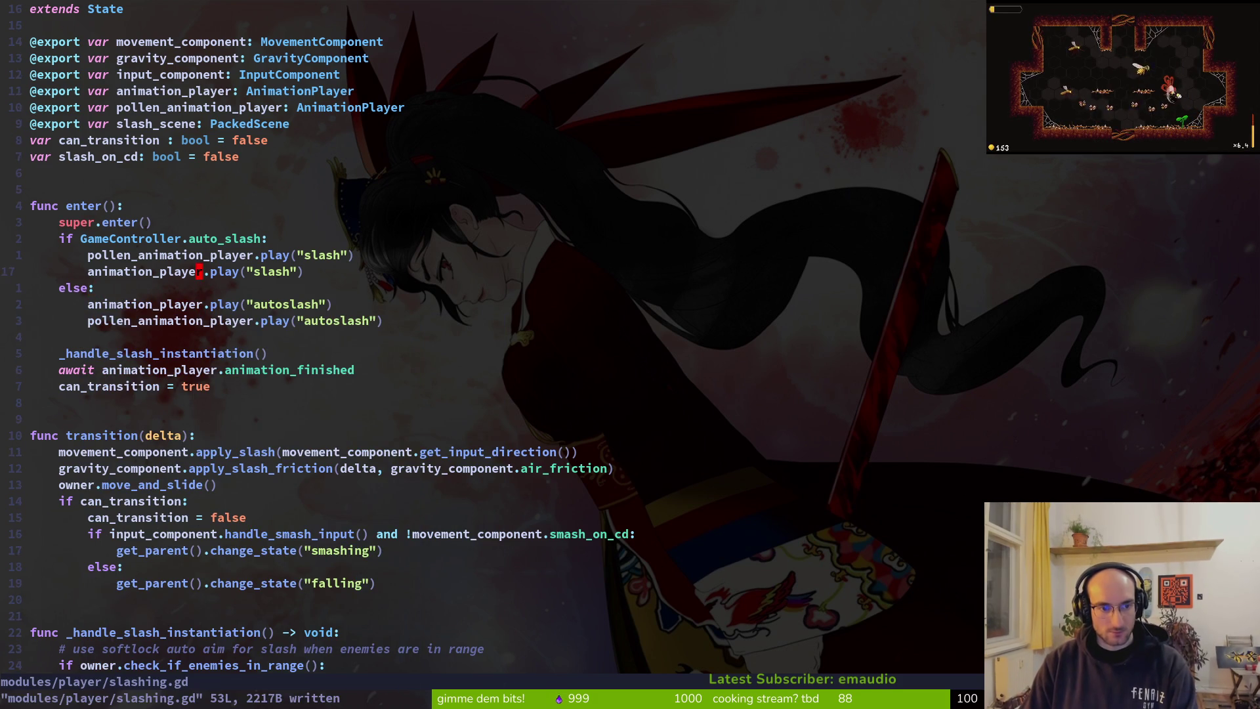
key(alt+k)
text(:w)
key(Return)
key(k)
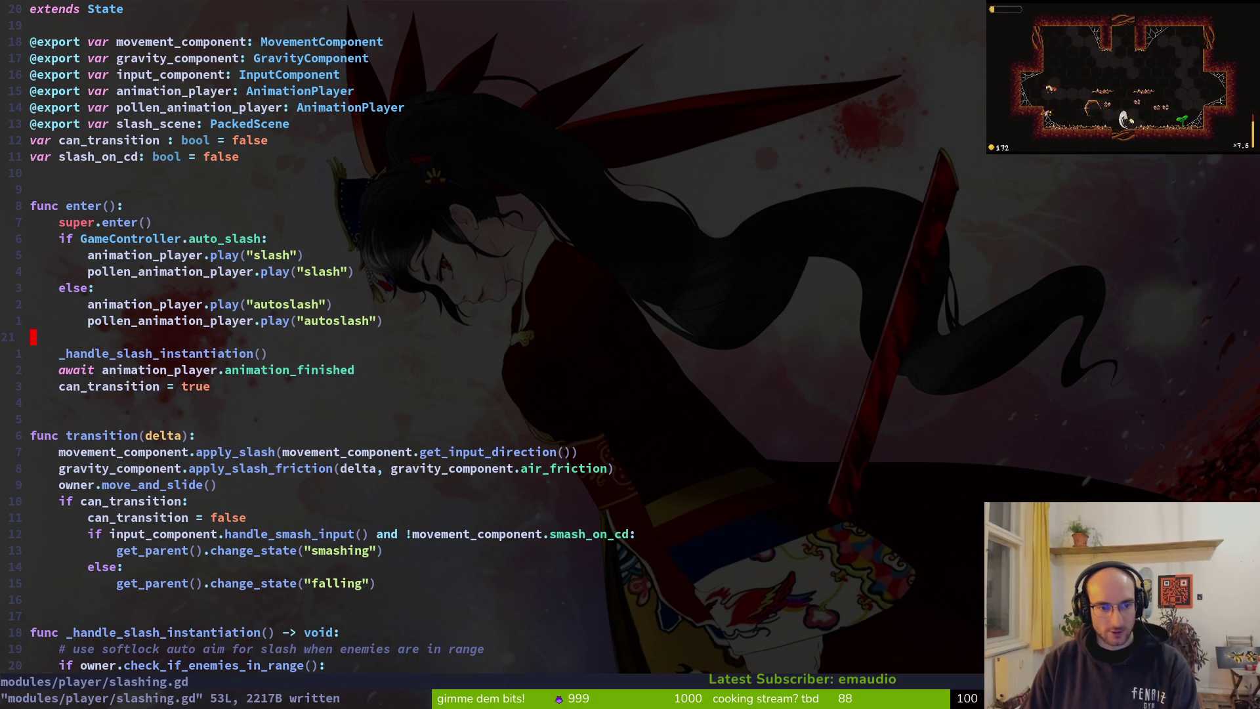
Step: Delete the empty line in enter(), save slashing.gd, and return to Godot
key(d)
key(d)
key(shift+v)
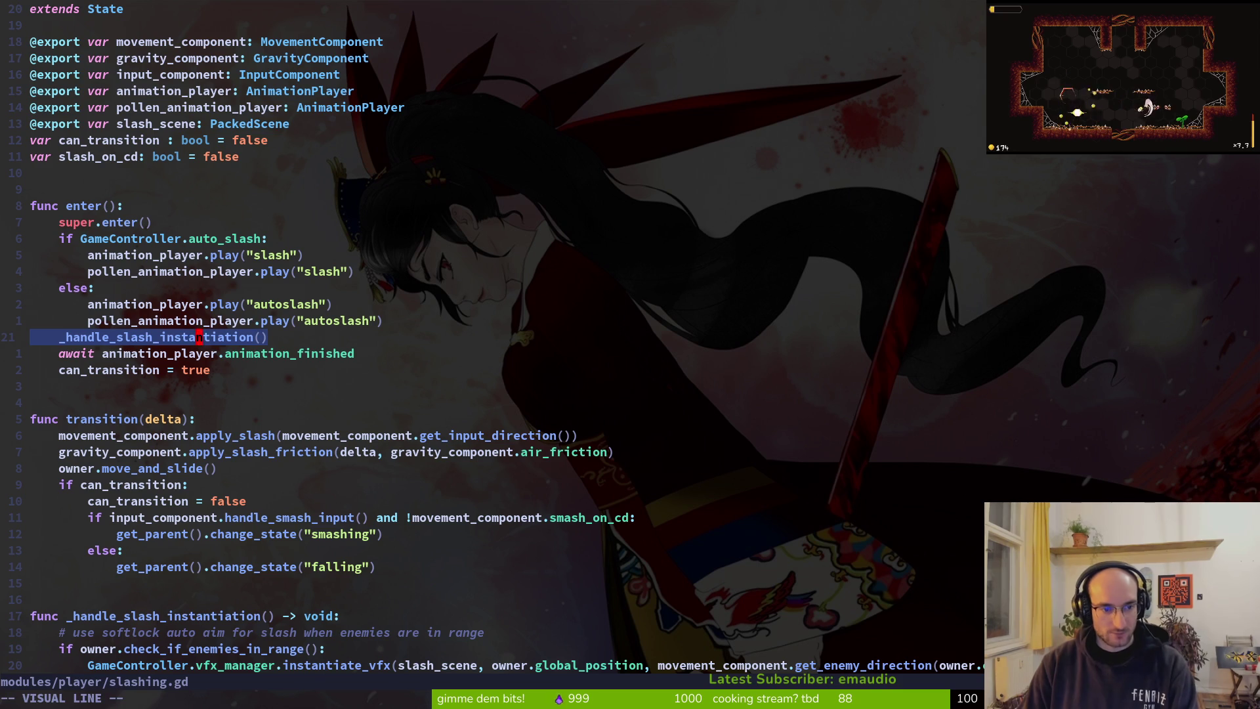
key(Escape)
text(:w)
key(Return)
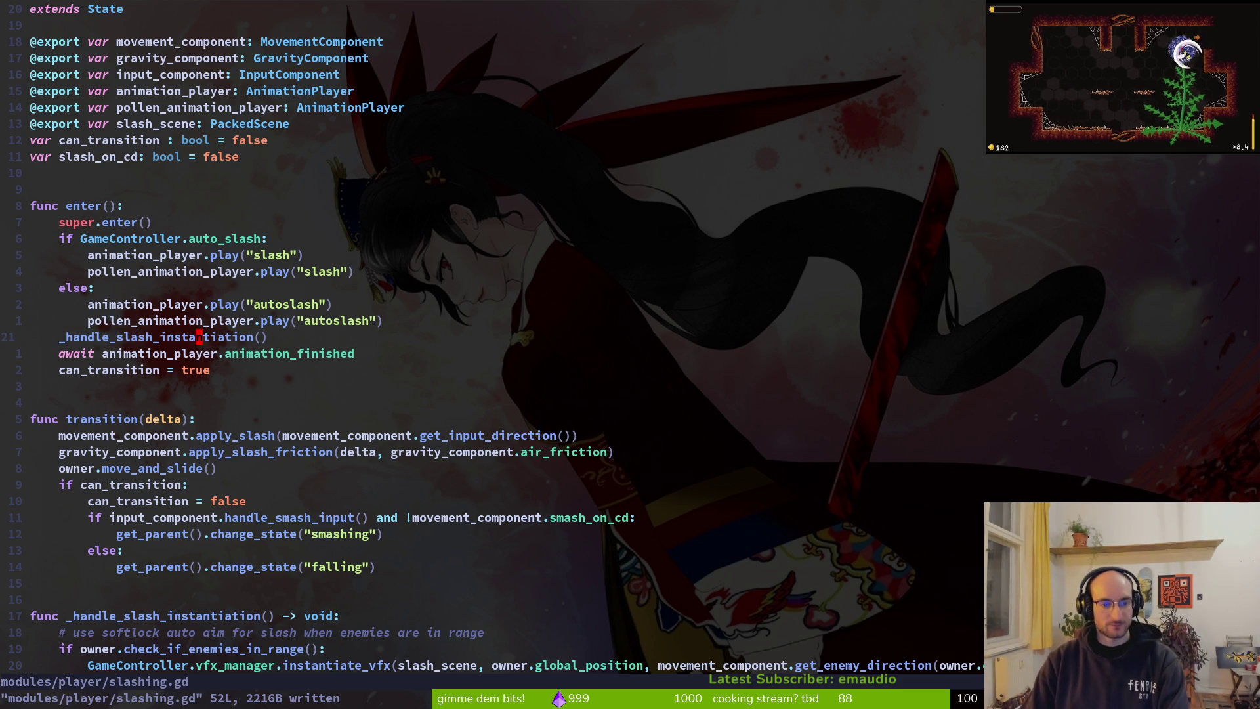
key(alt+Tab)
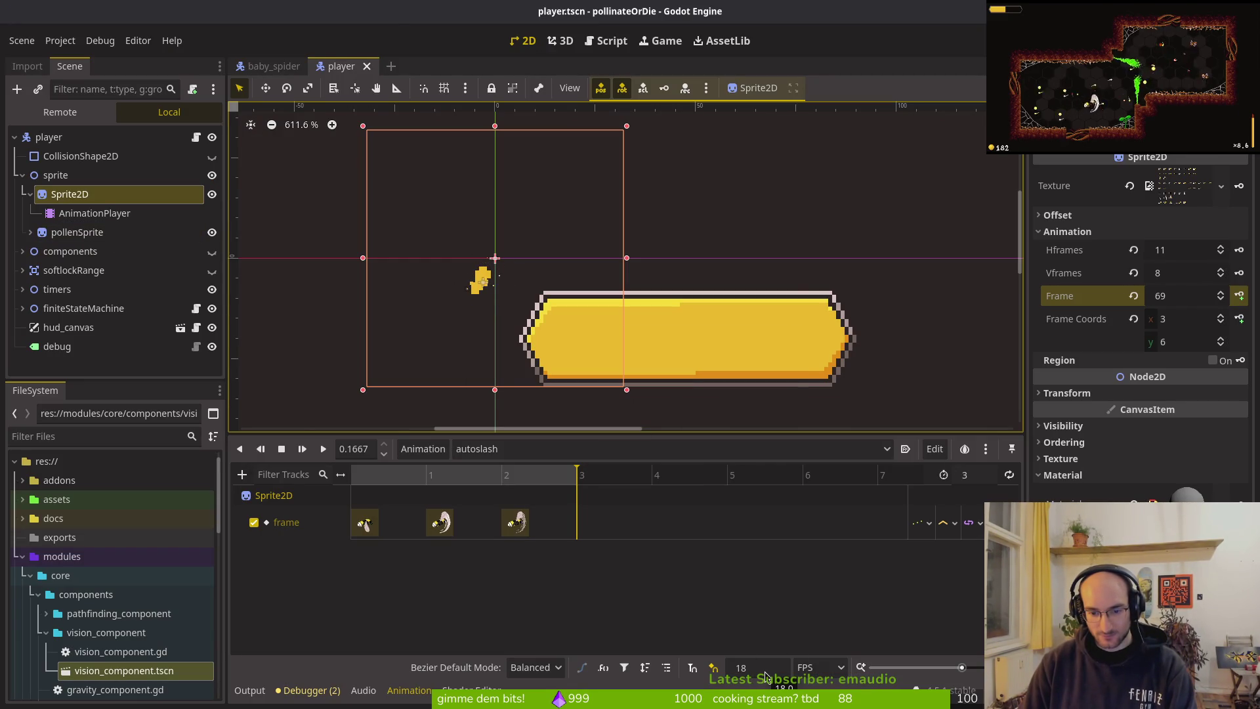
Step: Select pollenSprite's AnimationPlayer and show its slash animation
key(alt+Tab)
key(alt+Tab)
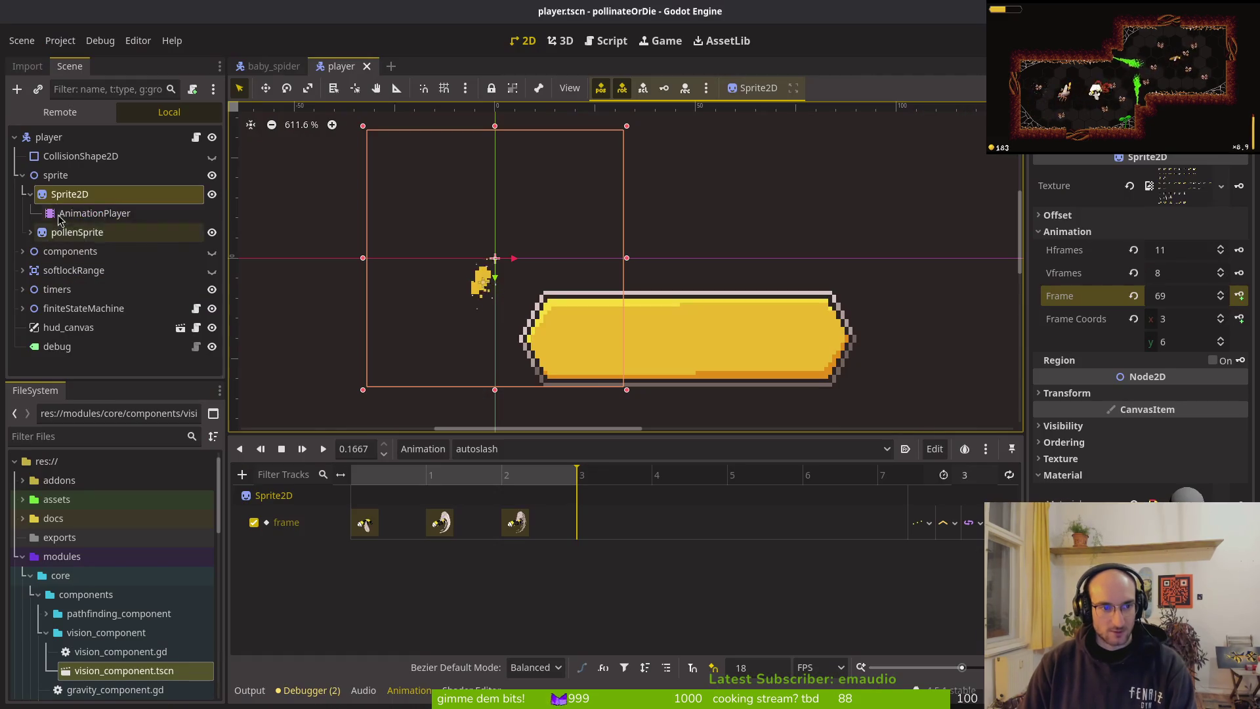
click(31, 194)
click(22, 175)
click(22, 174)
click(30, 194)
click(30, 232)
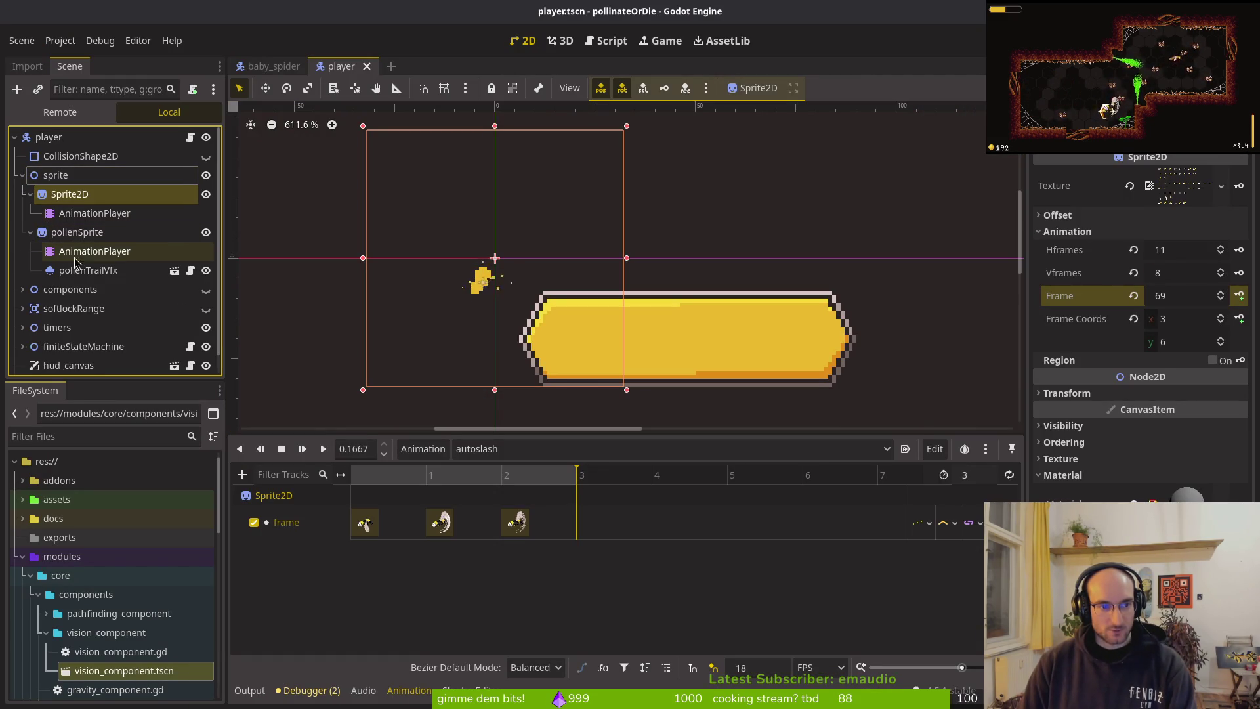
click(78, 232)
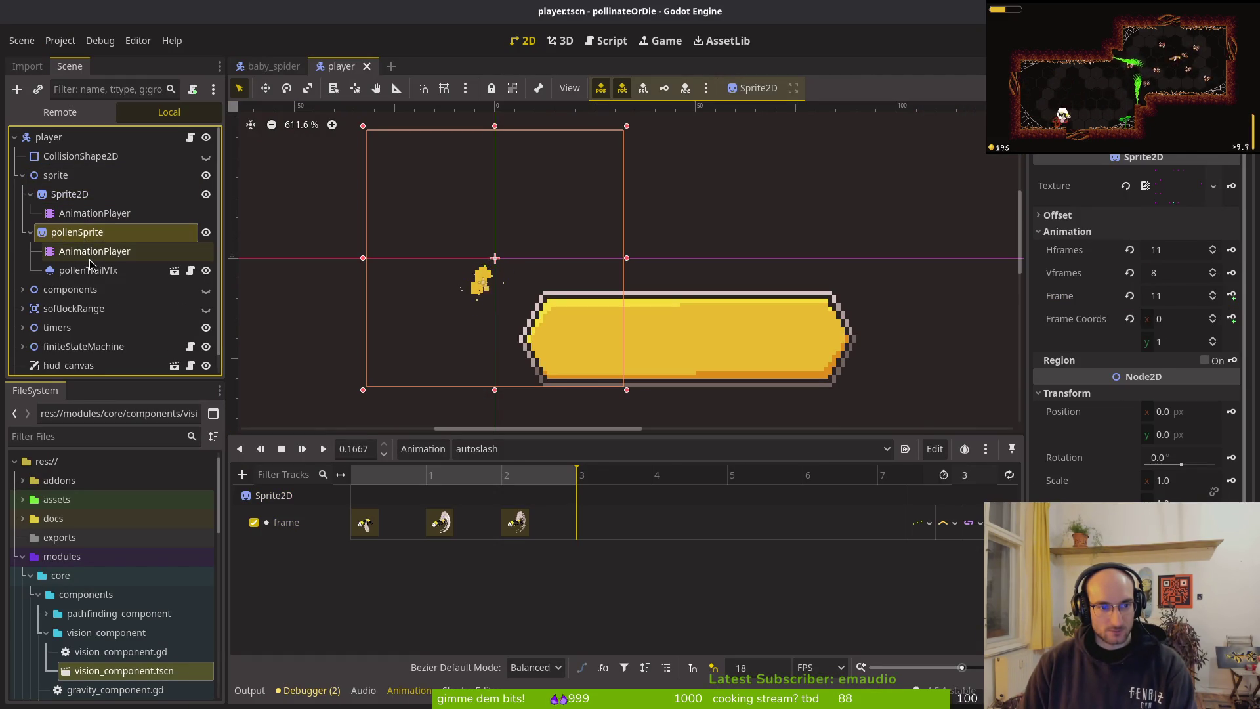
click(92, 251)
click(561, 449)
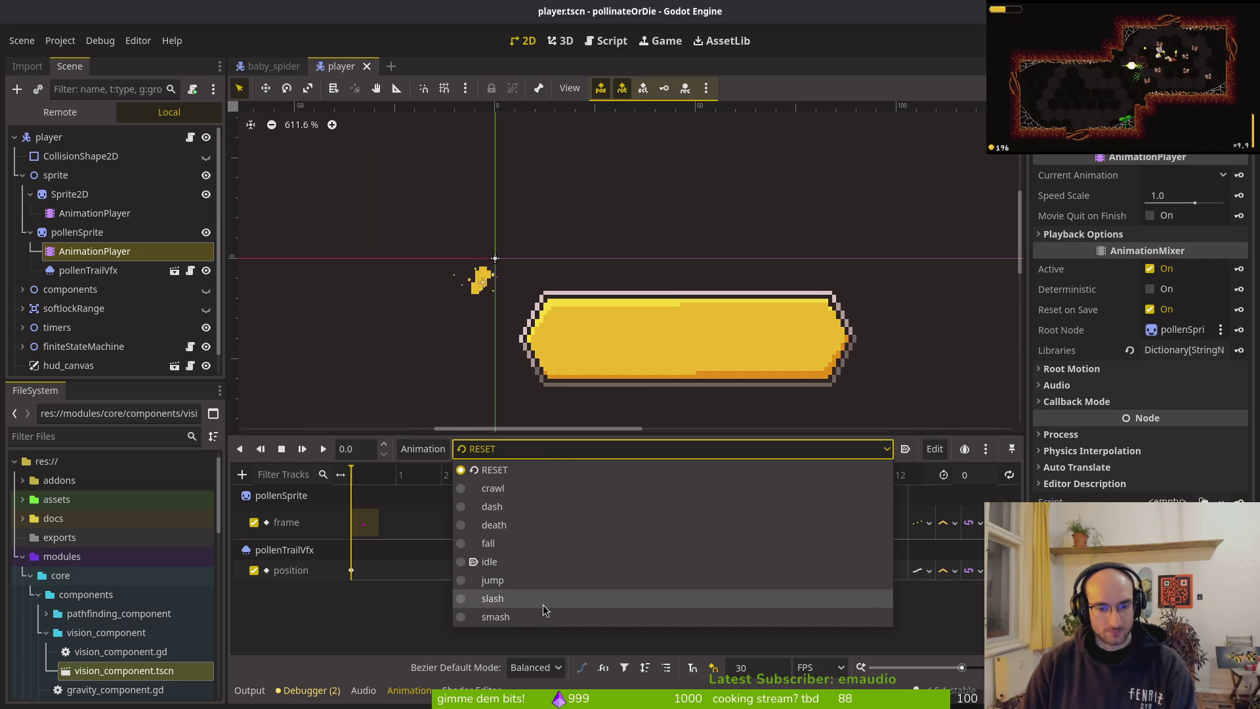
click(544, 605)
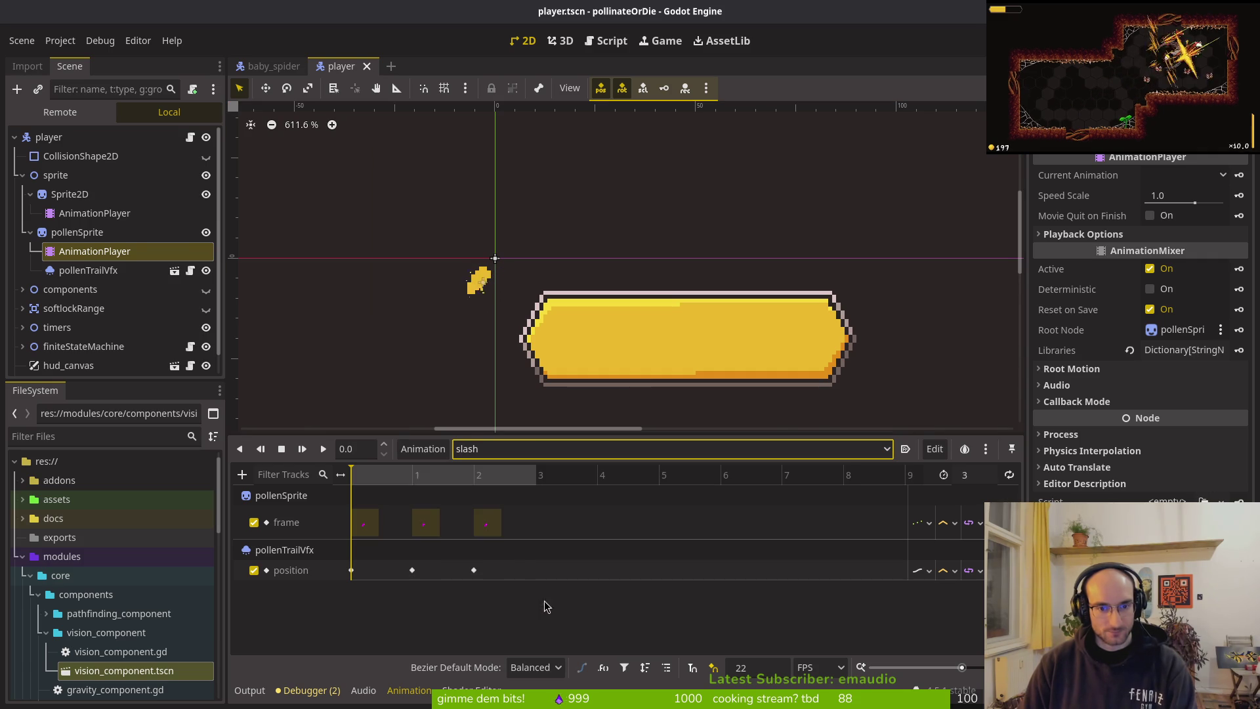
Step: Create a new 'autoslash' animation with an 18 FPS snap and length 3
click(423, 449)
click(448, 480)
text(aut)
key(Return)
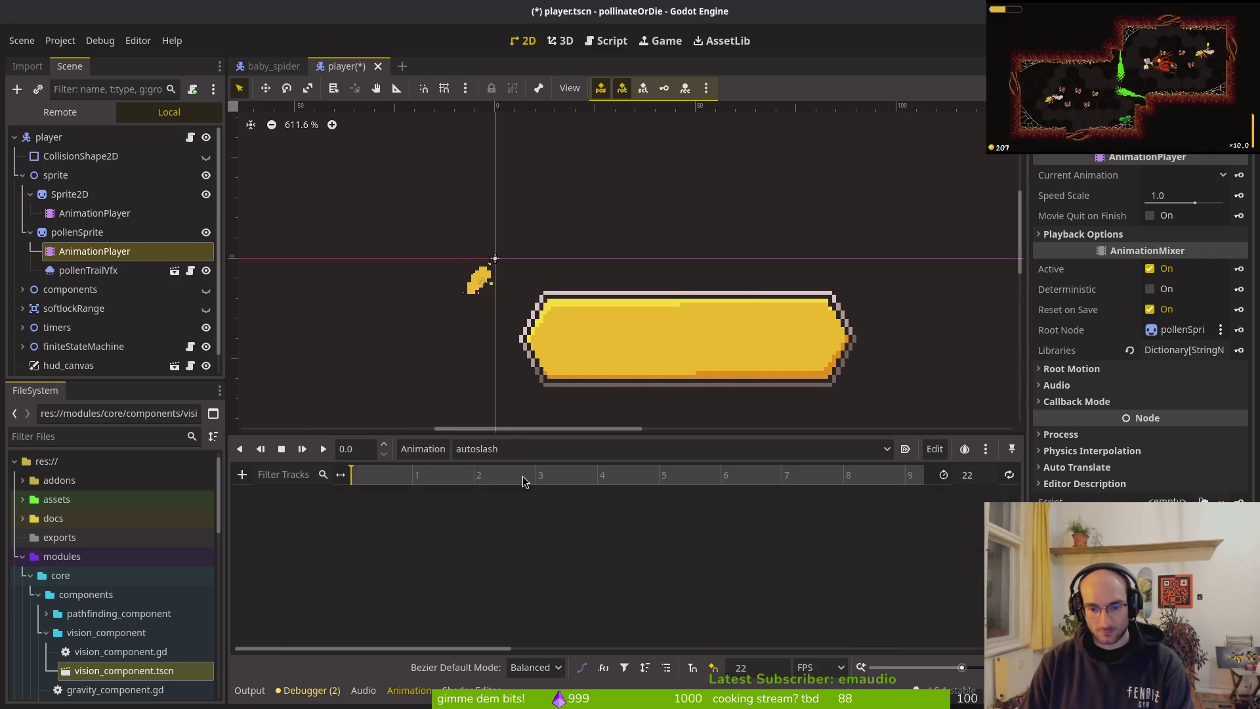
click(761, 672)
text(18)
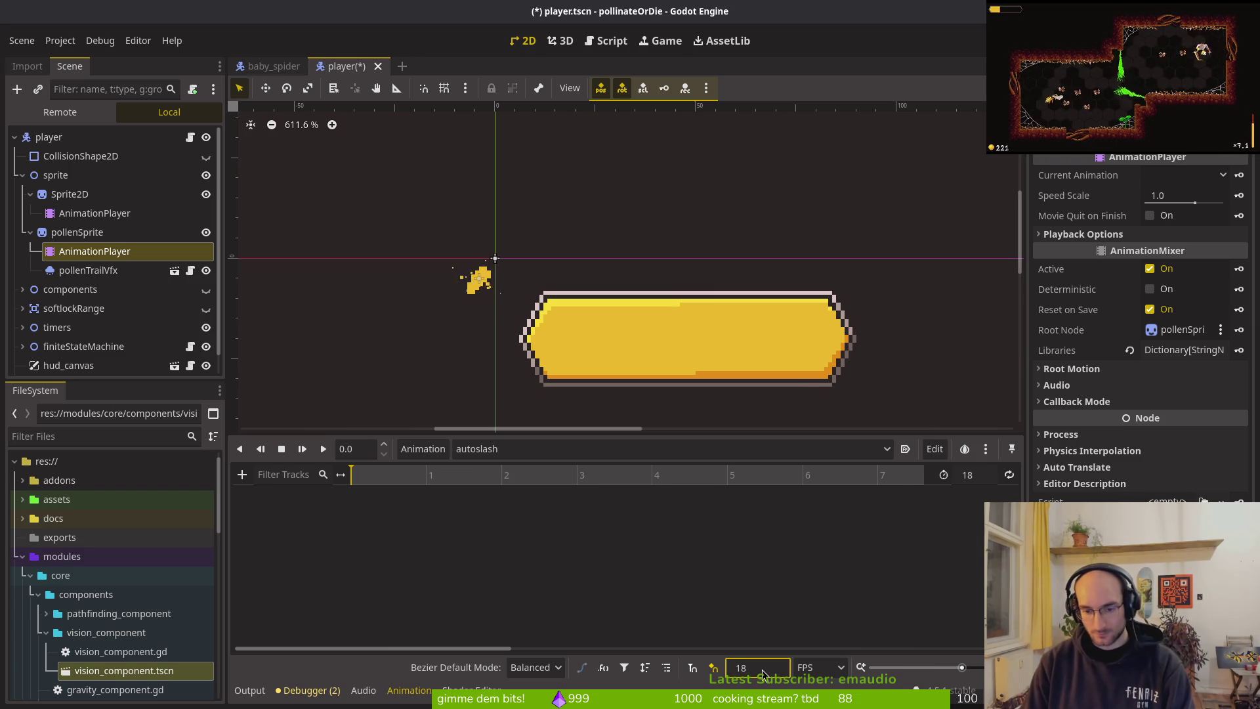
key(ctrl+s)
click(980, 477)
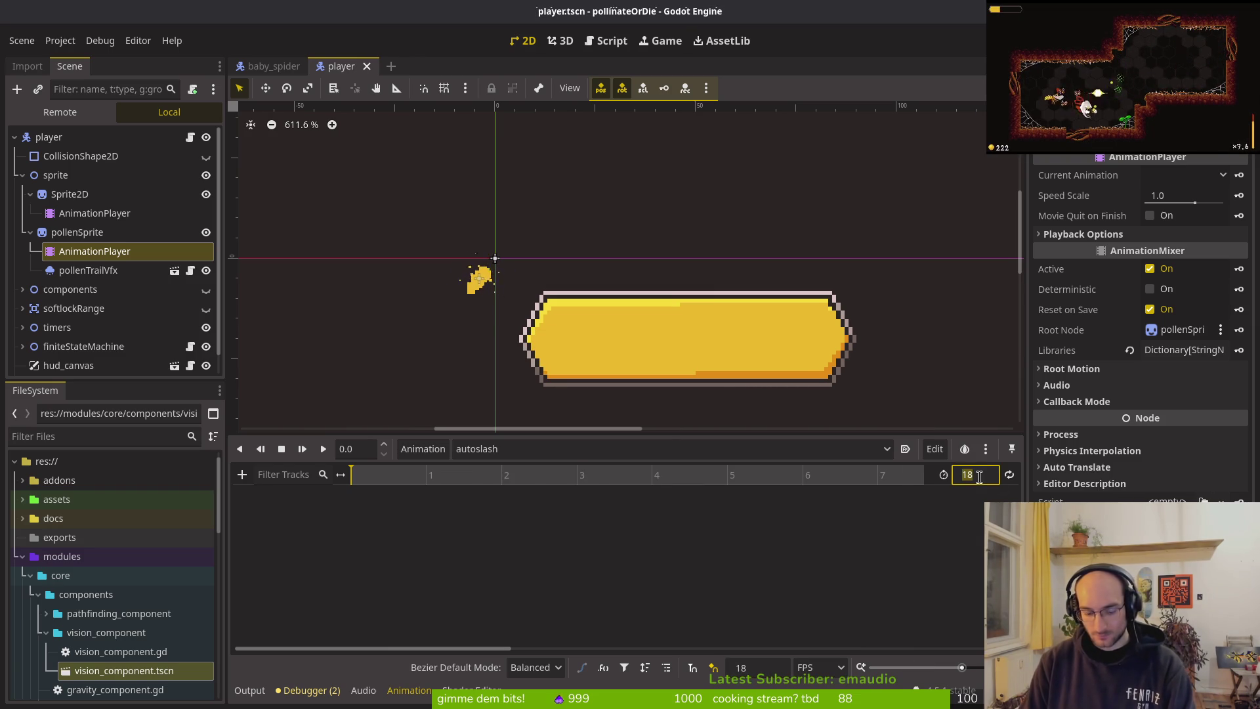
text(3)
key(Return)
key(ctrl+s)
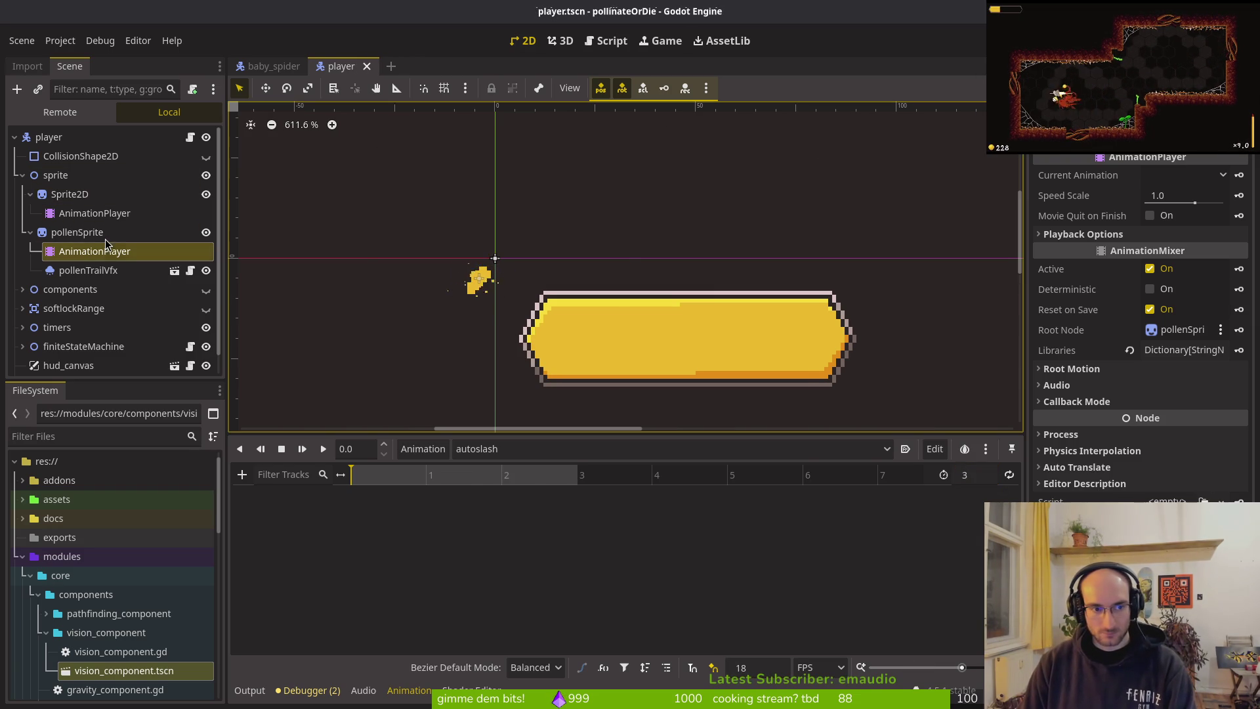
Step: Key the pollenSprite Frame property three times and save player.tscn
click(99, 232)
click(1233, 296)
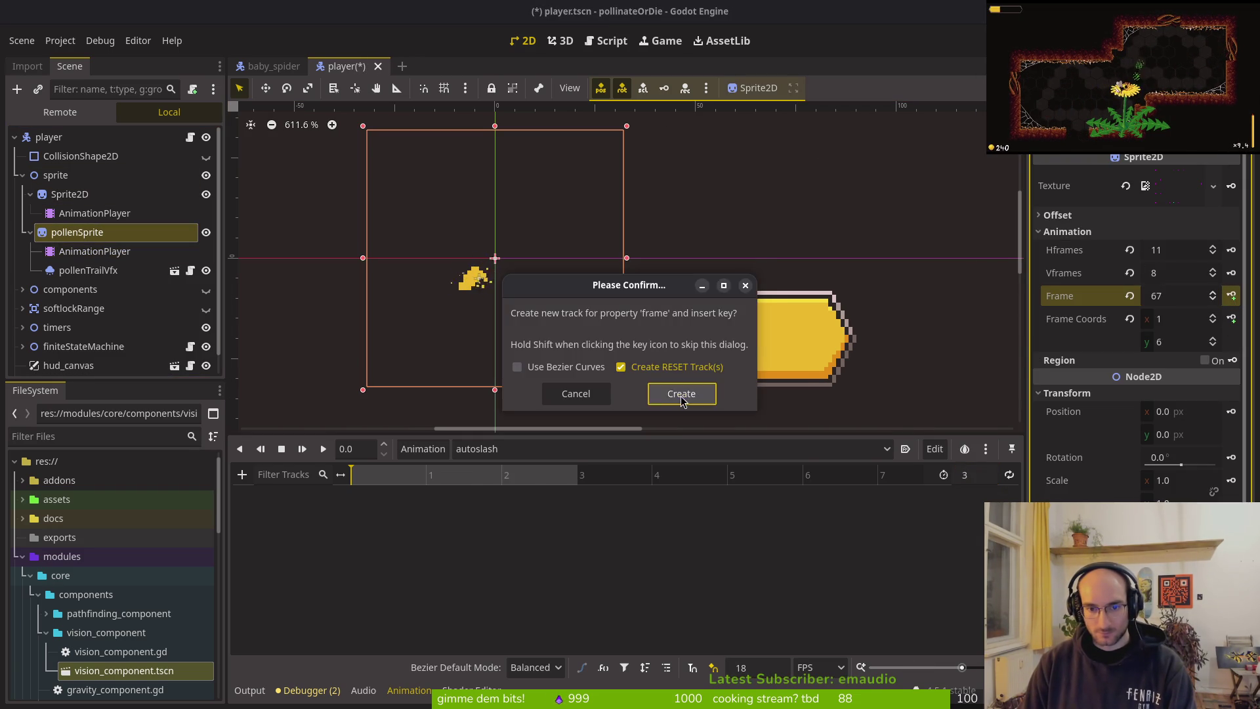
key(Return)
click(1232, 296)
click(1232, 296)
key(ctrl+s)
Step: Collapse the sprite nodes in the scene tree and run the game with F5
click(30, 233)
click(30, 195)
click(34, 176)
key(F5)
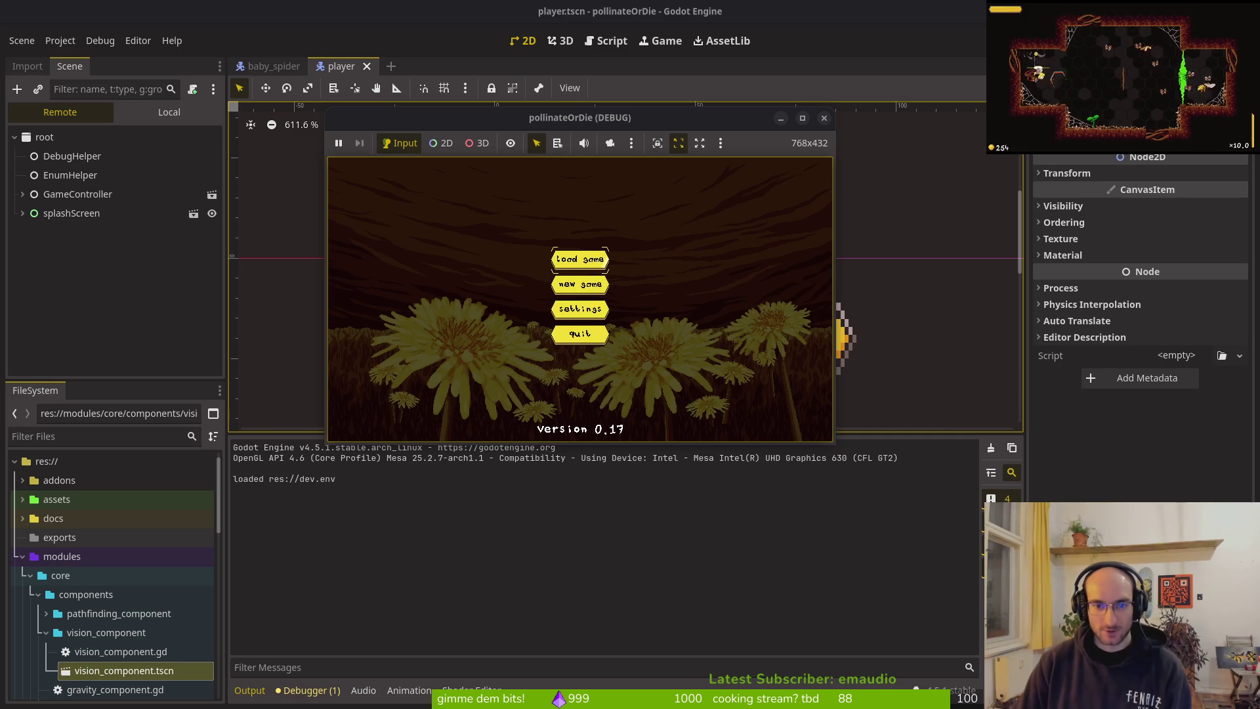
Step: Maximize the game window, start from the main menu, fly the bee and slash, then return to the editor
double_click(640, 120)
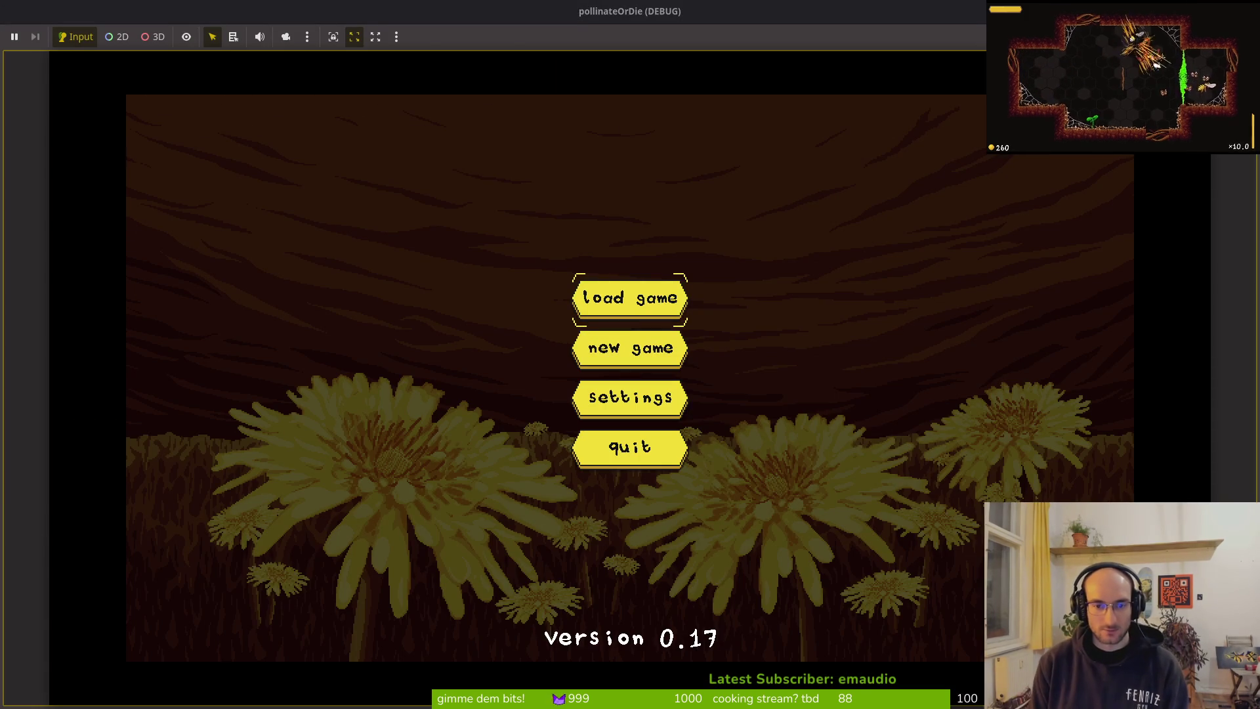
key(Return)
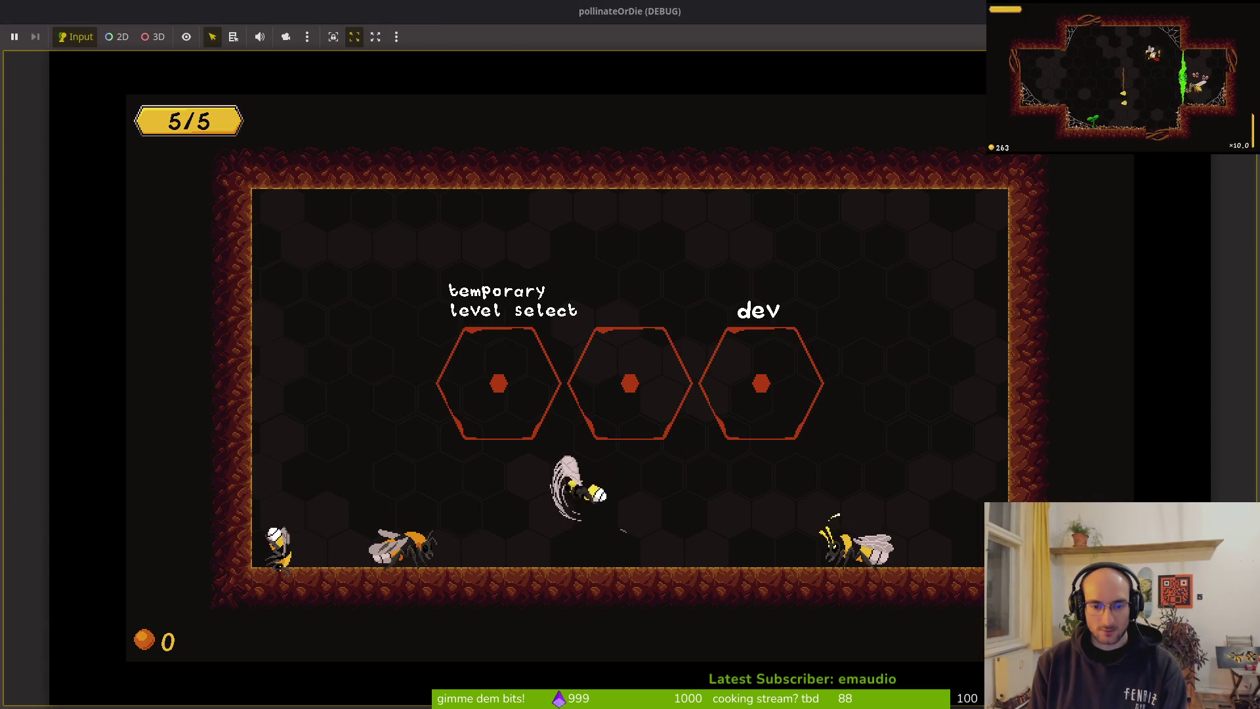
key(d)
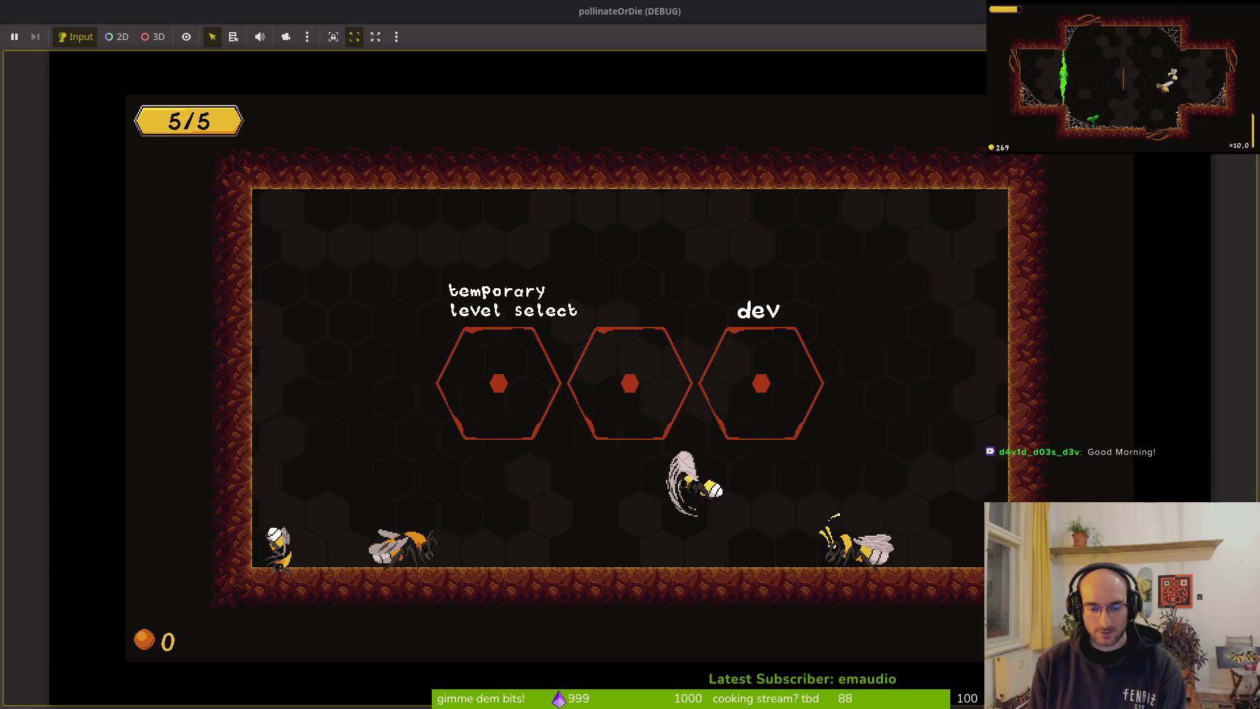
key(alt+Tab)
key(alt+Tab)
key(alt+Tab)
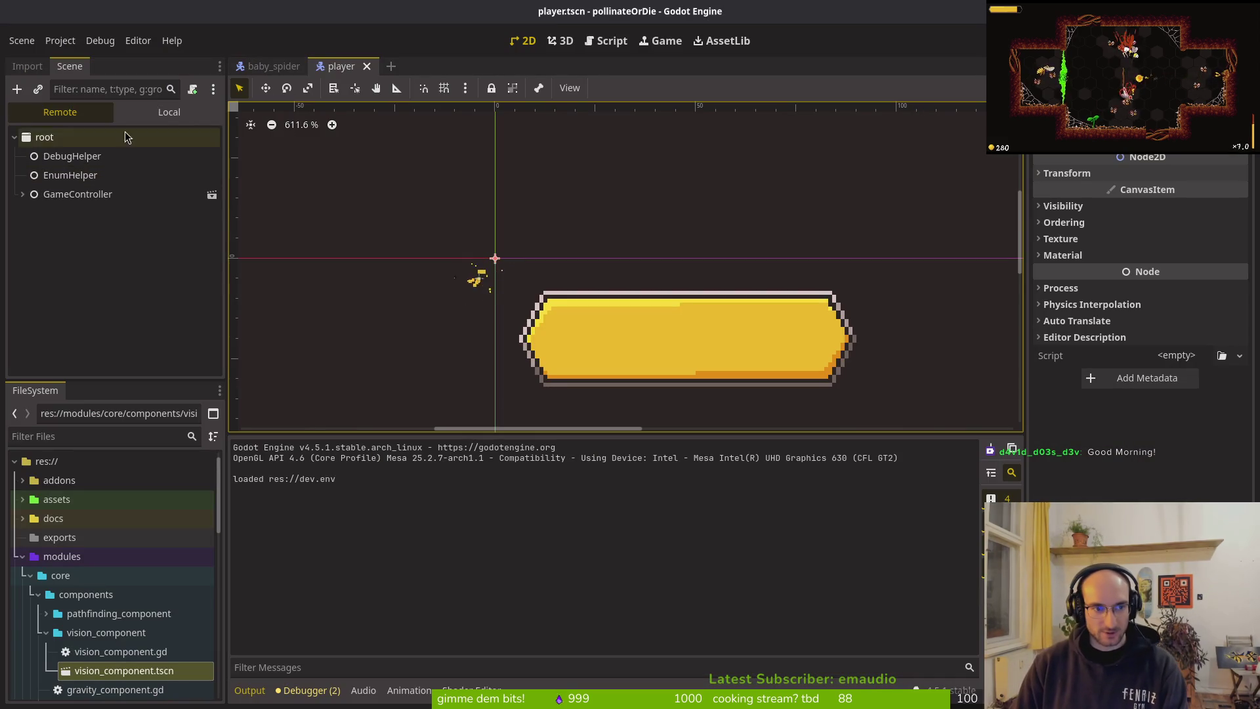
Step: Set the bee's autoslash to 15 FPS and length 3, moving its keys to times 1 and 2
click(168, 112)
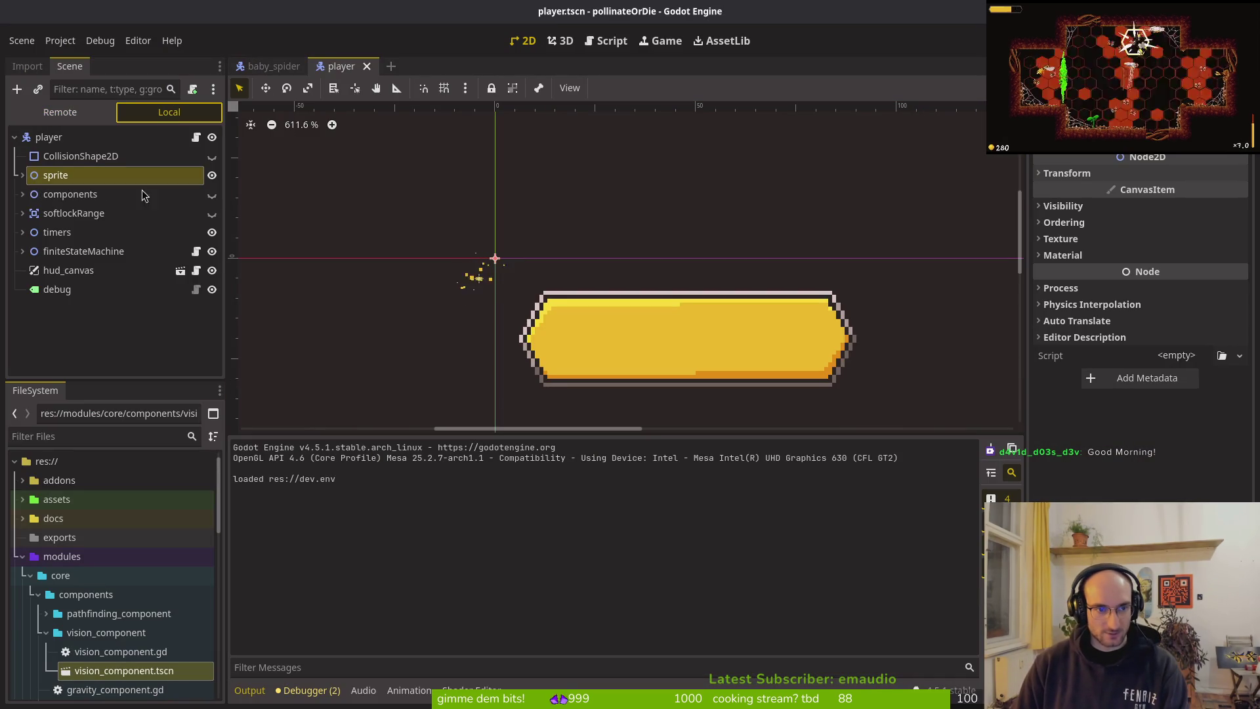
click(22, 175)
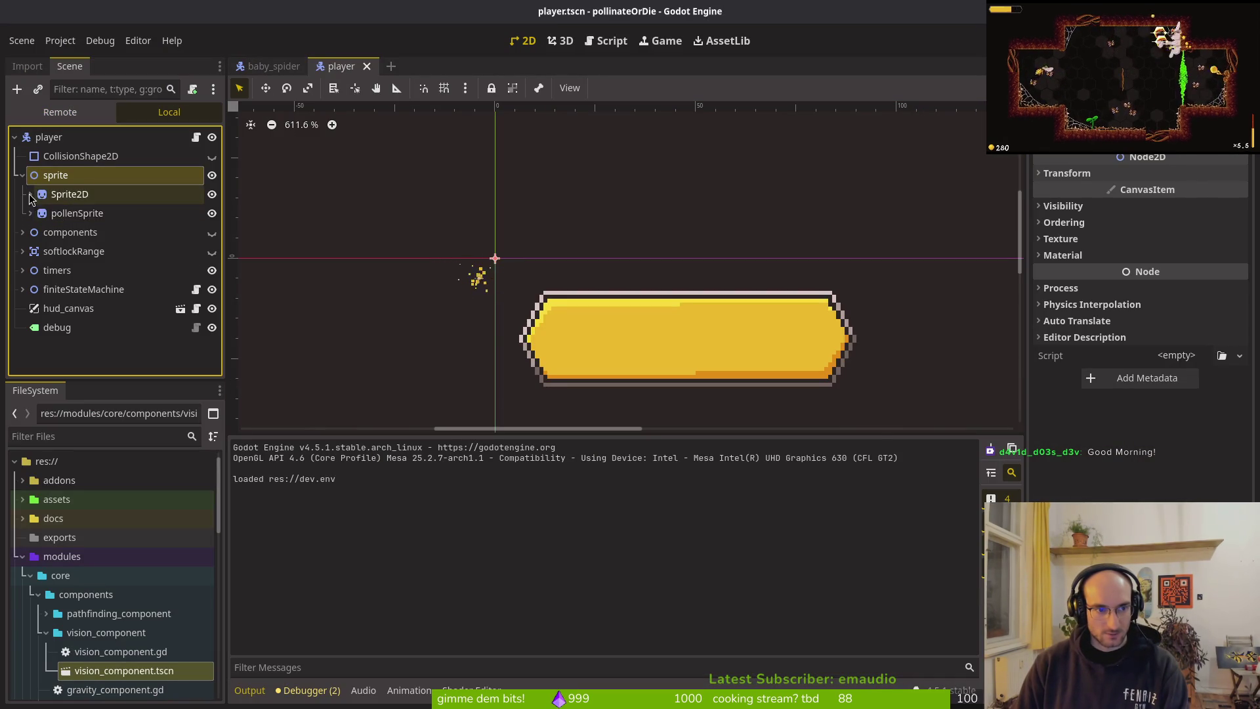
click(30, 194)
click(85, 213)
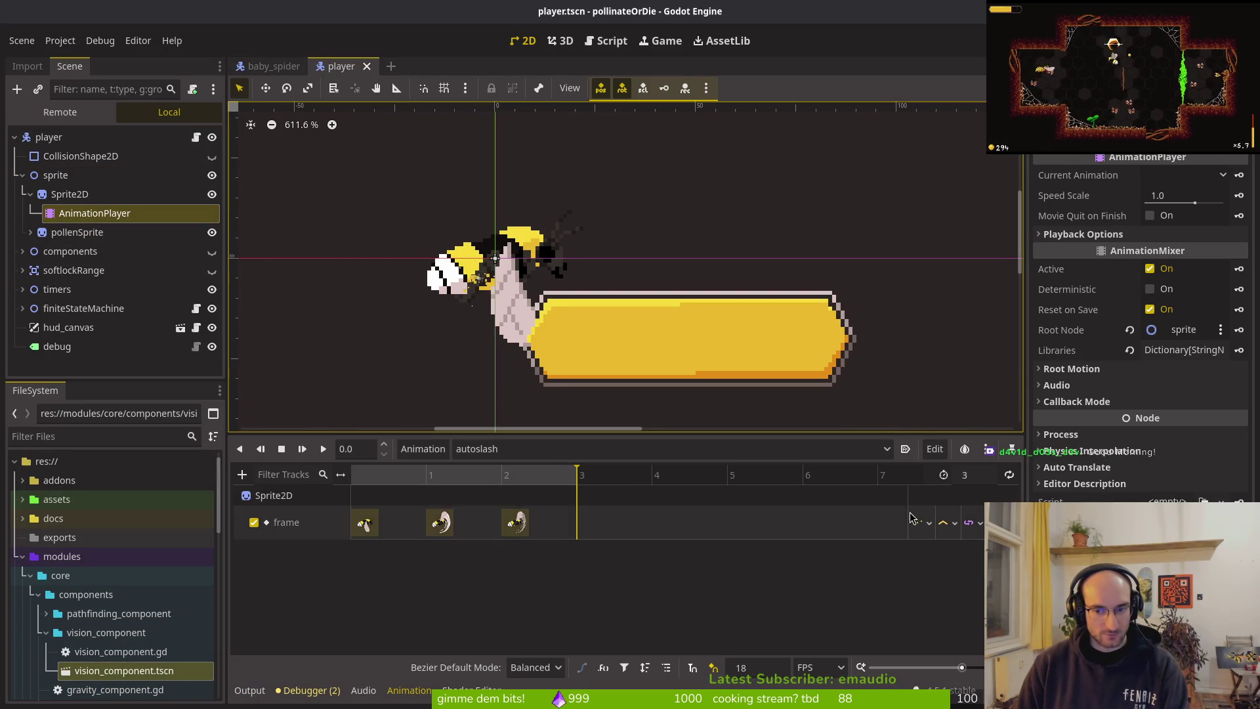
click(772, 665)
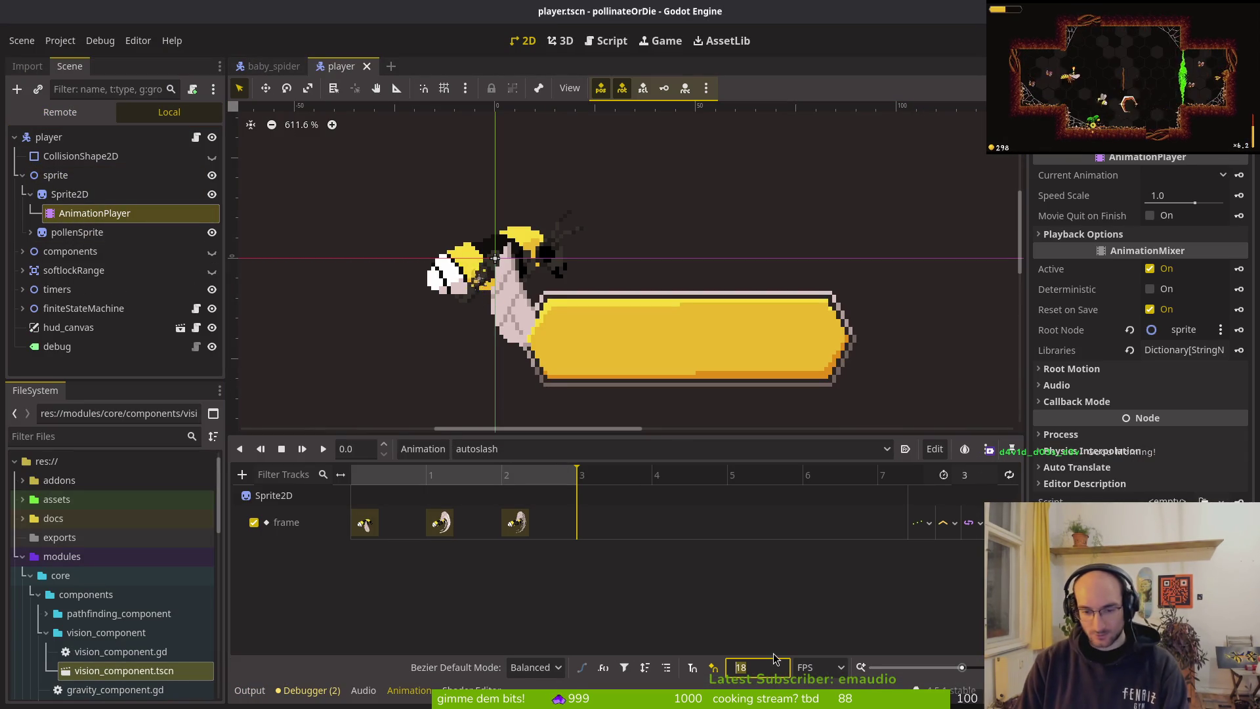
text(15)
key(Return)
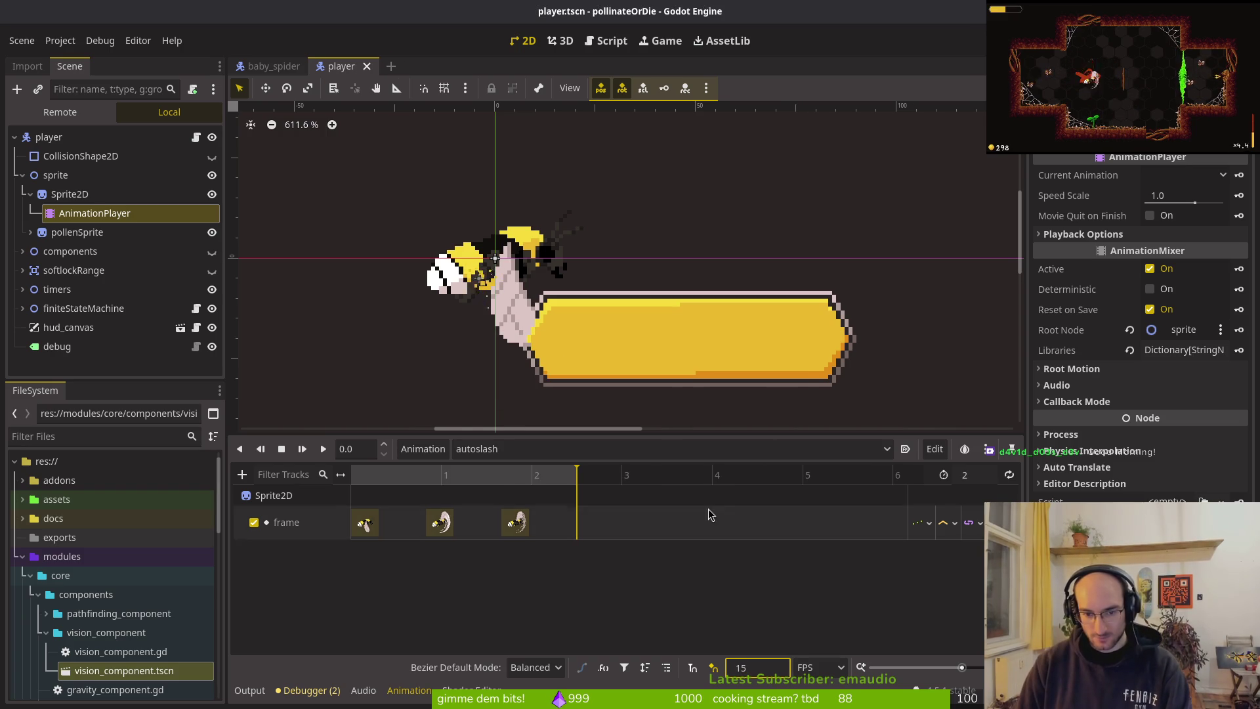
click(978, 477)
text(23)
key(Return)
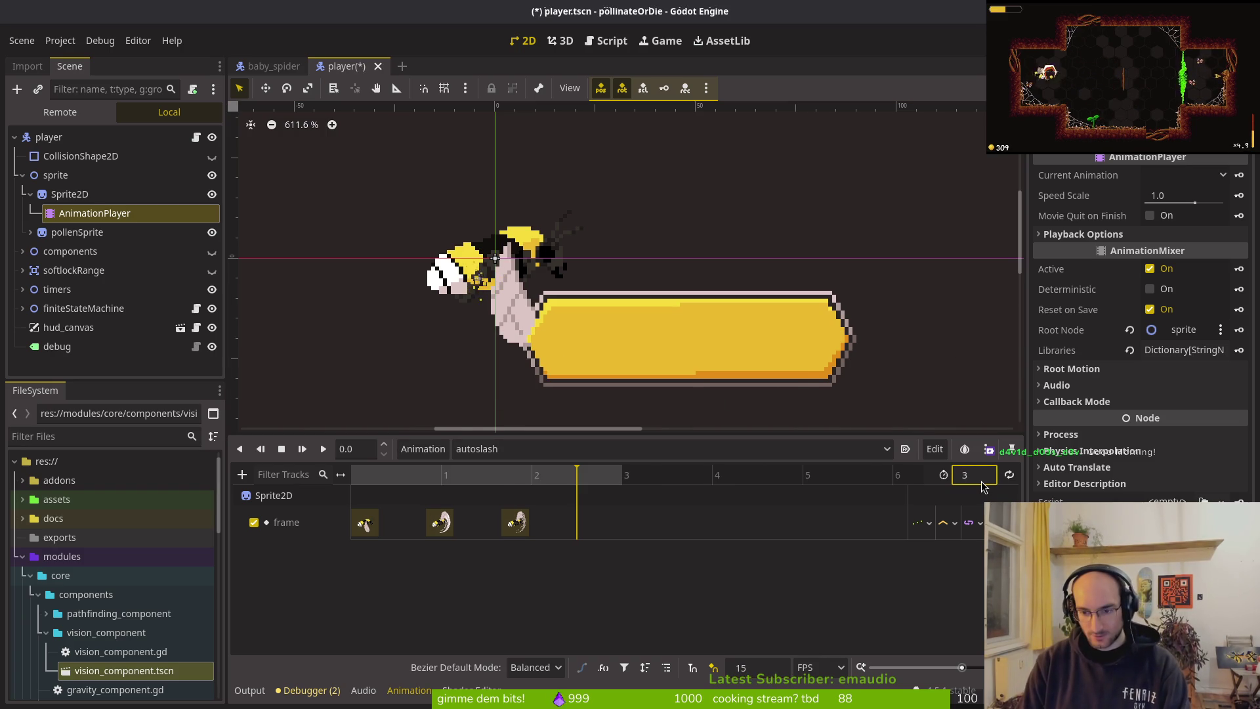
drag(515, 523, 537, 523)
drag(440, 523, 454, 523)
Step: Set the pollen sprite's autoslash animation to 15 FPS and save player.tscn
click(32, 232)
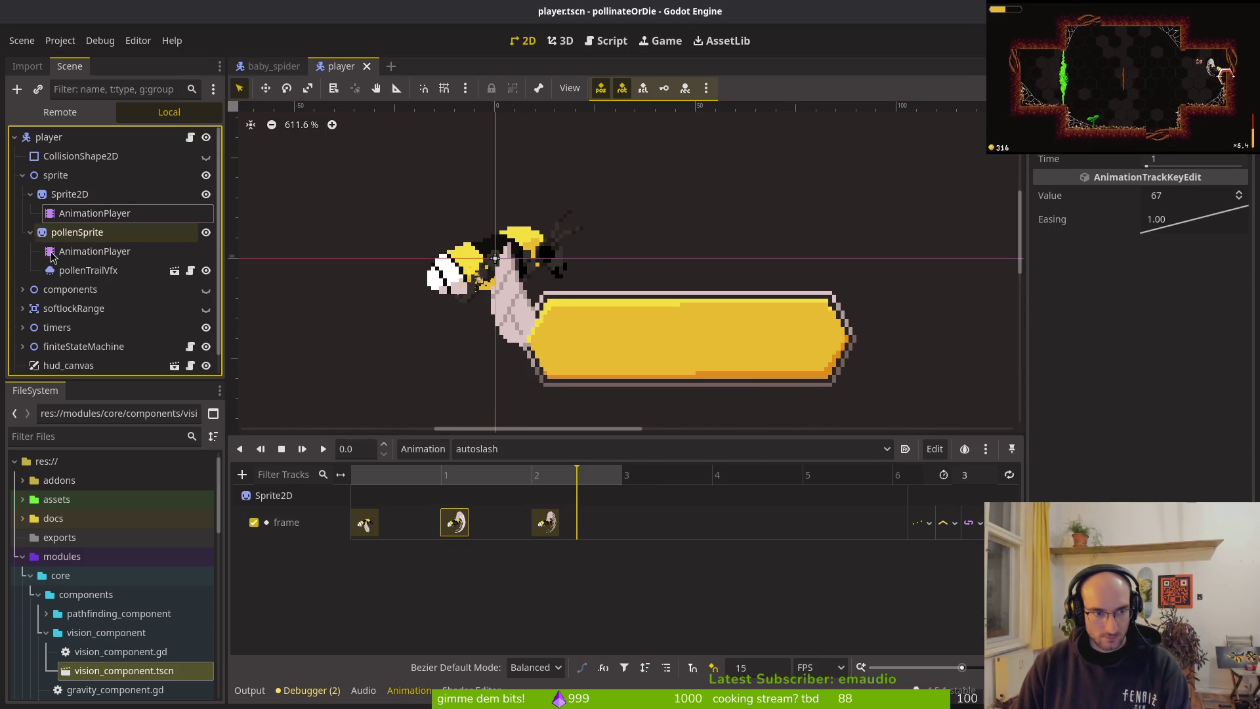
click(92, 250)
click(528, 453)
click(778, 667)
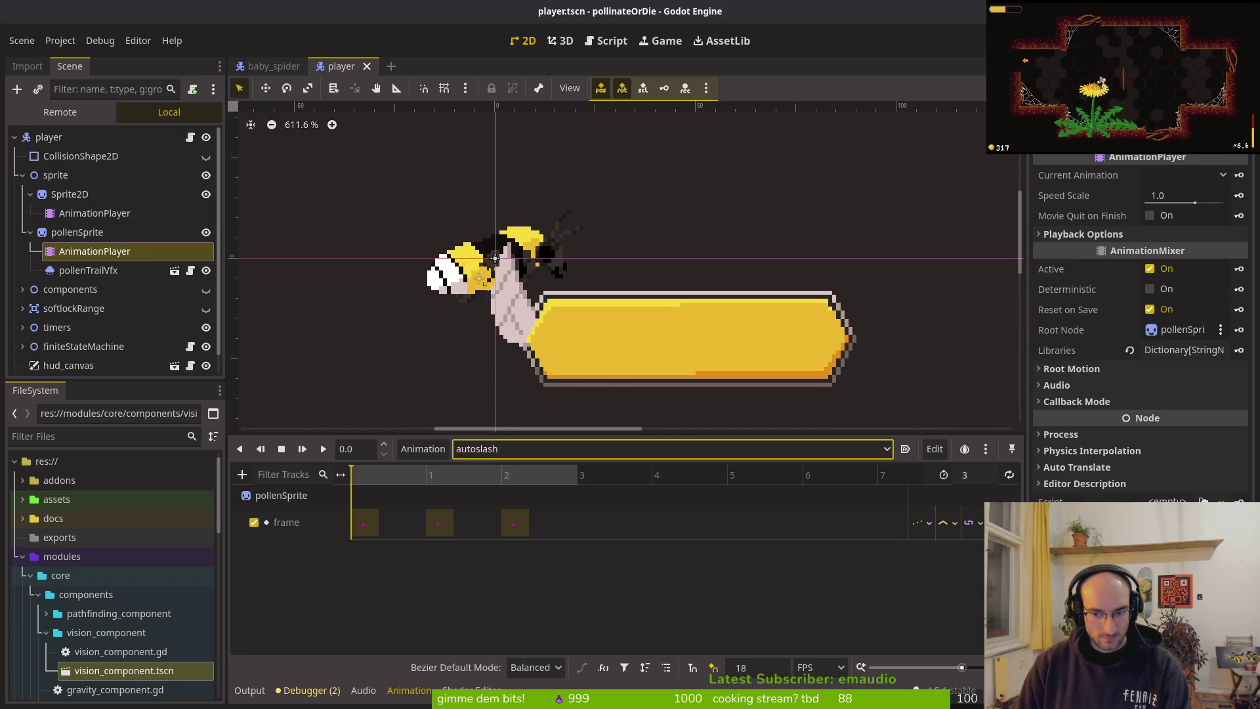
click(778, 667)
text(6)
key(Return)
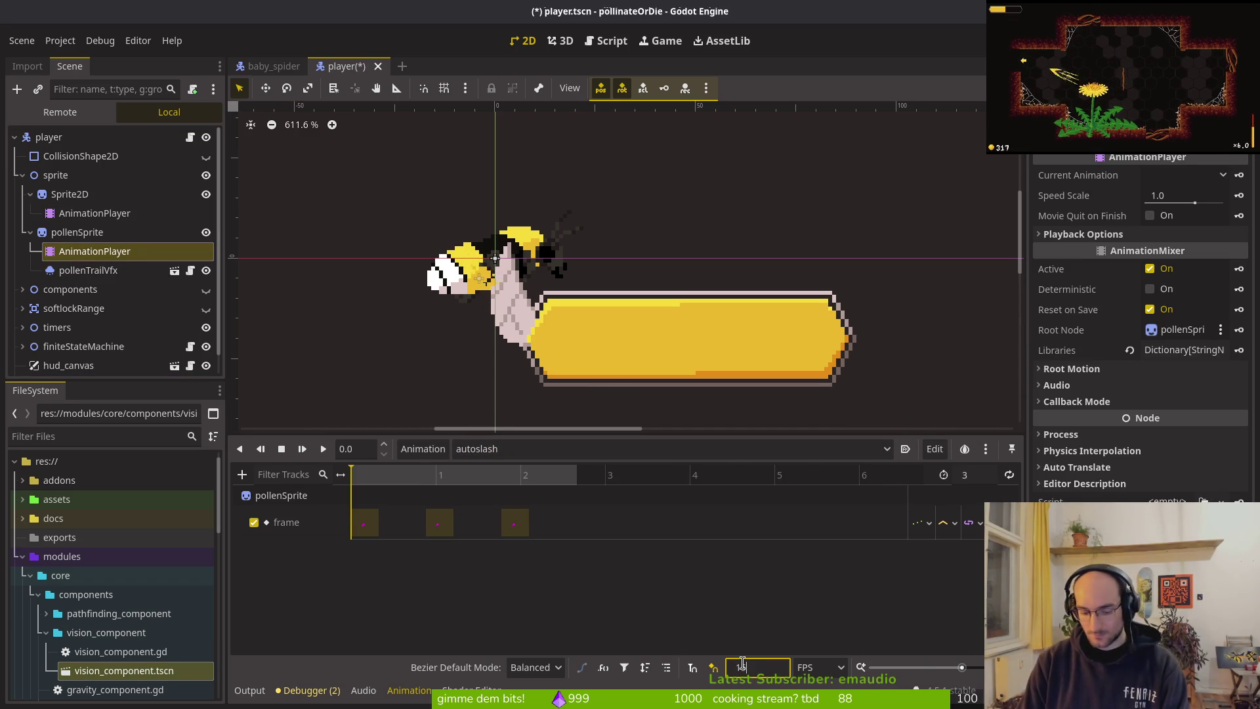
text(5)
key(Return)
key(ctrl+s)
Step: Set the pollen autoslash length to 3, move its last key to time 2, and launch the game
click(964, 474)
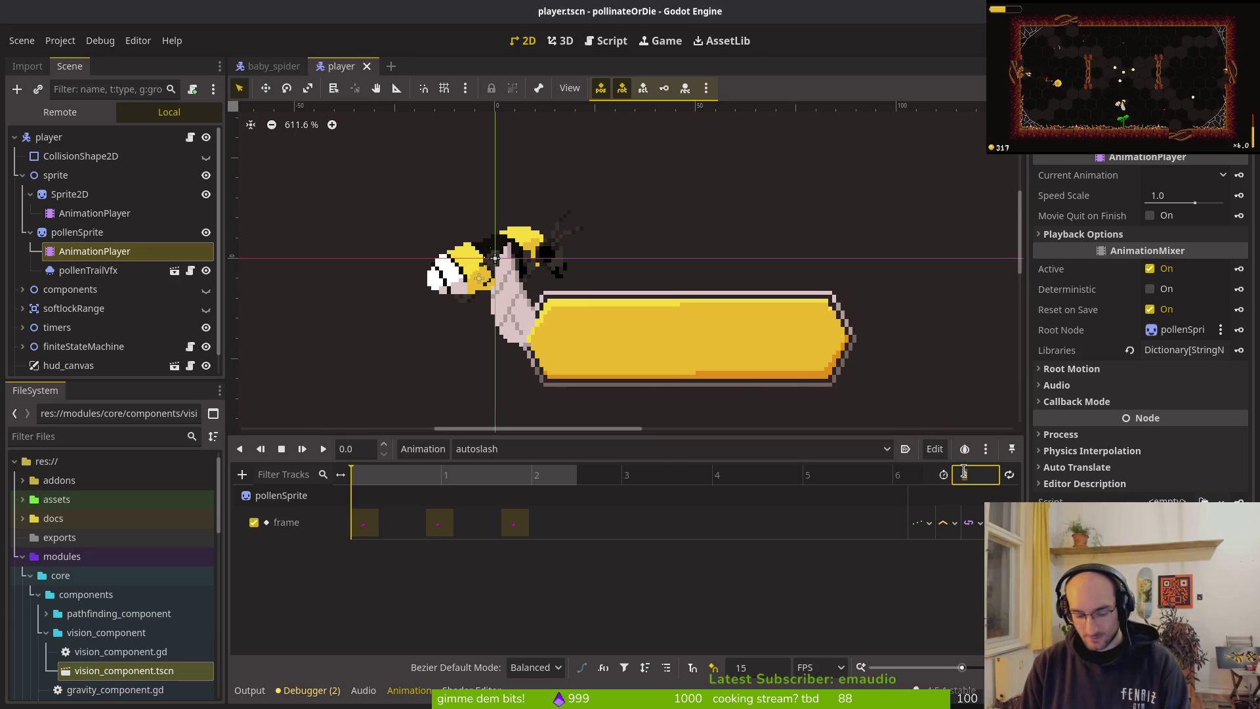
text(3)
key(Return)
drag(515, 521, 544, 521)
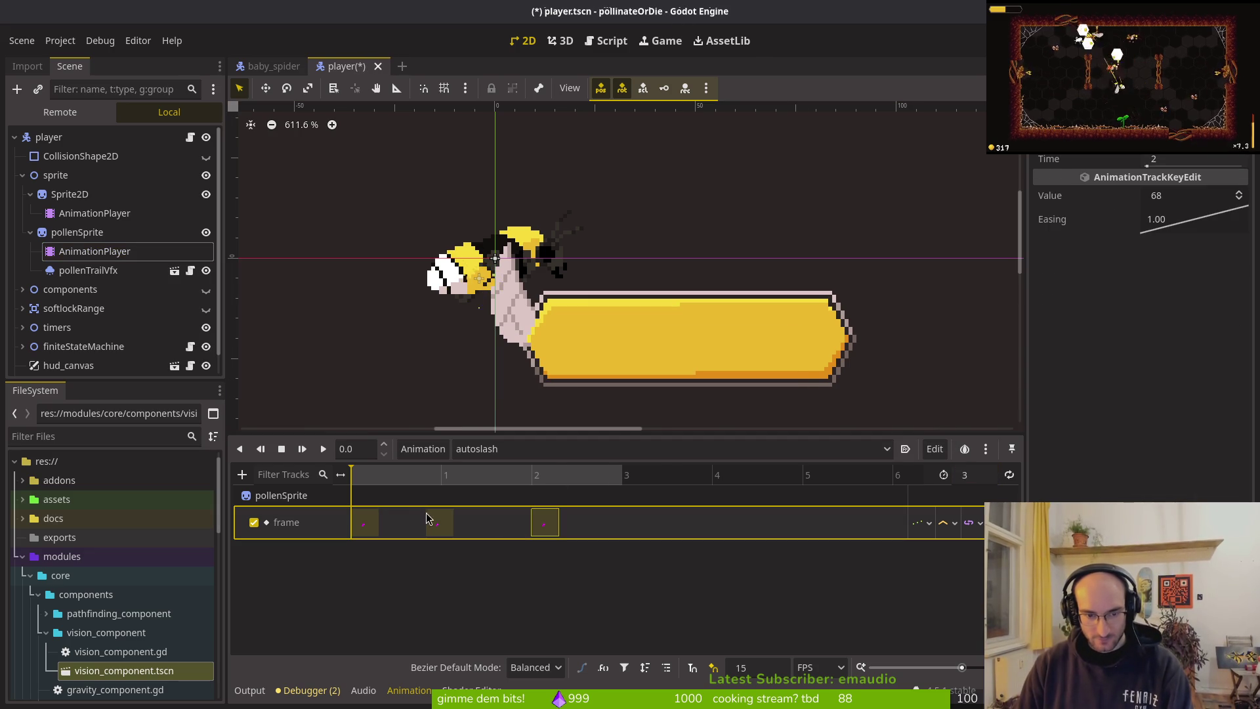
key(F5)
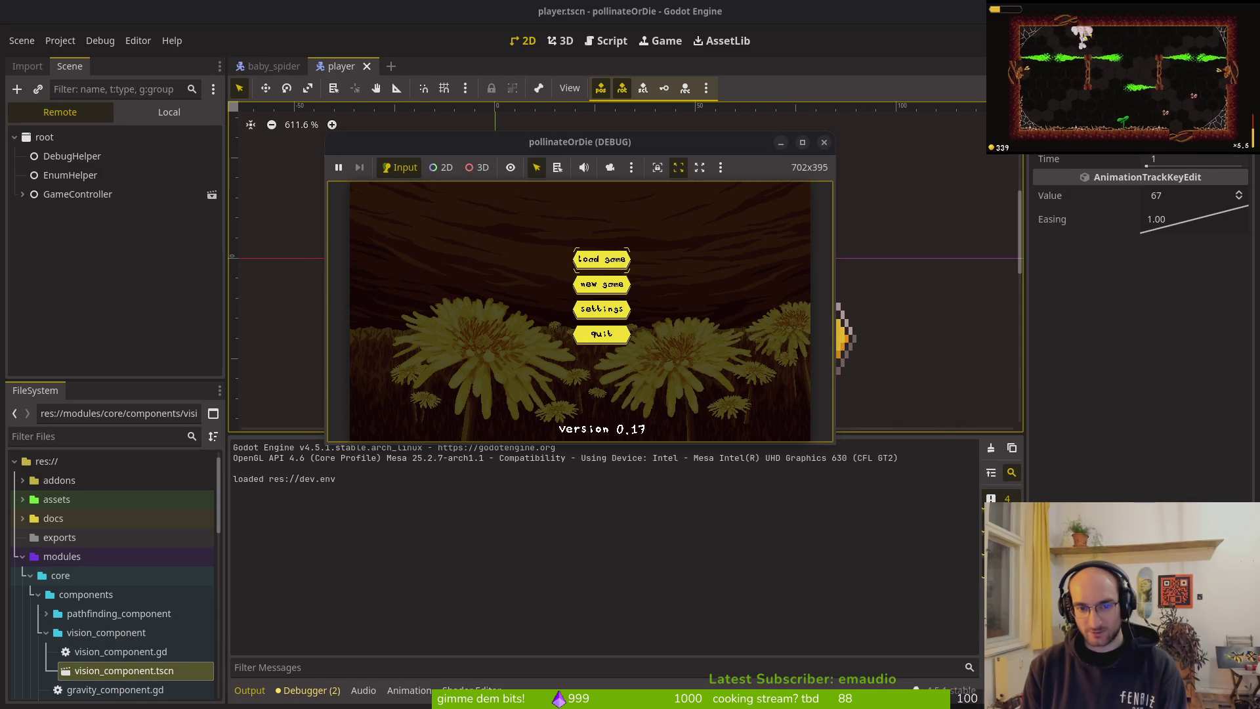
Step: Enter the level-select room from the menu, then close the game with F8
key(Return)
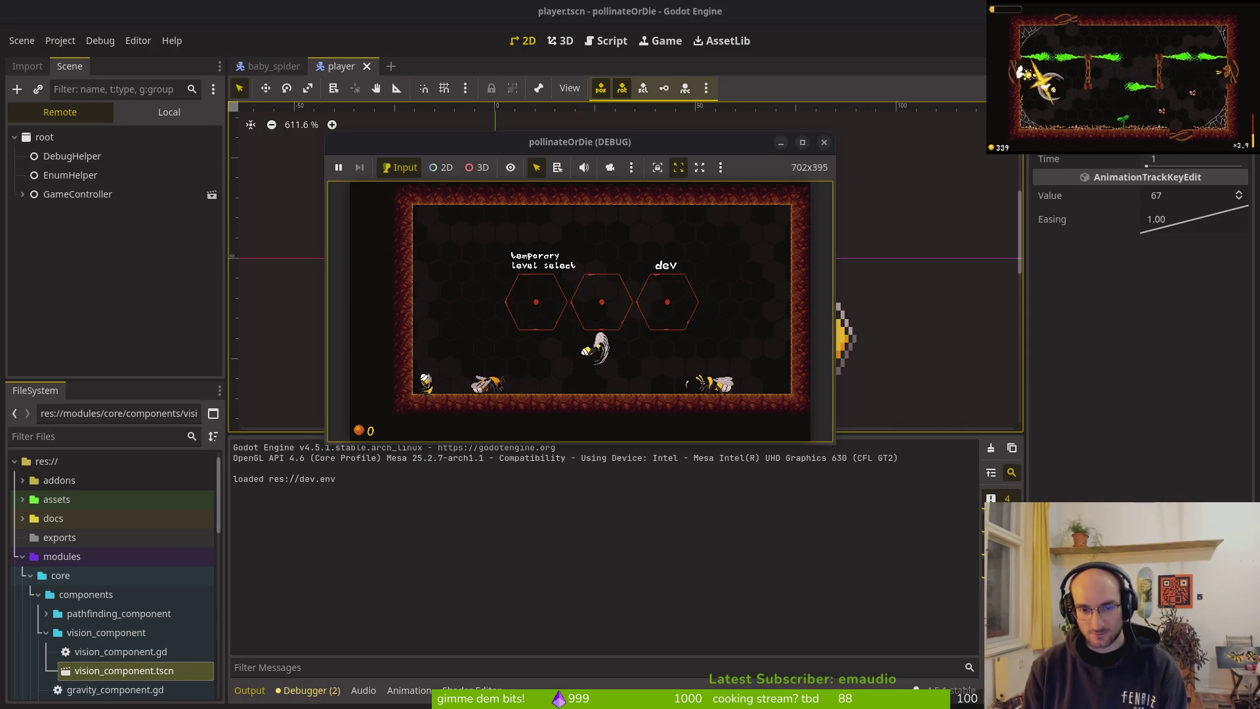
key(F8)
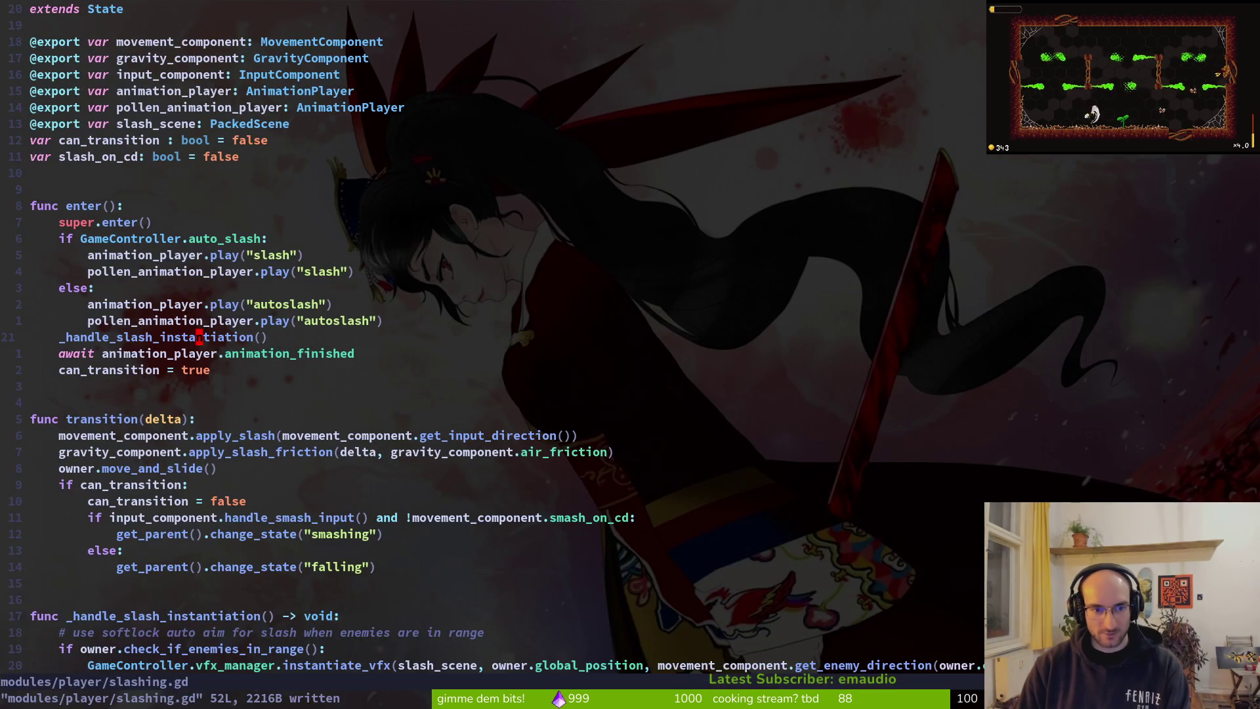
Step: Swap the play lines so autoslash sits in the if branch and slash under else, then relaunch
key(shift+v)
key(j)
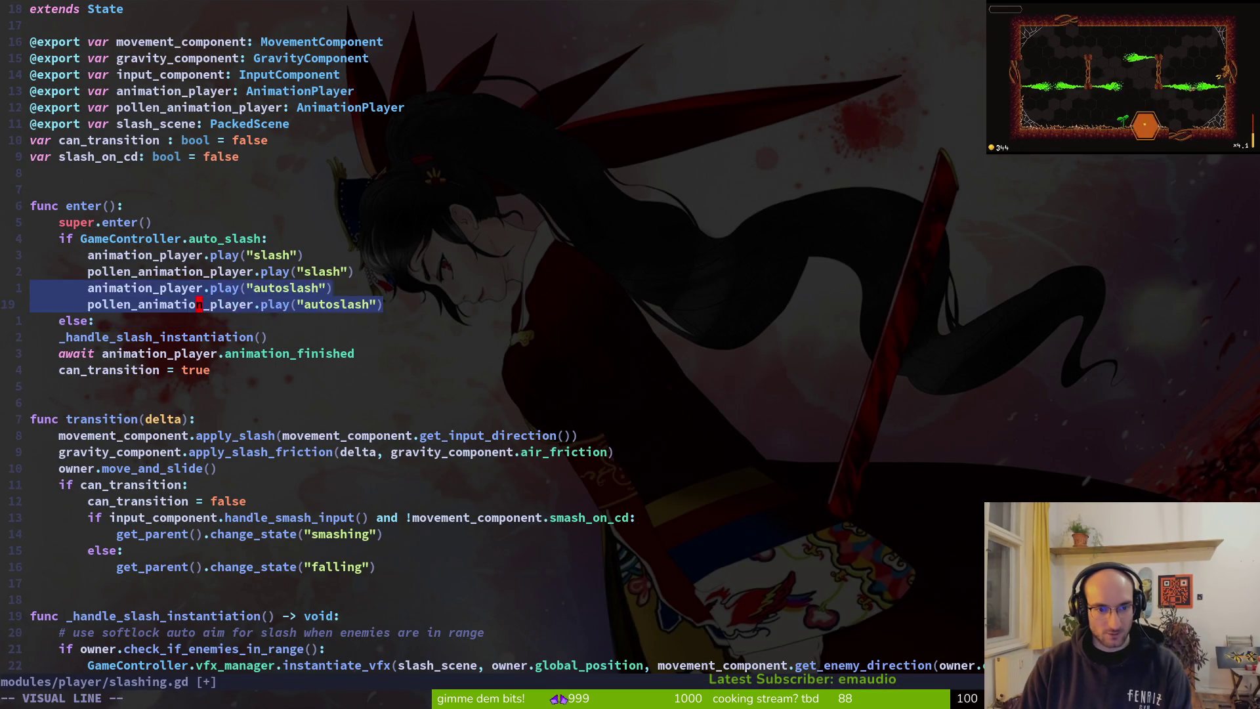
key(shift+k)
key(shift+k)
key(Escape)
key(j)
key(shift+v)
key(j)
key(shift+j)
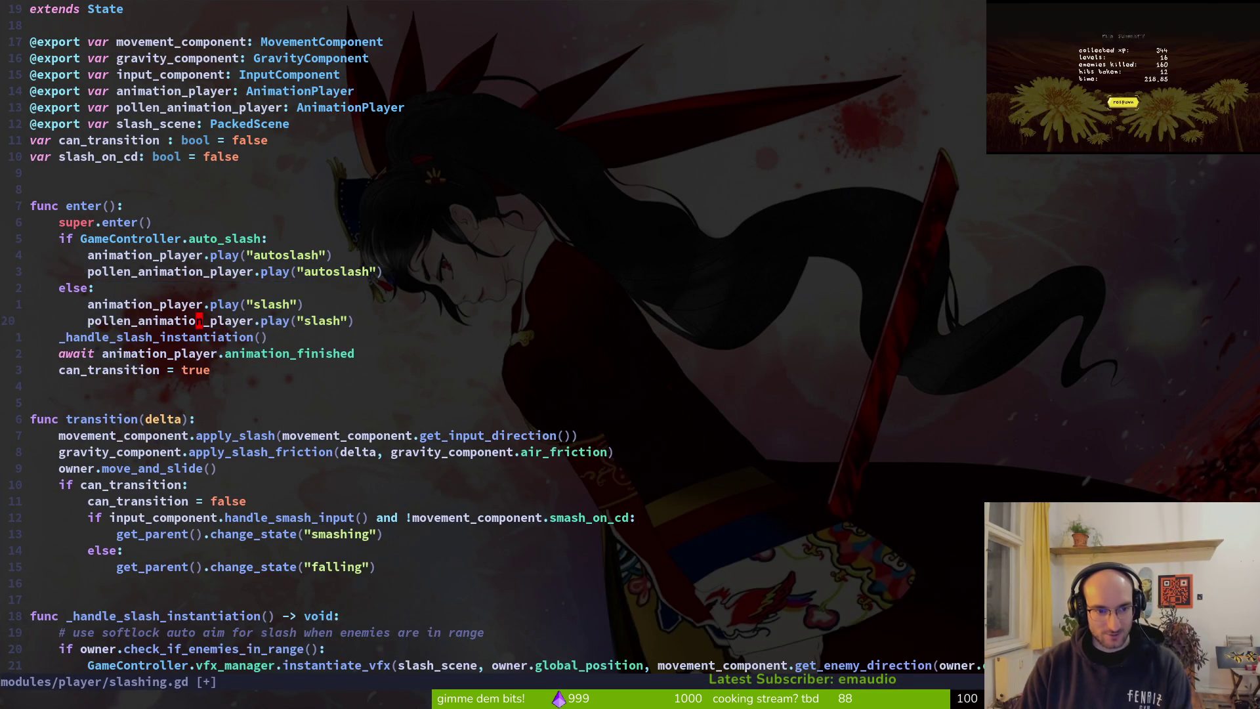
key(alt+Tab)
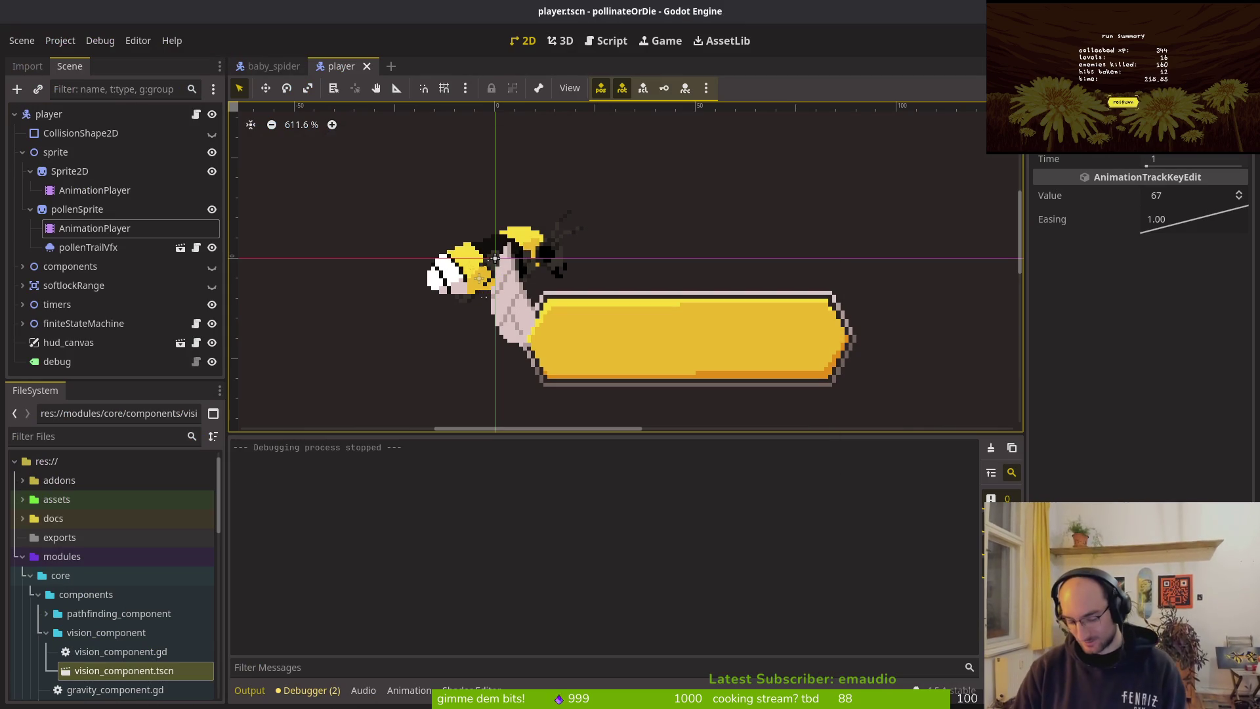
key(F5)
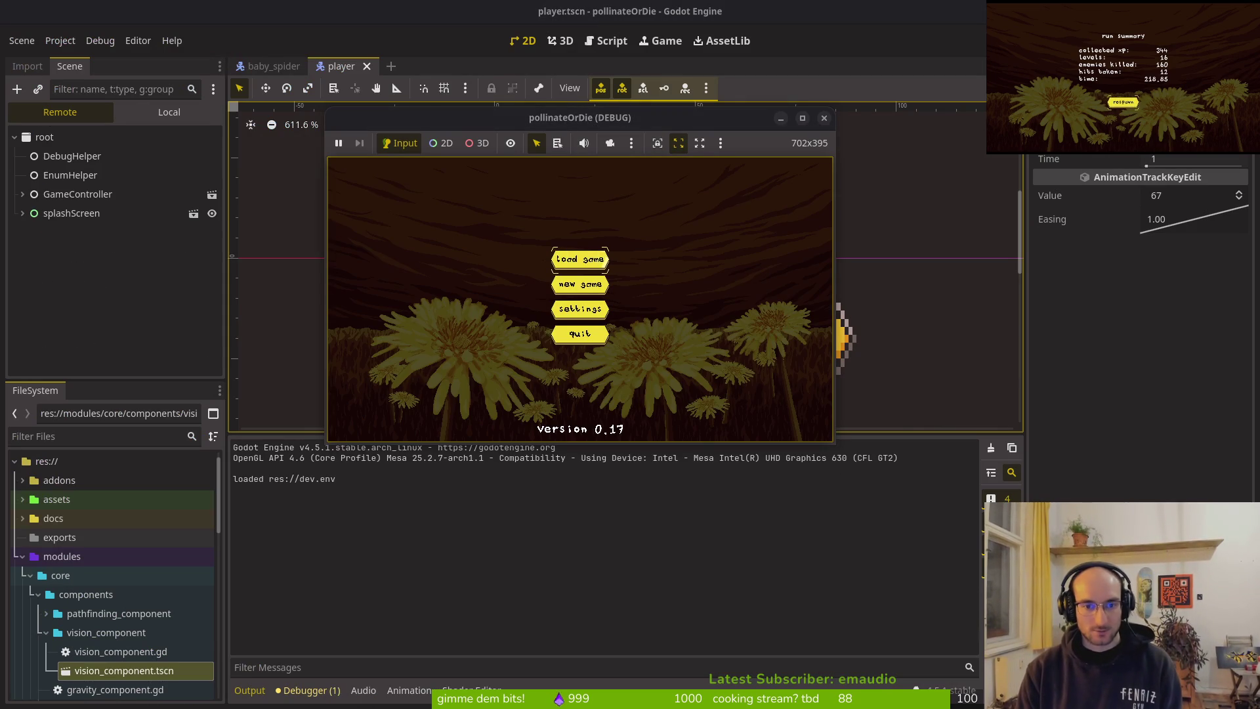
Step: Start the game into the level-select room, close it with F8, and switch to the code editor
key(Return)
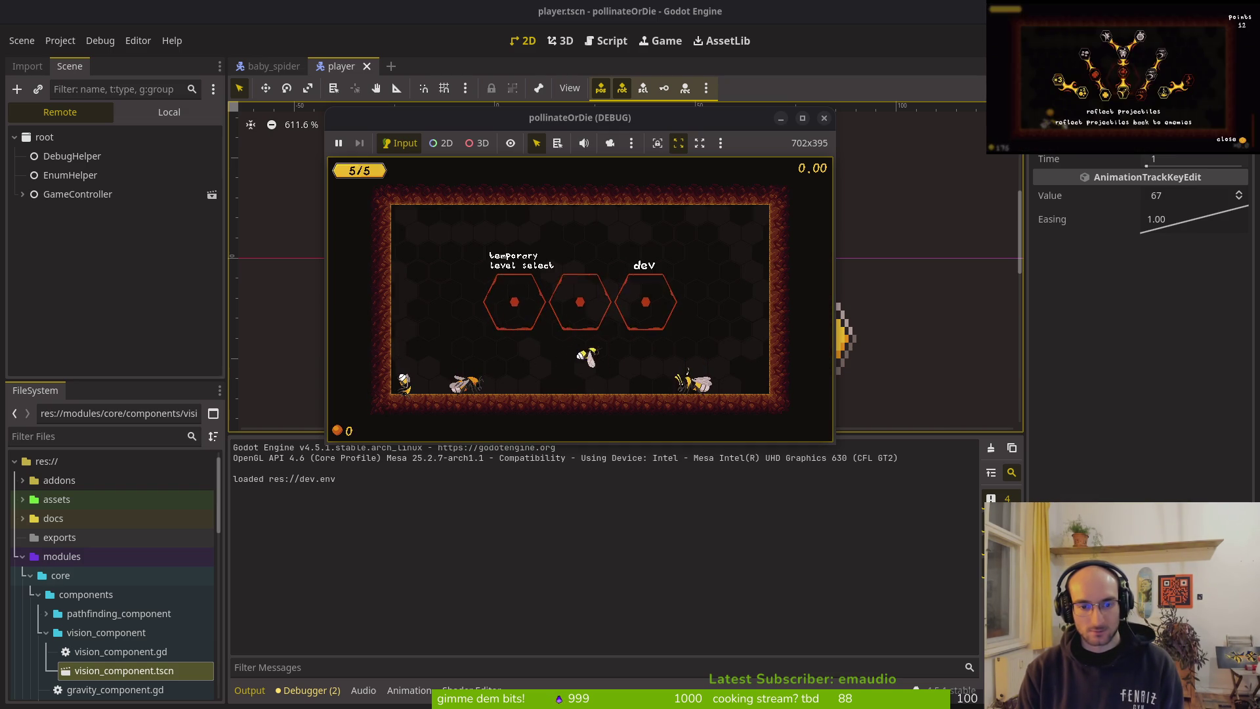
key(F8)
key(alt+Tab)
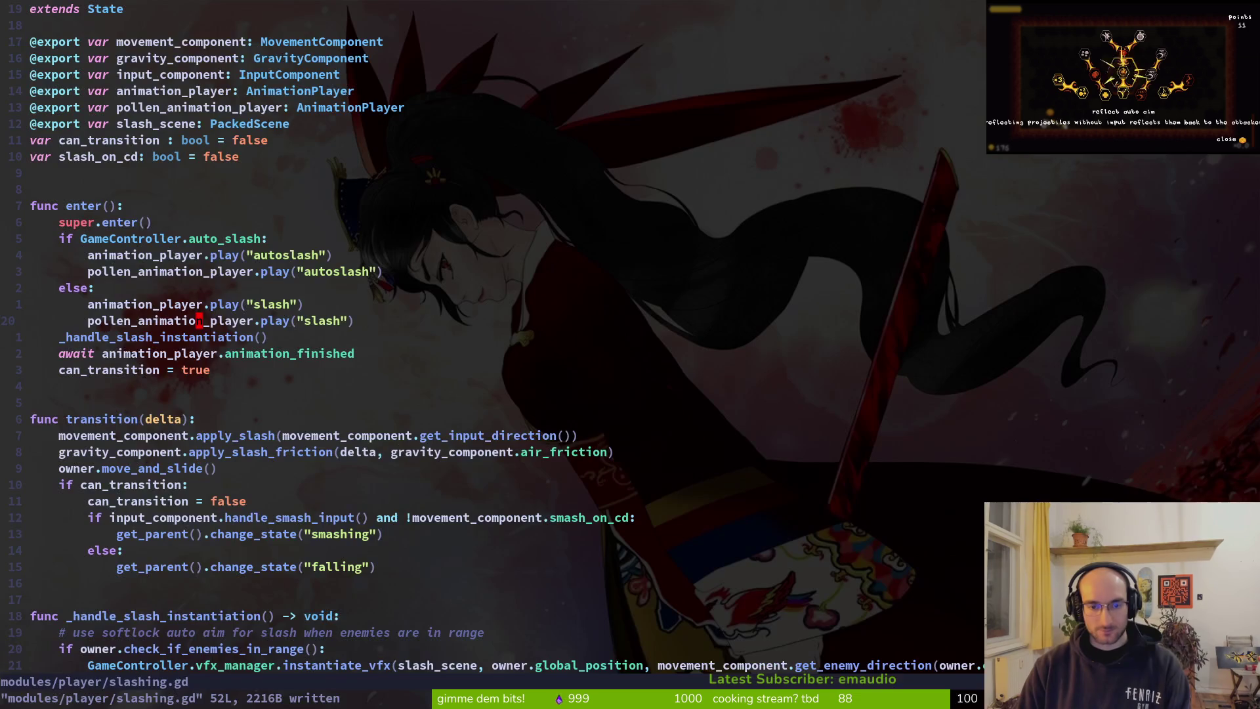
Step: Open movement_component.gd through the Neovim project file finder
key(ctrl+p)
key(Escape)
key(j)
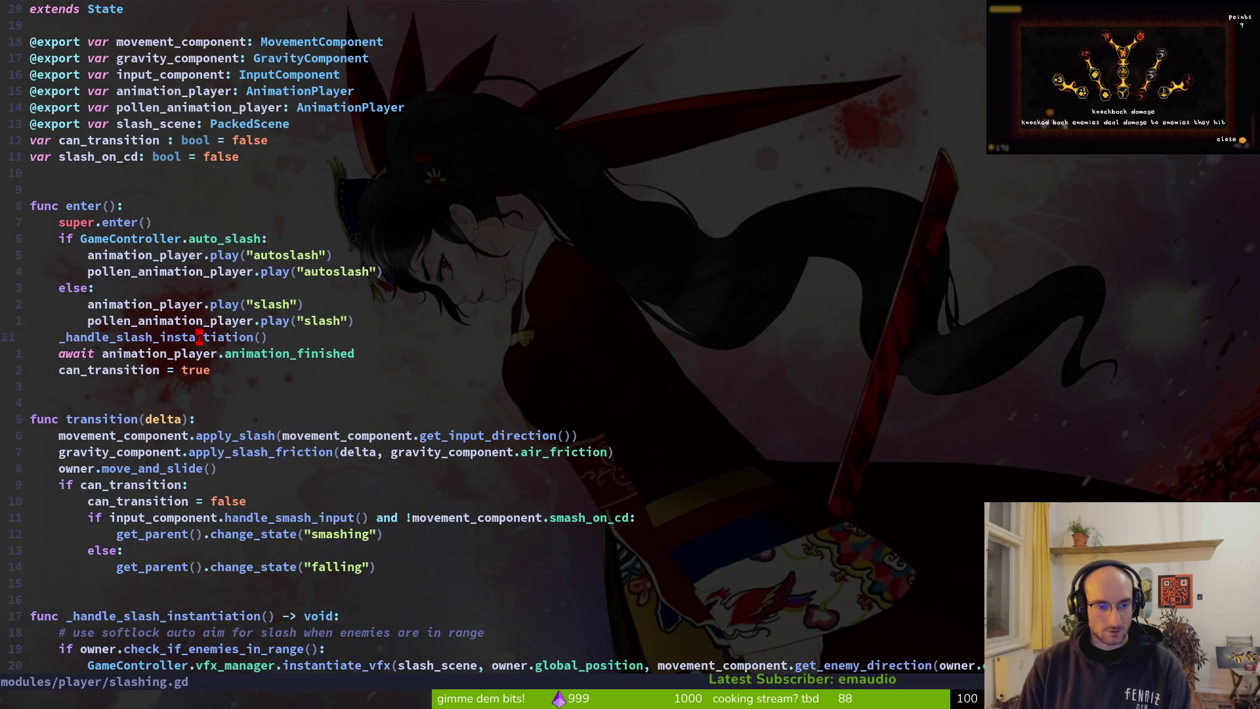
key(ctrl+p)
text(movecom)
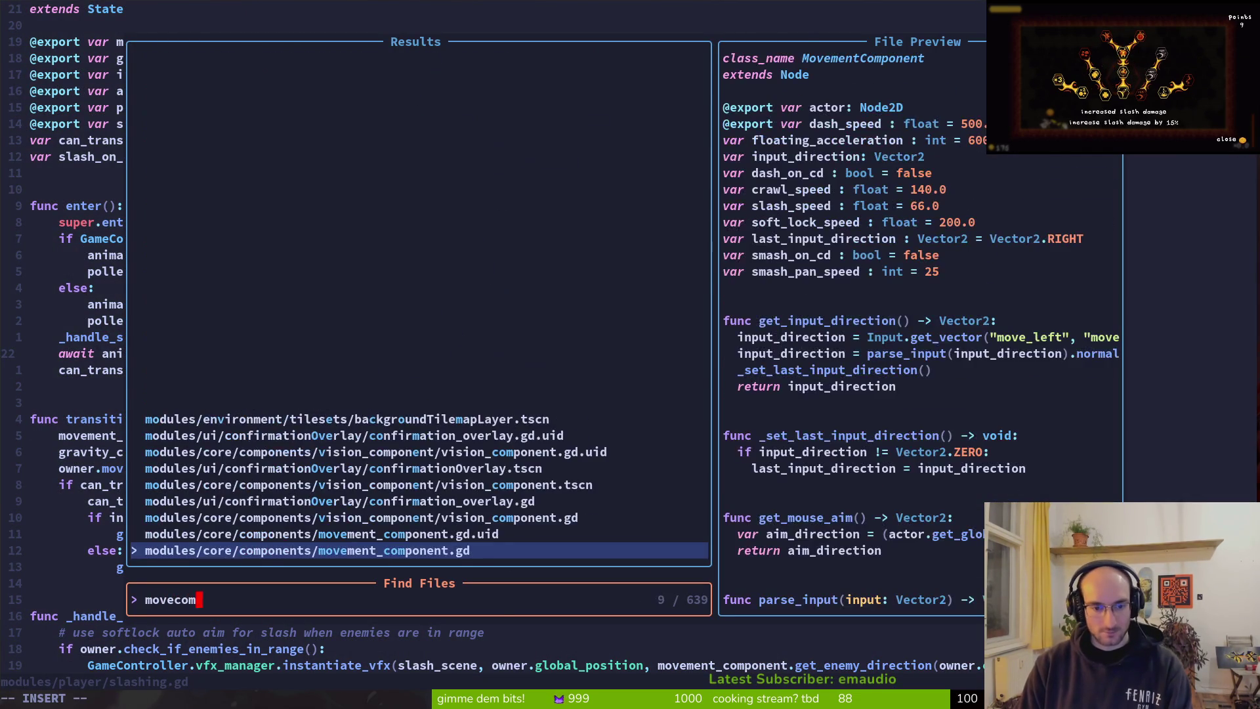
key(Return)
Step: Go to the apply_slash function, then relaunch the game from Godot with F5
key(j)
key(j)
key(j)
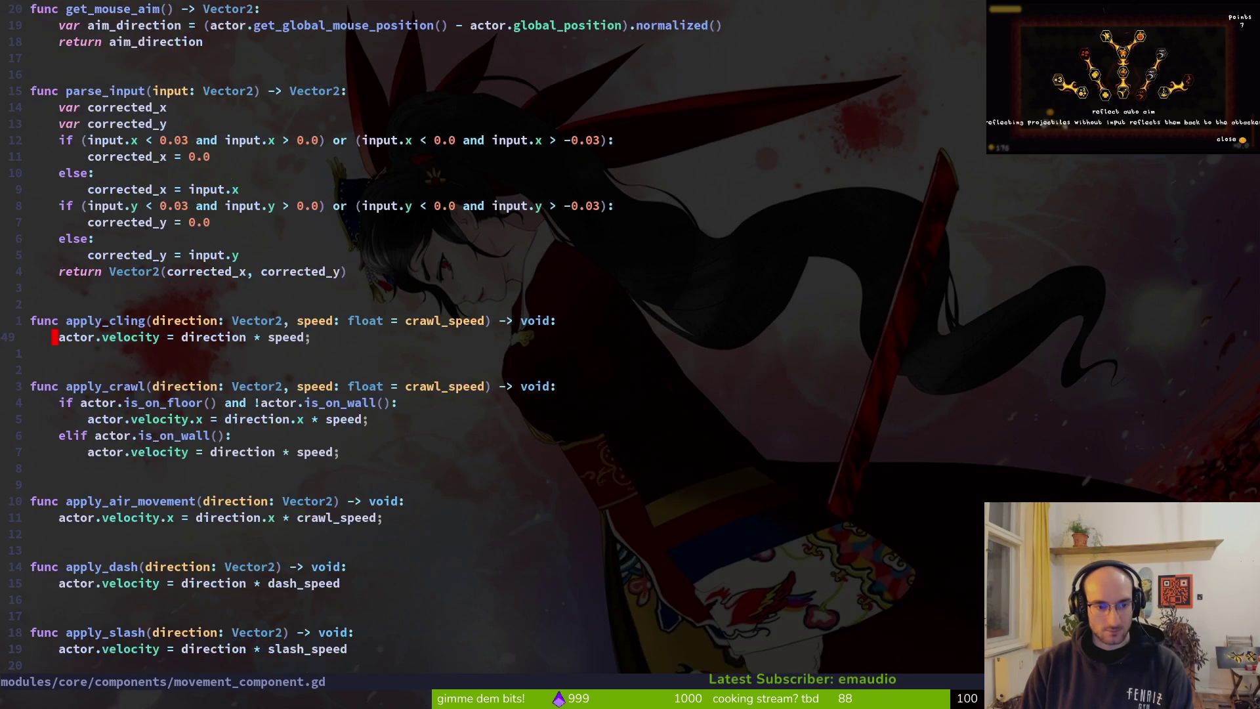
key(k)
key(k)
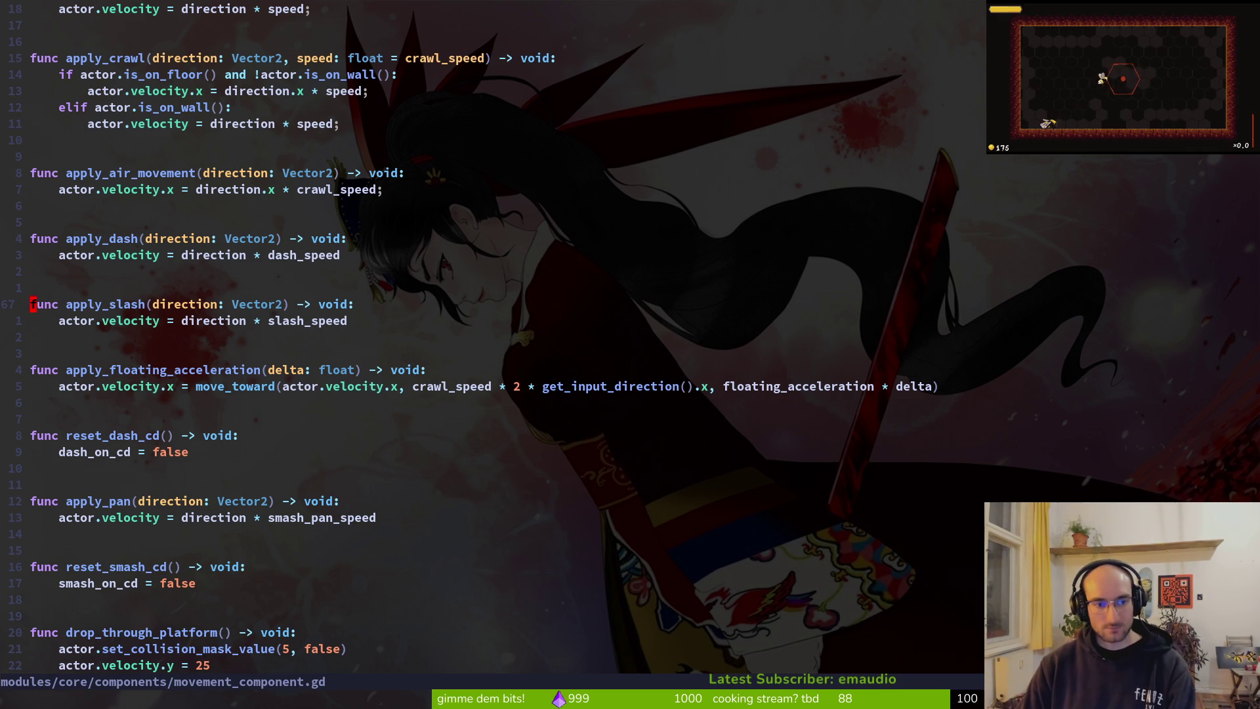
key(alt+Tab)
key(F5)
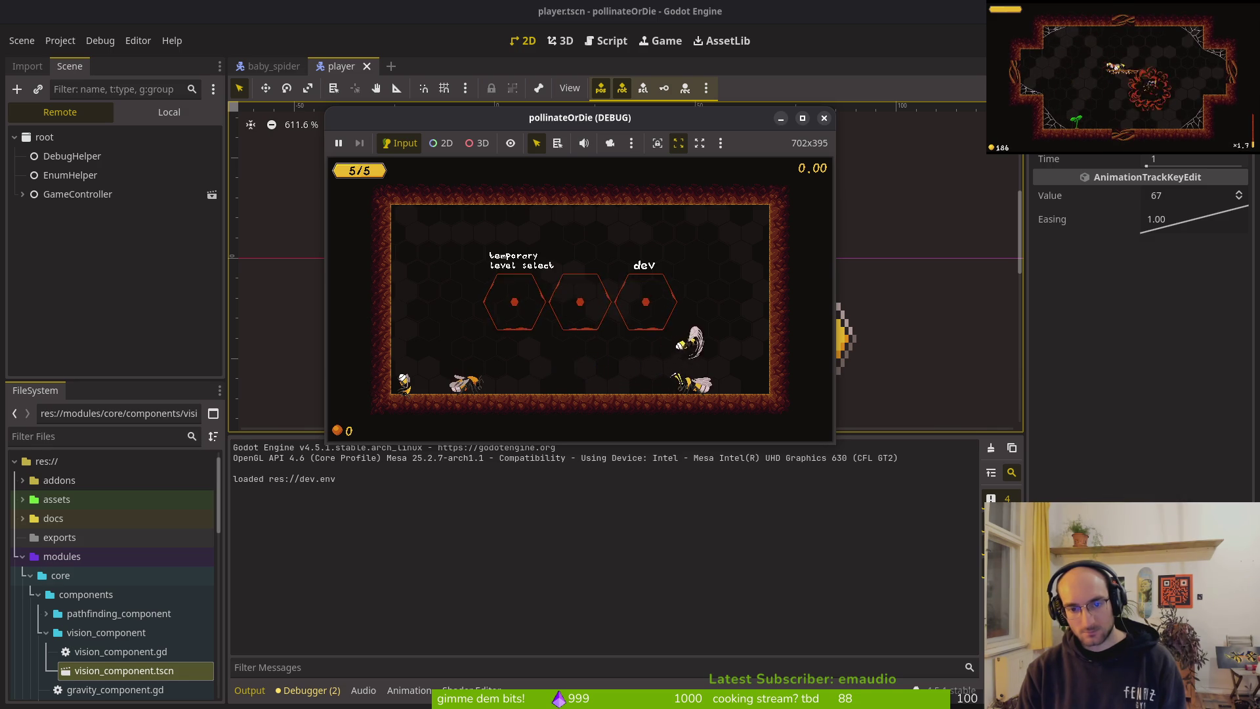
Step: Pause the game, look at the settings panel, then resume play
key(Escape)
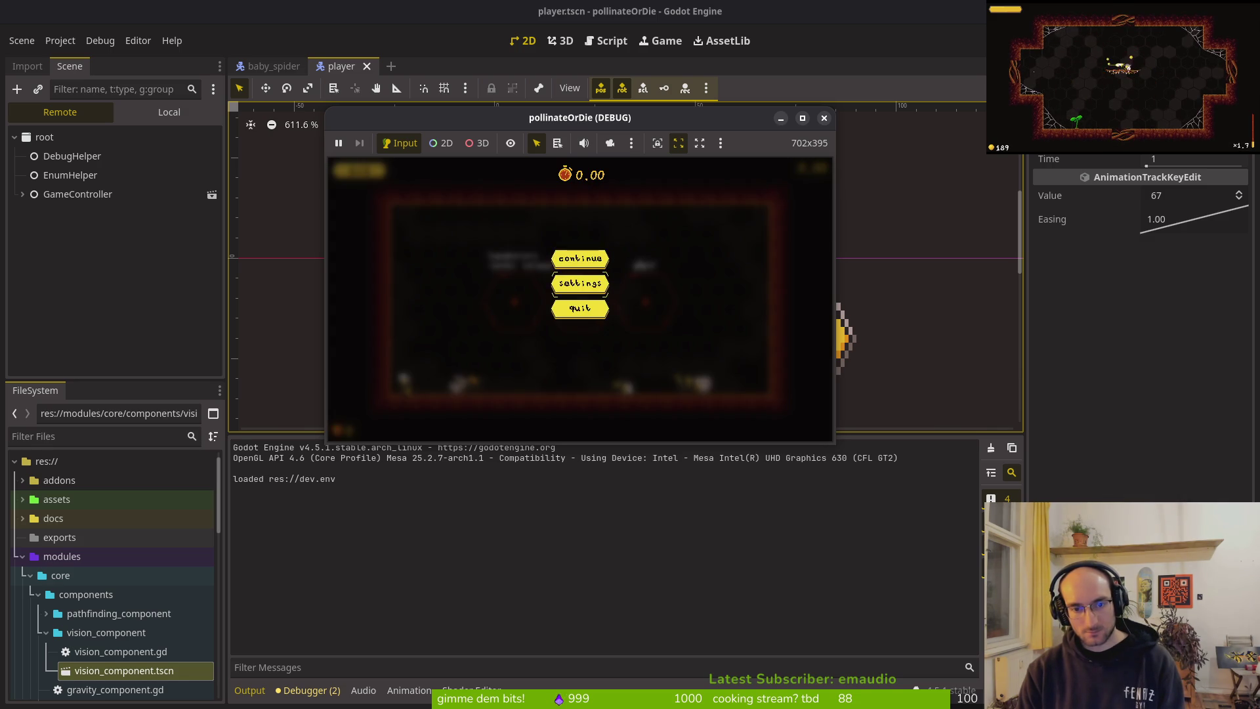
key(Down)
key(Return)
key(Escape)
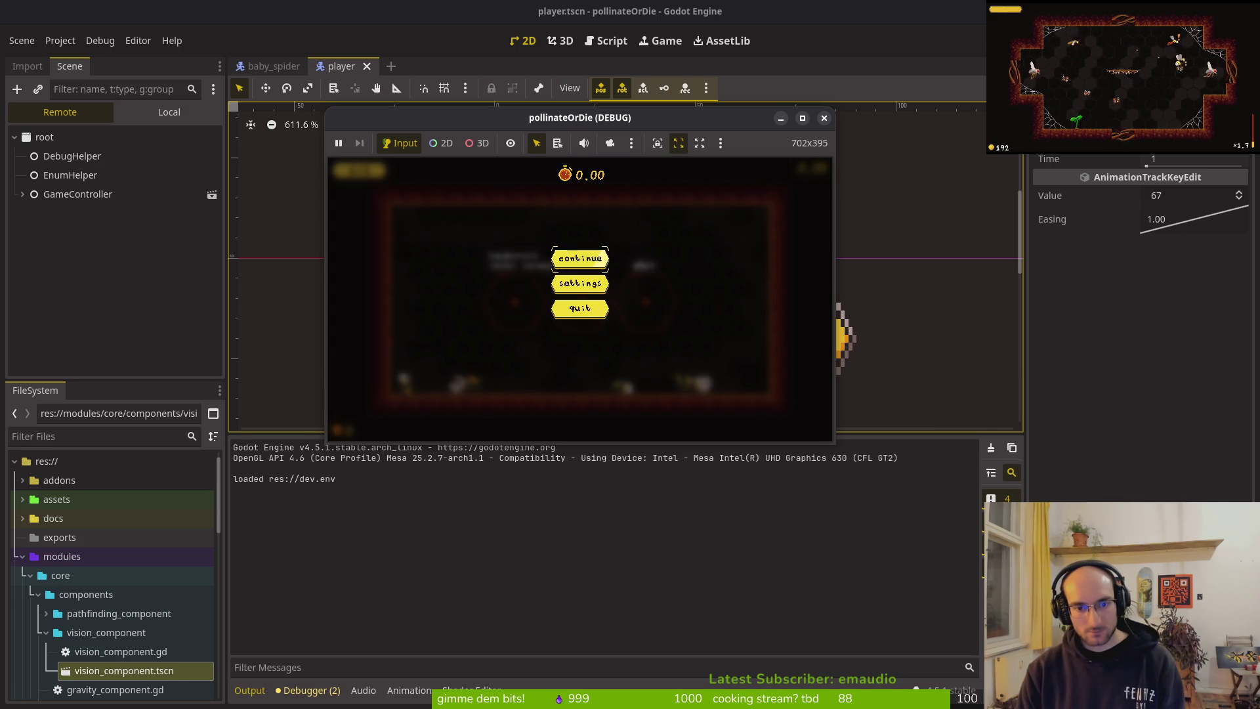
key(Escape)
Step: Fly the bee around the dev portal testing slashes, then return to Neovim's file finder
key(Right)
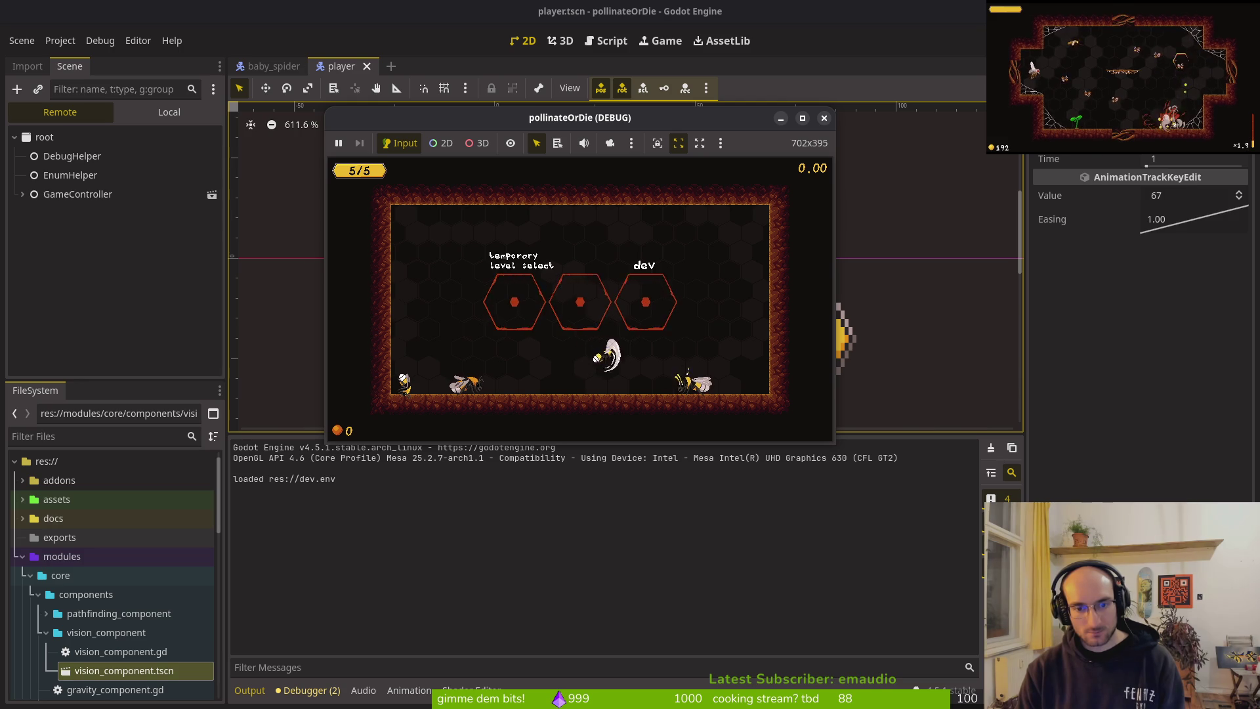
key(Up)
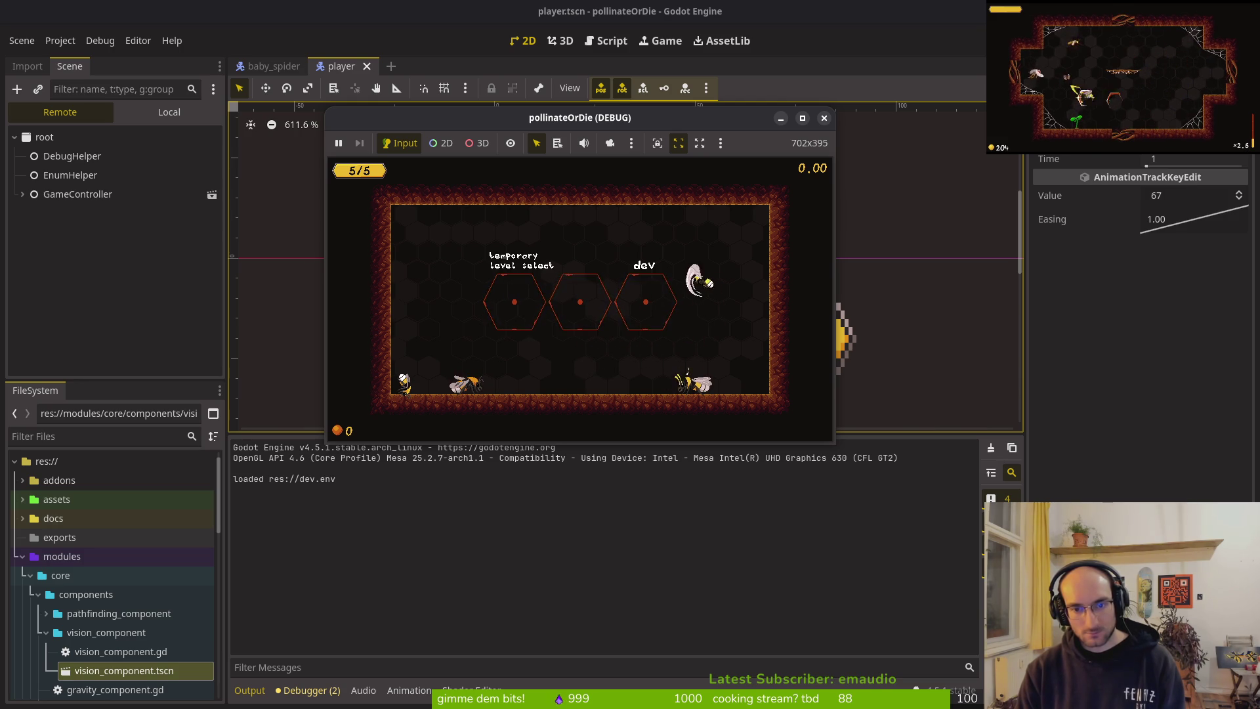
key(Left)
key(Left)
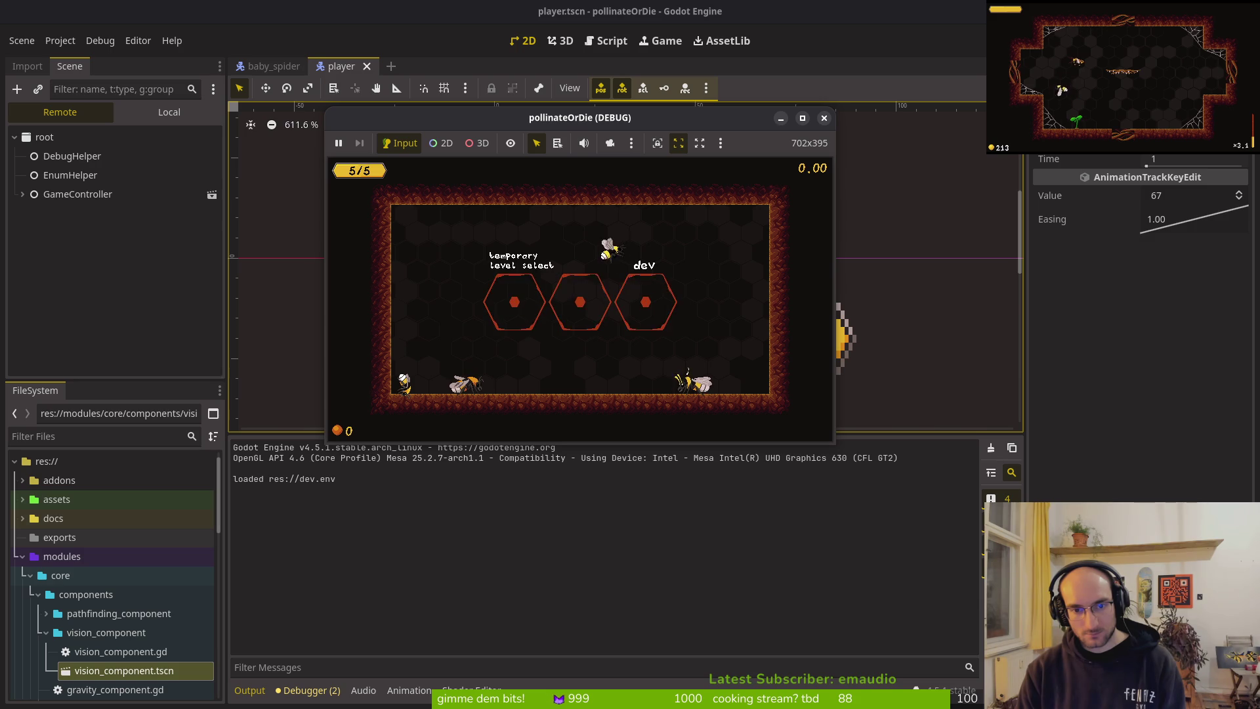
key(Up)
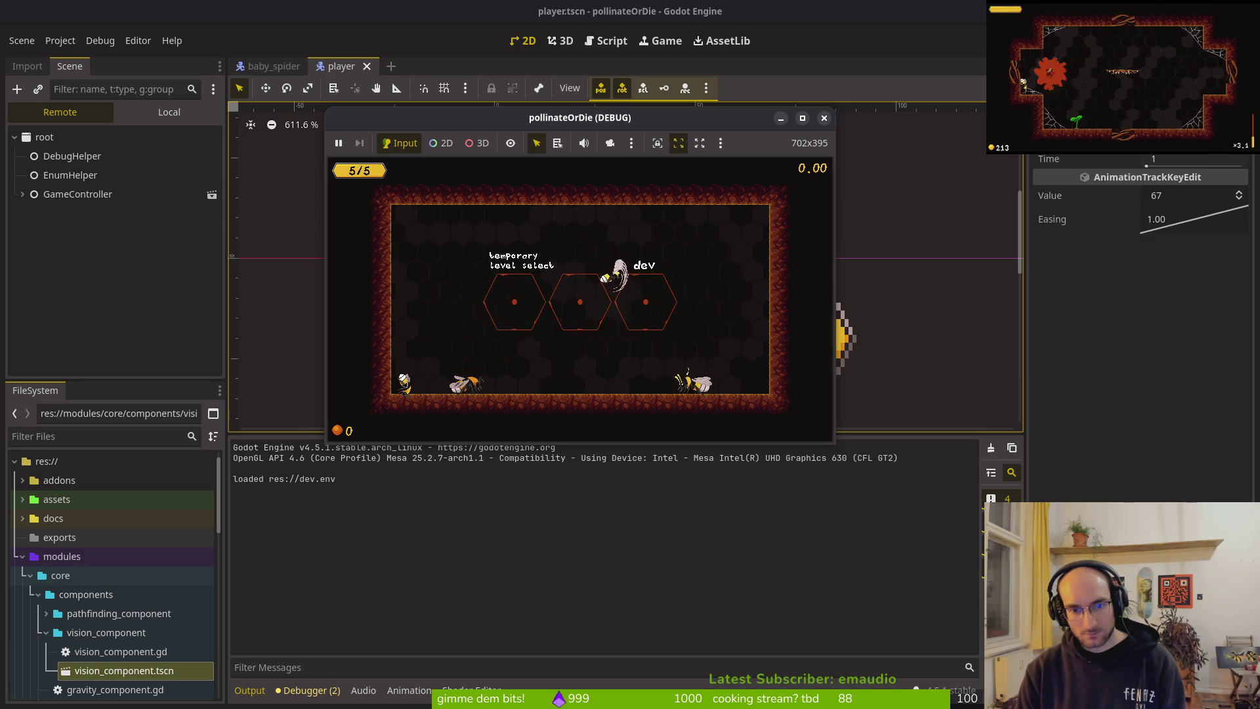
key(Left)
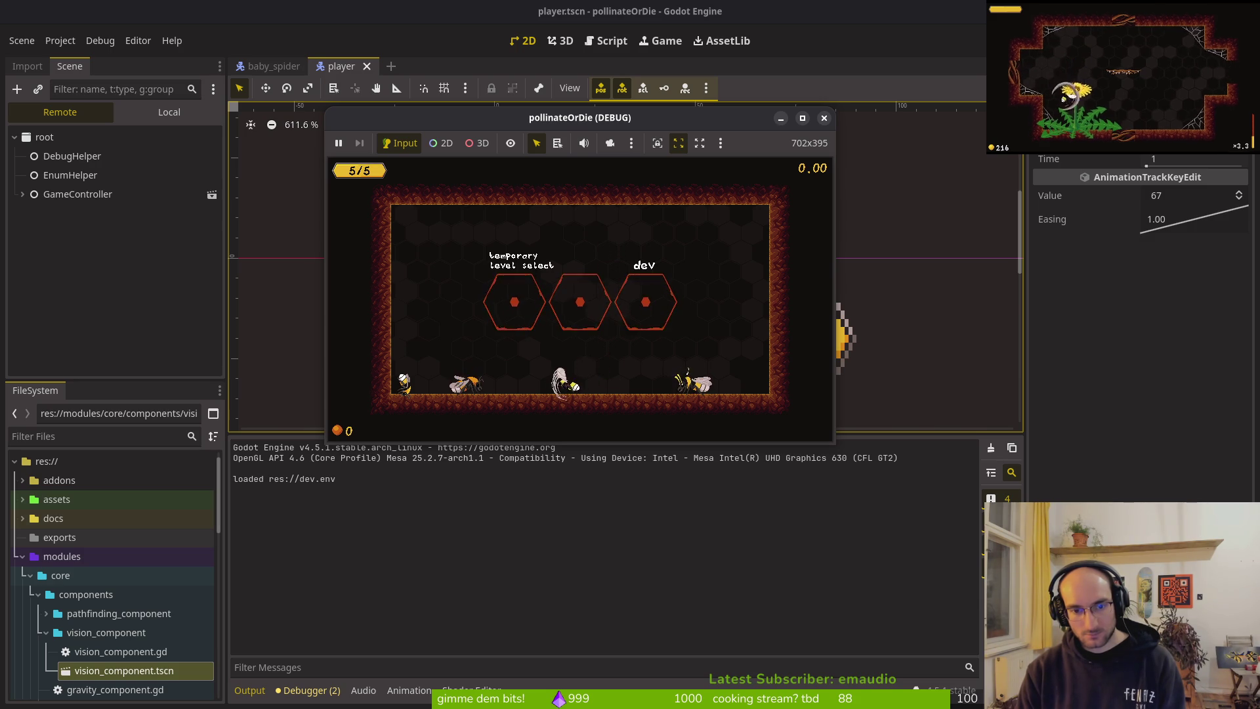
key(Right)
key(Right)
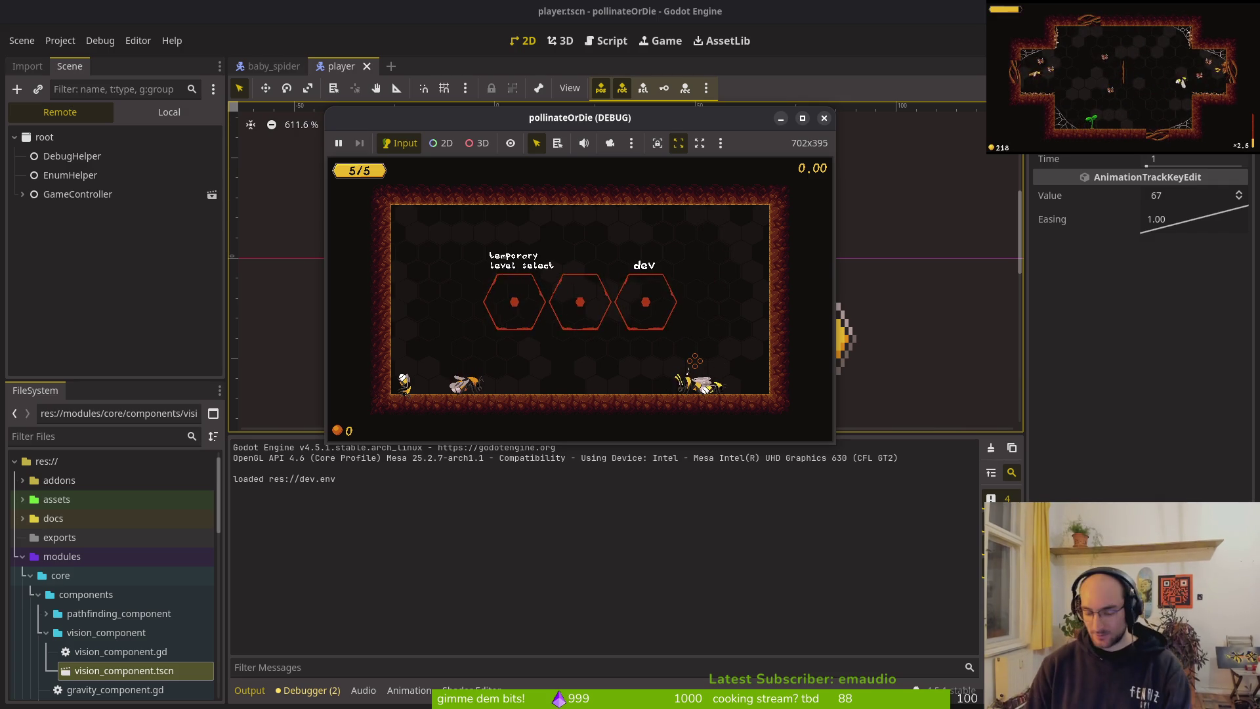
key(alt+Tab)
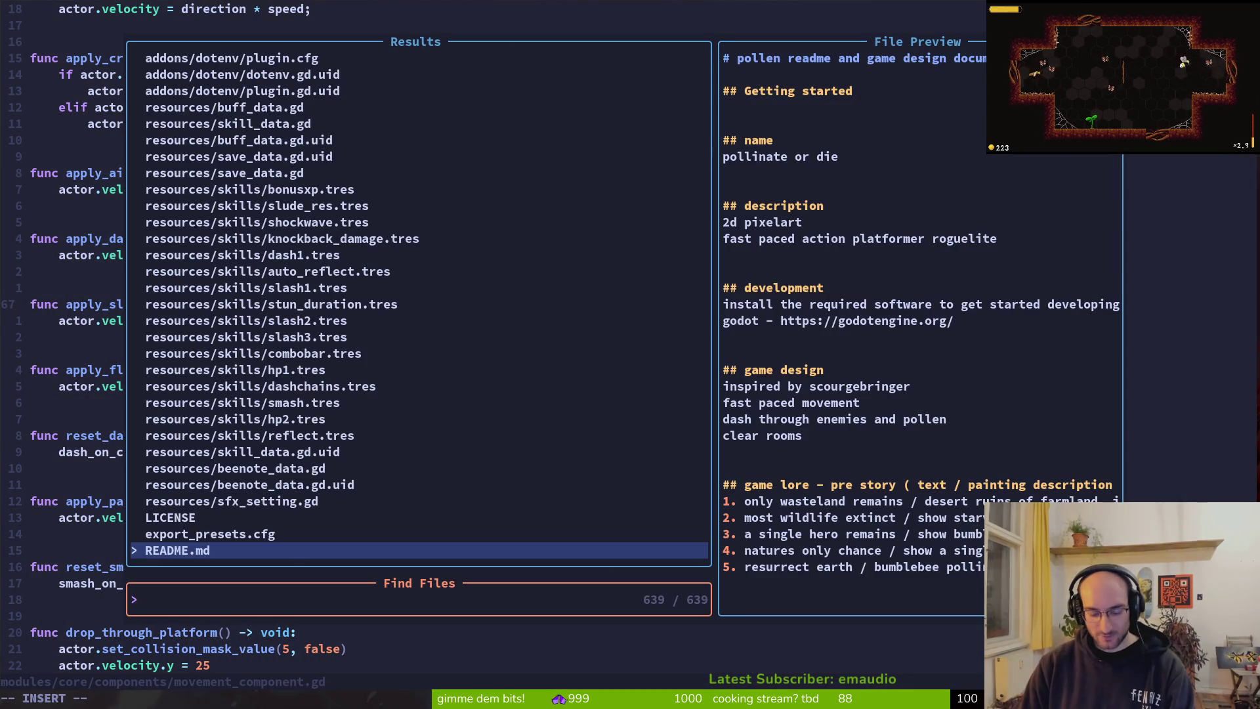
Step: Open slashing.gd and inspect the flip_h left-facing slash check lines
text(slashi)
key(Return)
key(ctrl+d)
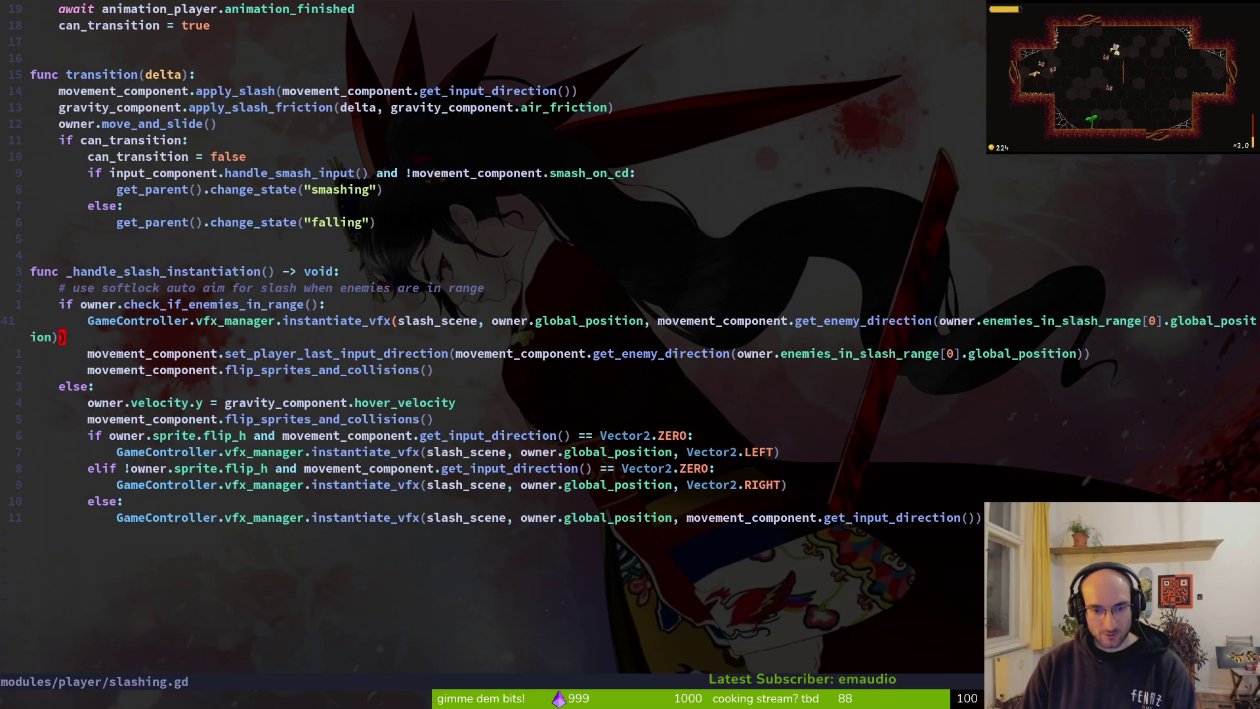
key(j)
key(j)
key(j)
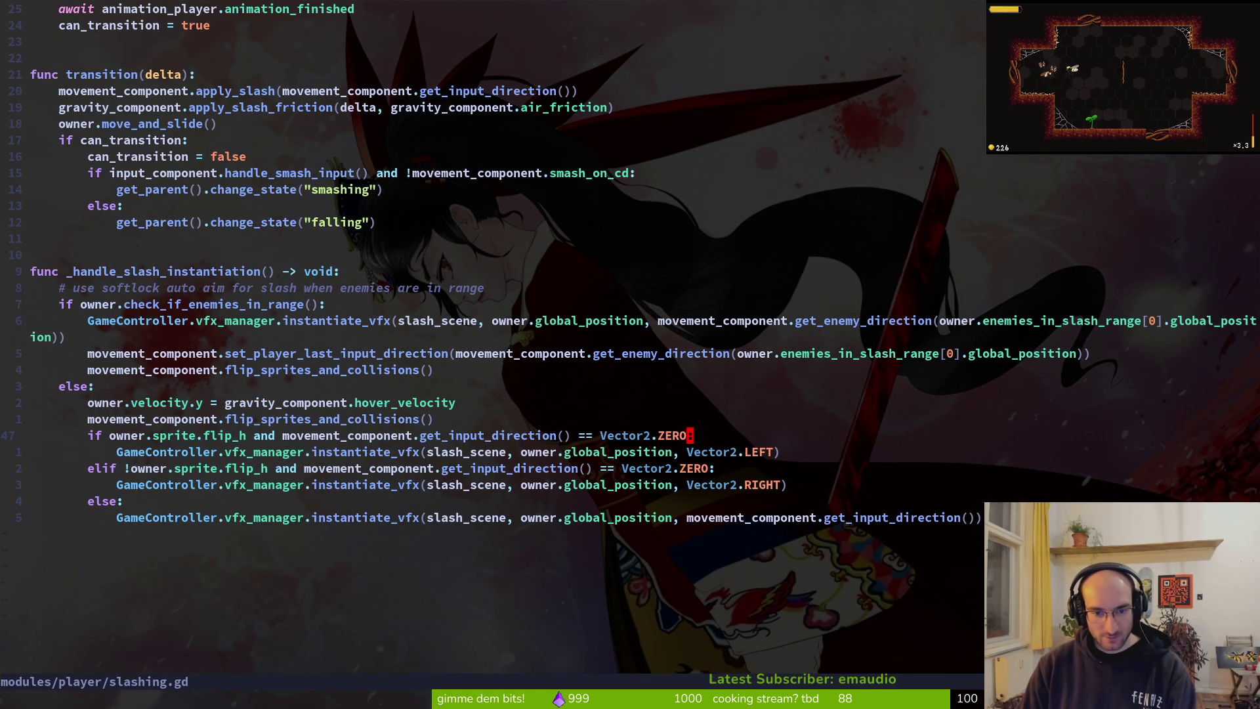
key(shift+v)
key(j)
key(y)
key(j)
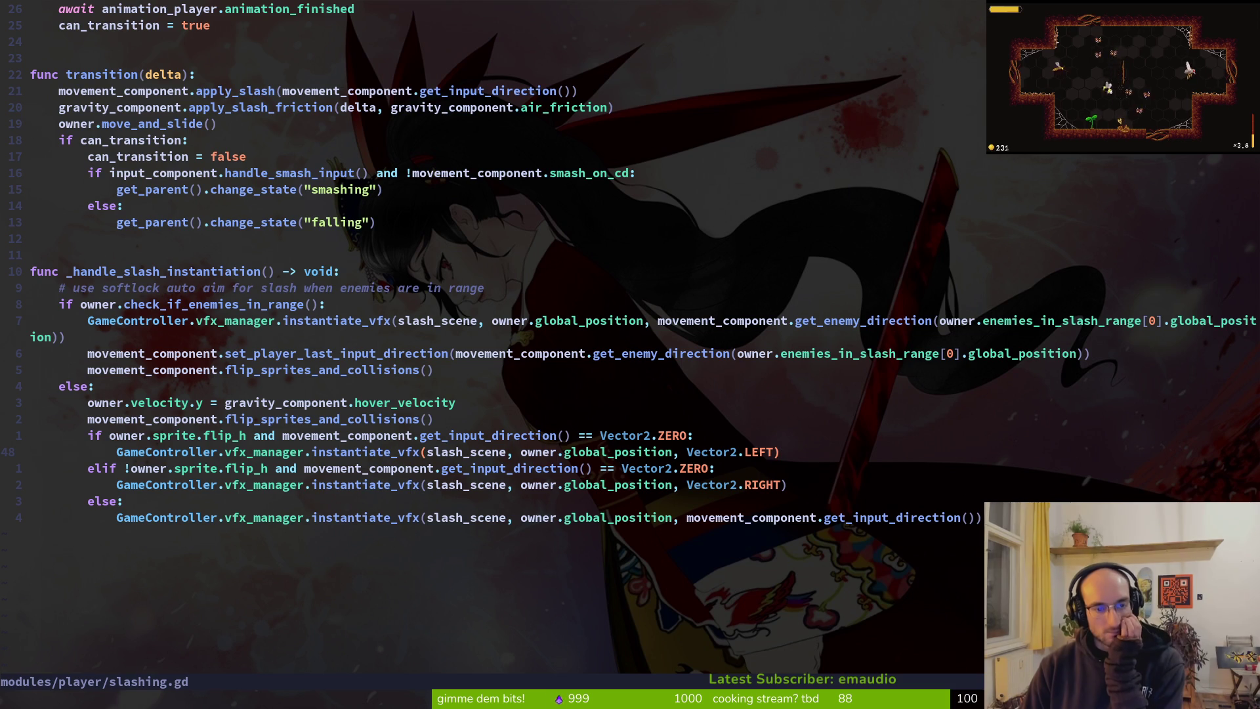
Step: Step through _handle_slash_instantiation up to the can_transition = false line
key(k)
key(j)
key(k)
key(k)
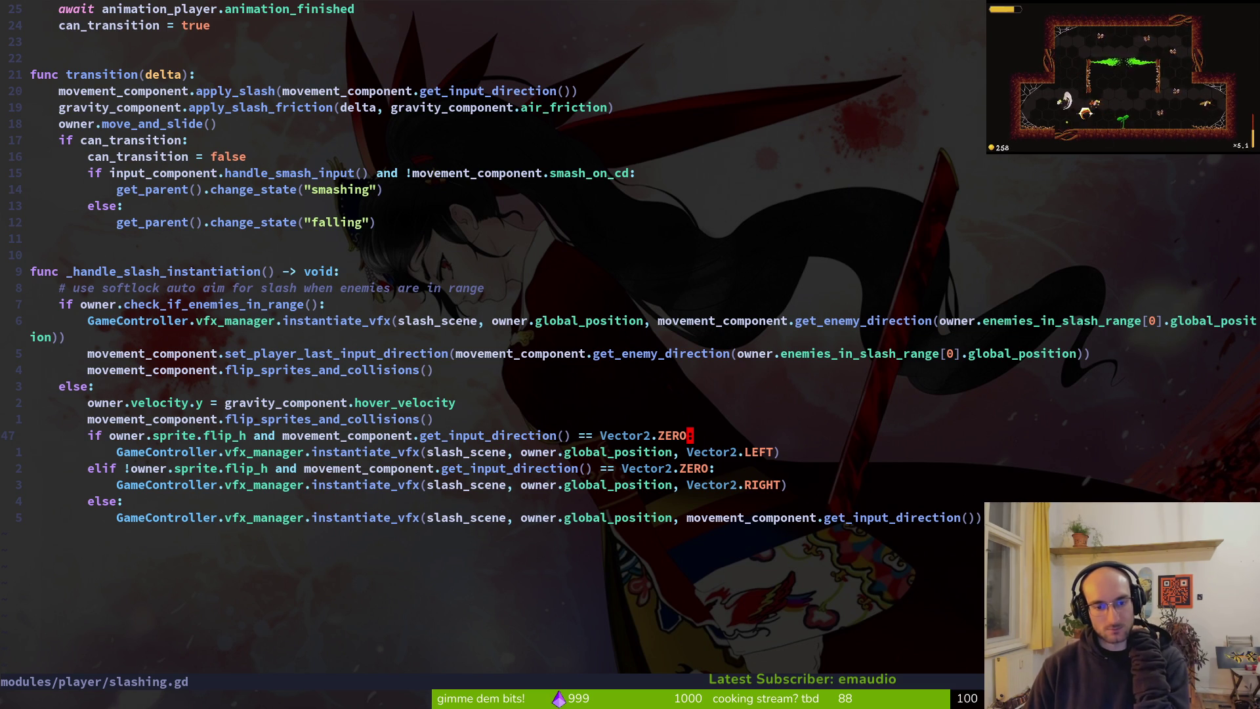
key(k)
key(k)
key(j)
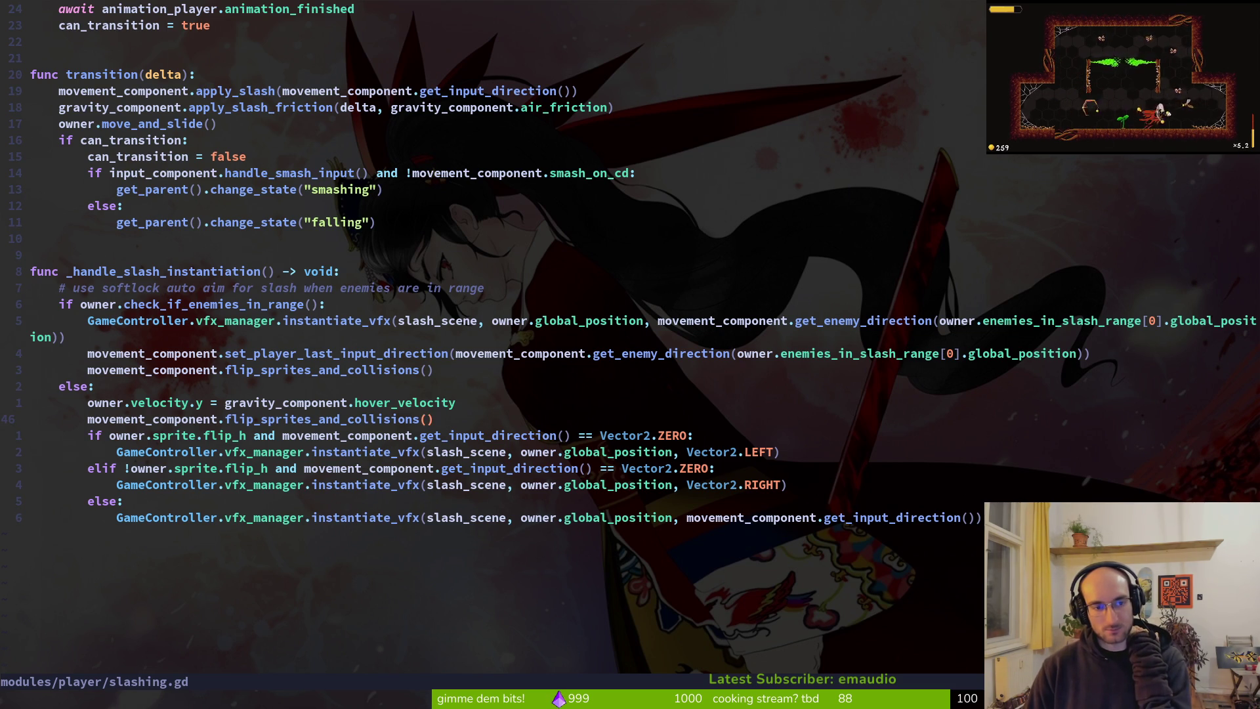
key(k)
key(7)
key(k)
key(7)
key(k)
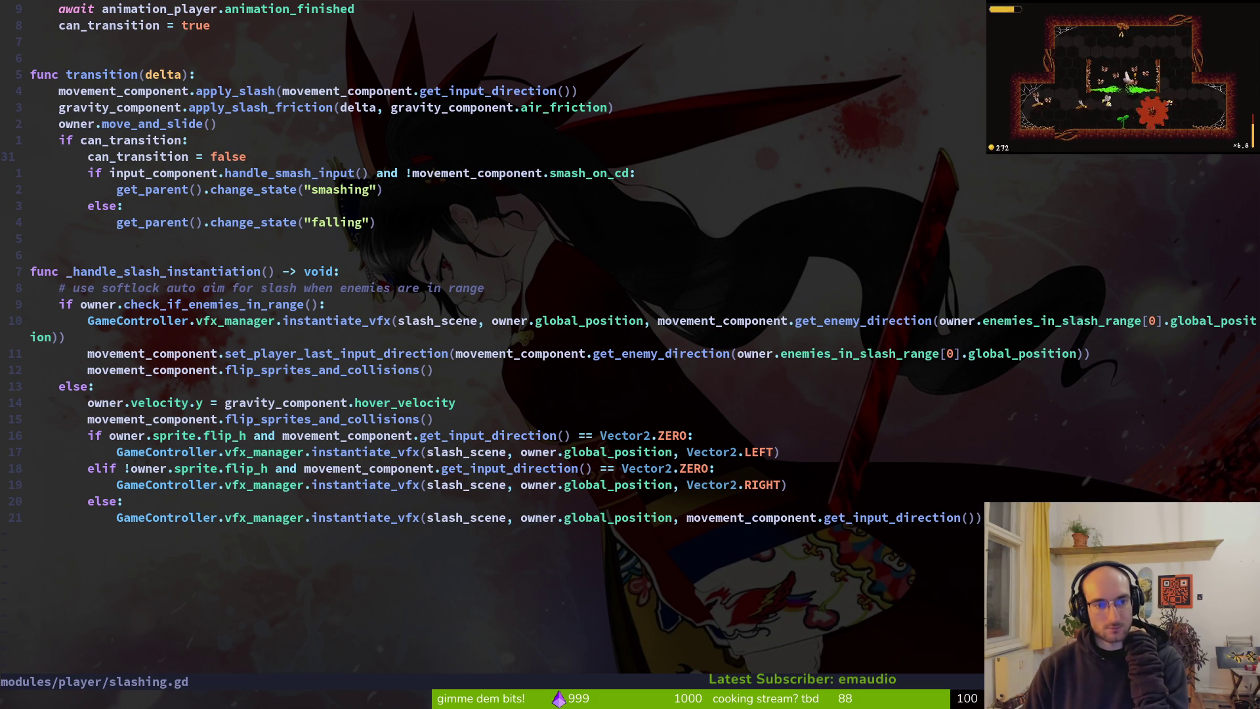
Step: Open vision_component.gd via Find Files
key(space)
text(fvisioncomp)
key(Return)
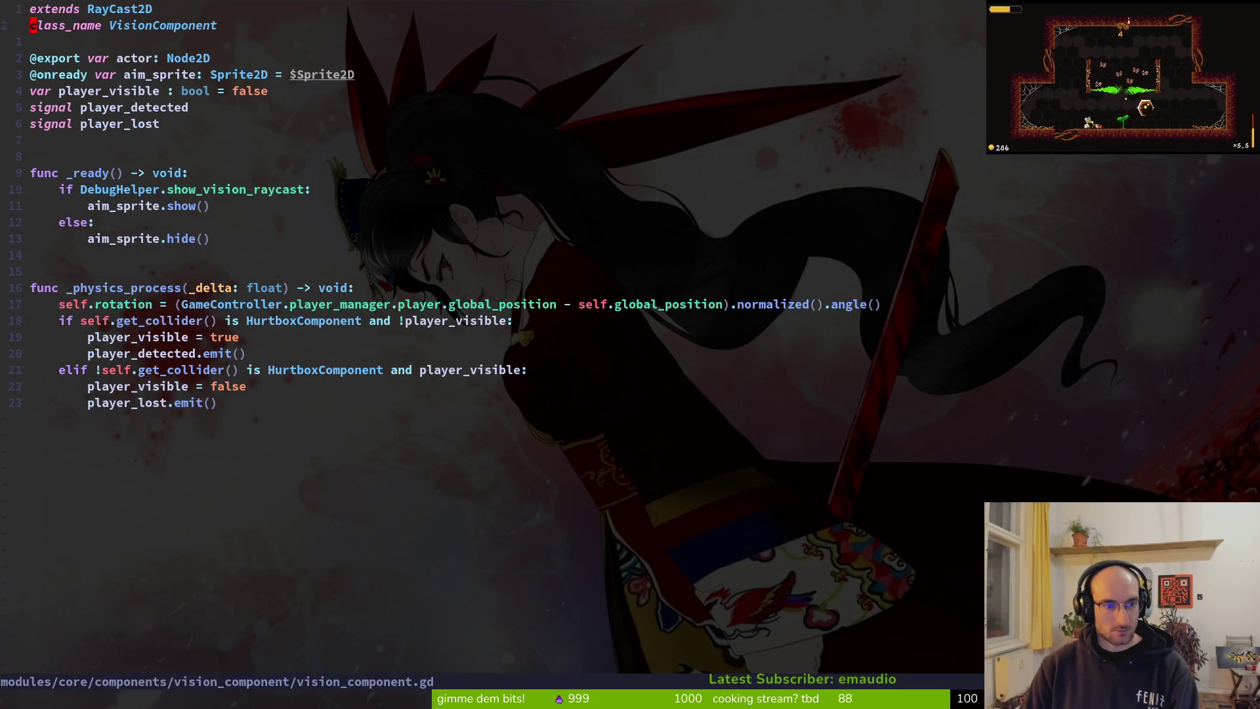
Step: Open movement_component.gd from the project file finder
key(space)
text(fmovecom)
key(Return)
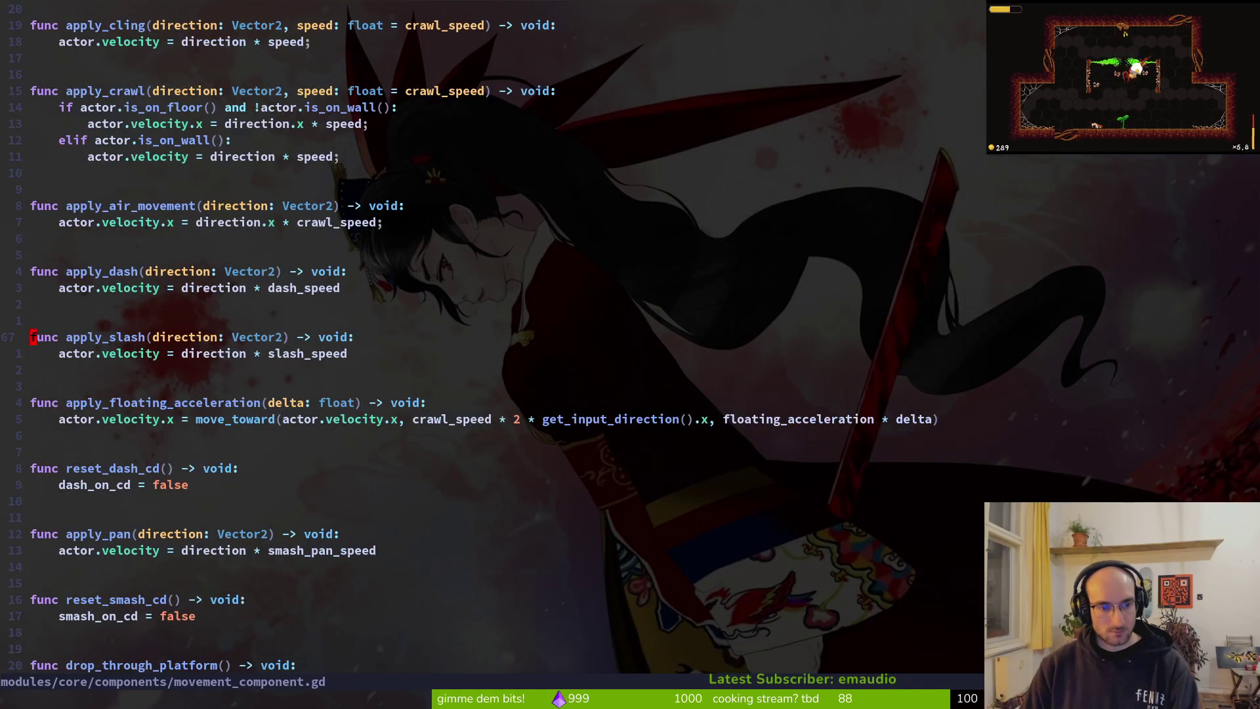
Step: Add the line 'if direction == Vector2.ZERO:' to apply_slash
text(oif dir=)
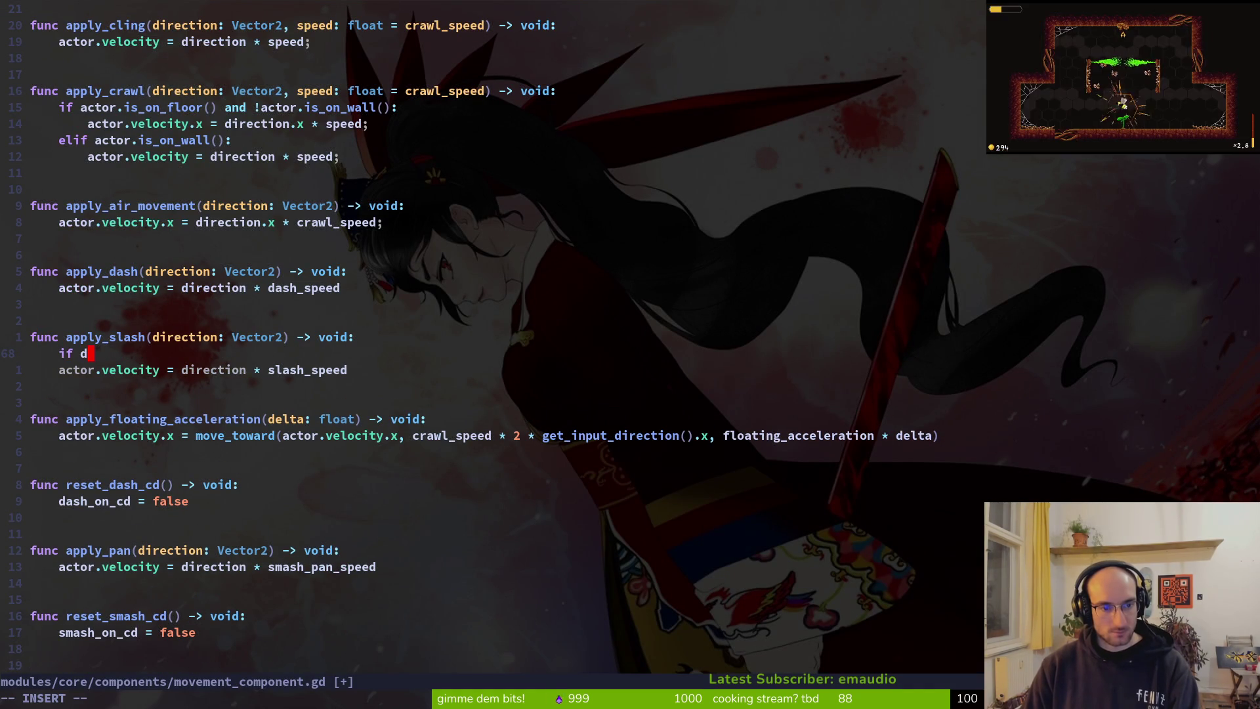
key(BackSpace)
key(BackSpace)
text(e)
key(Return)
text(== V)
key(Tab)
text(.)
key(Up)
key(Up)
key(Up)
key(Up)
key(ctrl+e)
key(ctrl+space)
key(Up)
key(Down)
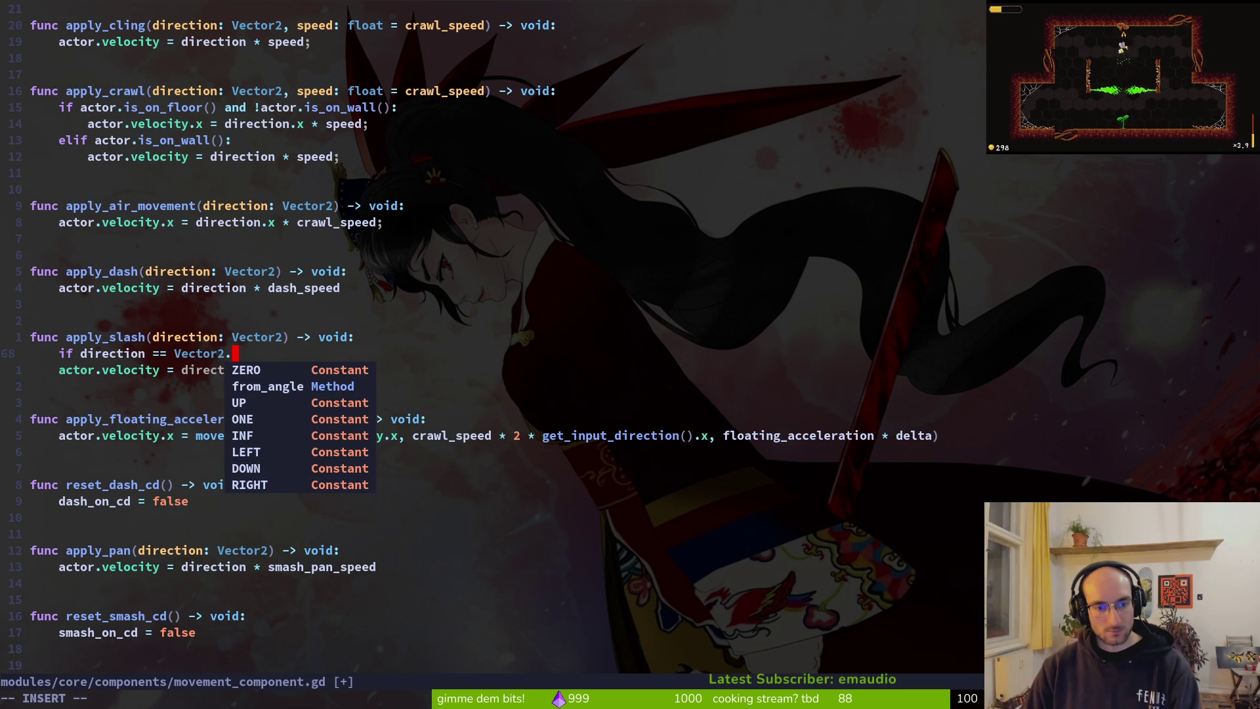
key(Down)
key(Return)
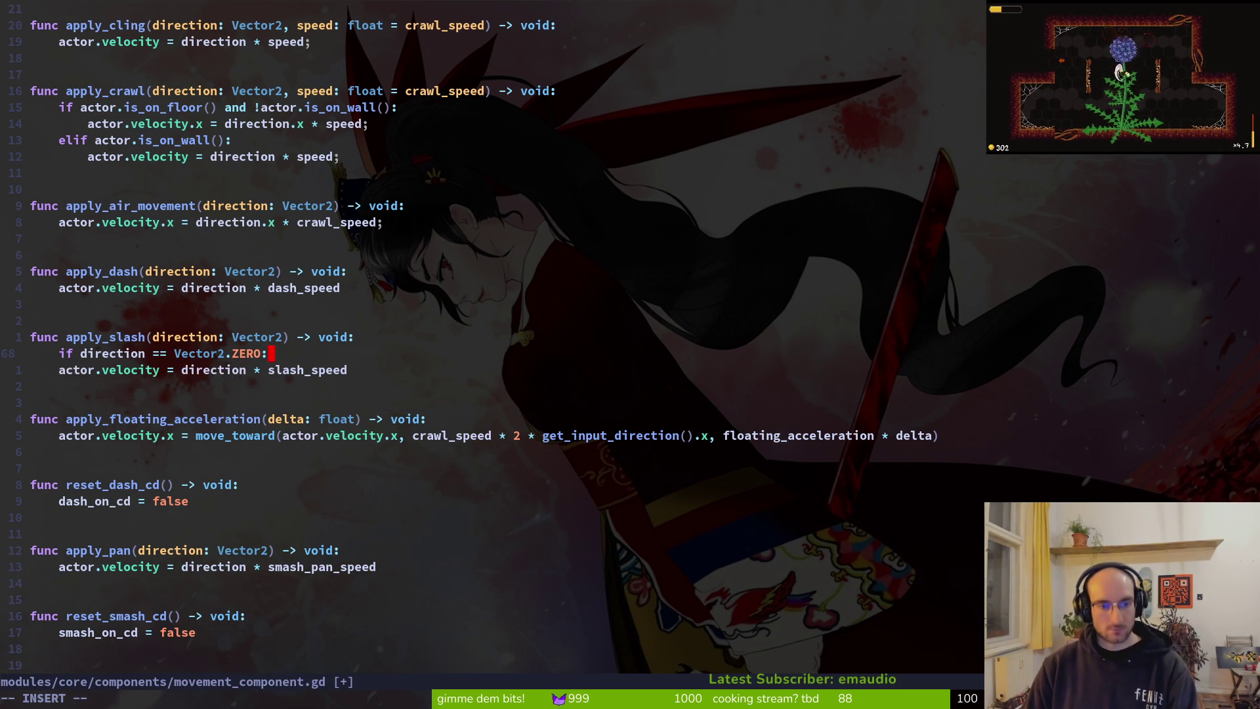
text(:)
key(Return)
Step: Inside the if, set 'actor.velocity = Vector2.UP * slash_speed * 10'
text(ac)
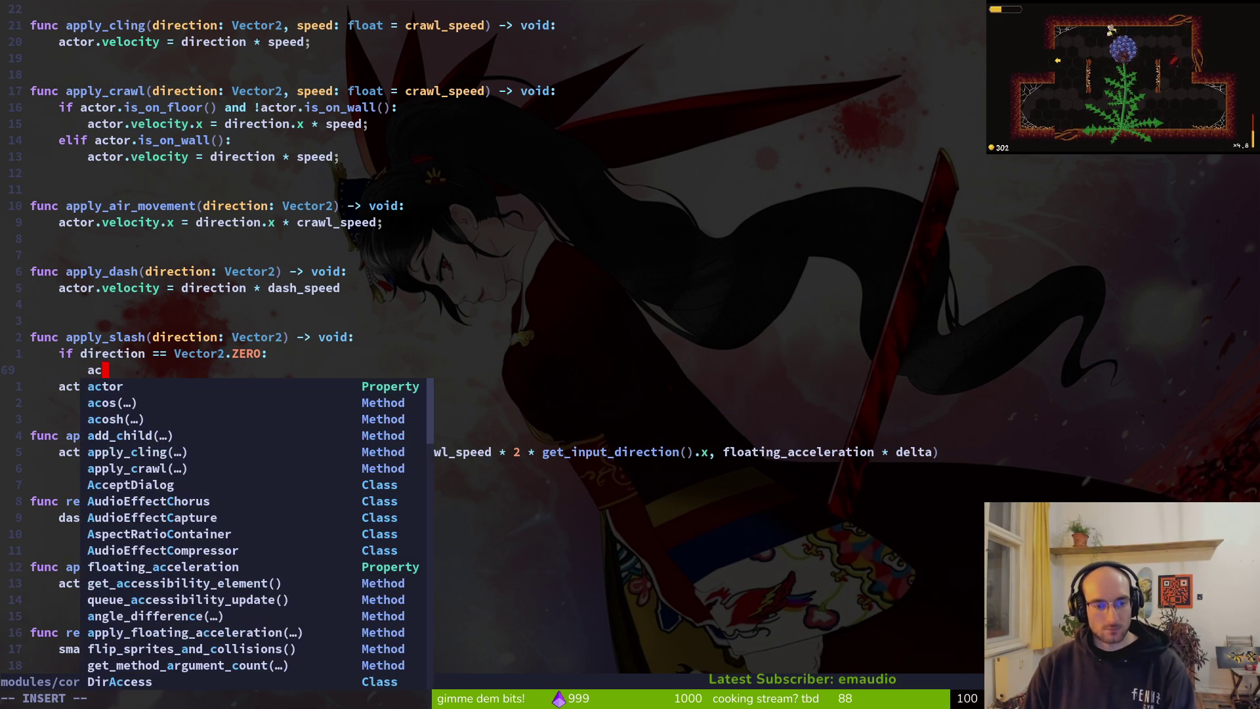
text(tor.ve)
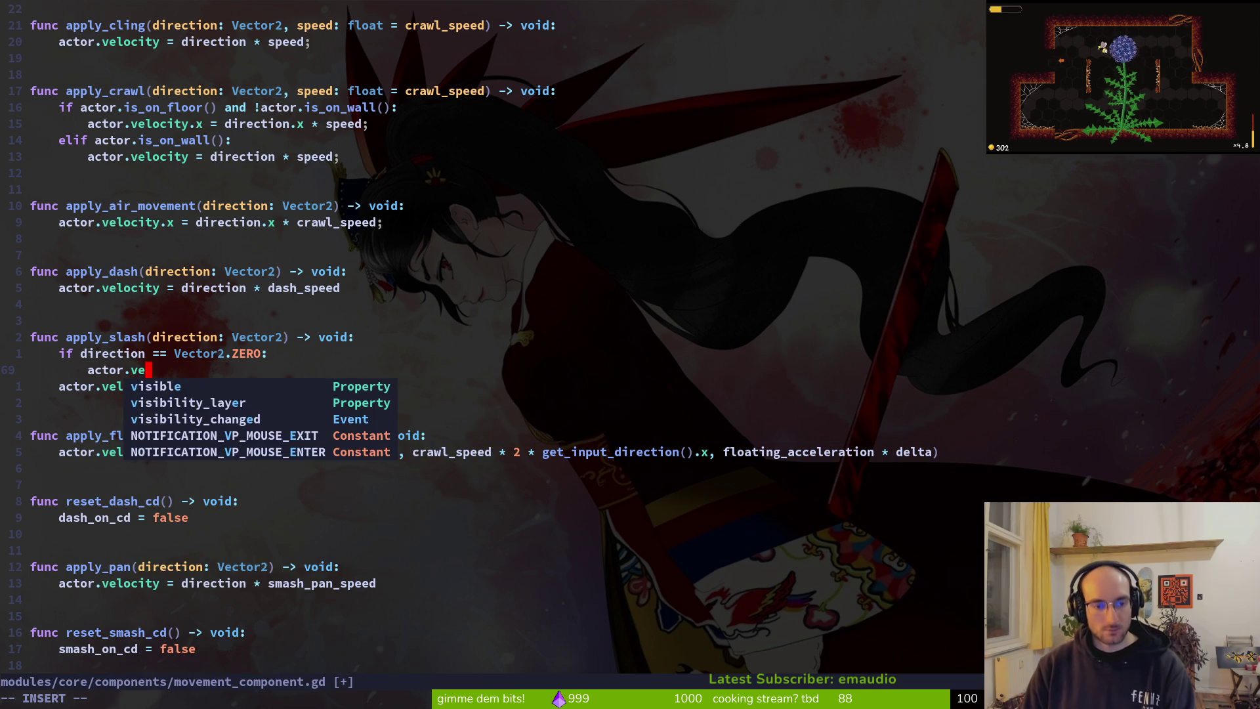
text(lo=)
key(Return)
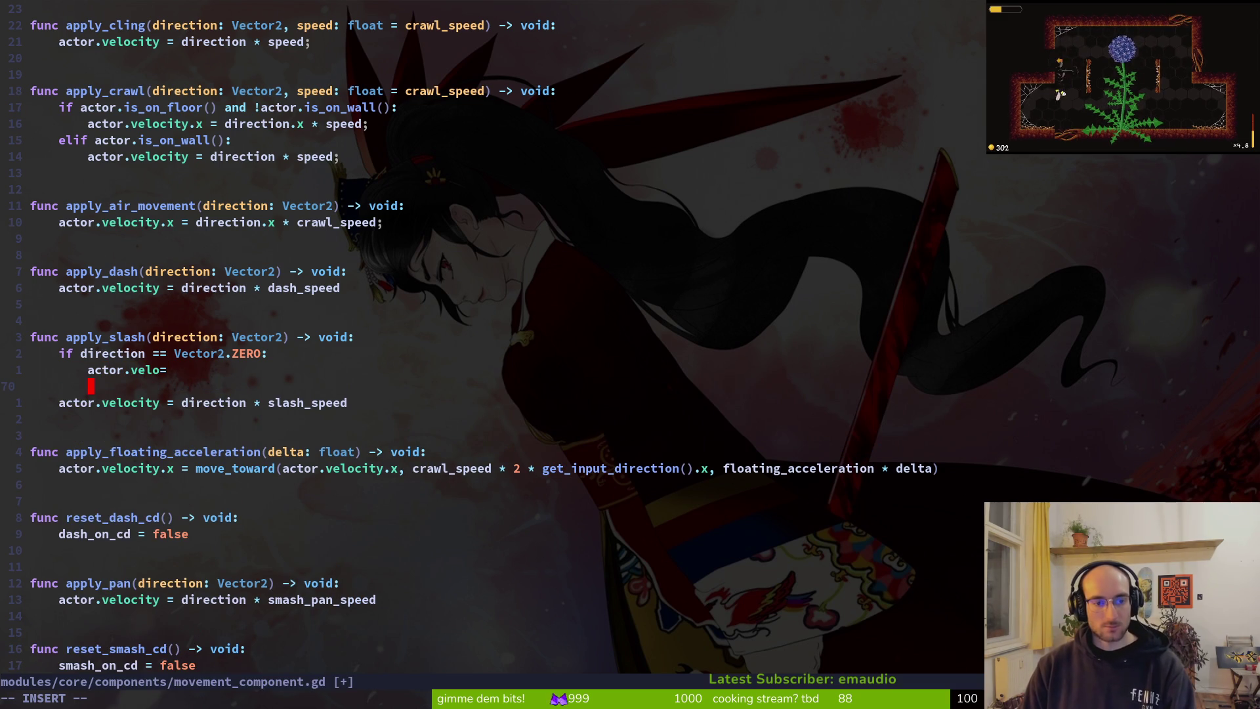
key(BackSpace)
key(BackSpace)
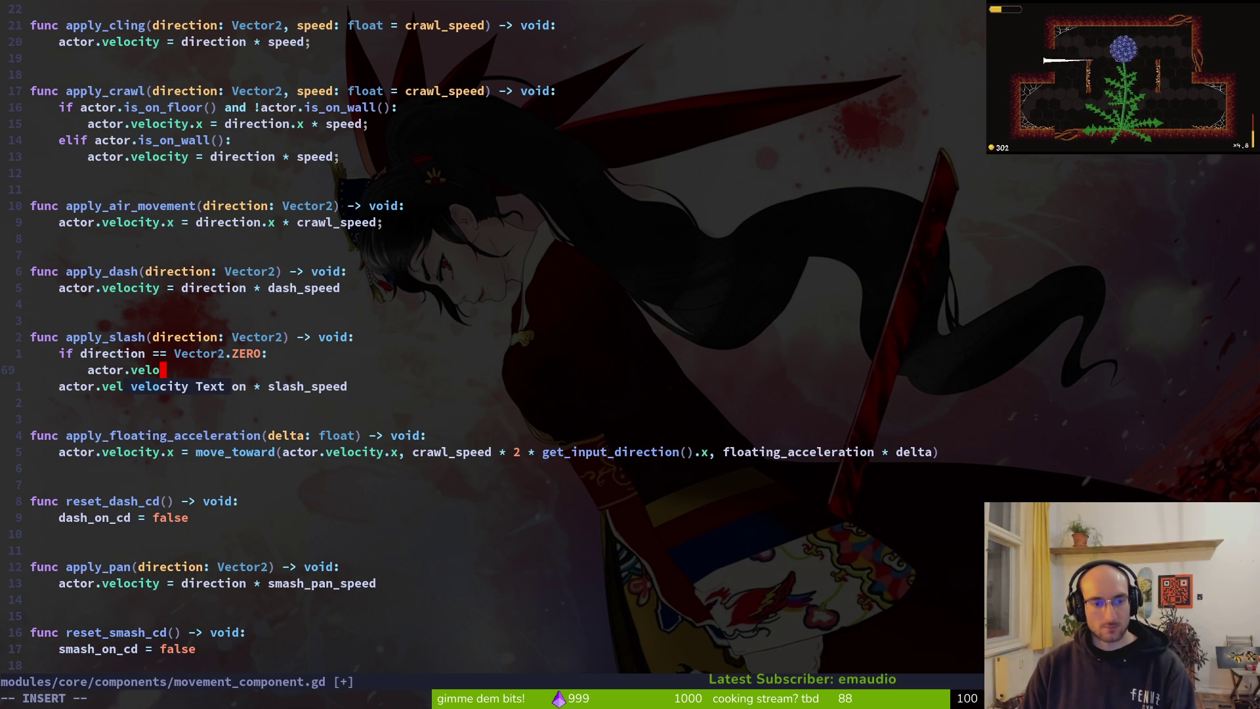
key(Tab)
text(= )
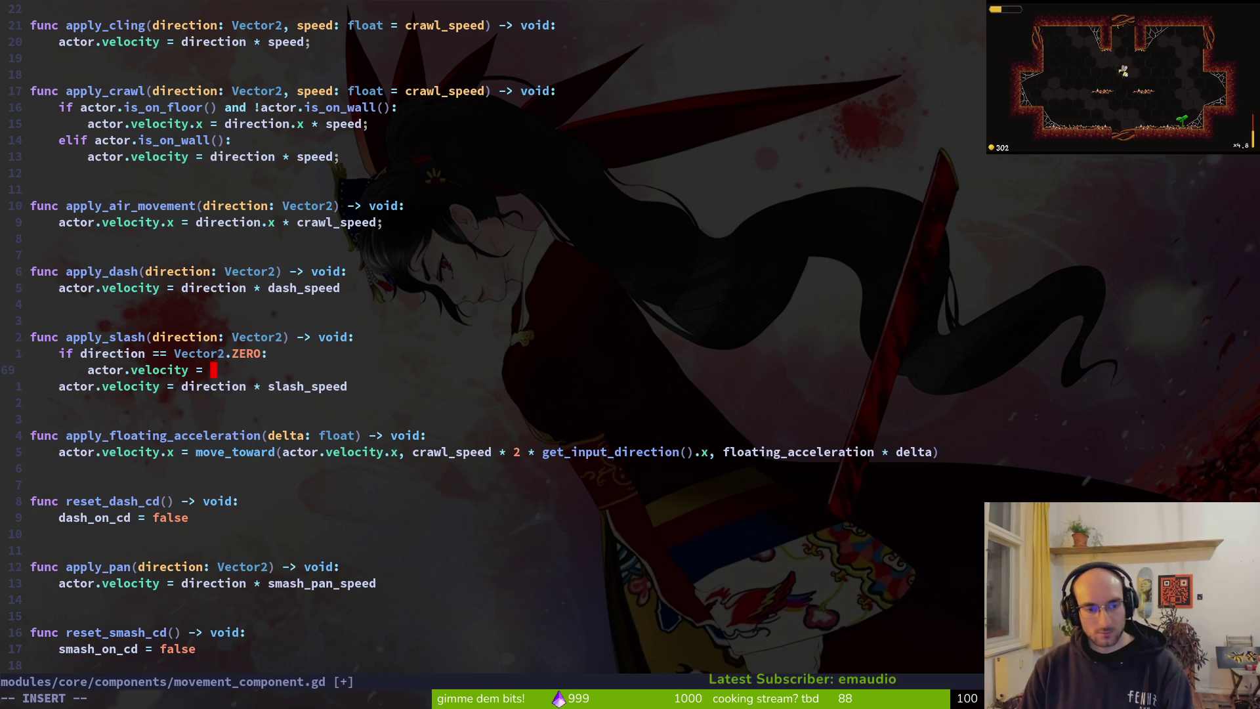
text(Vector2.7)
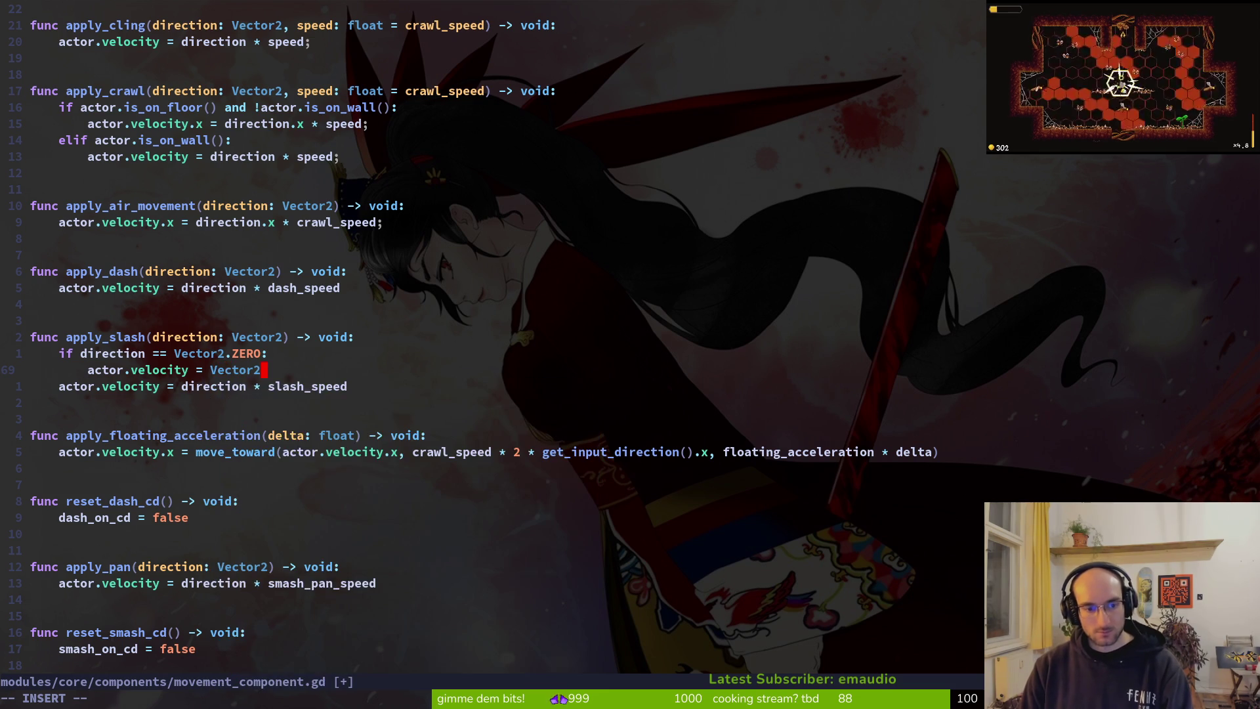
key(BackSpace)
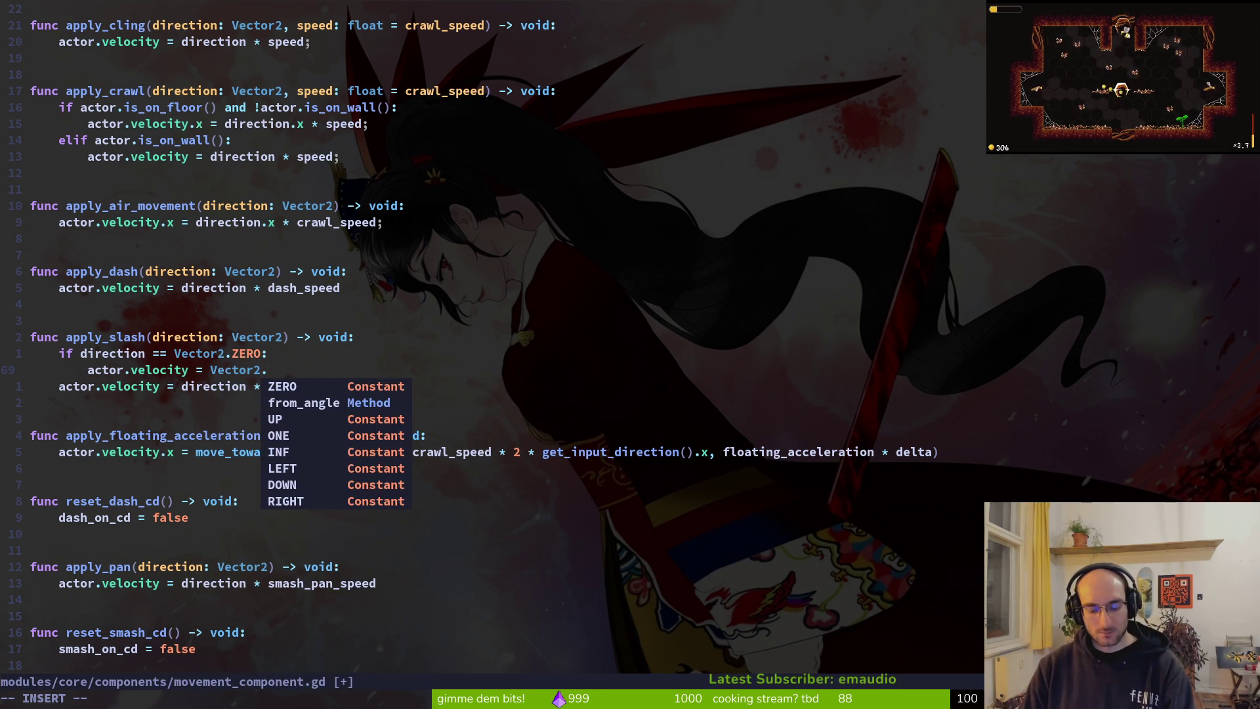
text(UP)
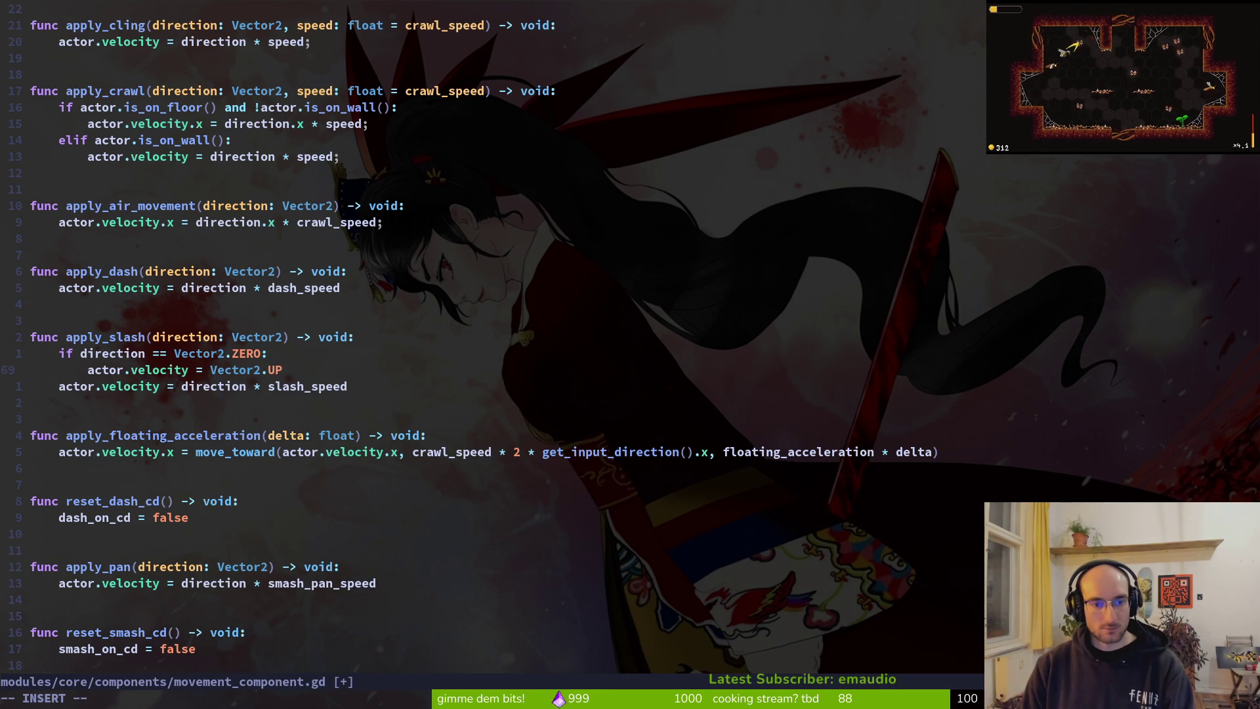
text(.)
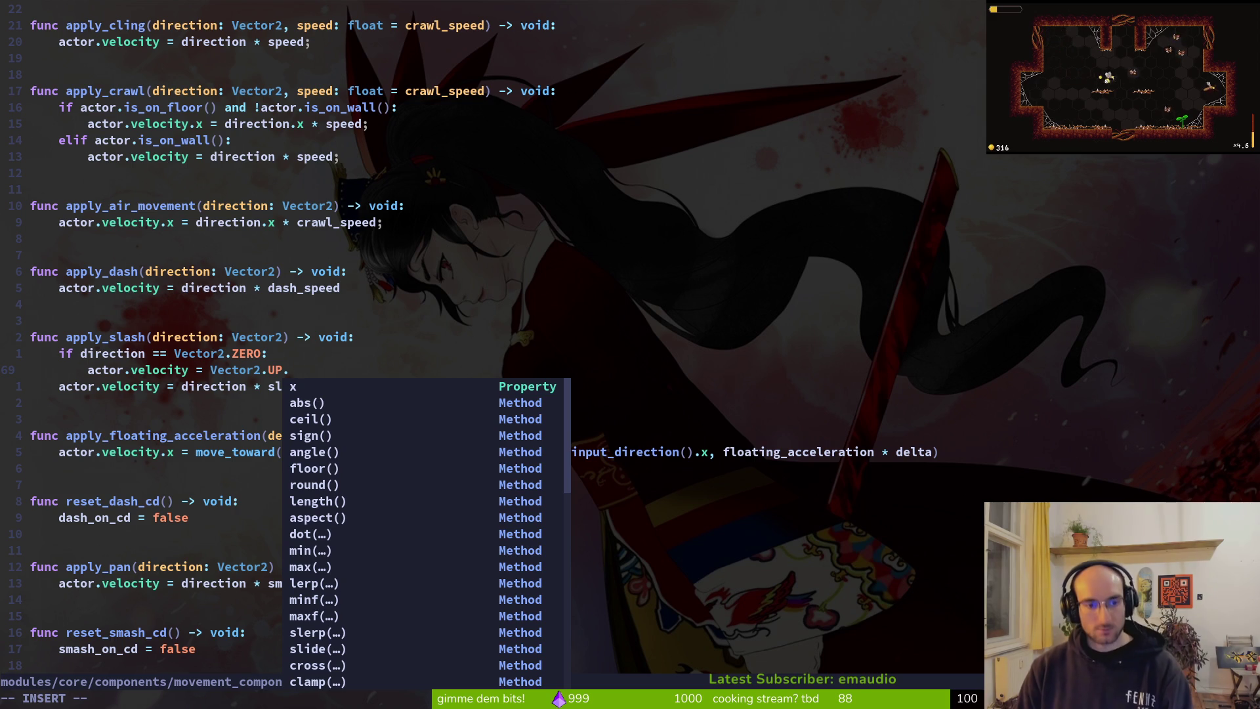
key(BackSpace)
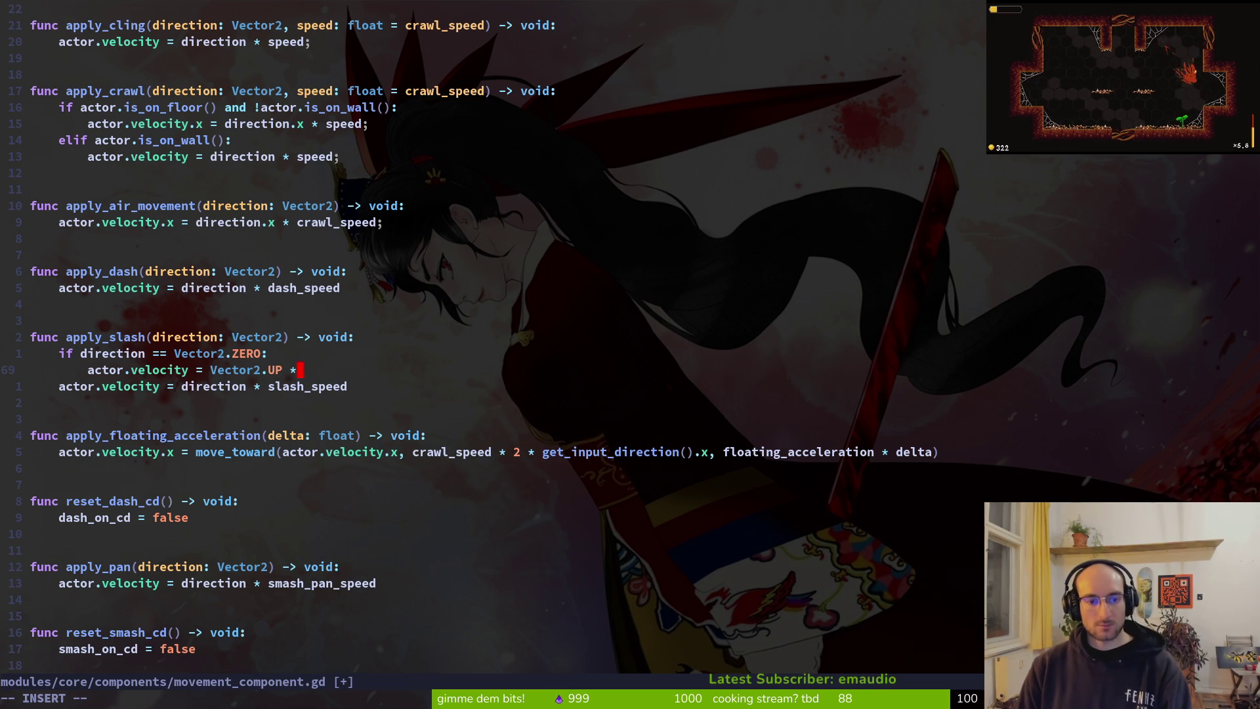
key(BackSpace)
key(BackSpace)
key(Escape)
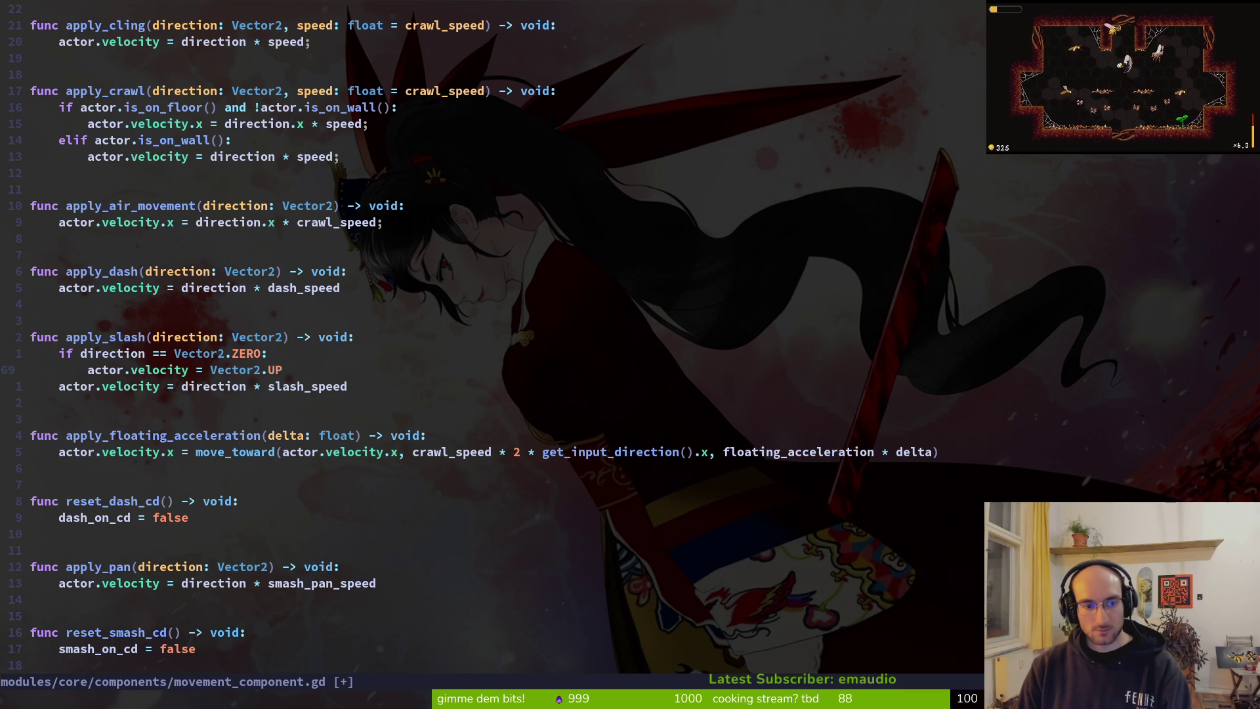
text(a * sl)
key(Tab)
key(Return)
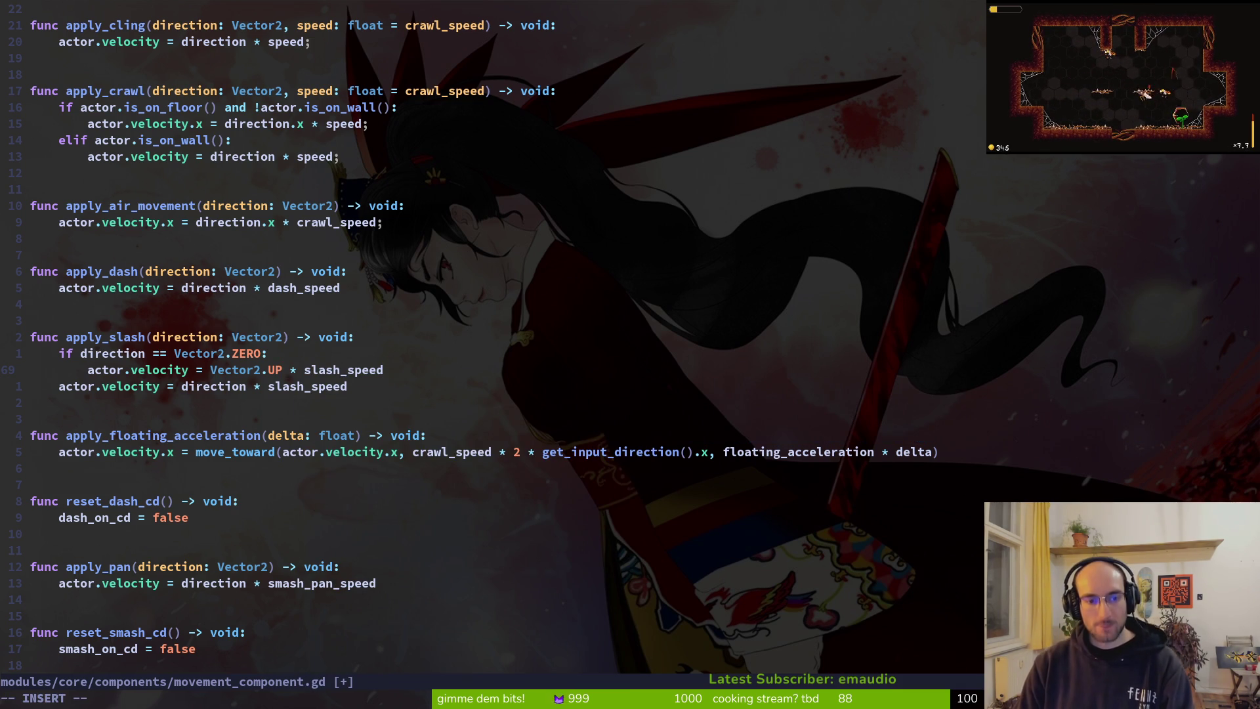
text(* 10)
key(Escape)
Step: Indent the original velocity line under an else branch, save, and run the game
key(j)
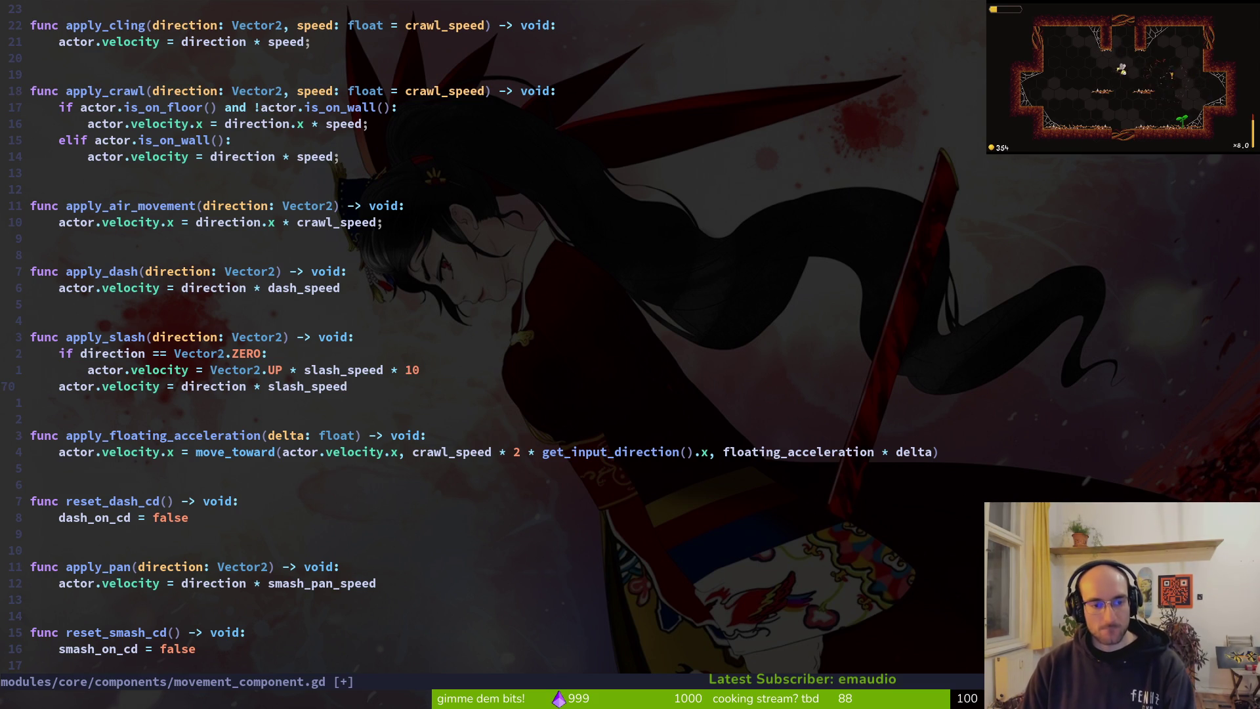
text(koelse:)
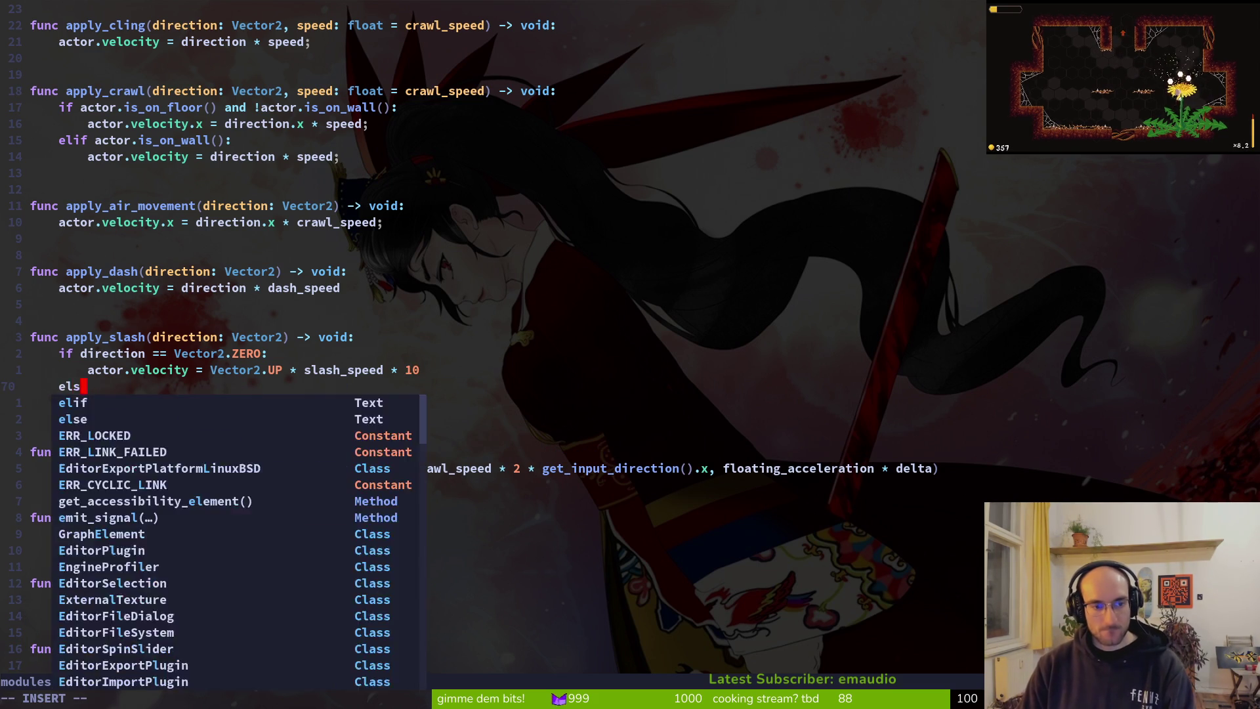
key(Escape)
key(j)
key(V)
key(greater)
key(ctrl+s)
key(F5)
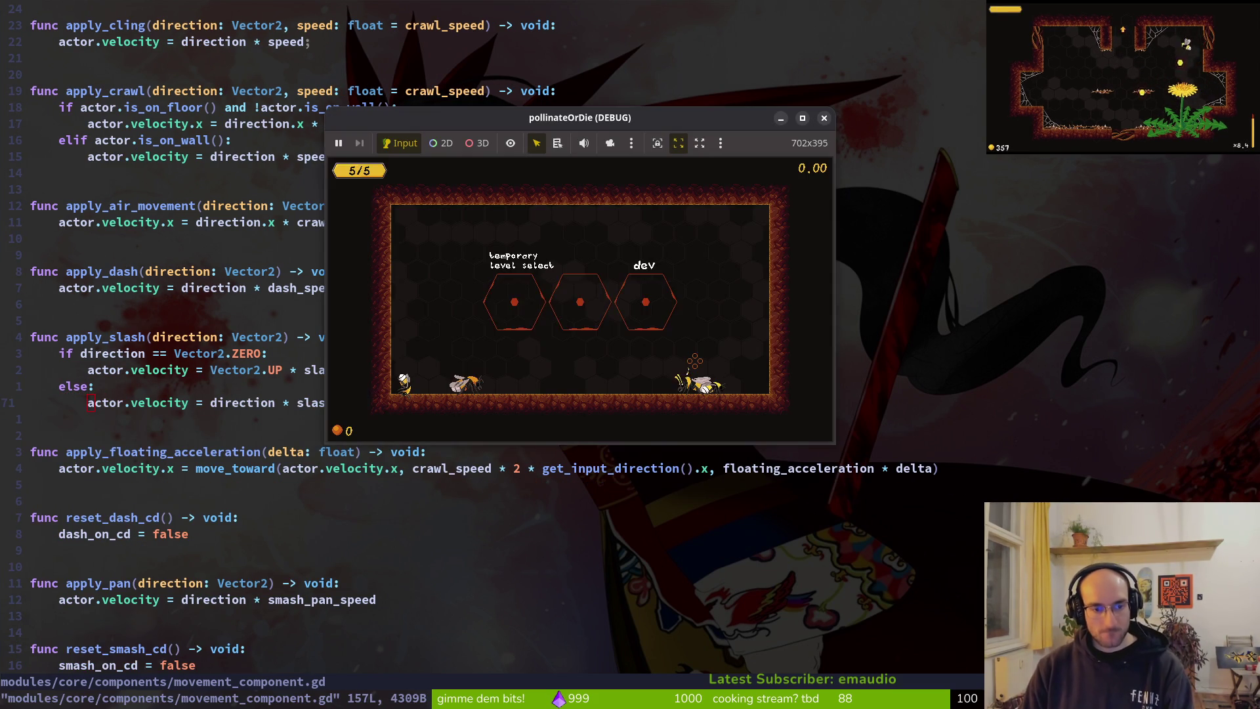
Step: Restart the game, load the save, fly and slash with the bee, then return to the code
key(F8)
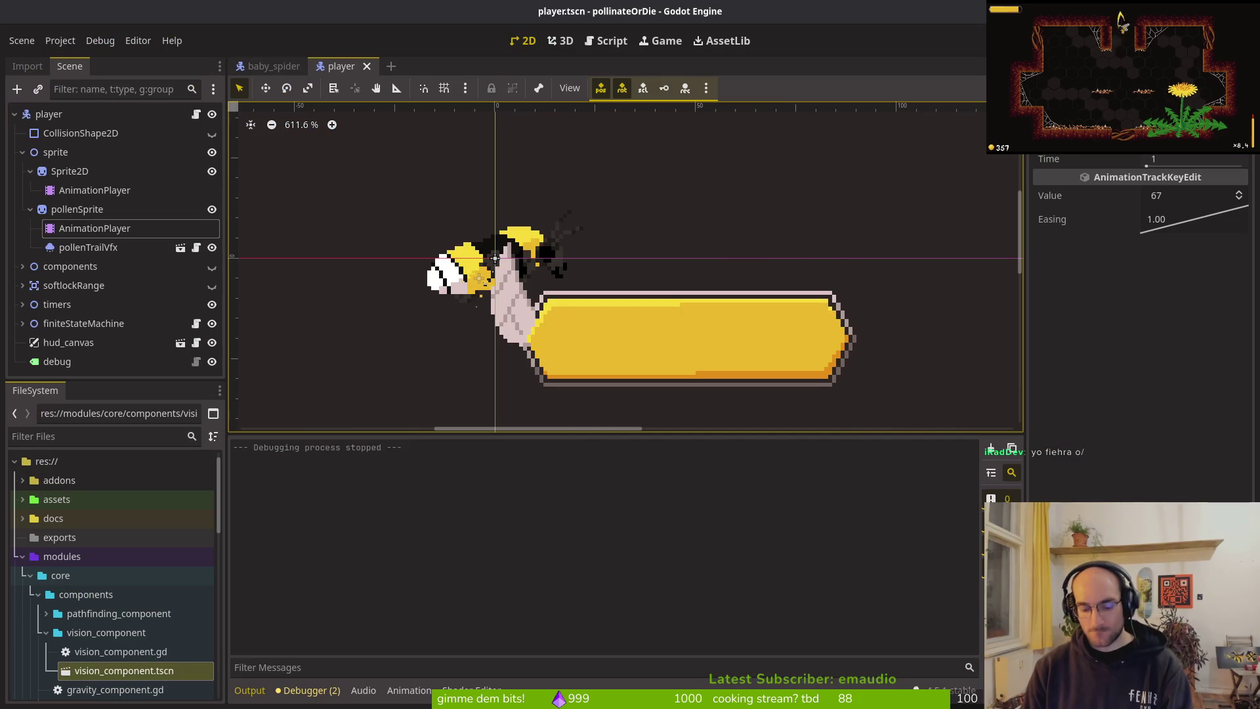
key(F5)
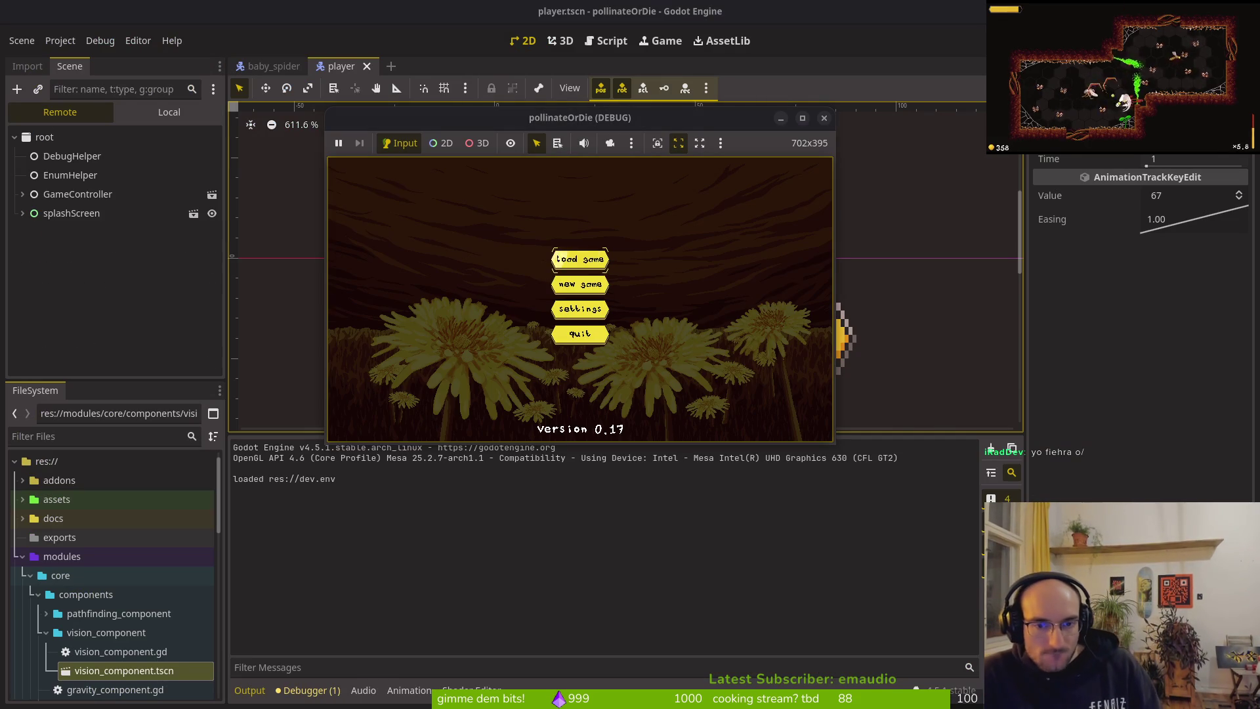
key(Return)
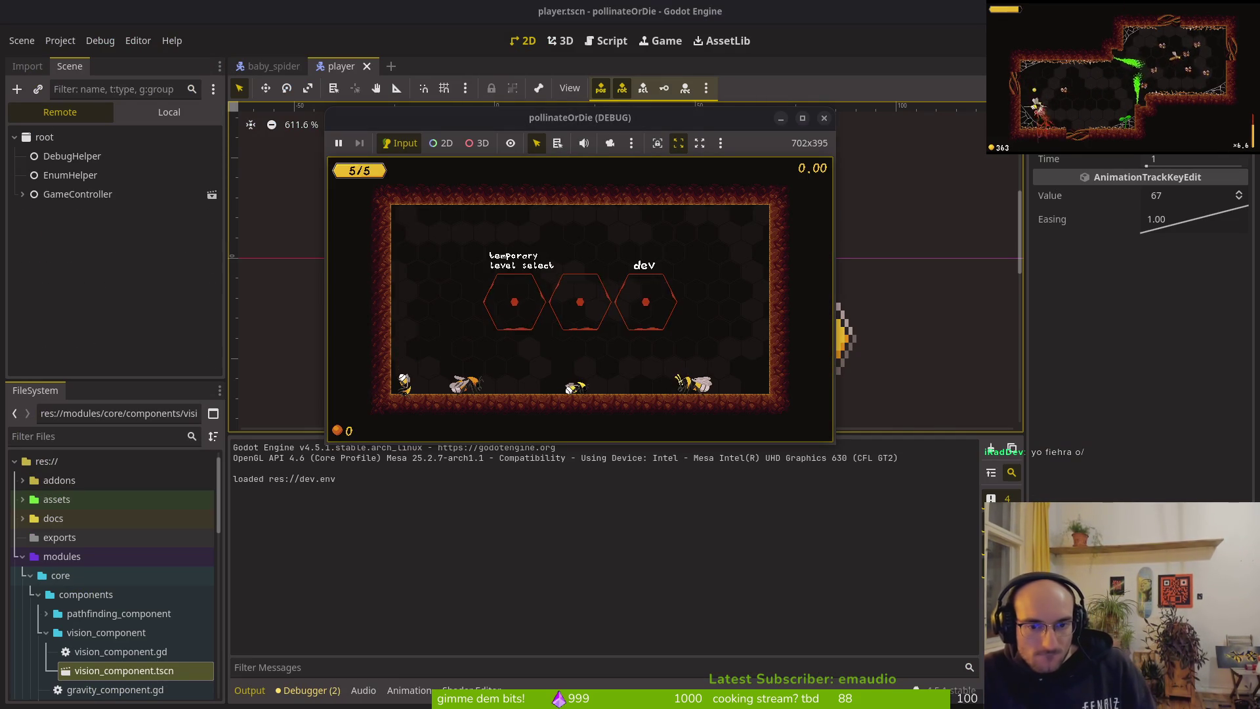
key(space)
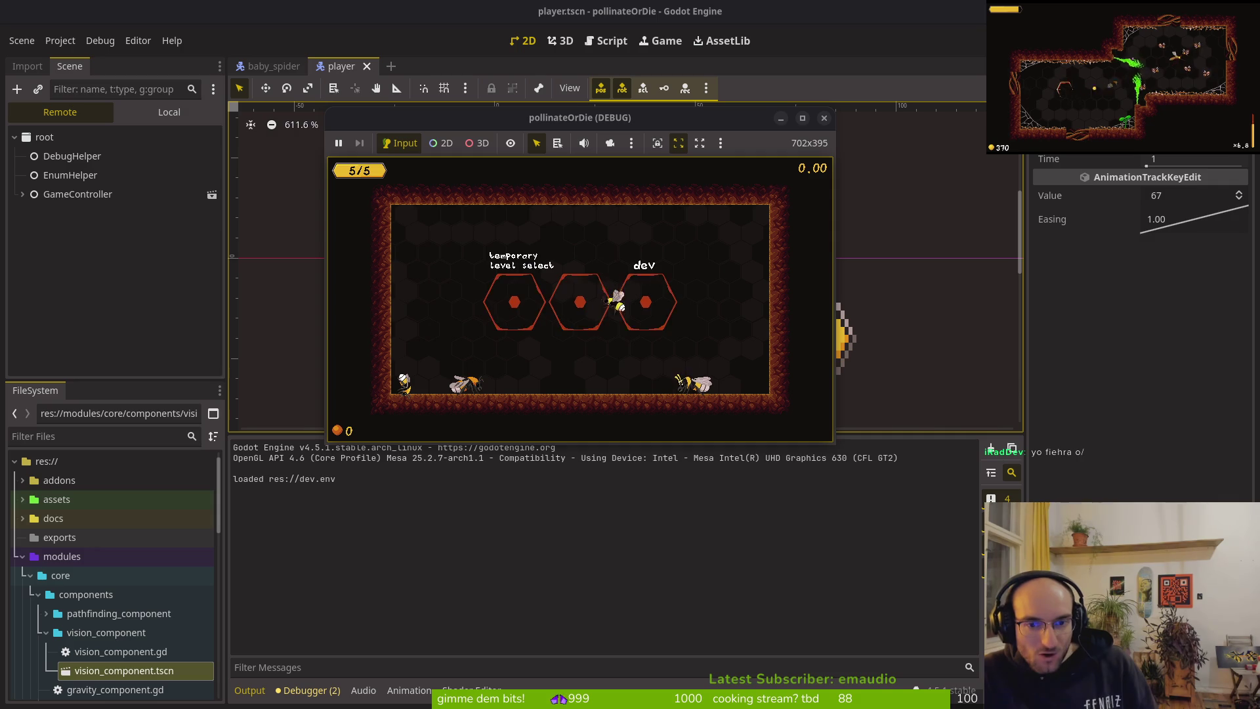
key(Right)
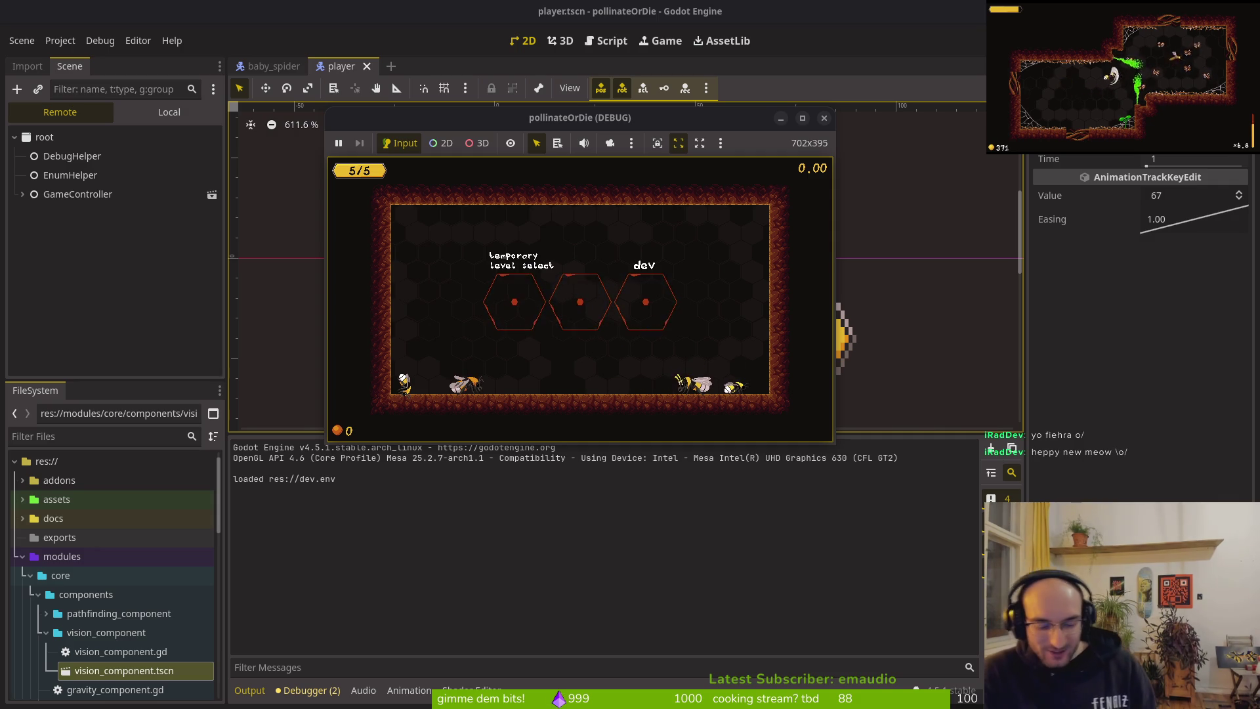
key(super+2)
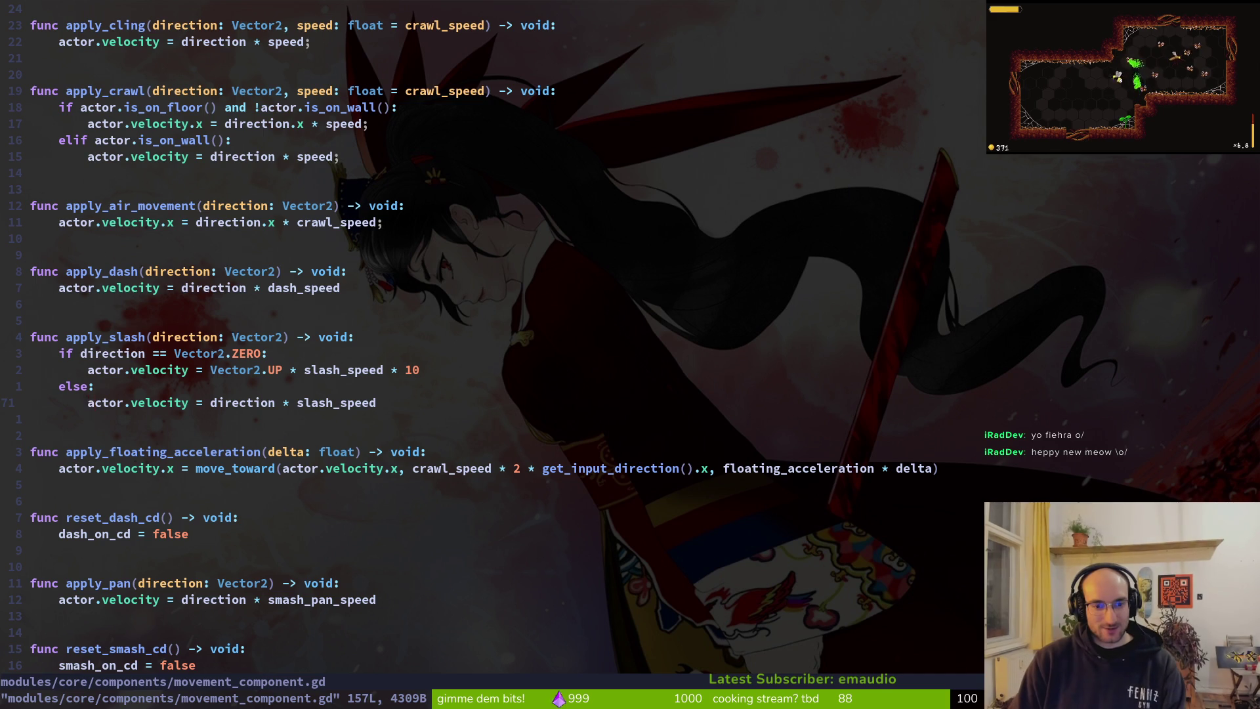
Step: Replace the 10 on the Vector2.UP line with 0.1, increment it to 0.2, and save with :w
key(k)
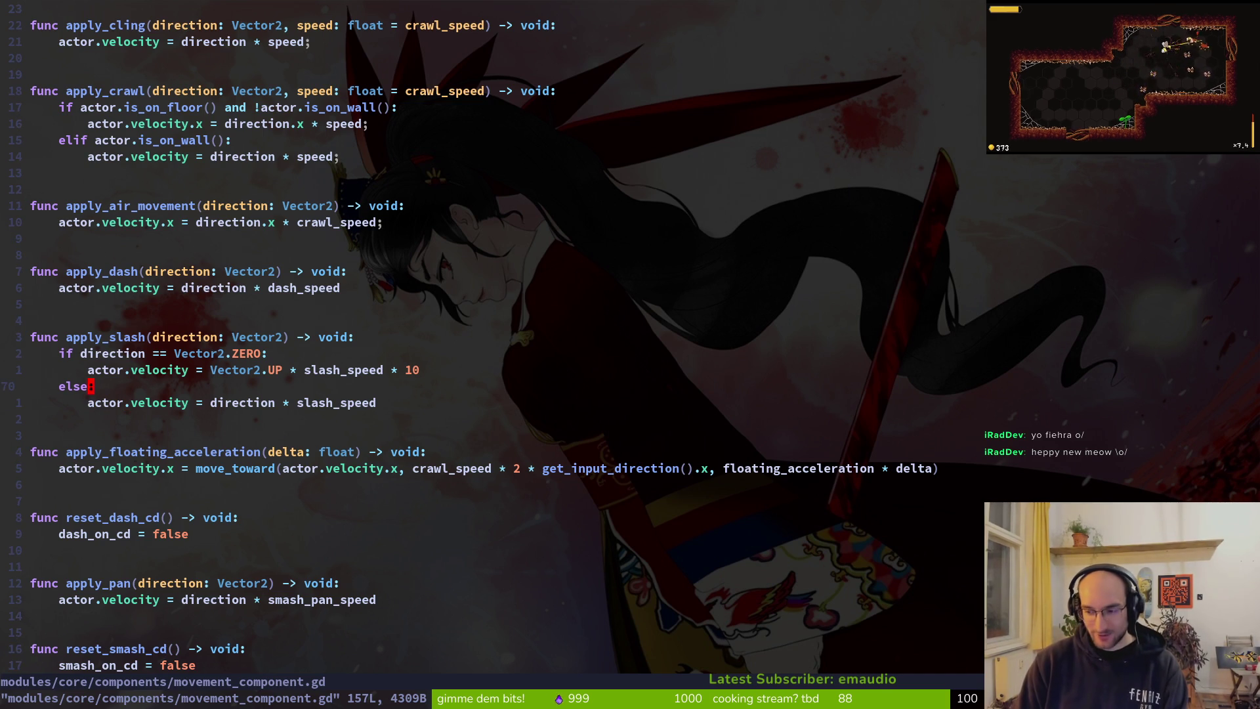
key(k)
key(k)
key(w)
key(w)
key(w)
key(w)
key(w)
text(wcw0.1)
key(Escape)
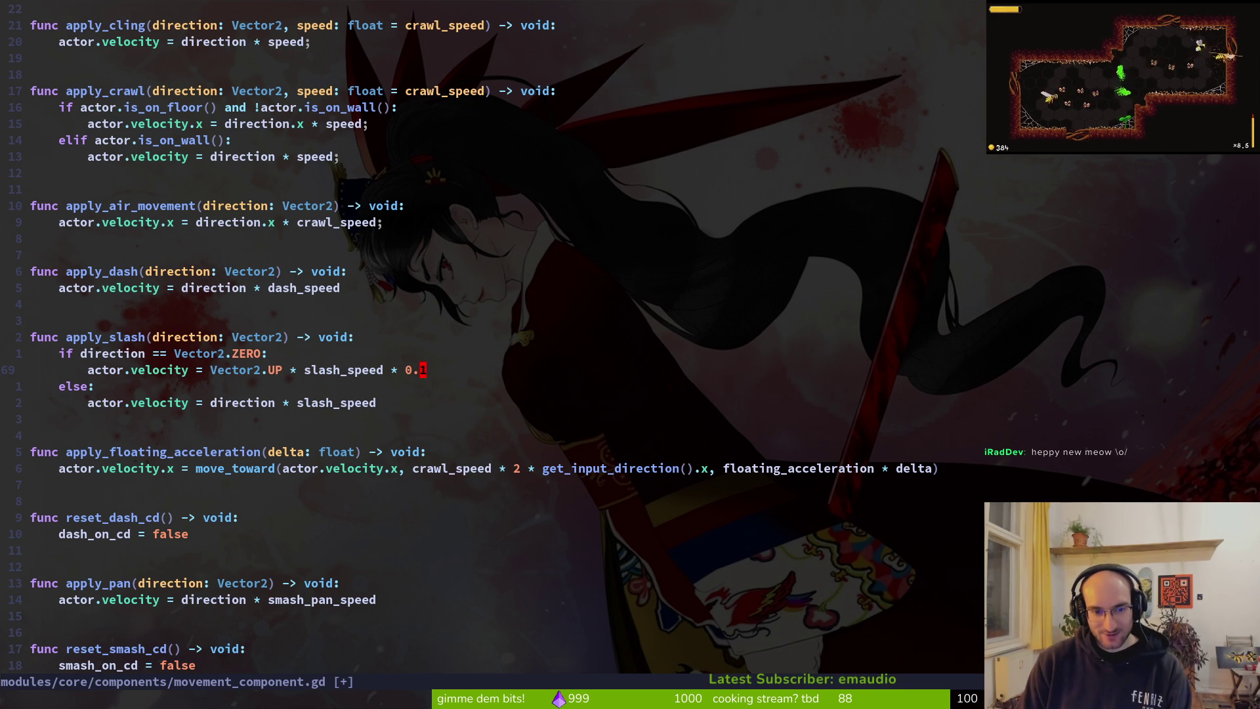
key(ctrl+a)
text(:w)
key(Return)
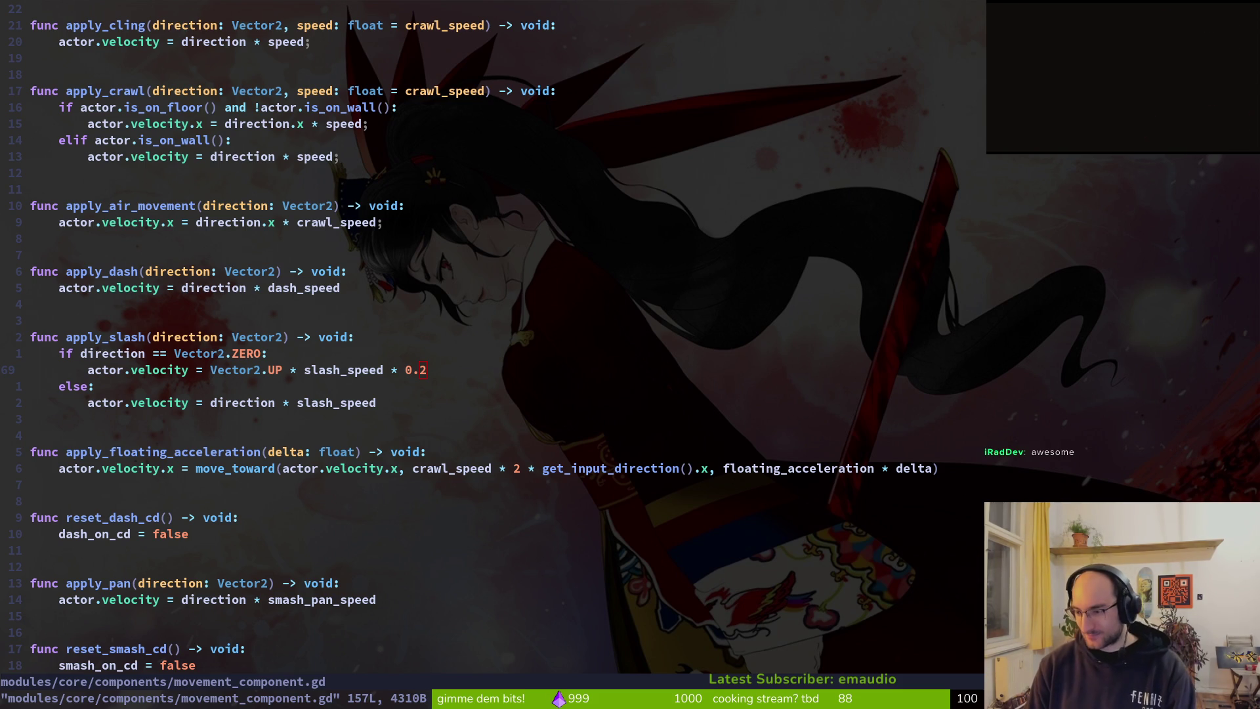
key(alt+Tab)
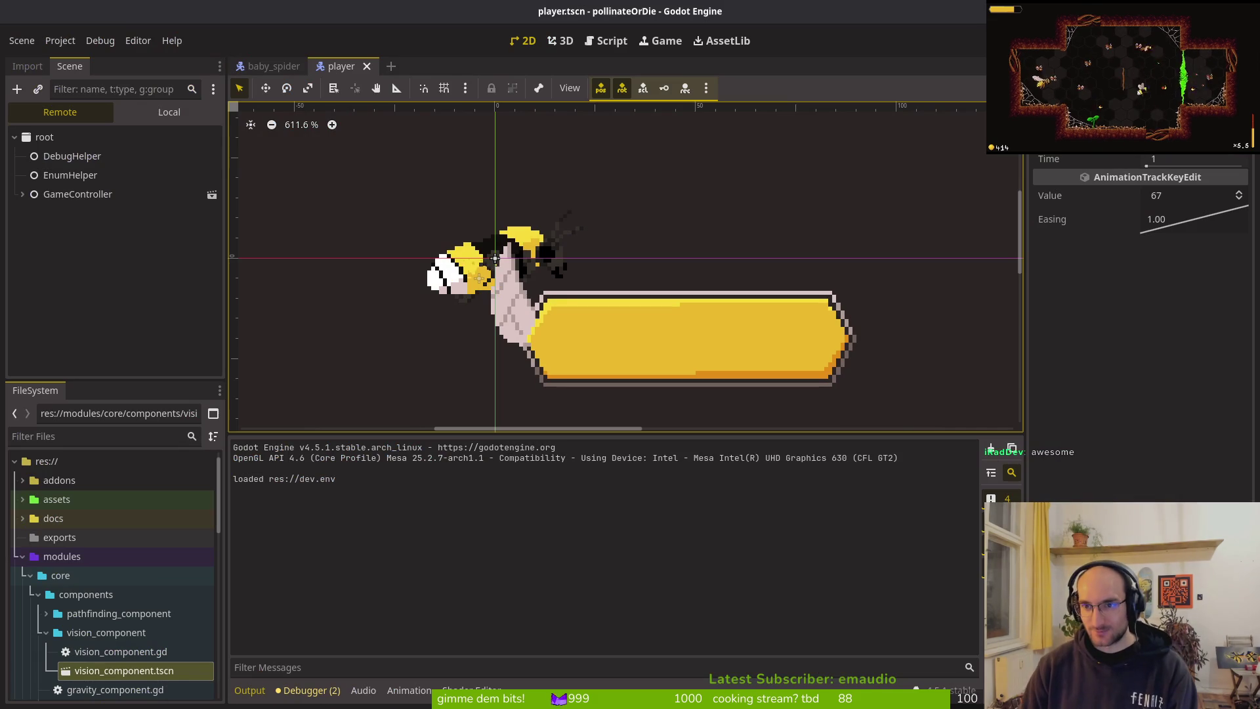
Step: Stop the old session, relaunch the game, load the save, and check settings before resuming
key(F8)
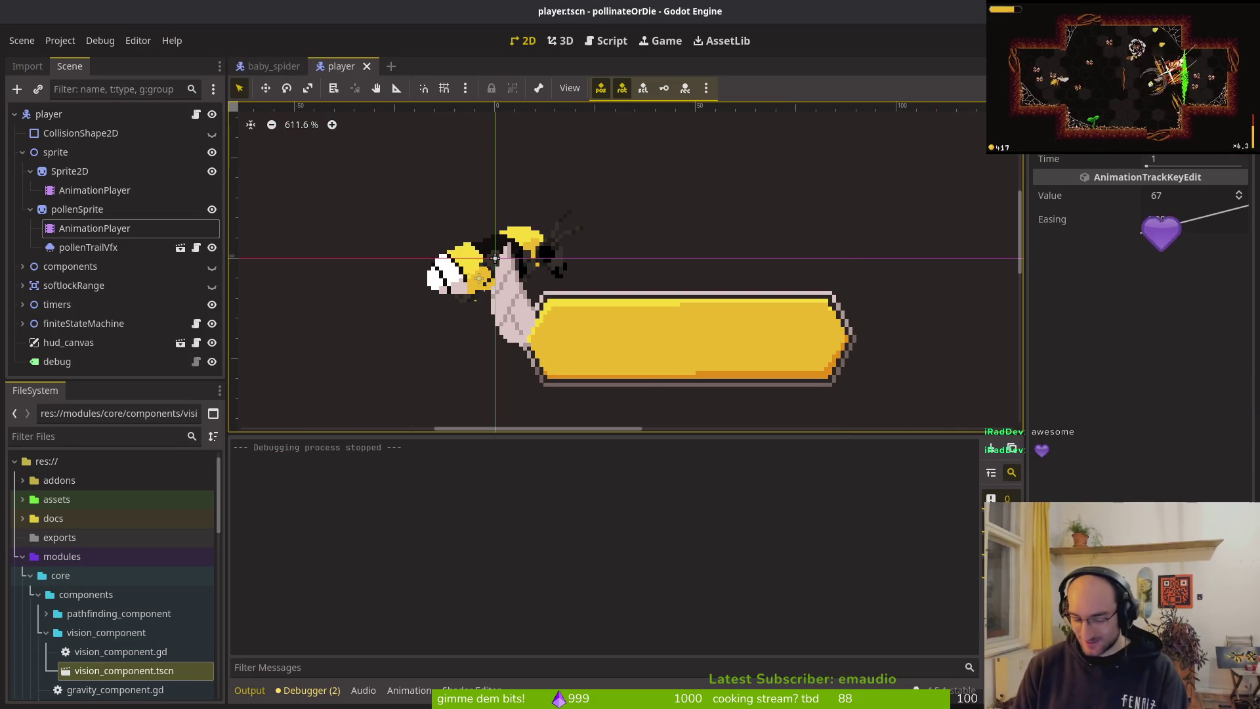
key(F5)
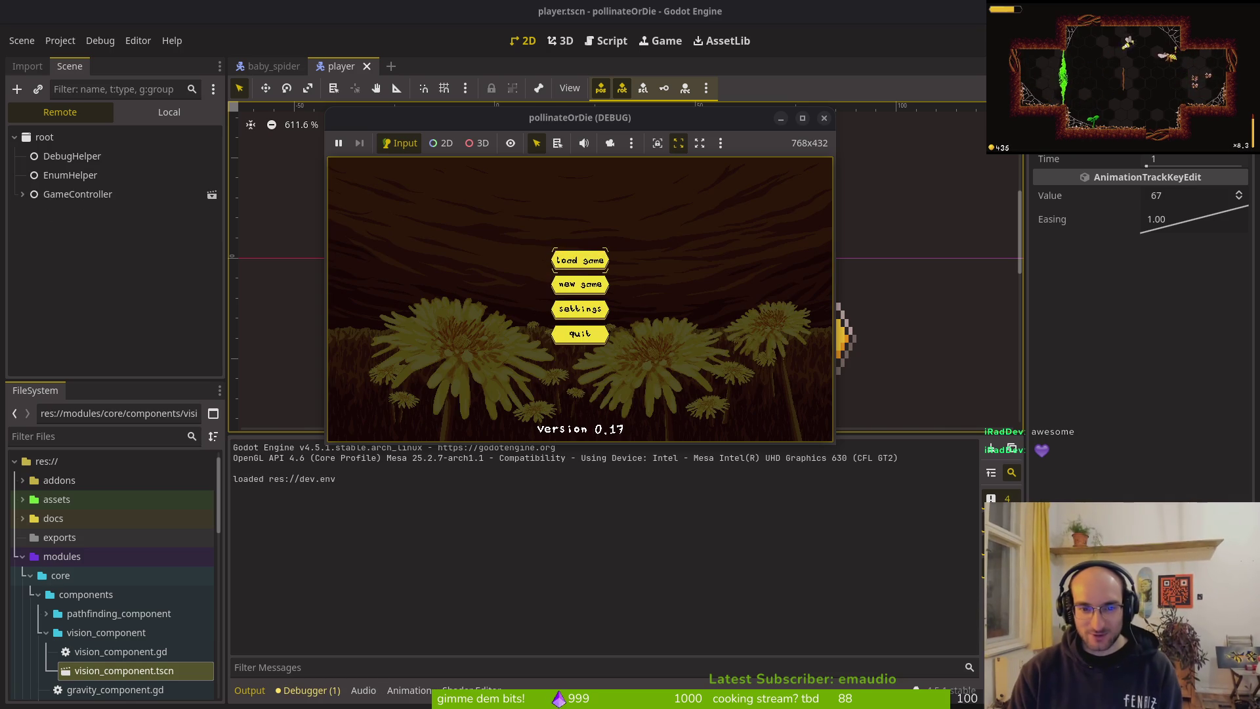
key(Return)
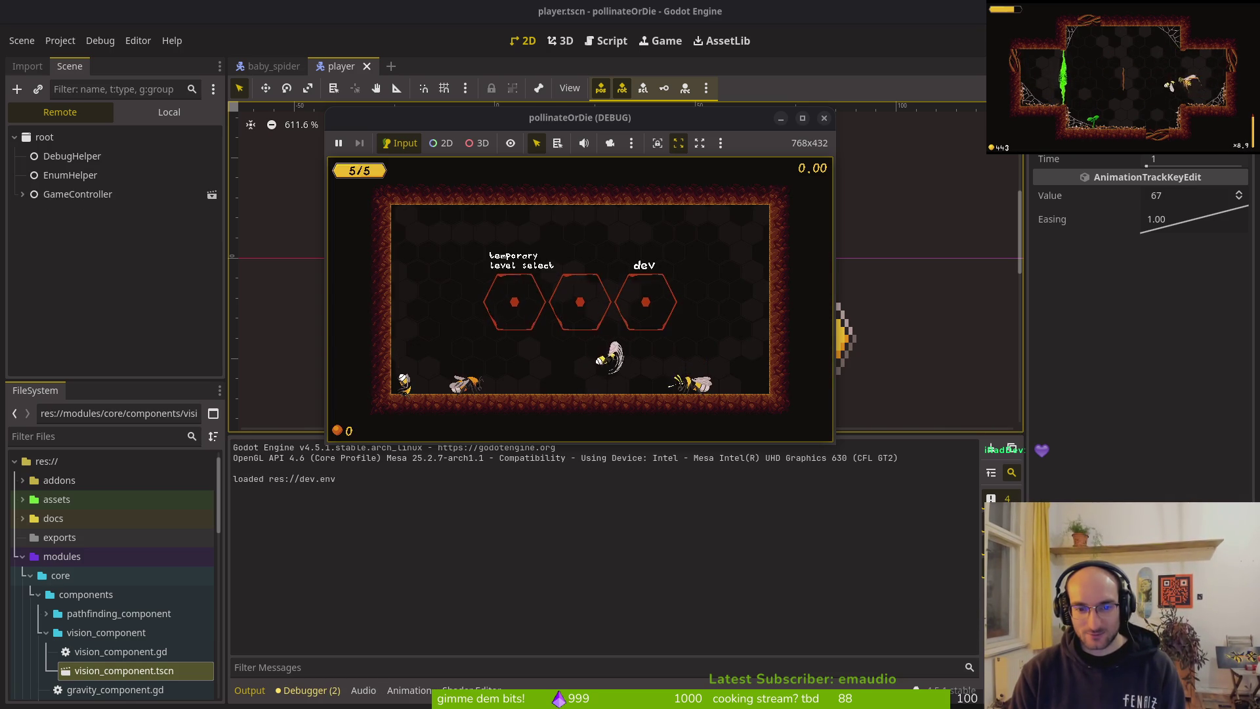
key(Escape)
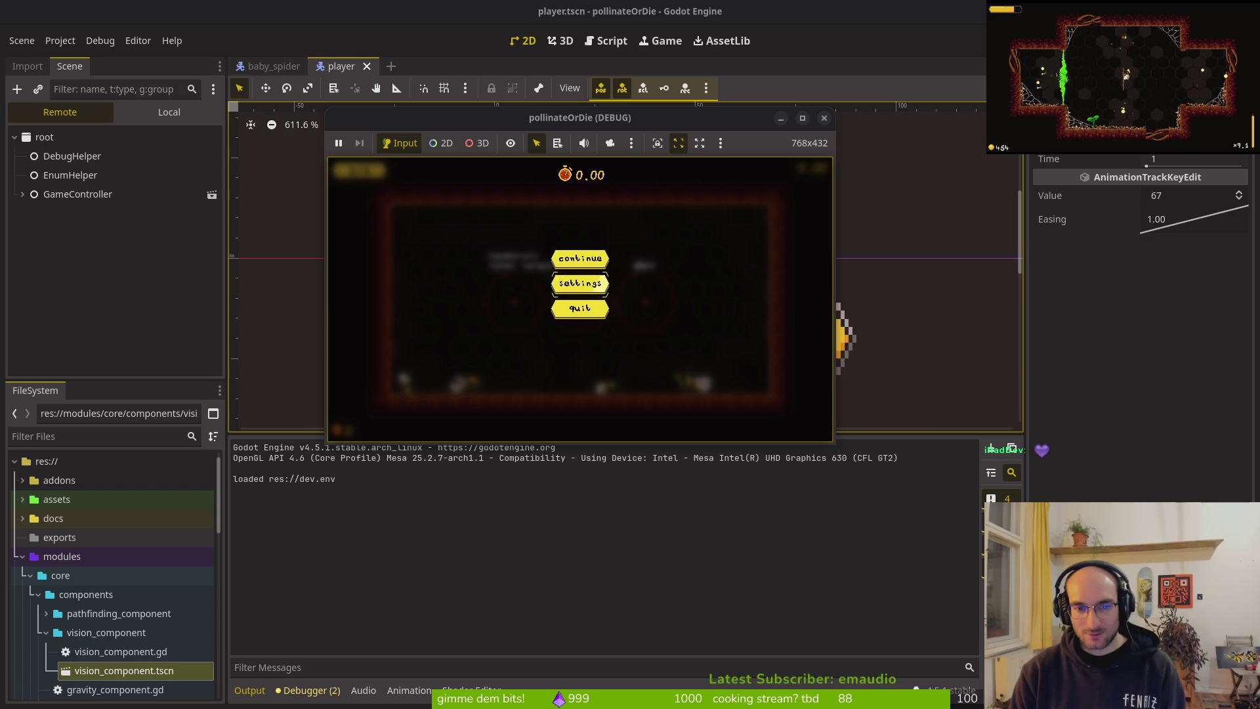
key(Return)
key(Escape)
key(Escape)
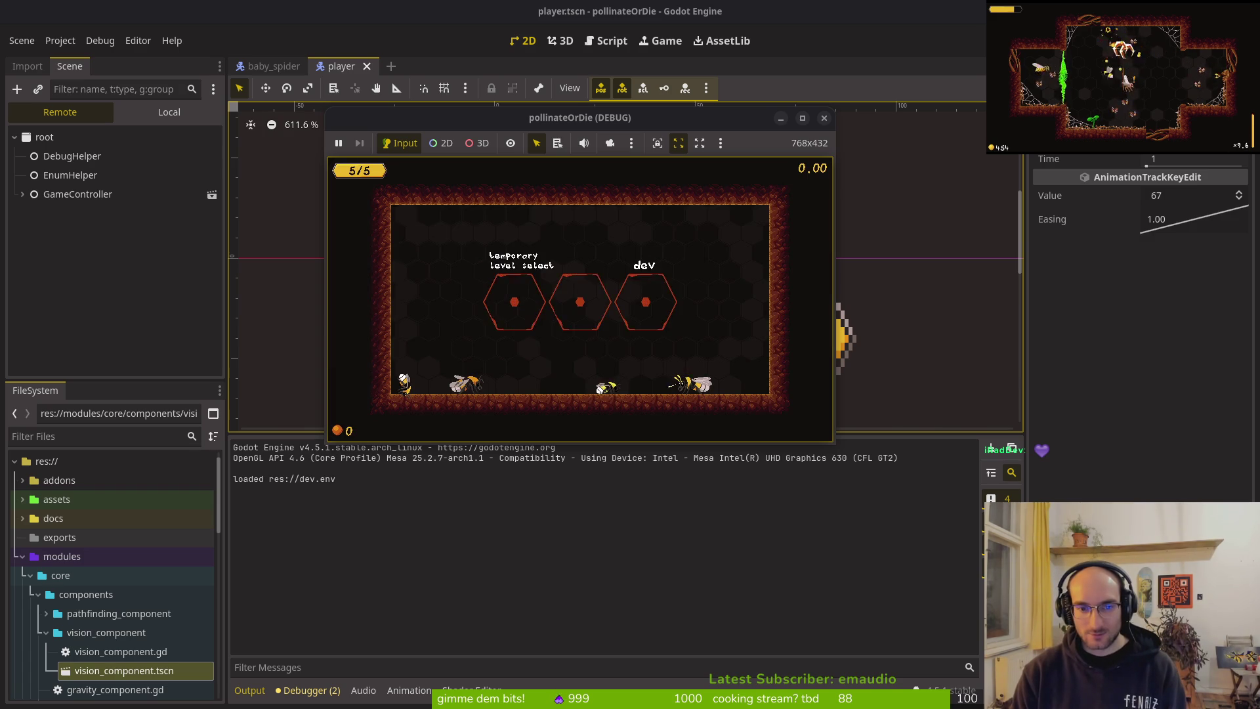
Step: Test the weaker slash moving right, confirm hold to auto slash in settings, then close the game
key(d)
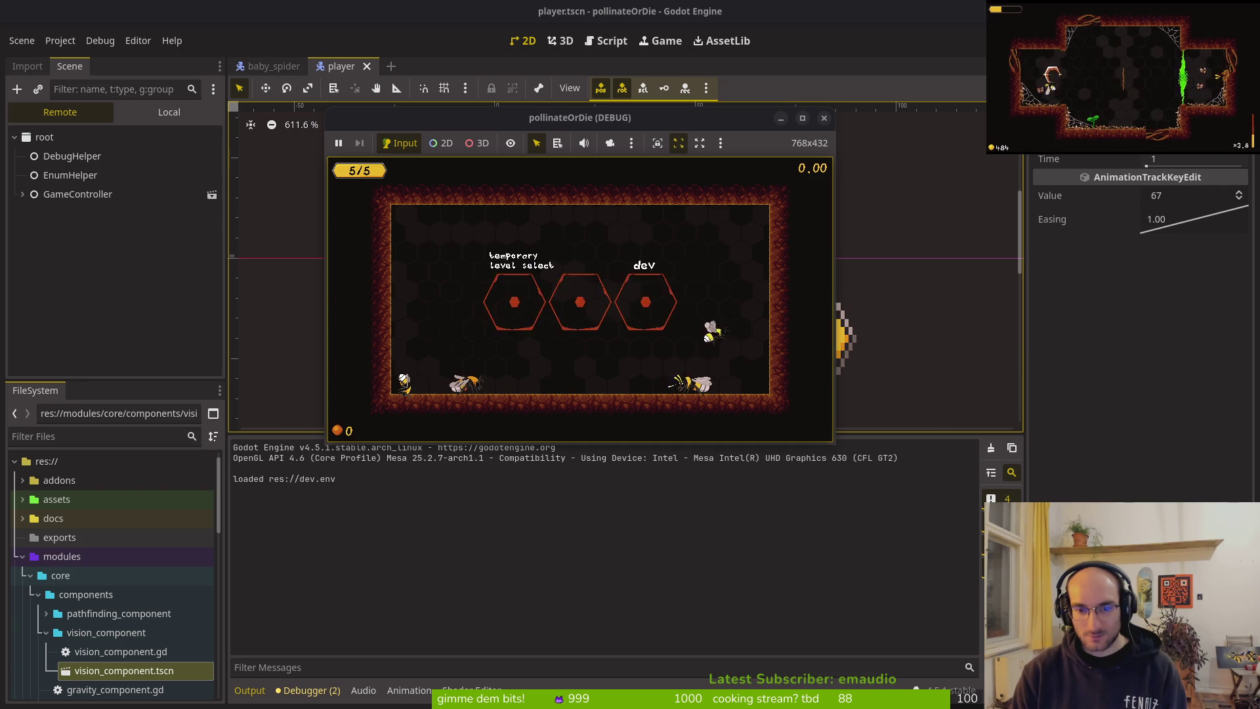
key(Escape)
key(Down)
key(Return)
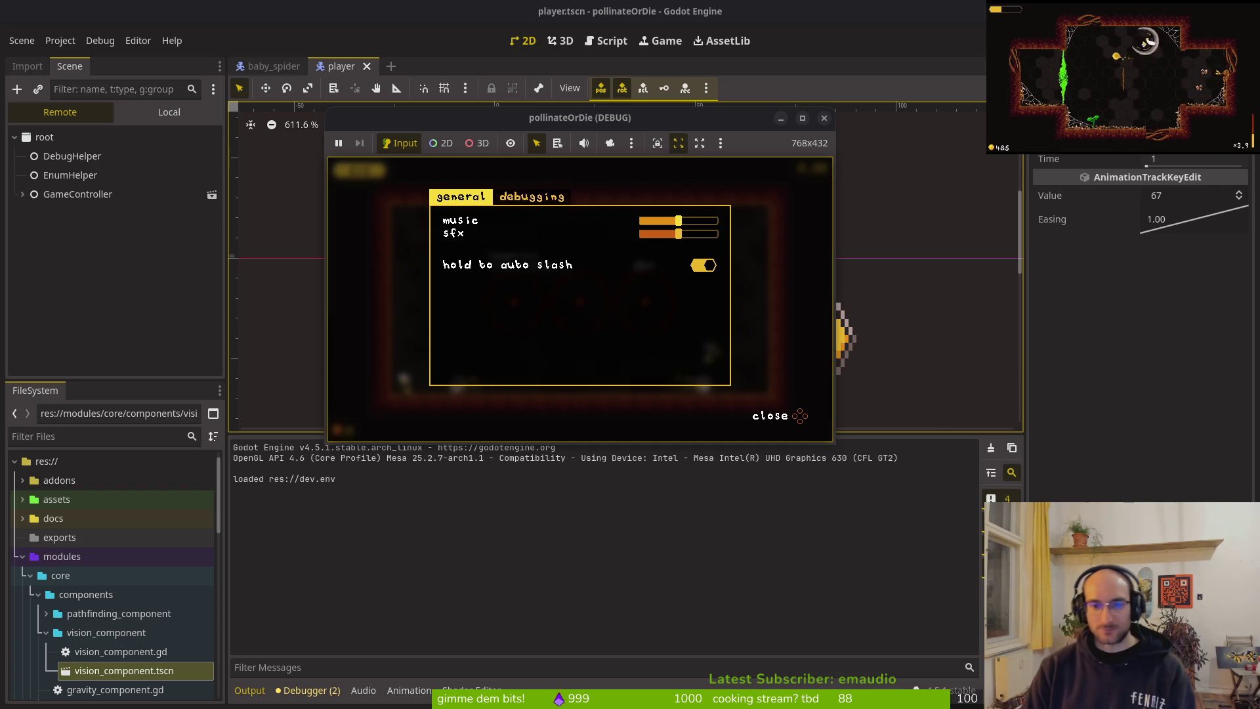
key(Escape)
key(Escape)
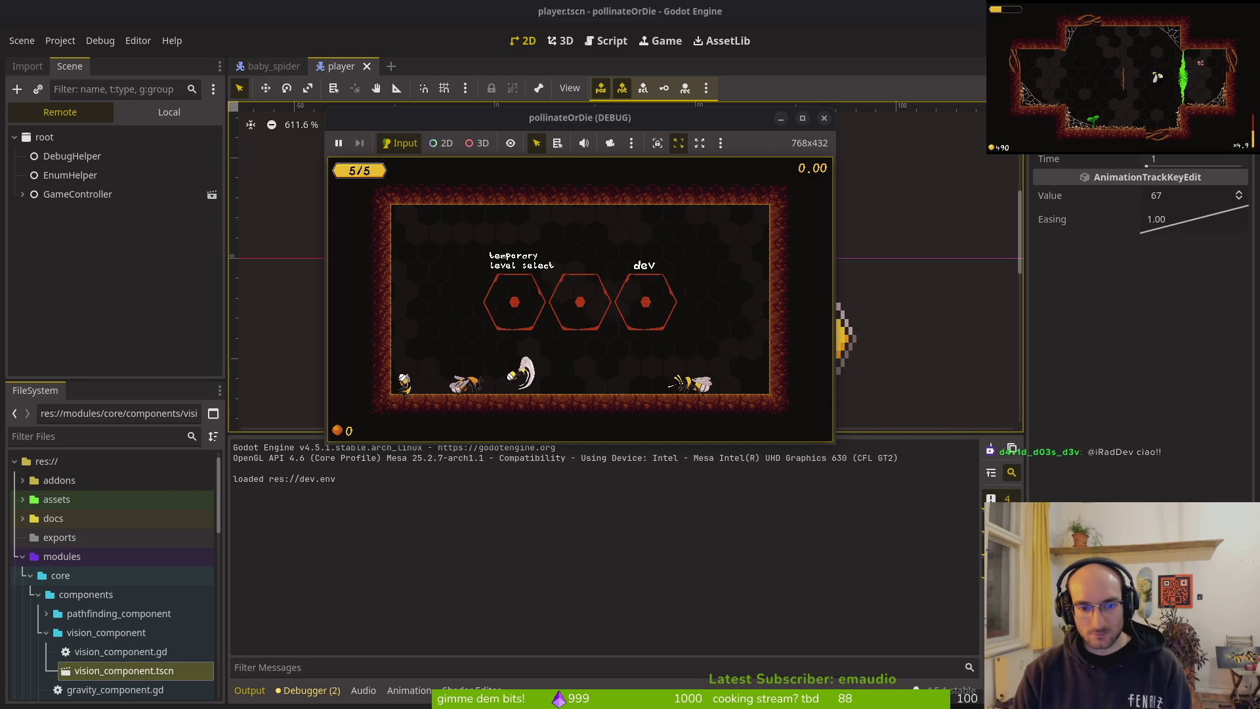
key(alt+Tab)
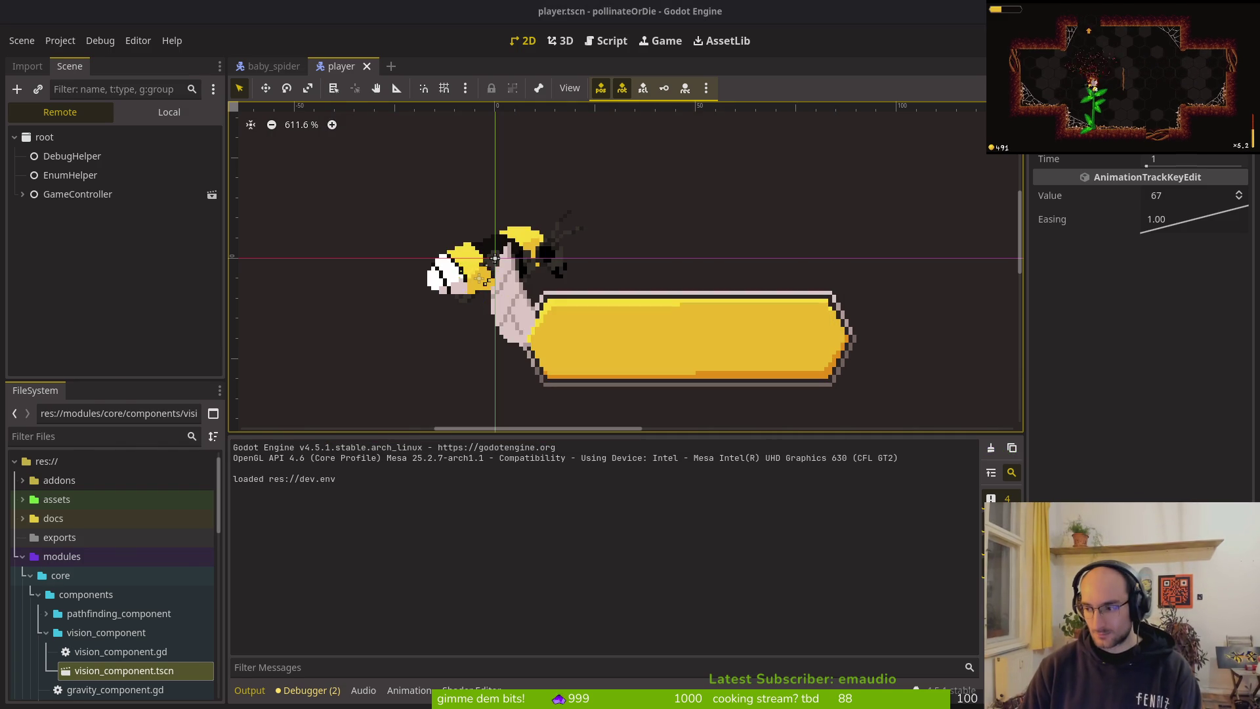
key(alt+Tab)
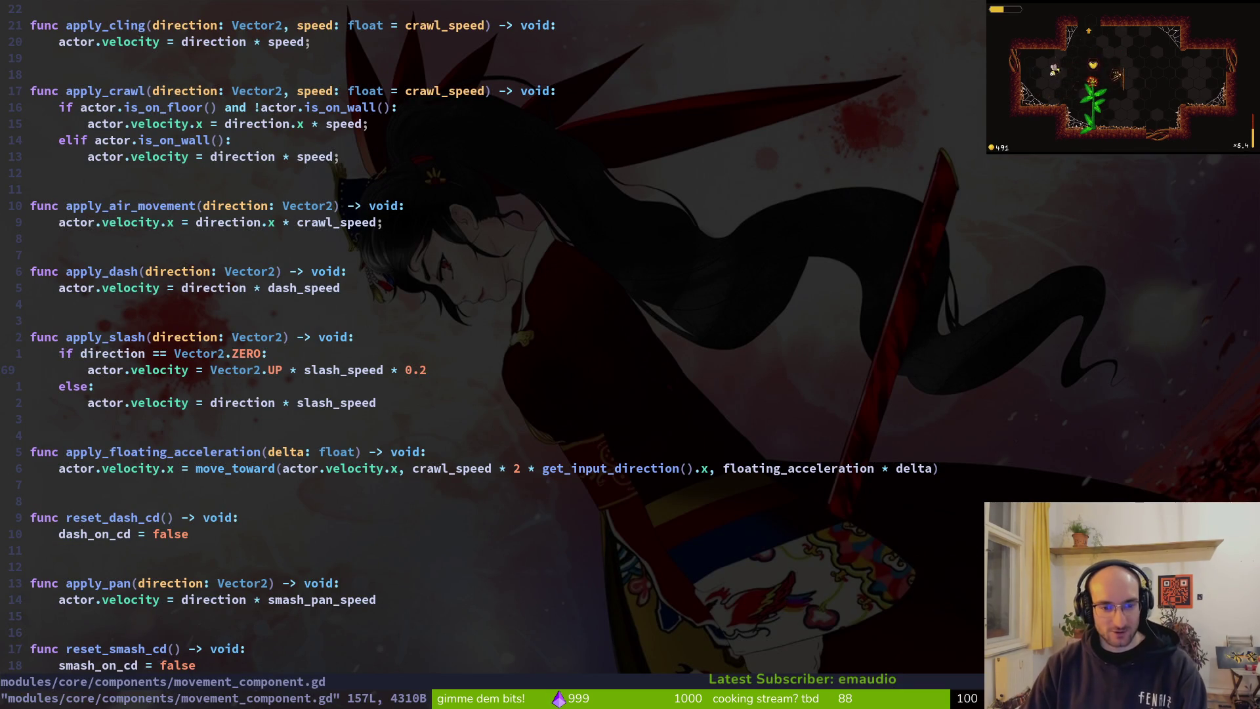
Step: Delete apply_slash's zero-direction if/else lines, dedent the velocity line, save and quit Vim
key(k)
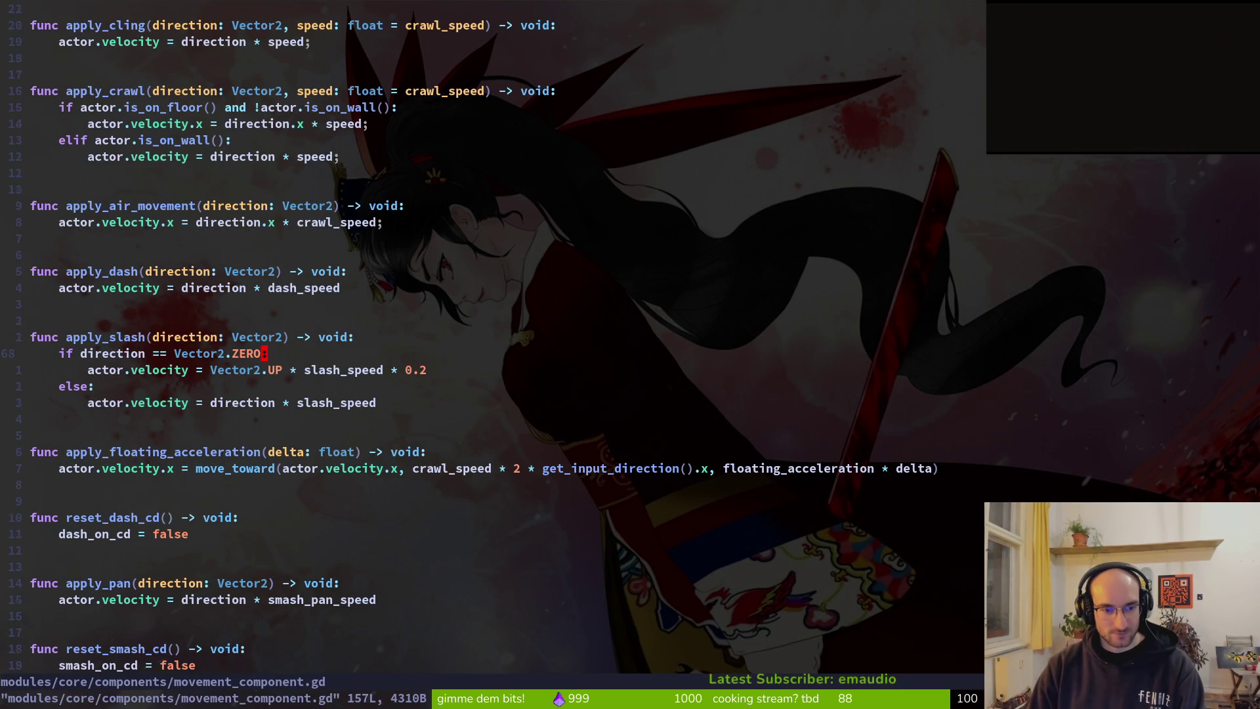
key(shift+v)
key(j)
key(j)
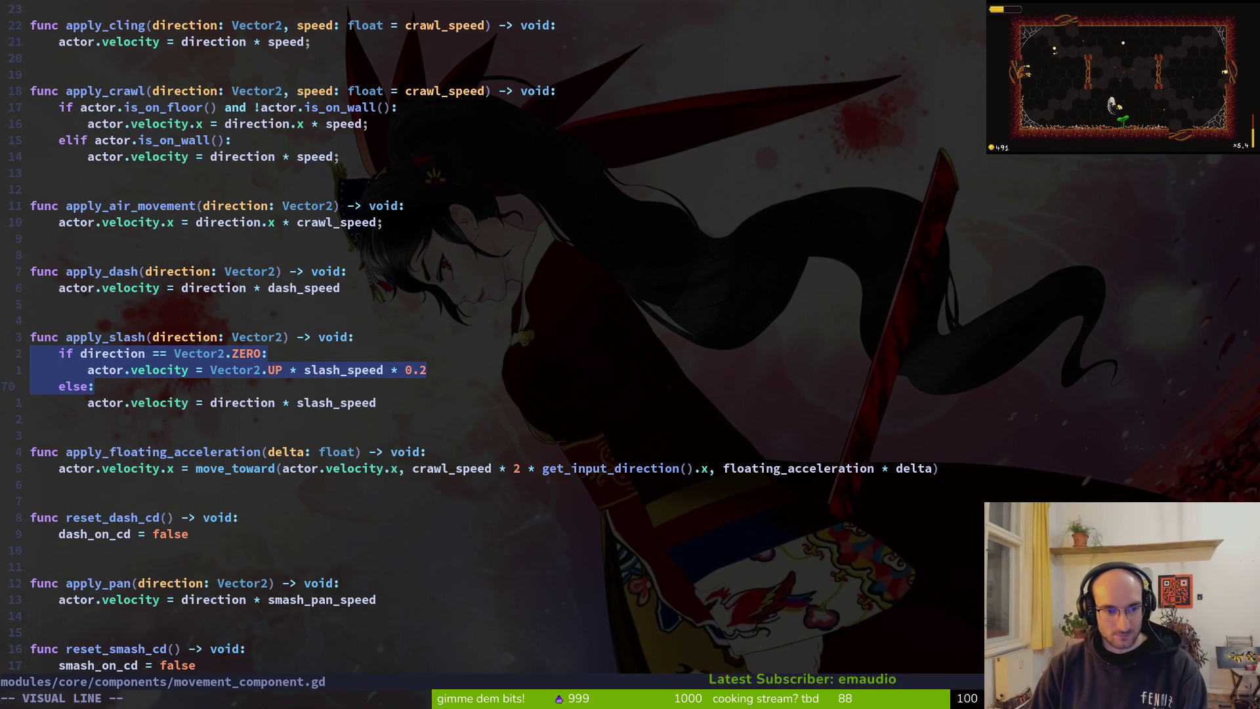
key(d)
key(shift+v)
key(less)
key(ctrl+s)
text(:q)
key(Return)
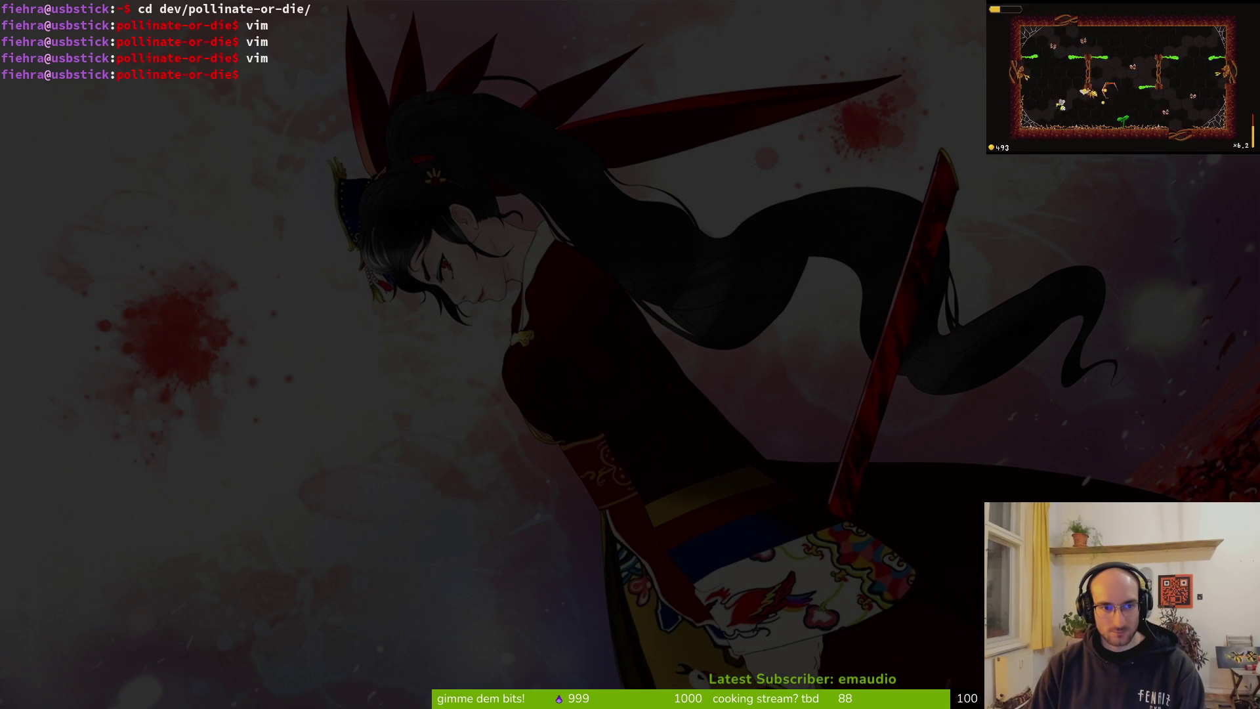
Step: In tig, review slashing.gd's diff and stage slashing.gd and player.tscn
text(tig)
key(Return)
key(j)
key(j)
key(j)
key(Return)
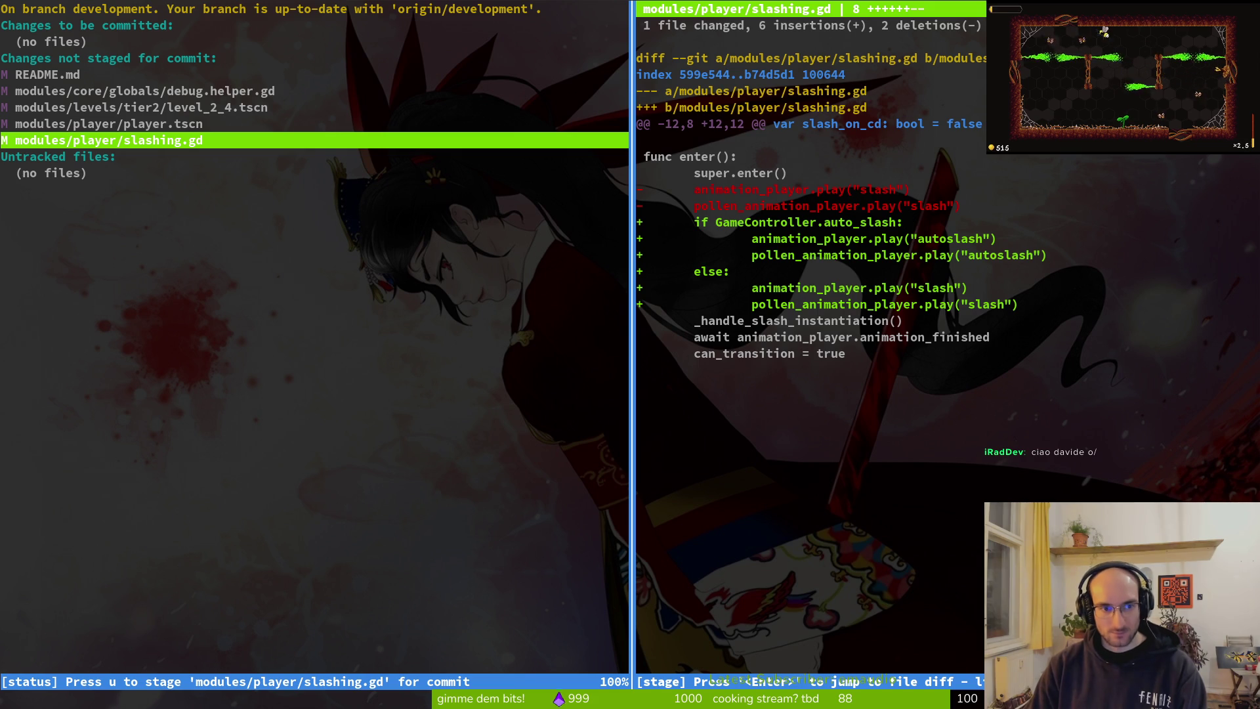
key(u)
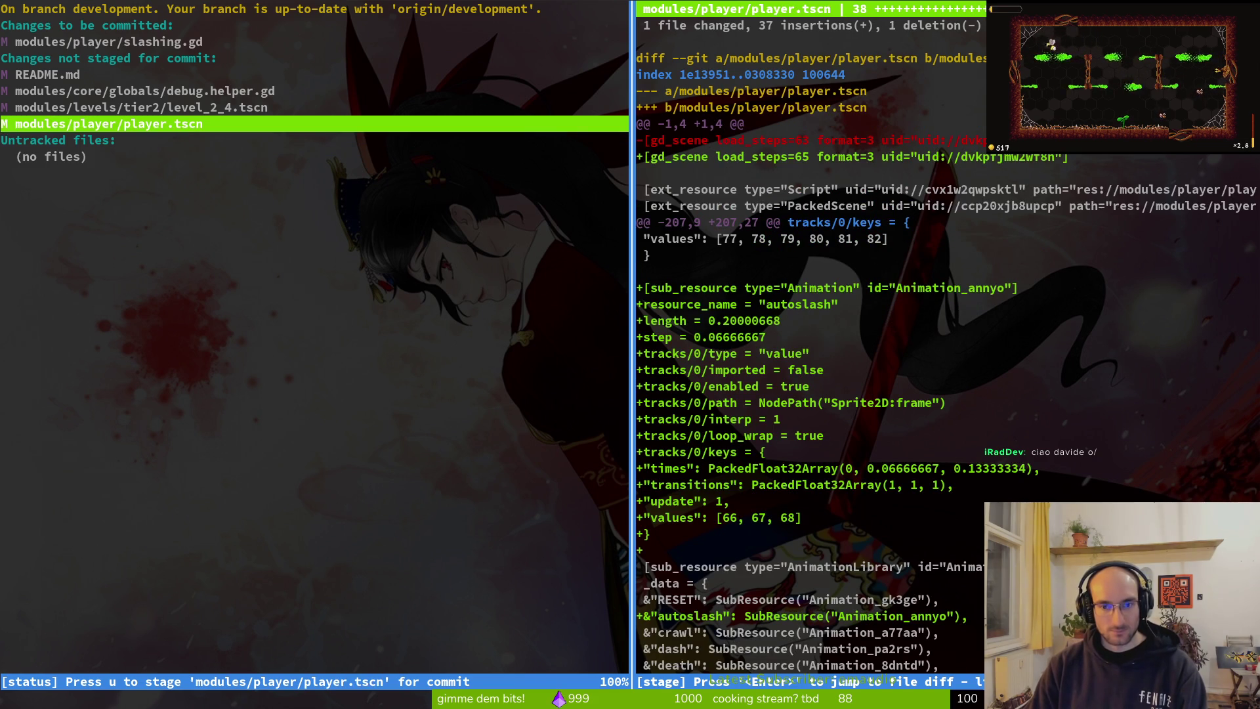
key(u)
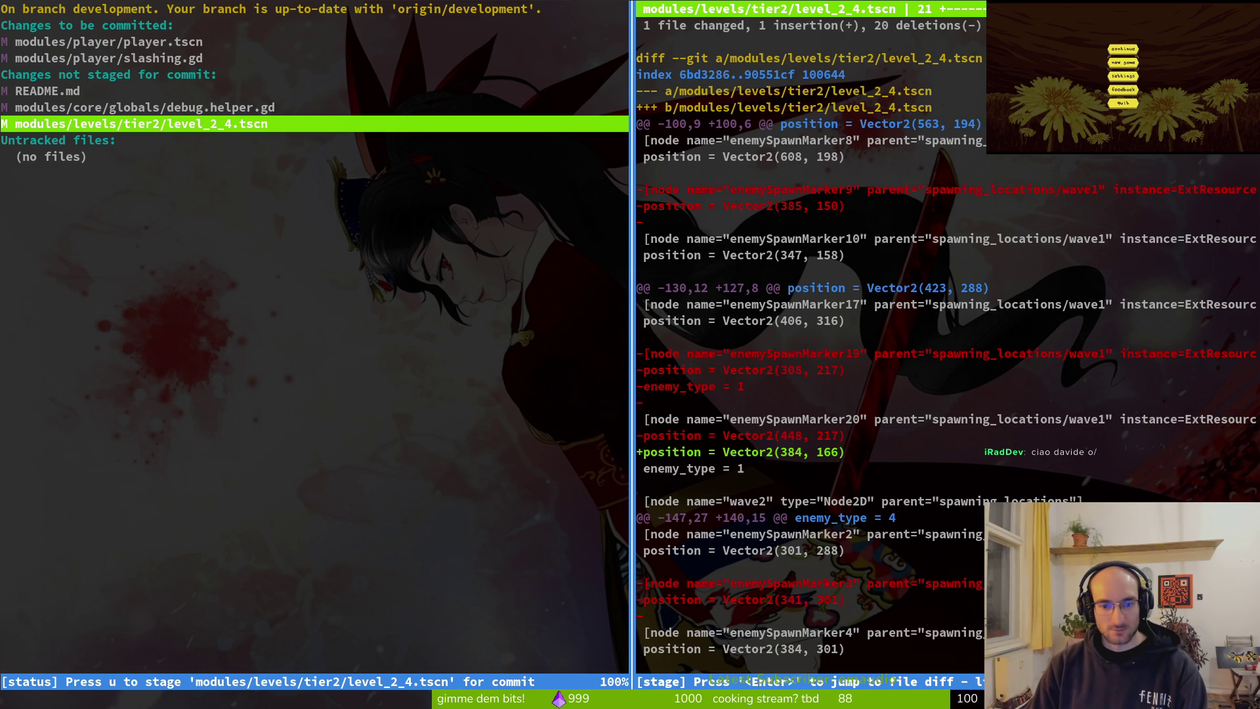
Step: Write the git commit with the message "slowed down attack speed"
text(Qomit)
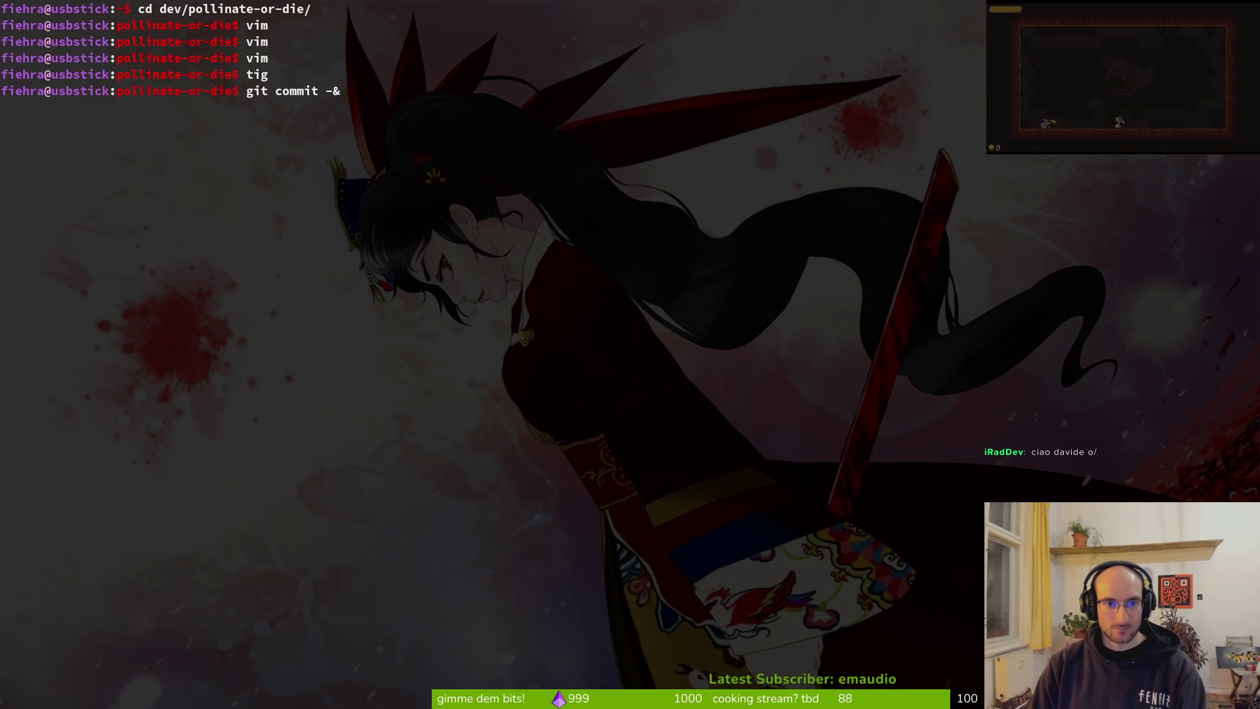
text(m "slowed)
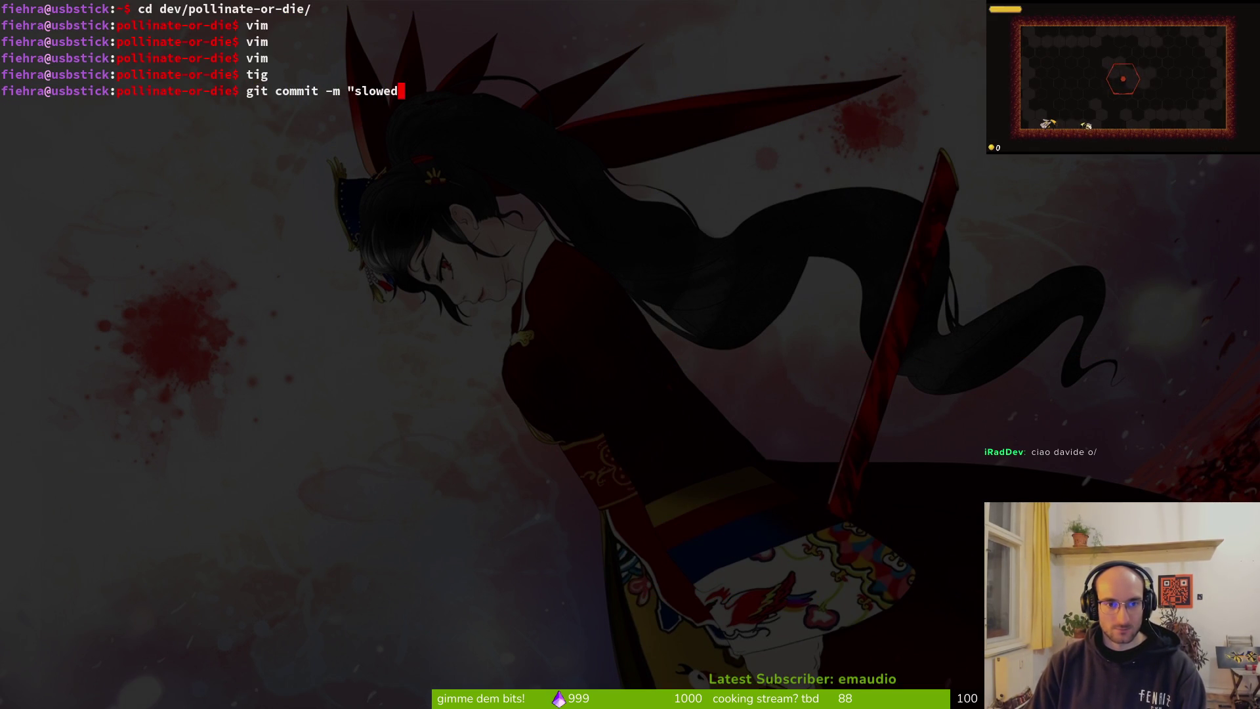
text(ck)
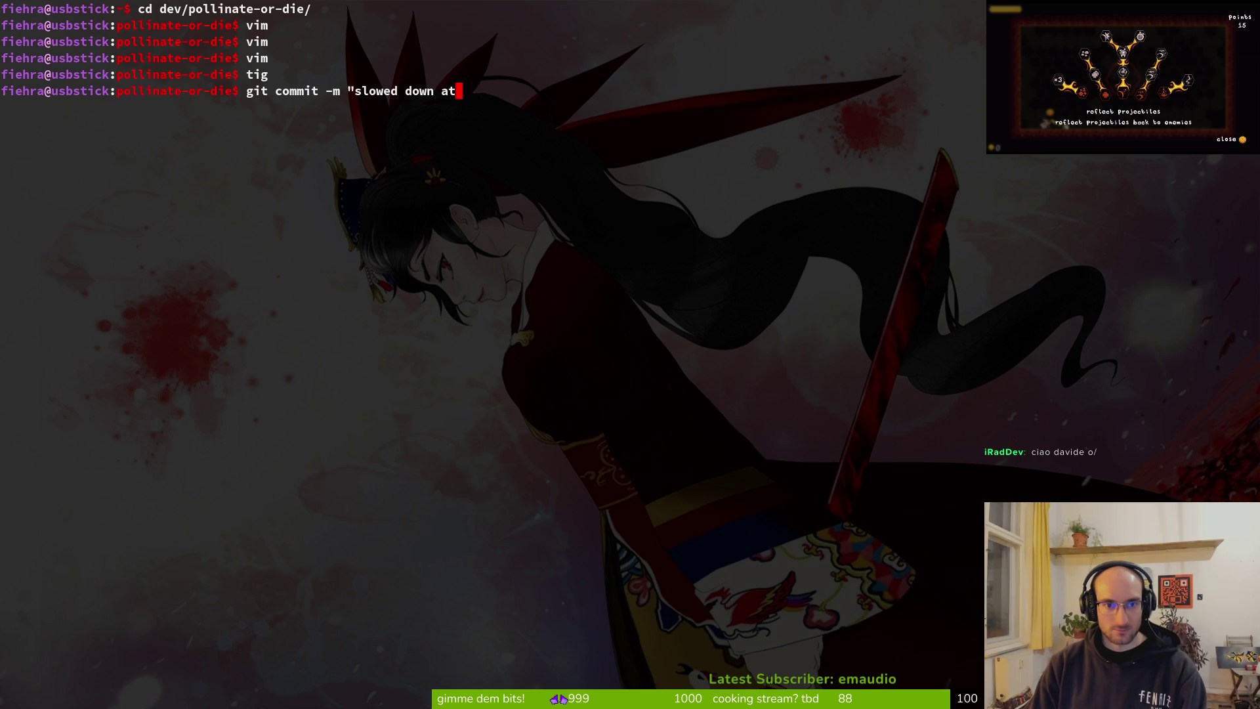
key(BackSpace)
key(BackSpace)
key(BackSpace)
text(speed")
key(alt+Tab)
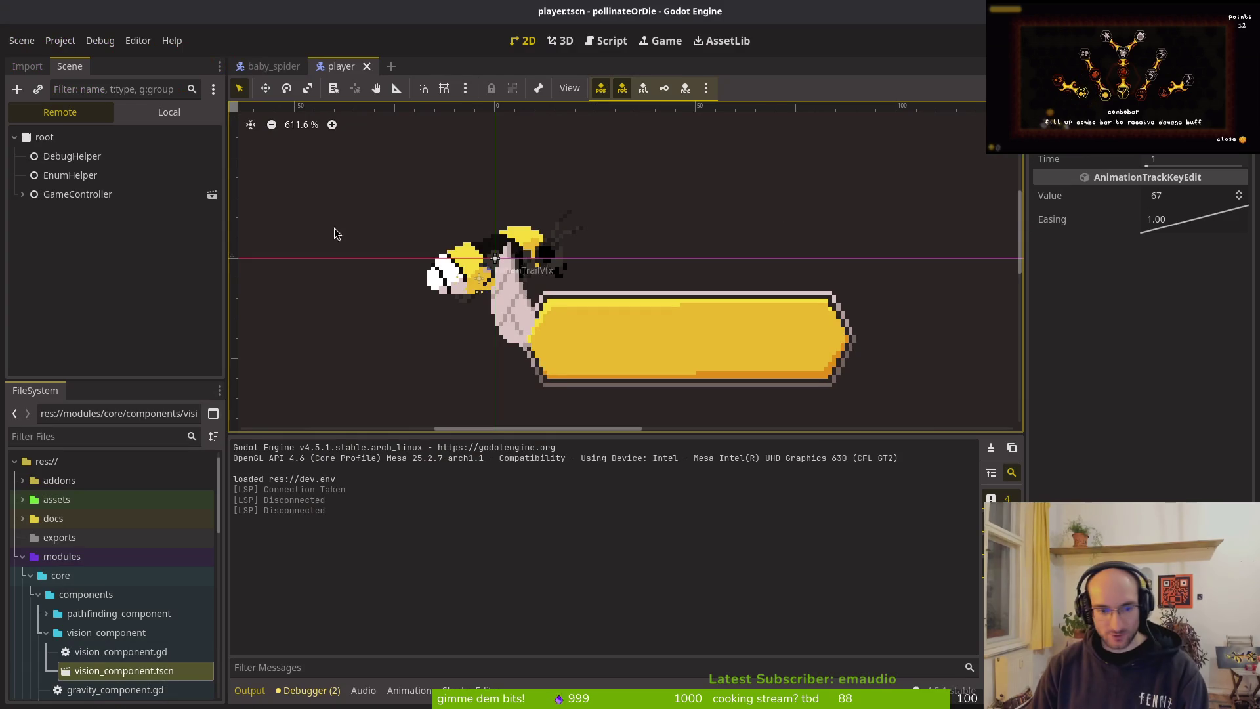
Step: Set the pollenSprite AnimationPlayer's autoslash snap rate to 18 FPS and save
click(169, 112)
click(72, 213)
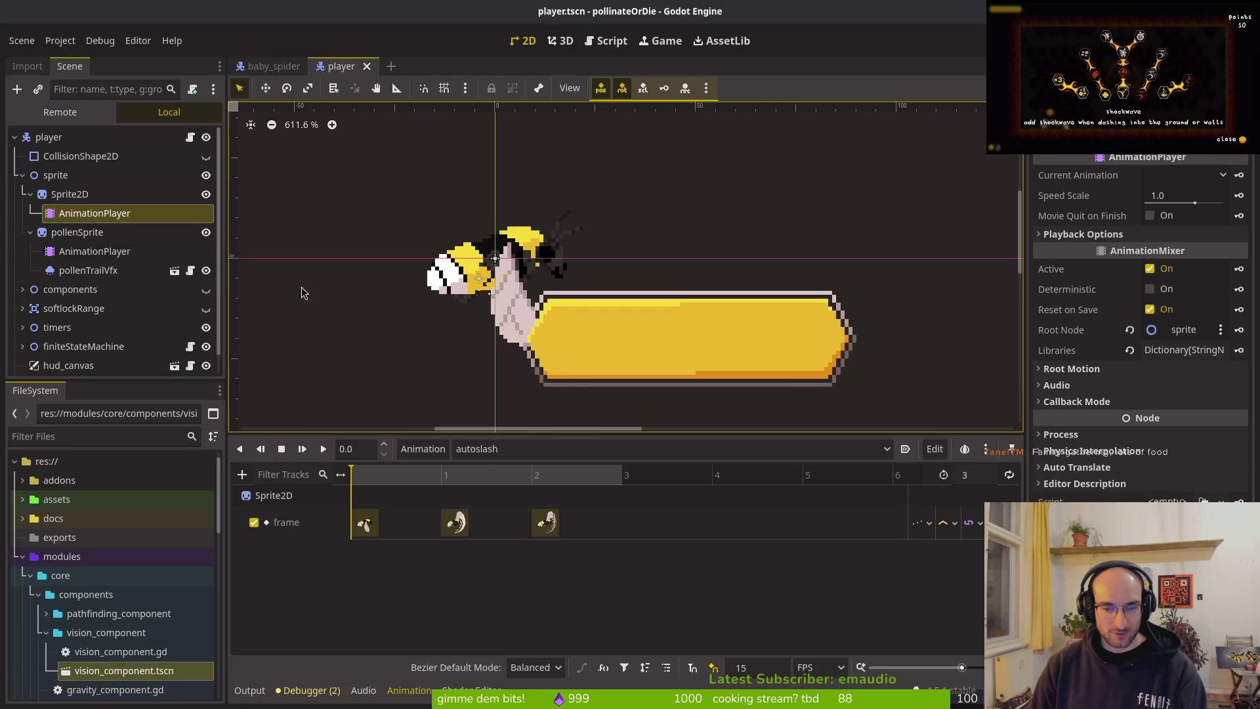
click(92, 270)
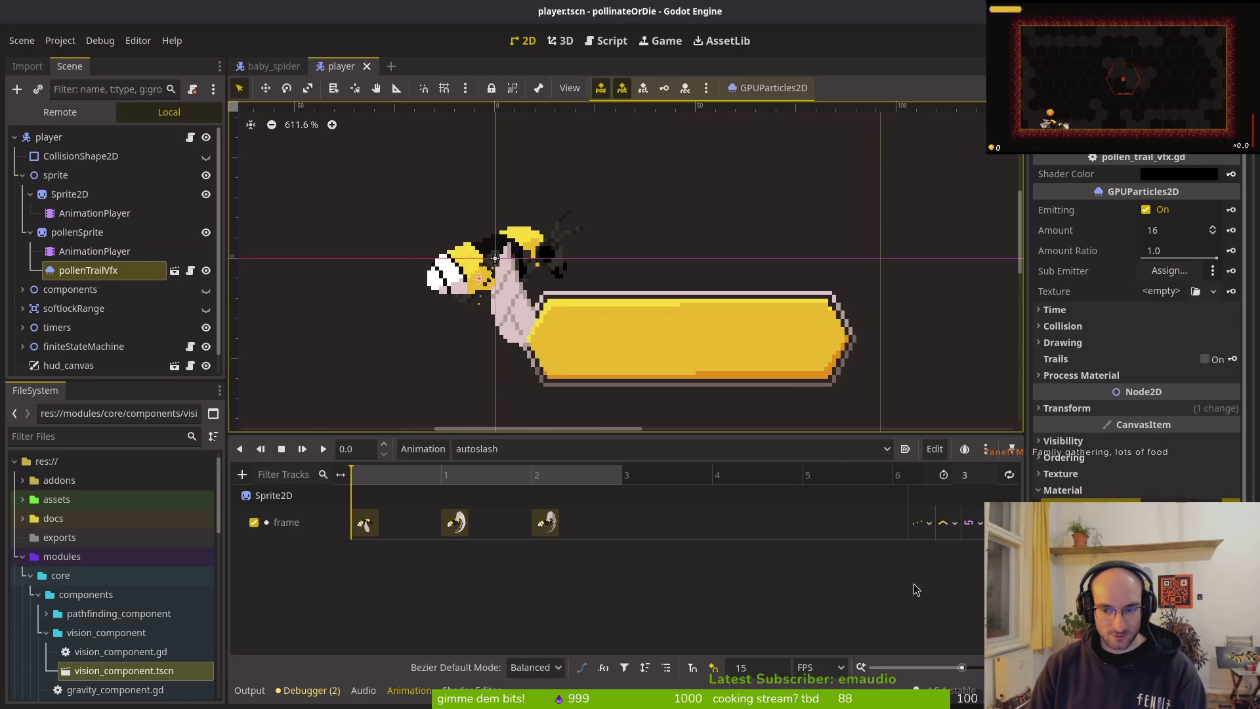
click(92, 214)
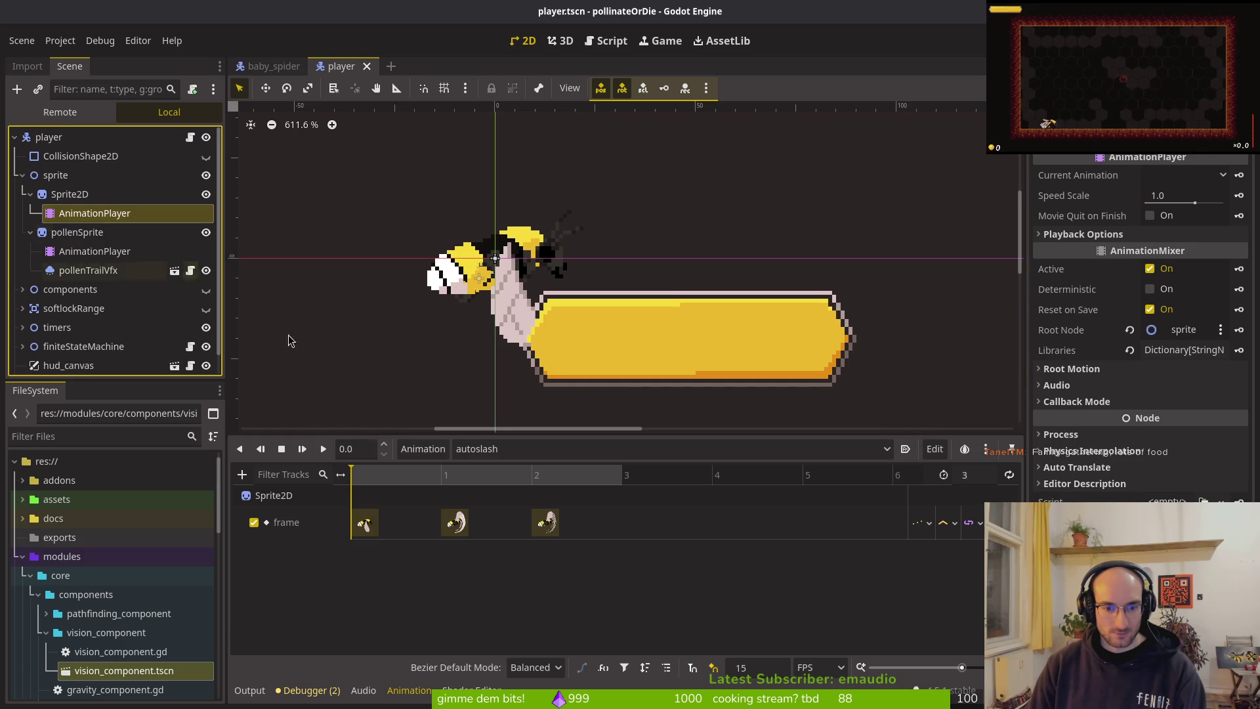
click(98, 252)
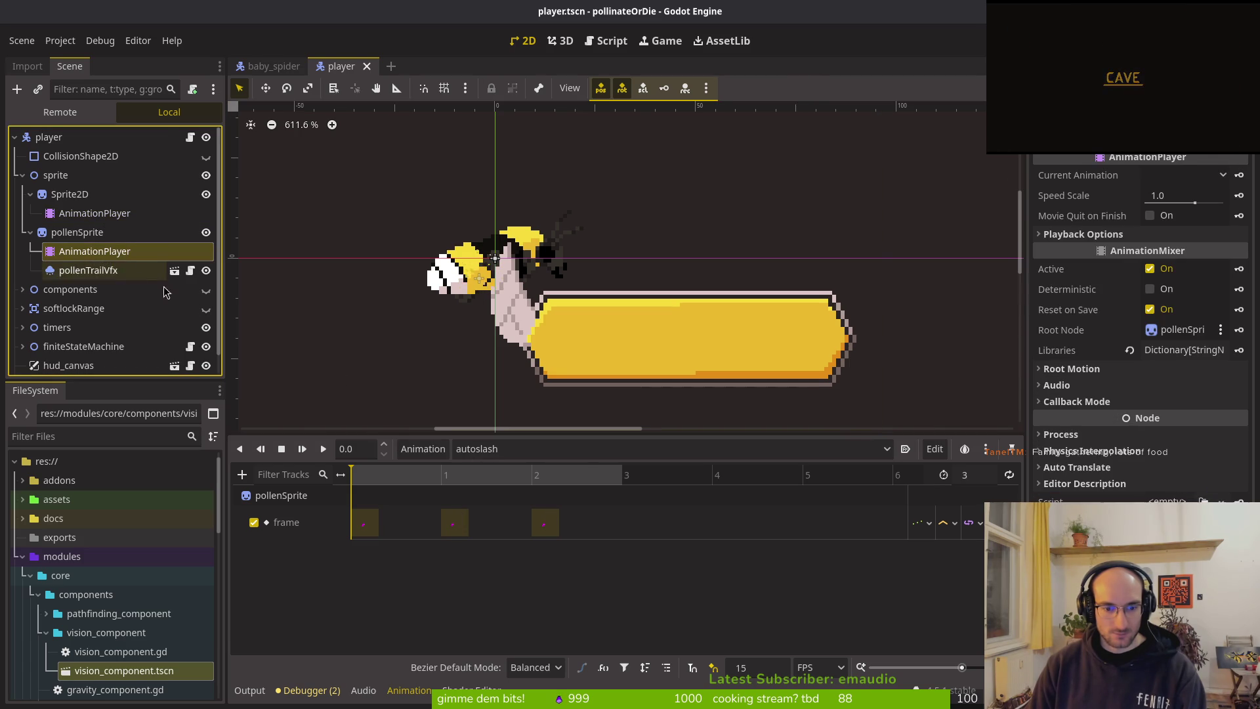
click(767, 674)
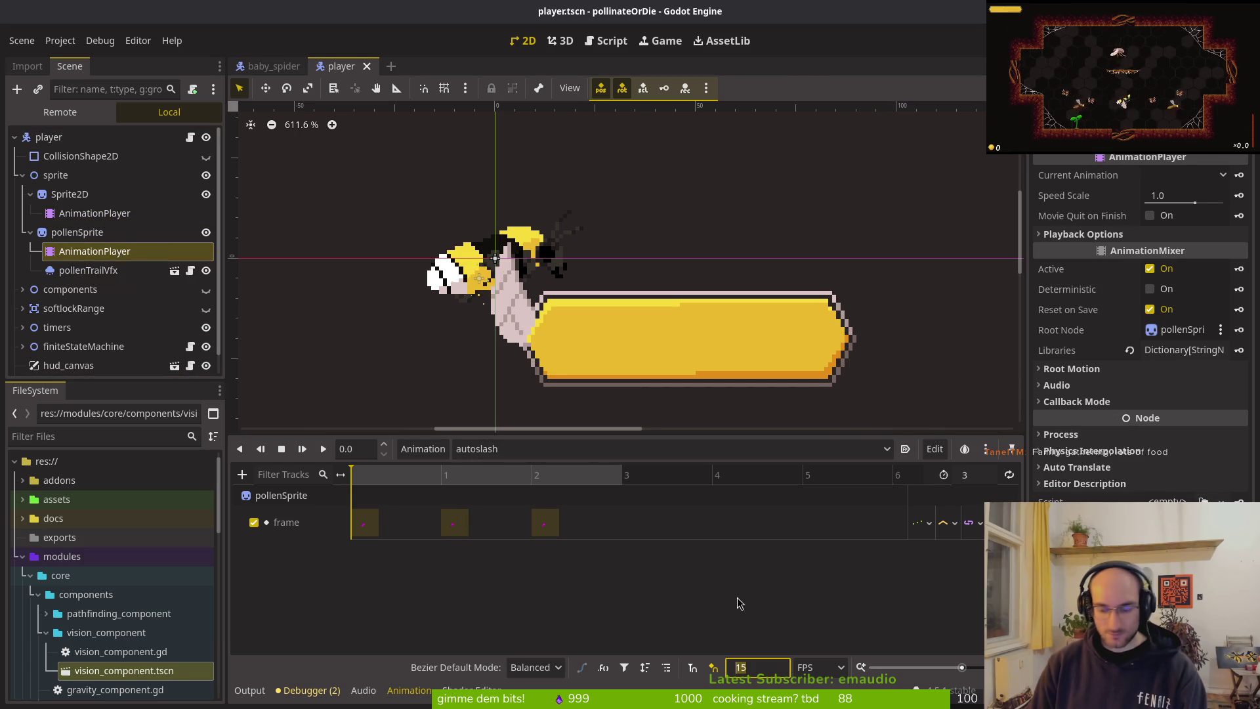
double_click(761, 667)
text(18)
key(Return)
key(ctrl+s)
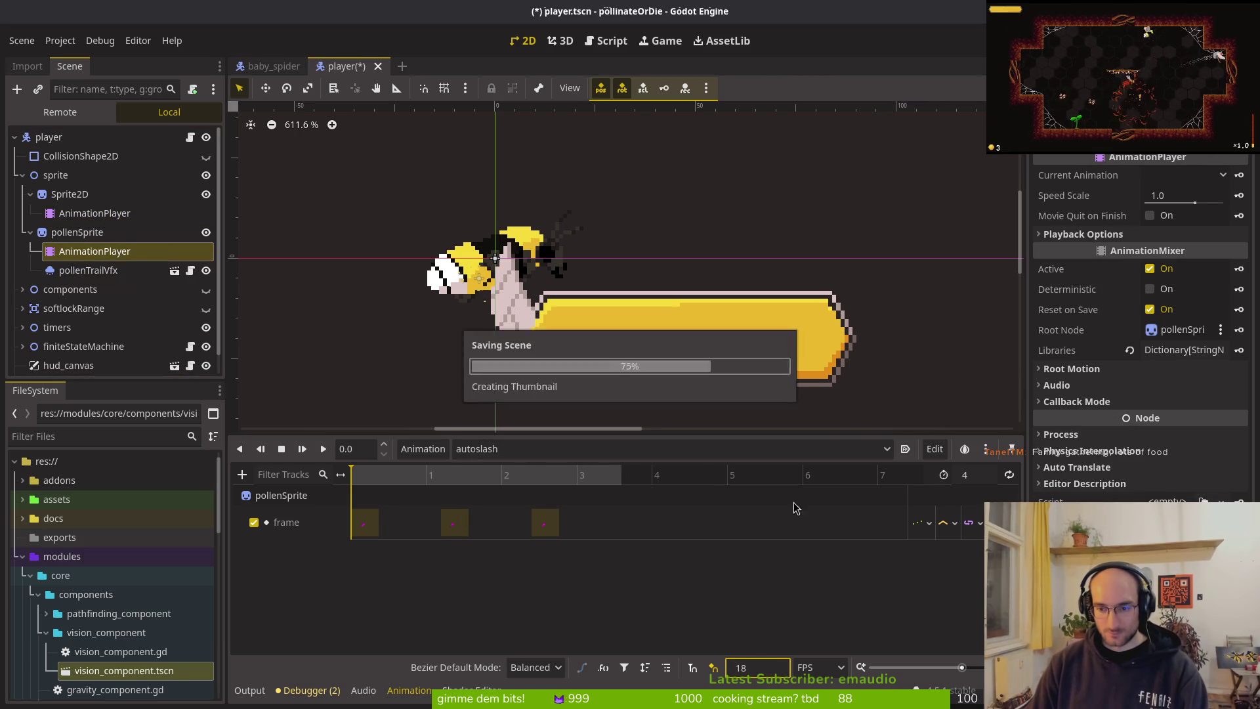
Step: Set the pollenSprite autoslash animation length to 3 and save player.tscn
double_click(971, 475)
text(43)
key(Return)
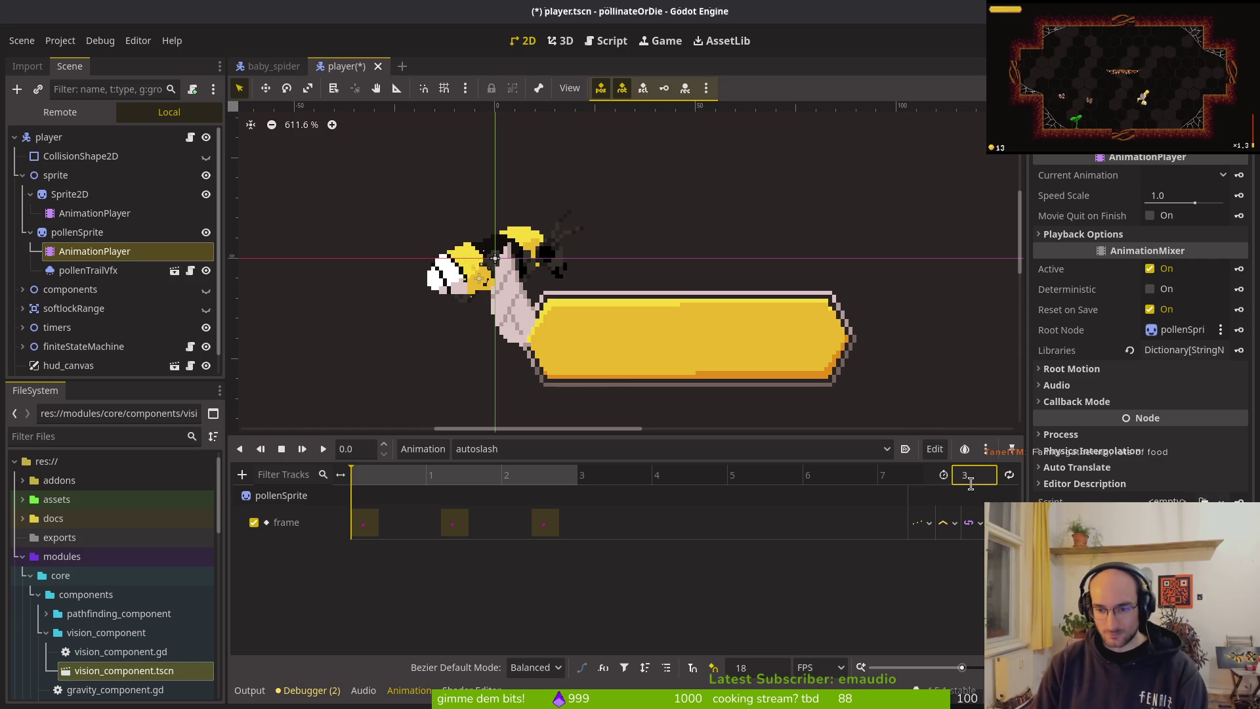
click(440, 523)
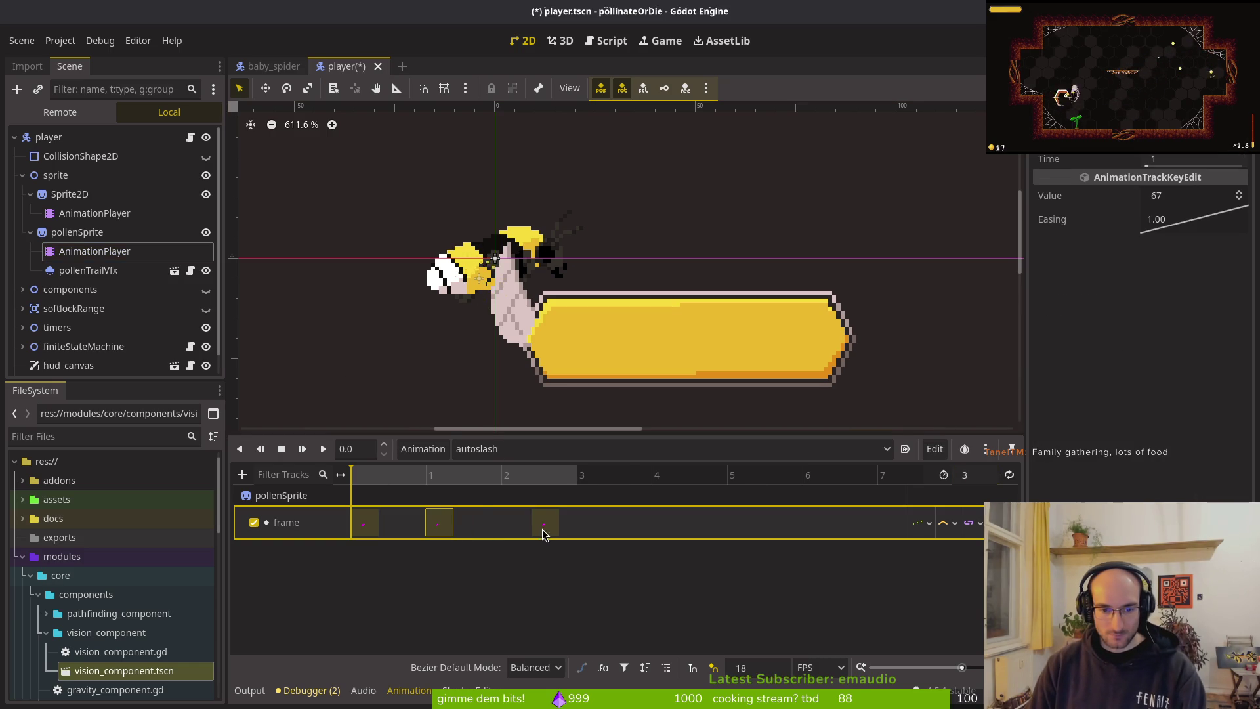
key(ctrl+s)
Step: Give the Sprite2D AnimationPlayer's autoslash 18 FPS snap and length 3, then save
click(94, 213)
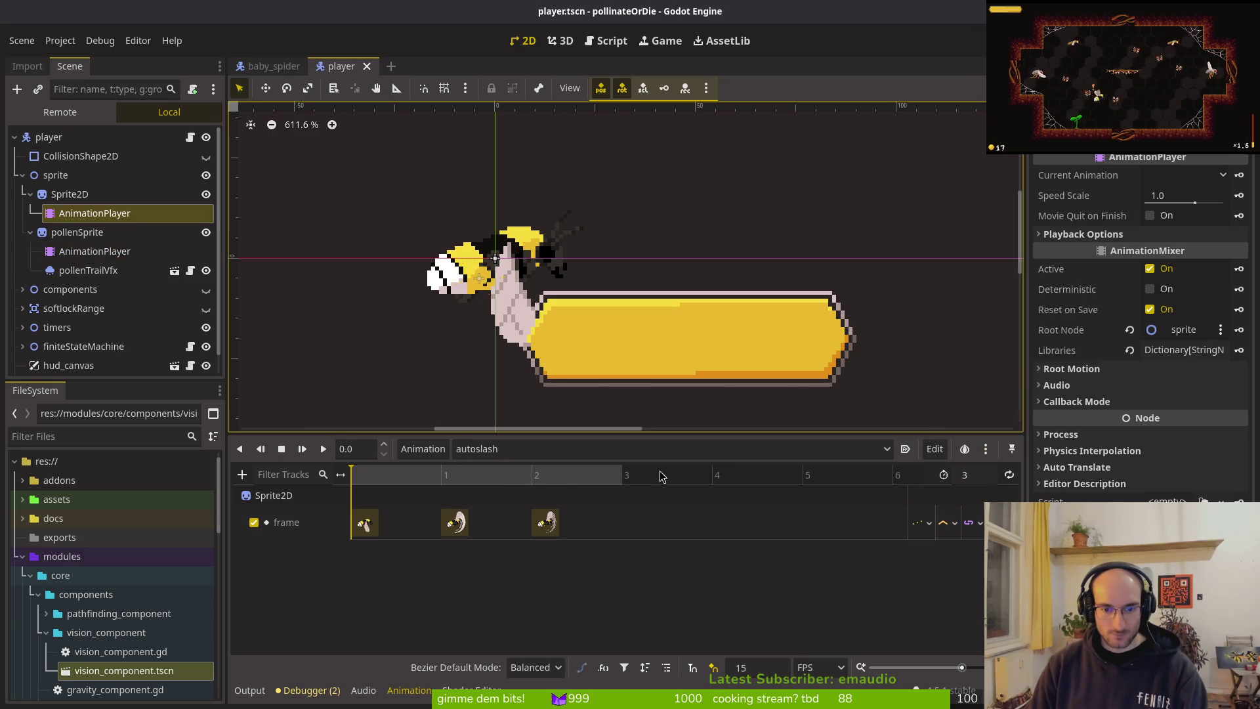
click(748, 667)
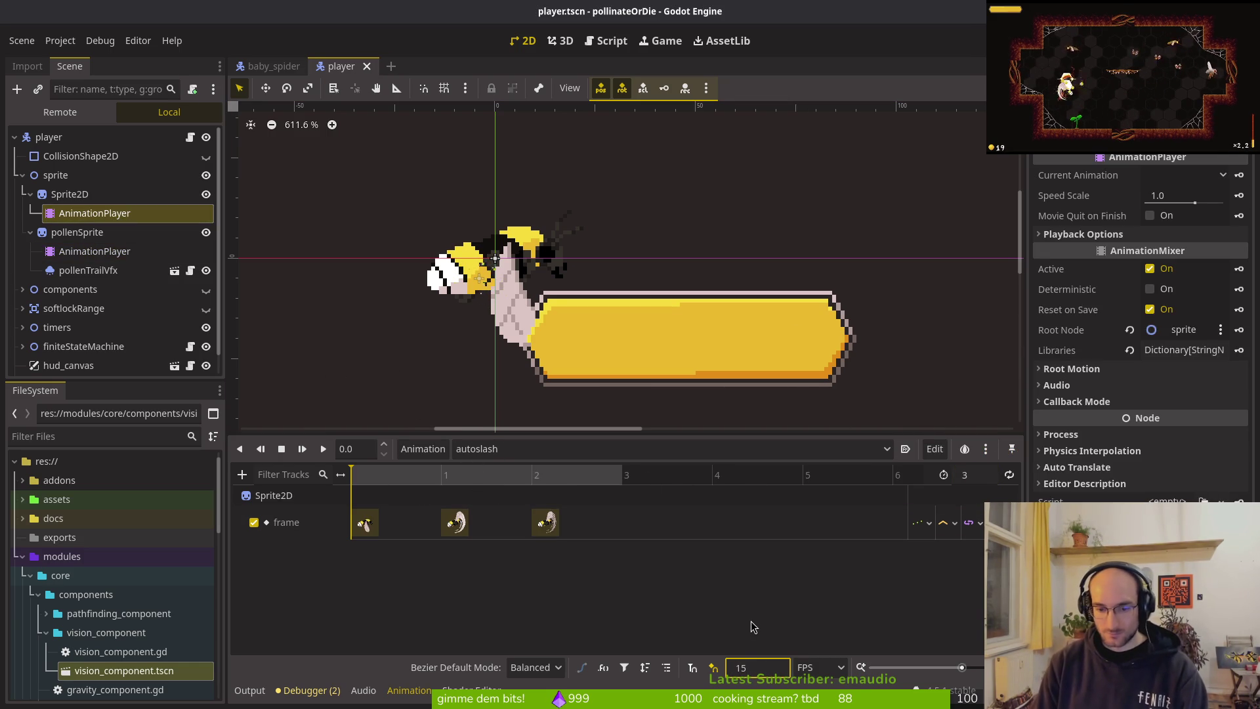
double_click(767, 667)
text(18)
key(Return)
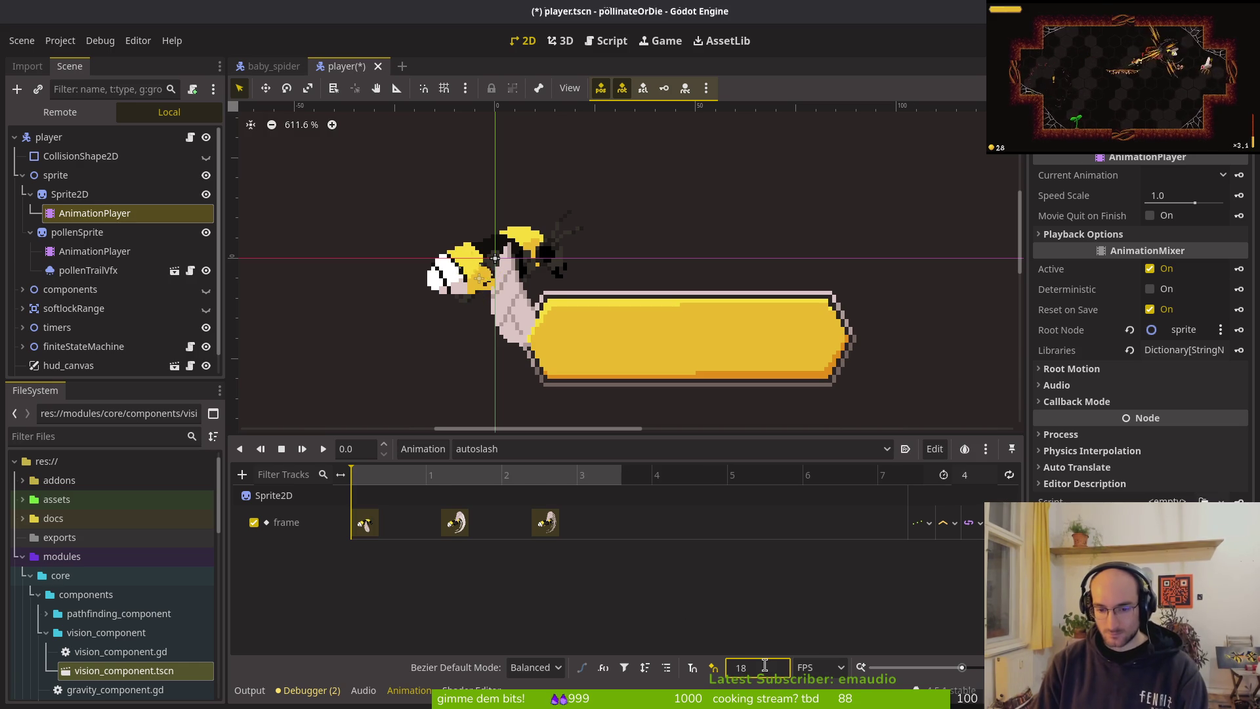
double_click(965, 474)
text(3)
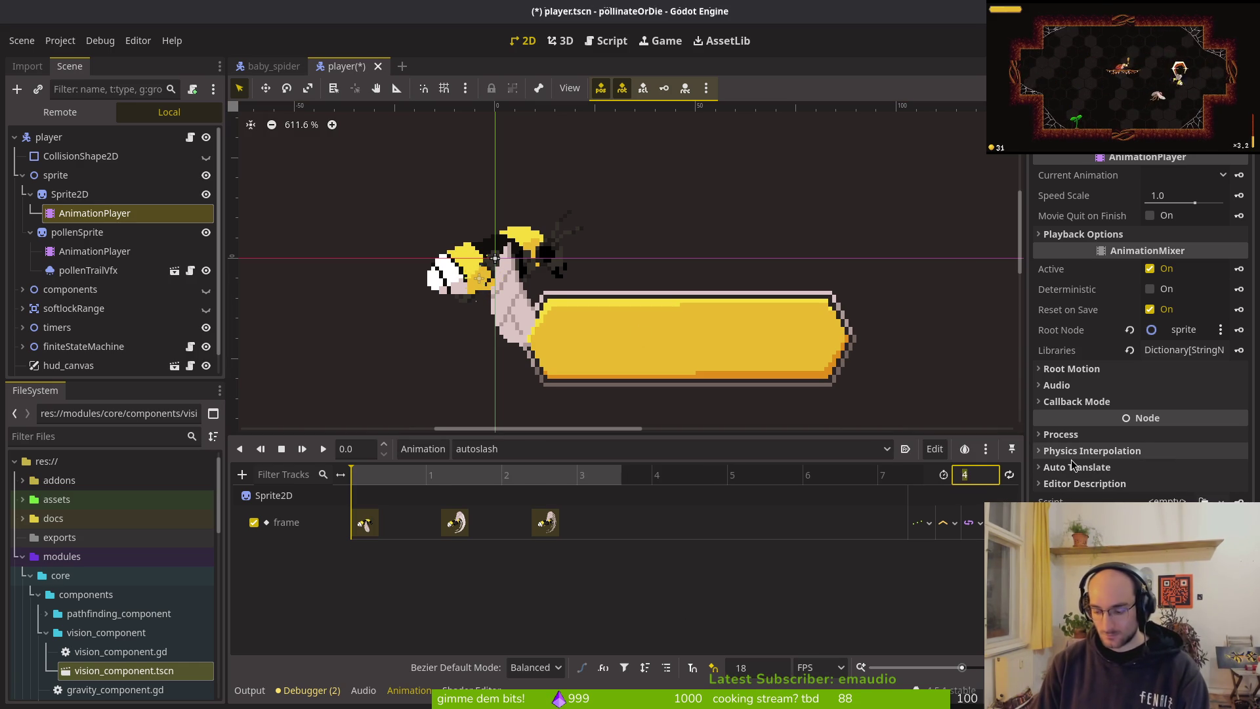
key(Return)
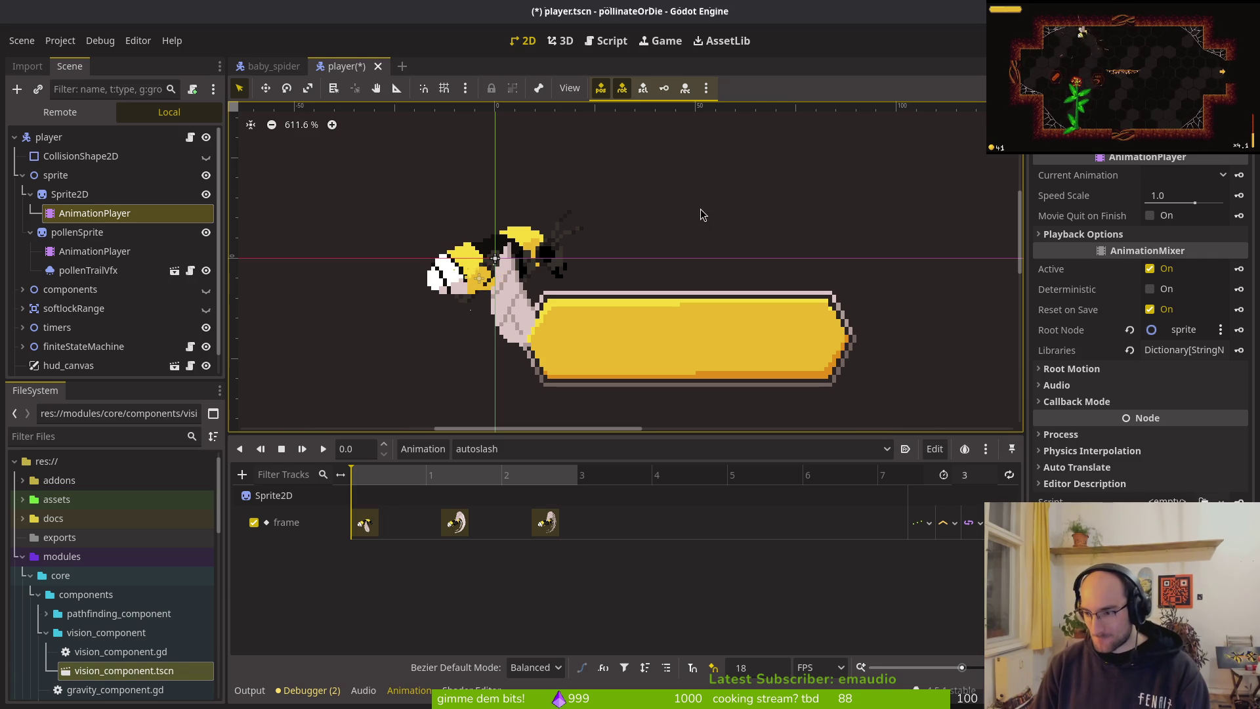
key(ctrl+s)
Step: Drag the second and third keyframes earlier and save player.tscn
drag(459, 523, 445, 525)
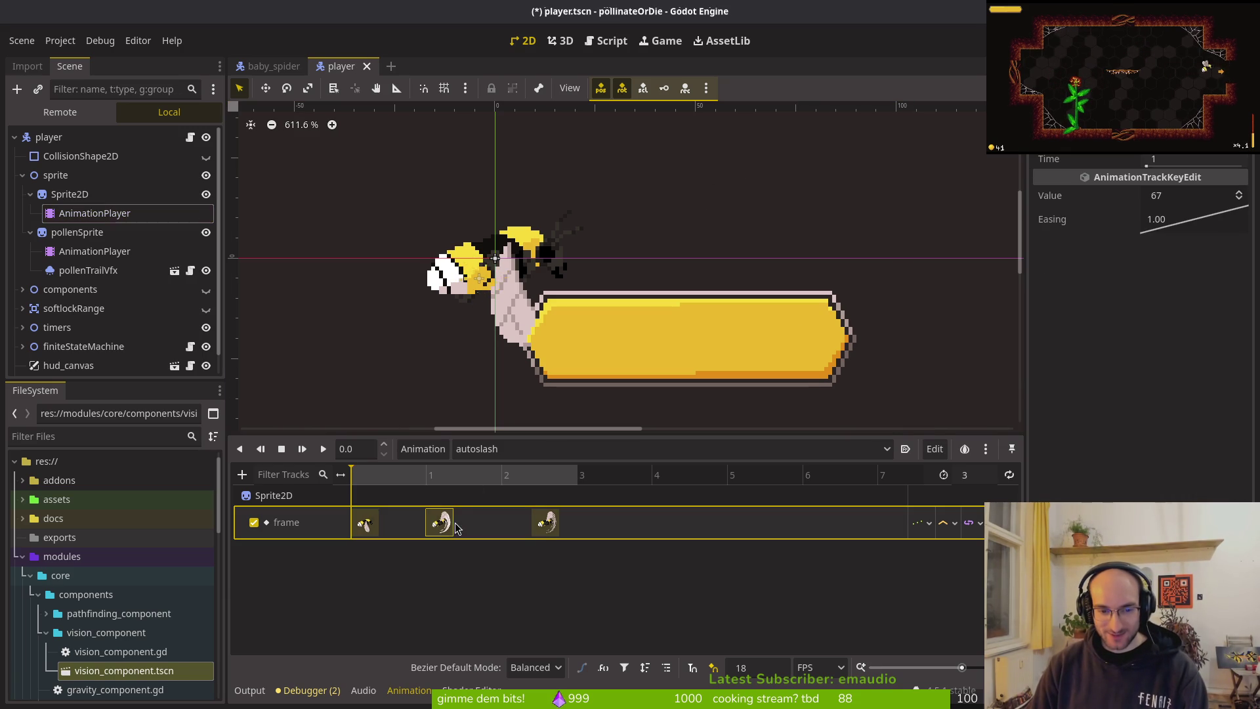
drag(537, 530, 507, 530)
key(ctrl+s)
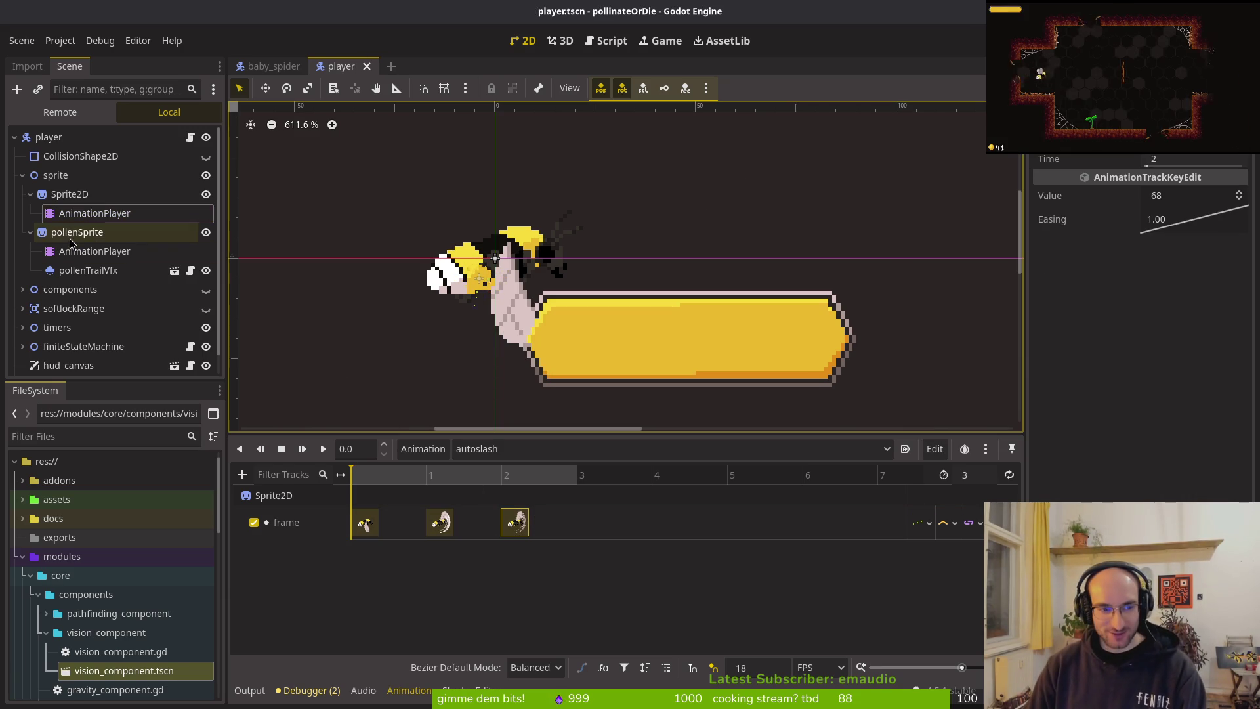
Step: Collapse the Sprite2D and pollenSprite branches and close the baby_spider scene
click(65, 194)
key(Left)
key(Down)
key(Left)
key(Down)
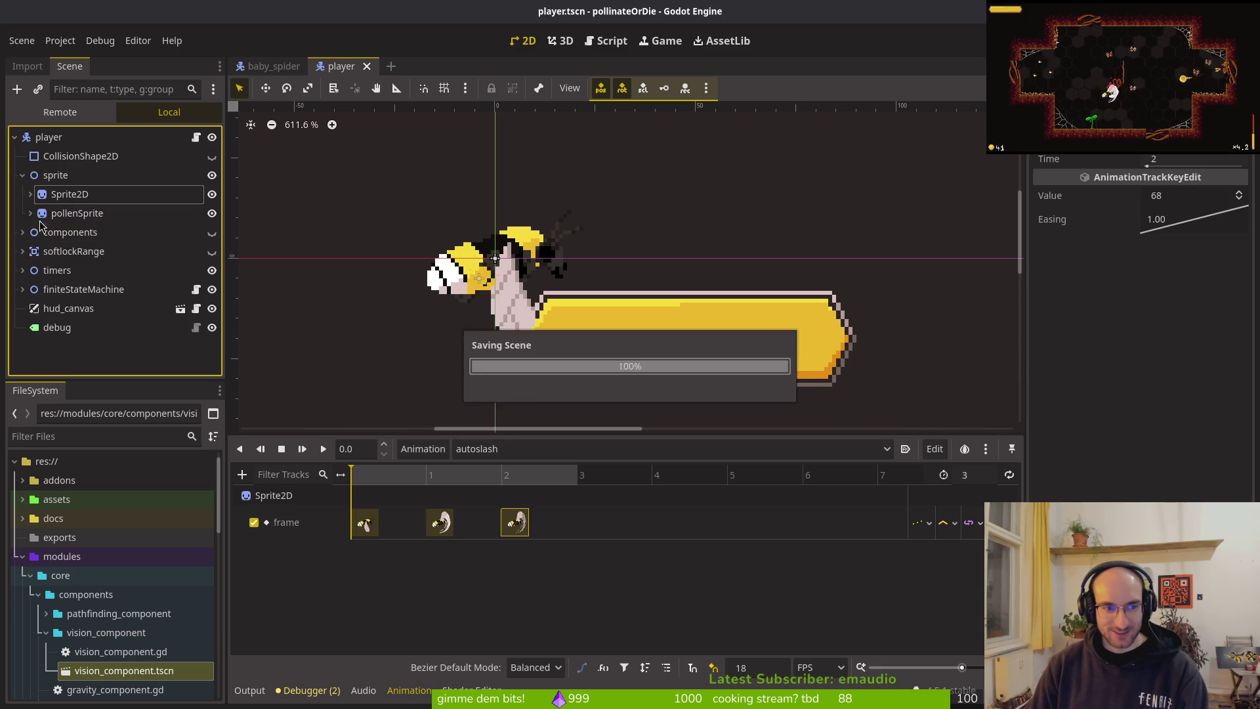
key(Up)
key(Up)
key(Right)
click(31, 195)
click(31, 194)
click(30, 232)
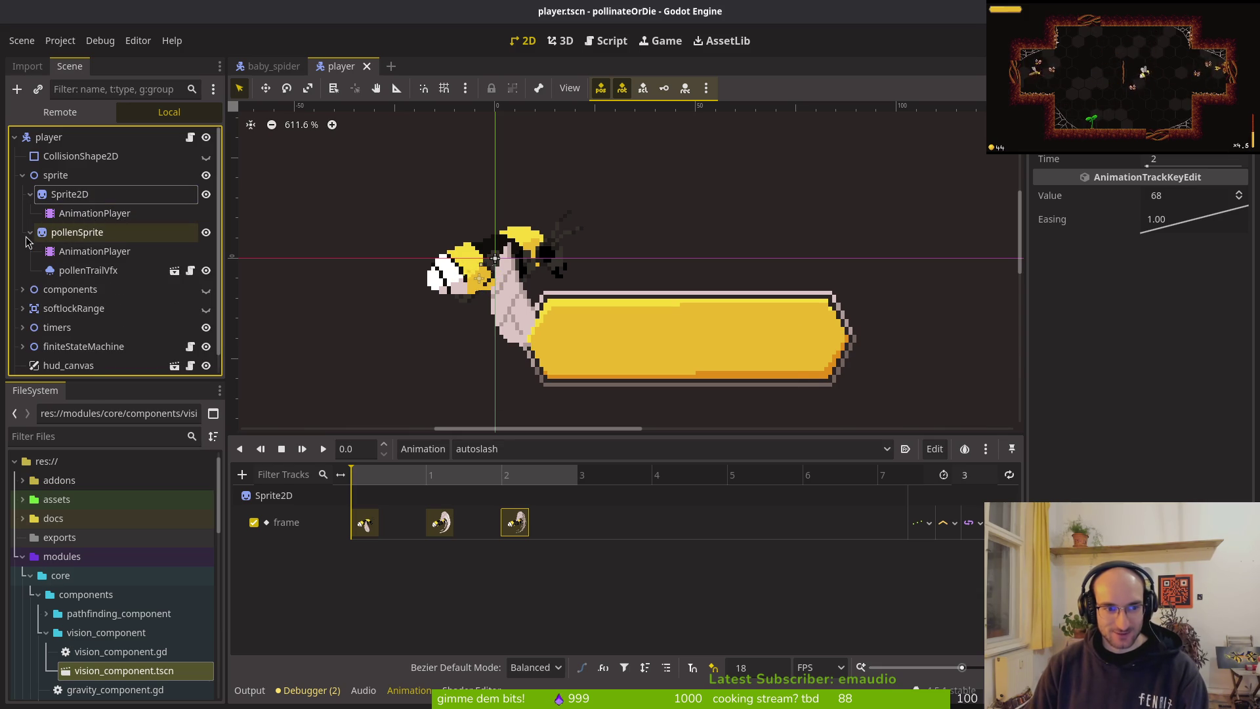
click(30, 233)
click(30, 194)
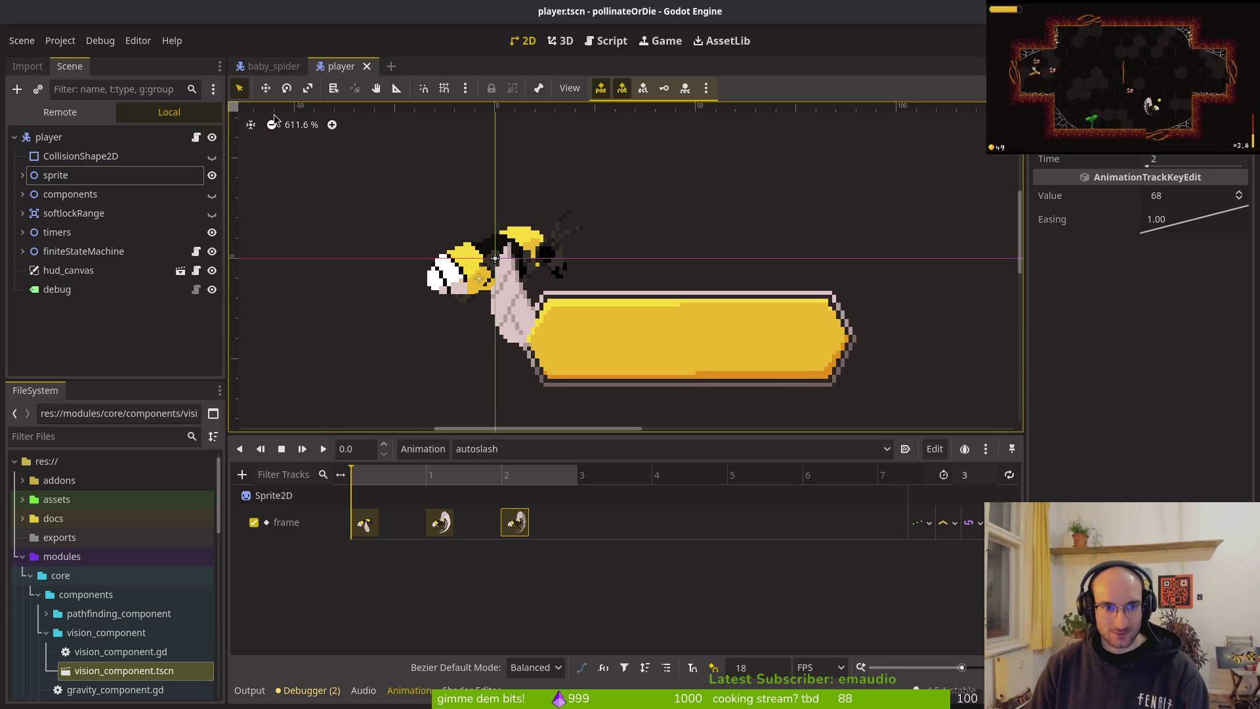
click(319, 68)
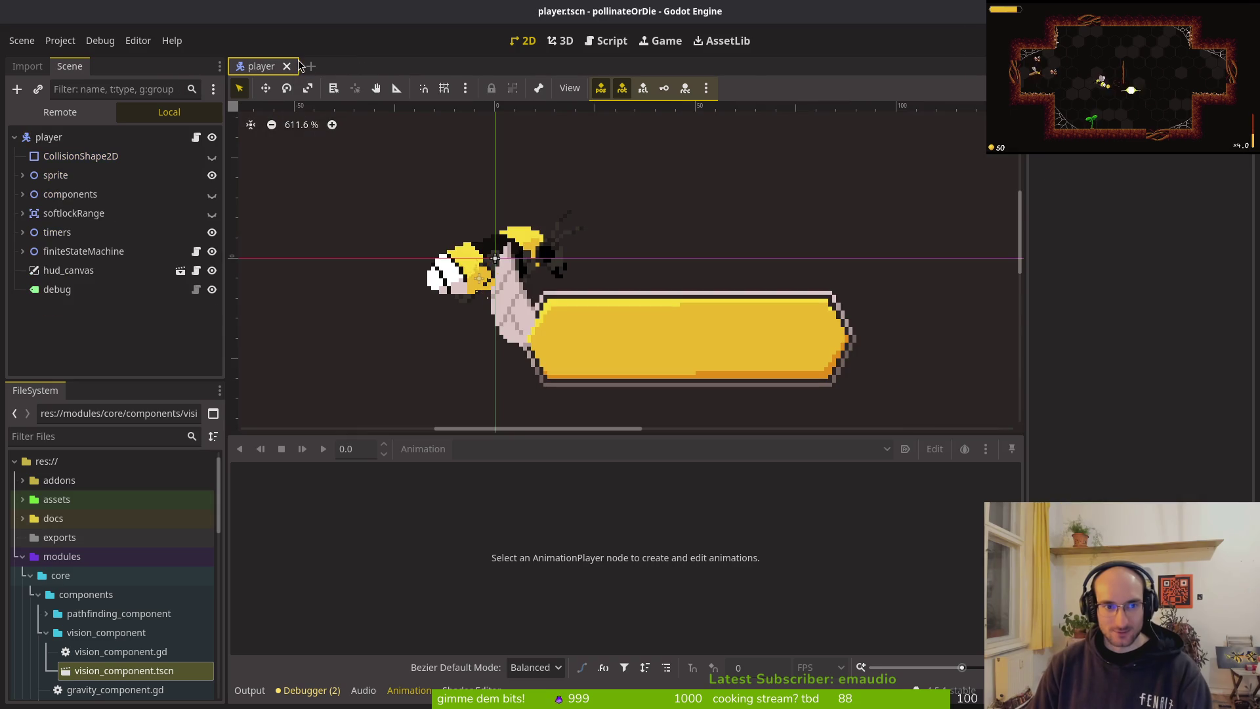
Step: Run the project with F5 and start a game from the main menu
click(978, 357)
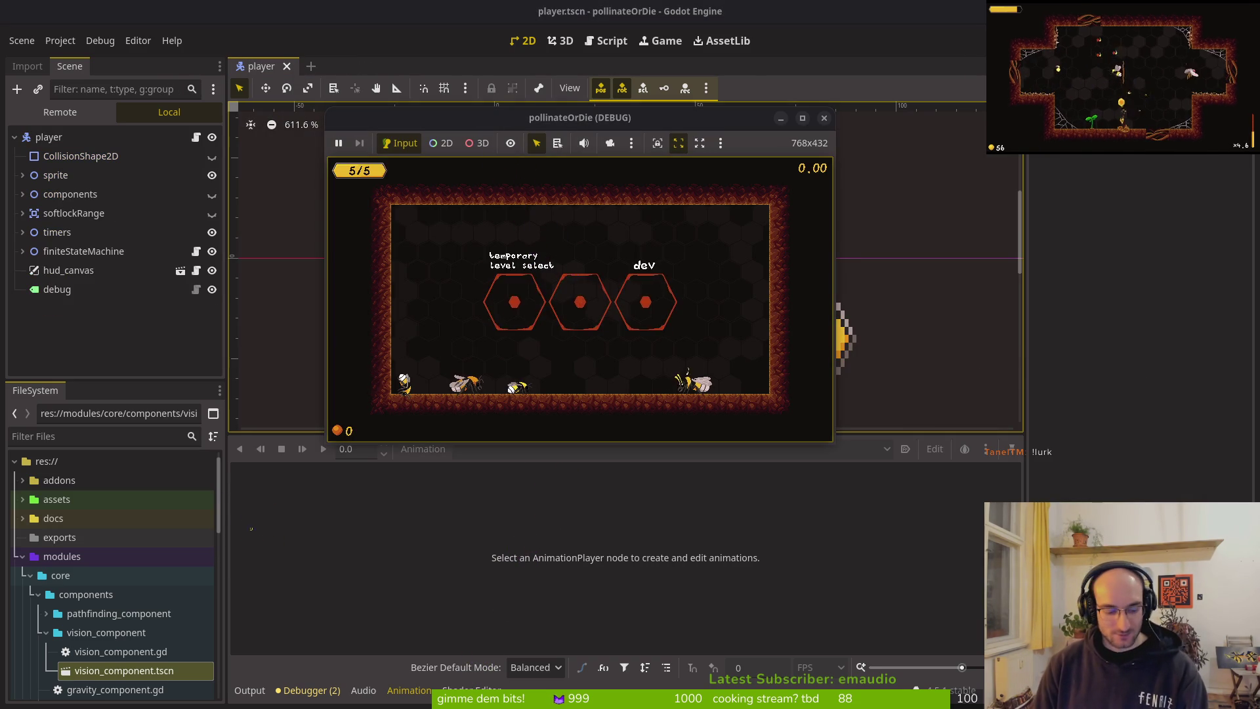
key(F5)
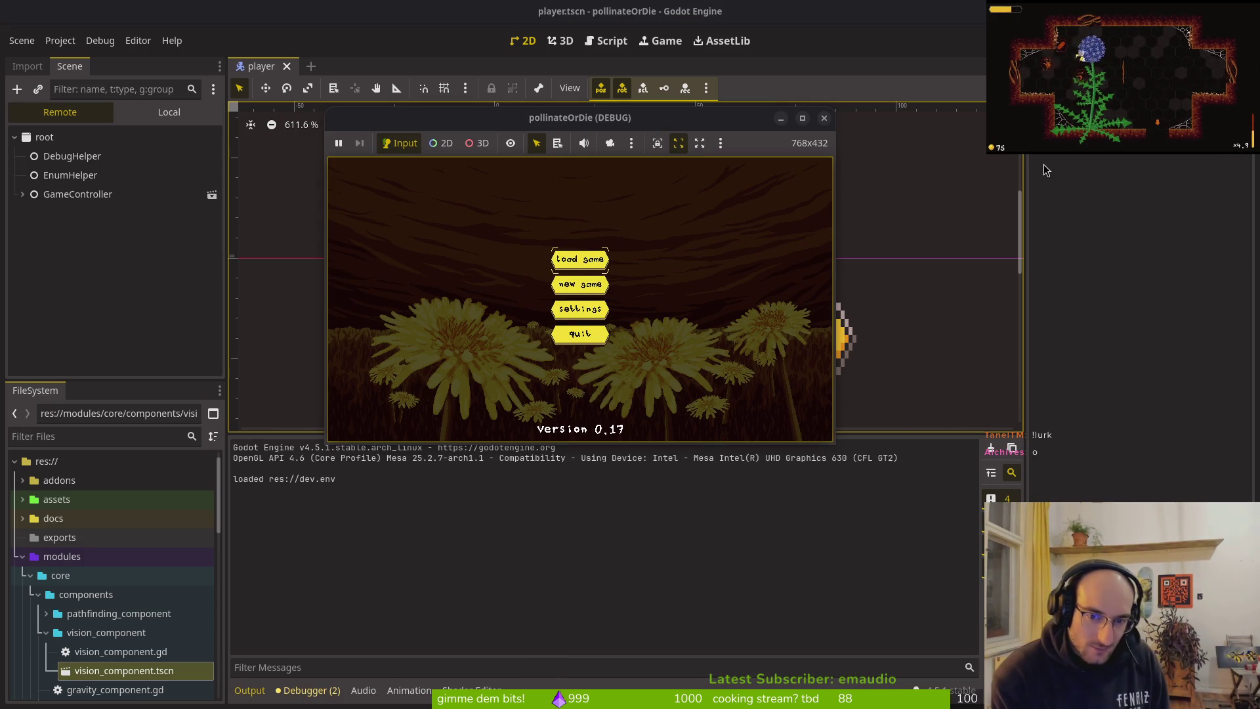
key(Return)
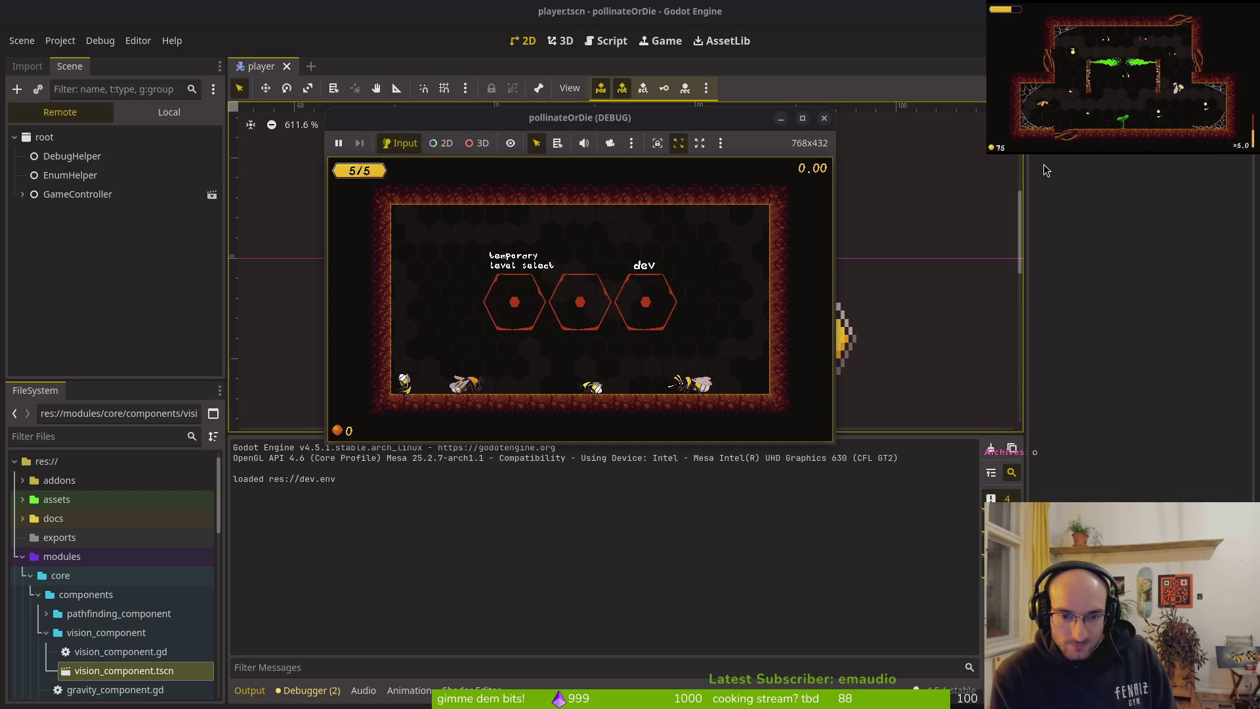
Step: Confirm hold to auto slash is on in pause settings, then enter the level hexagon
key(Escape)
key(Return)
key(Down)
key(Down)
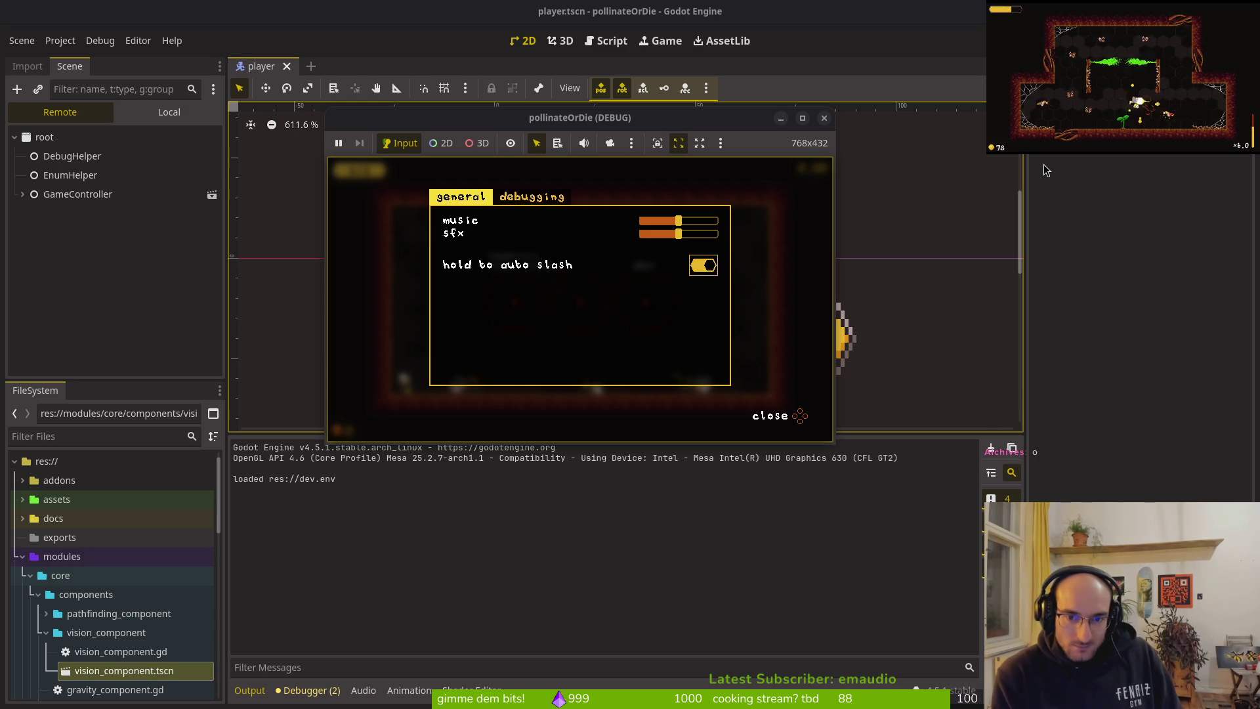
key(Escape)
key(Escape)
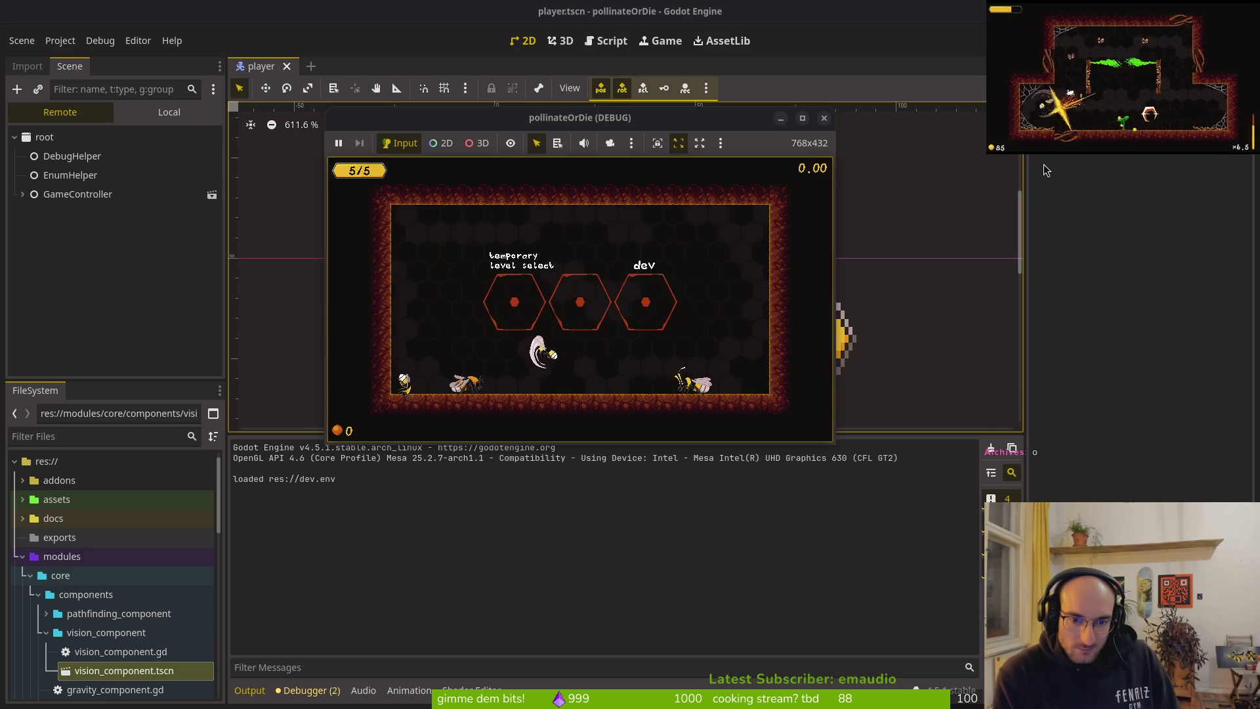
key(Up)
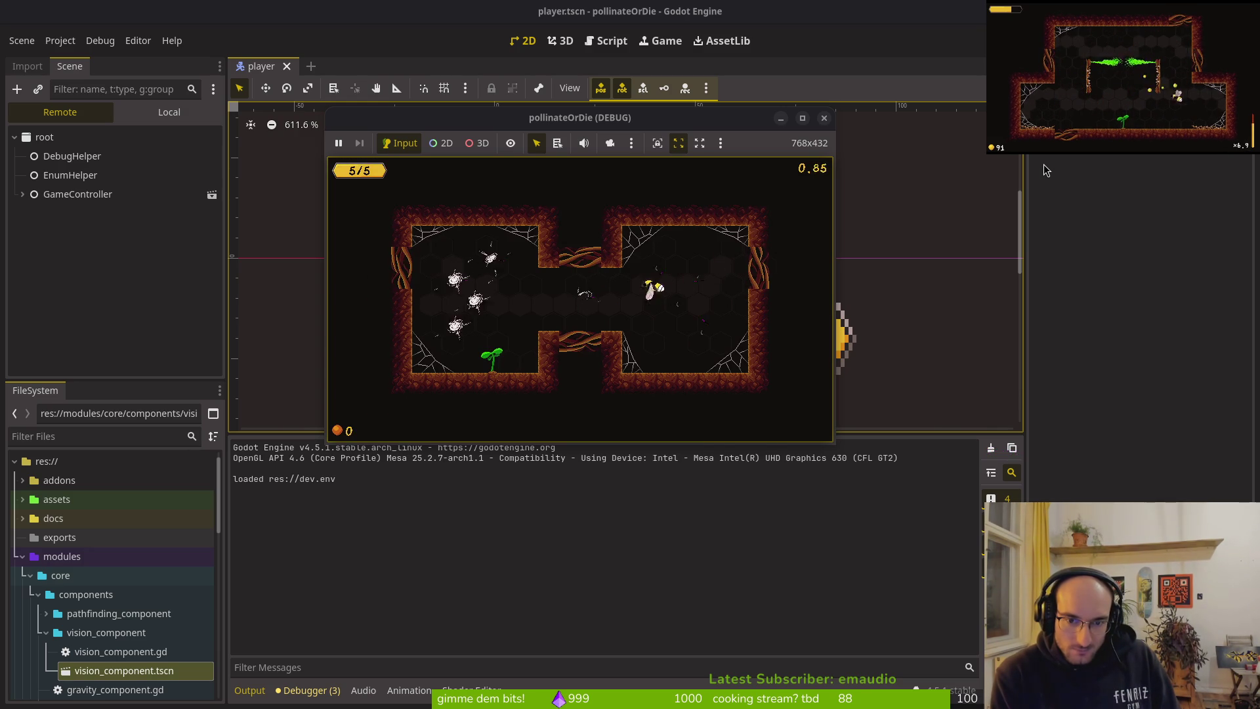
Step: Fight enemies across the left and right rooms with auto-slash and pollinate the plant
key(Right)
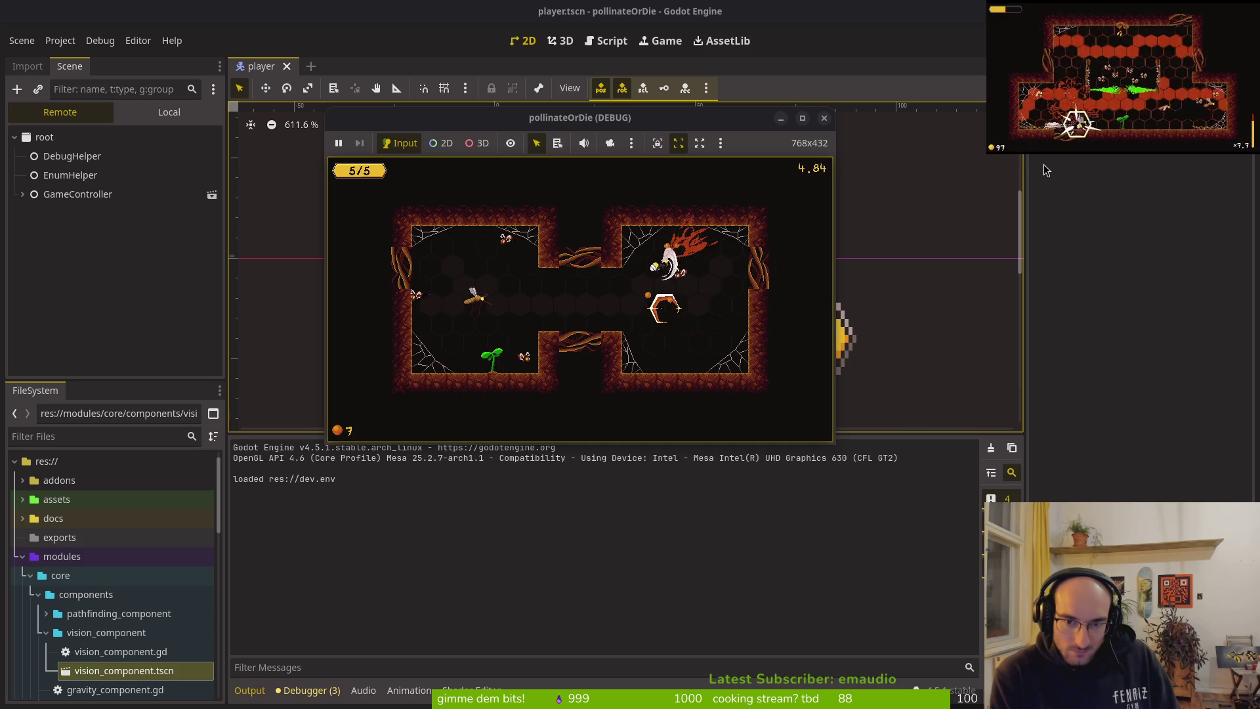
key(Left)
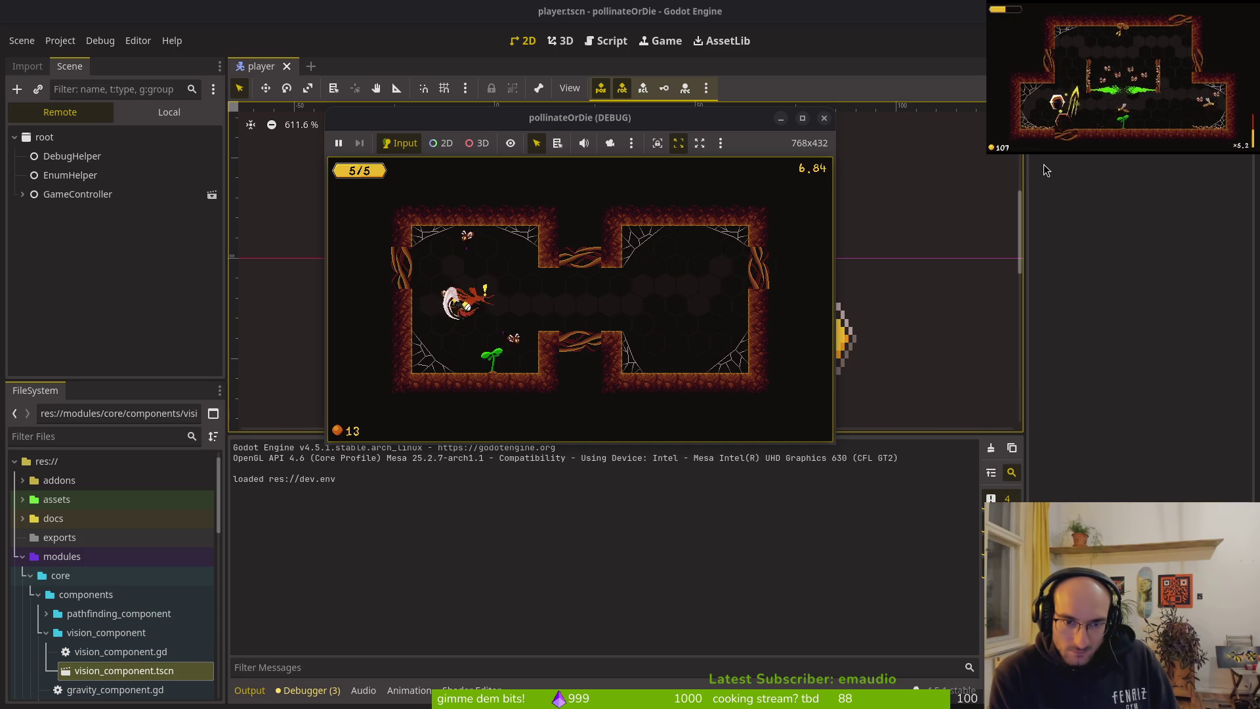
key(space)
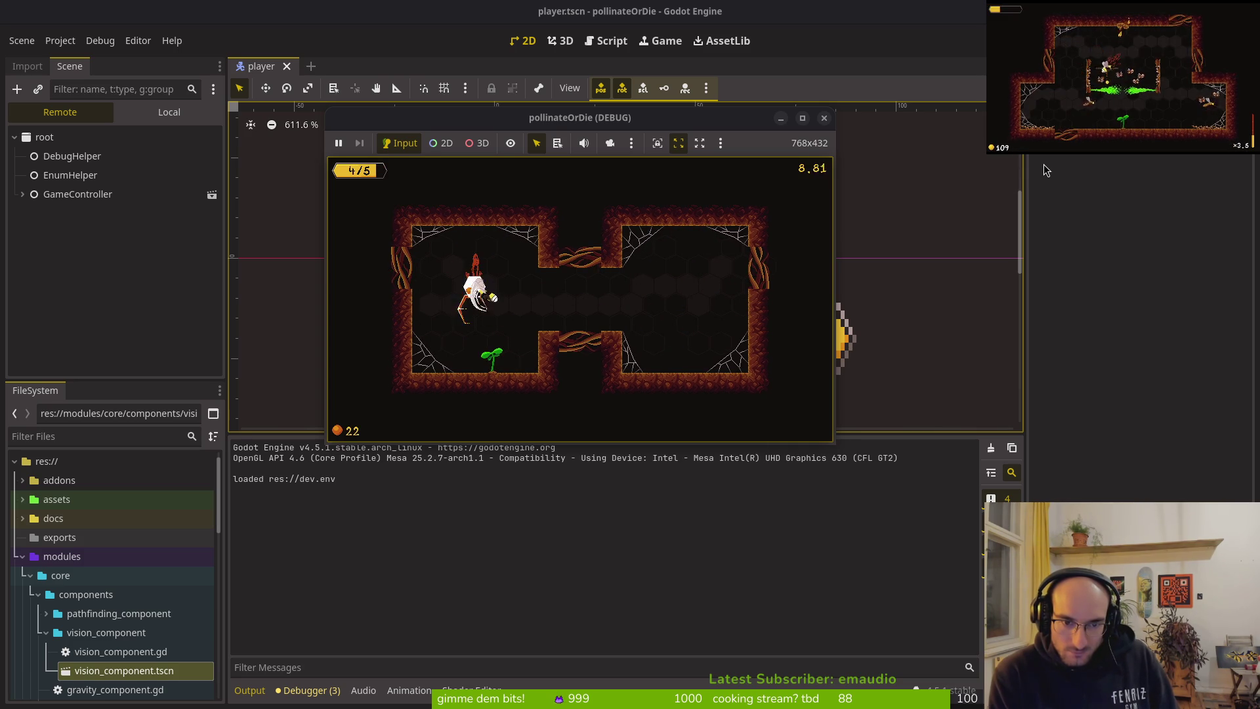
key(Right)
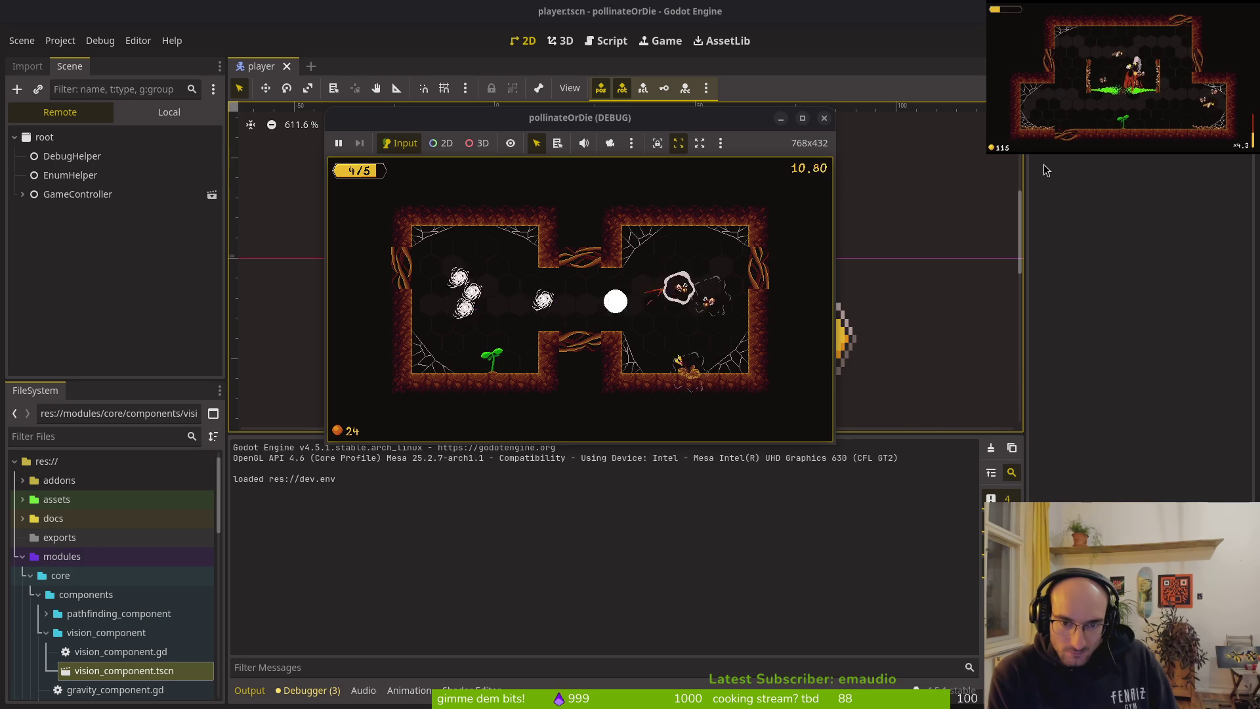
key(Down)
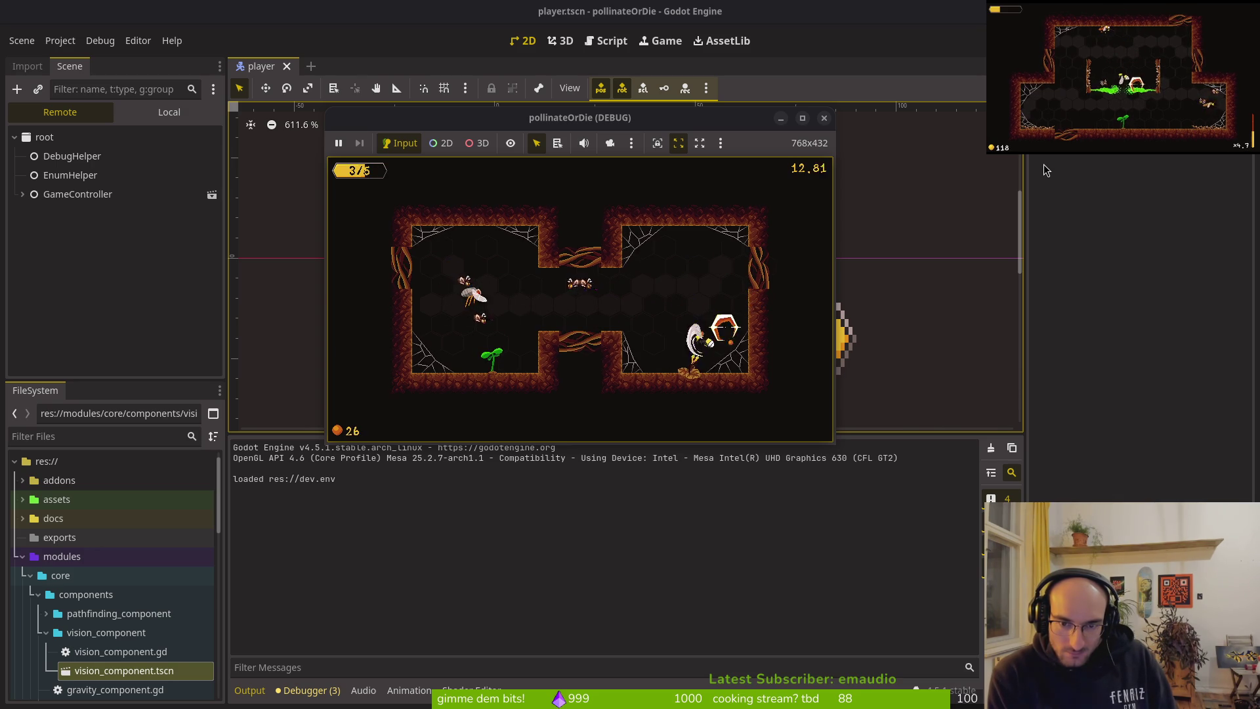
key(Left)
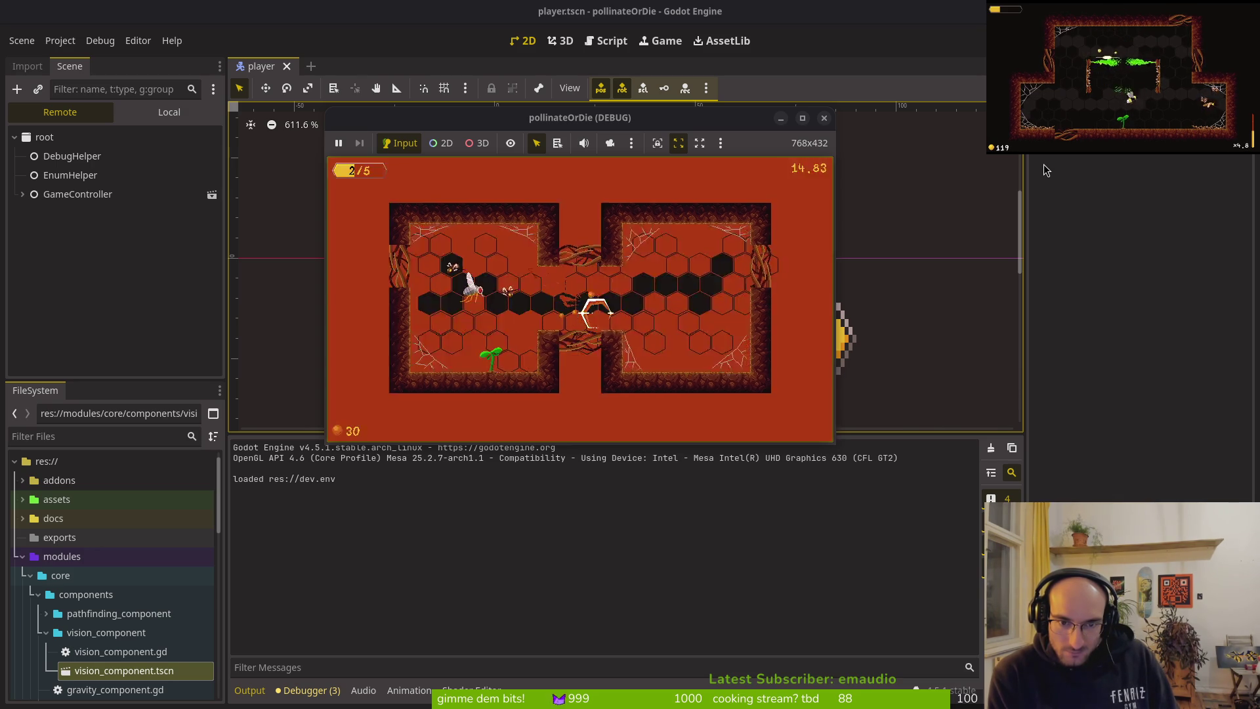
key(Up)
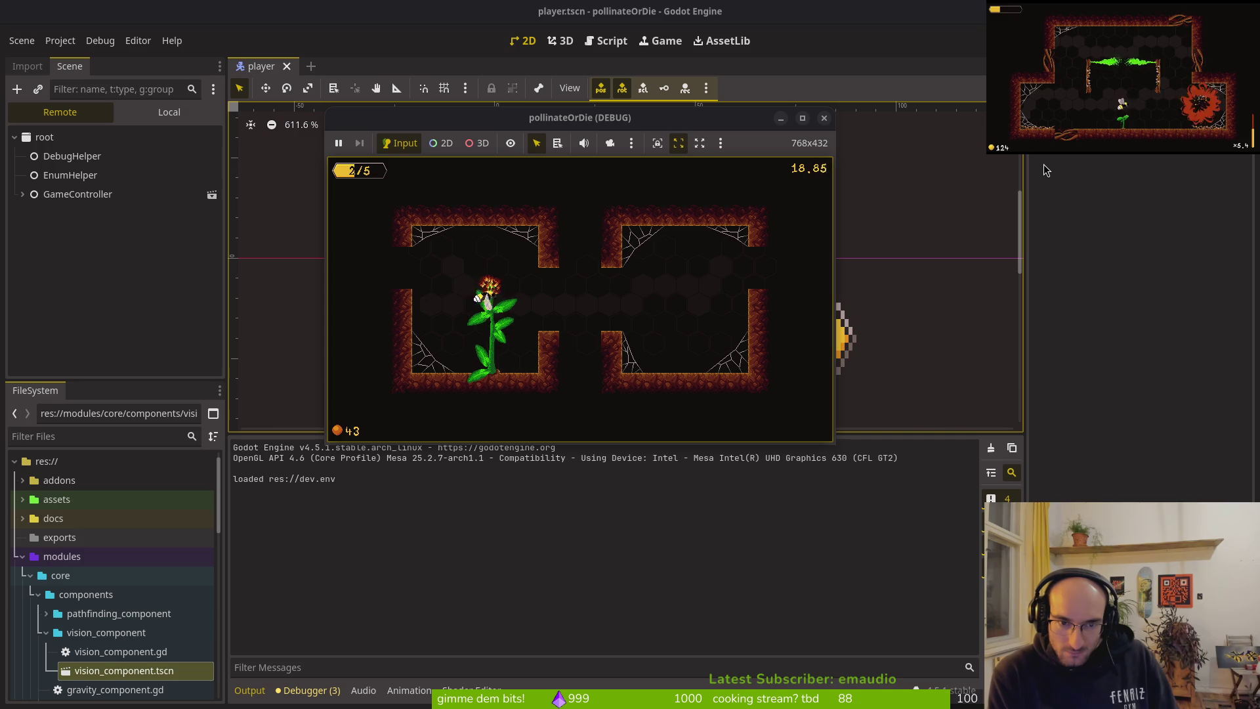
key(Down)
key(Down)
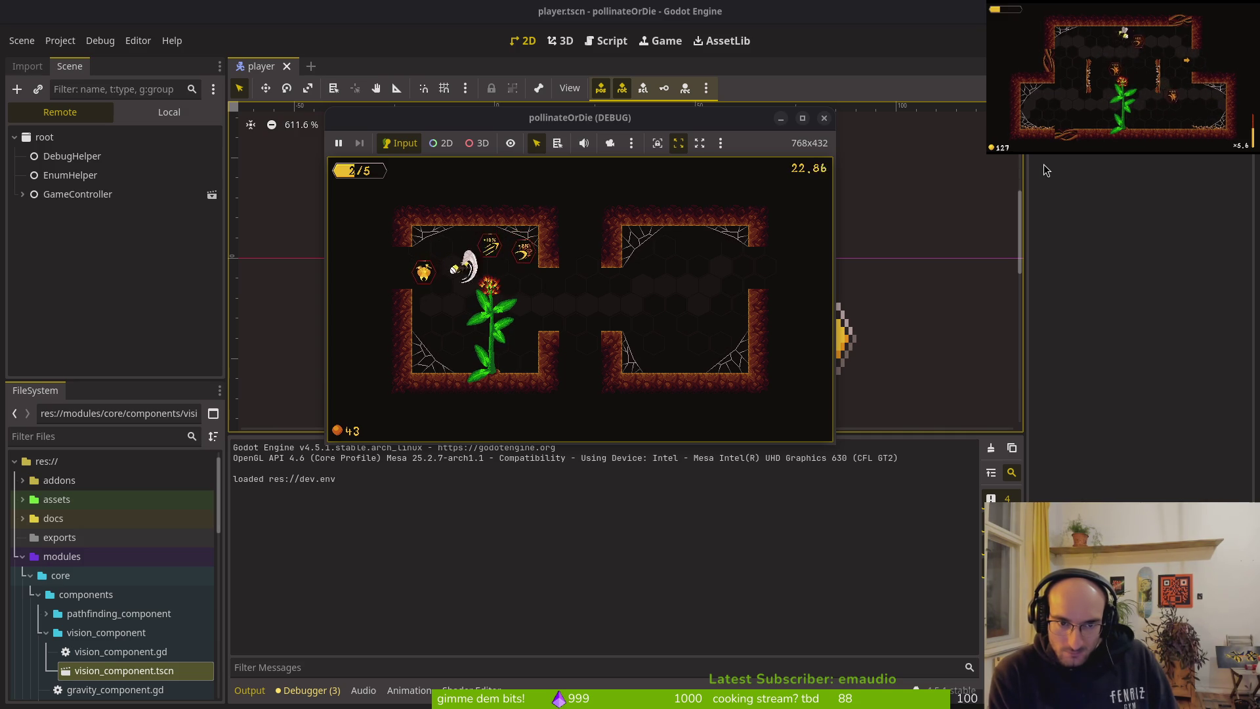
key(Down)
key(Down)
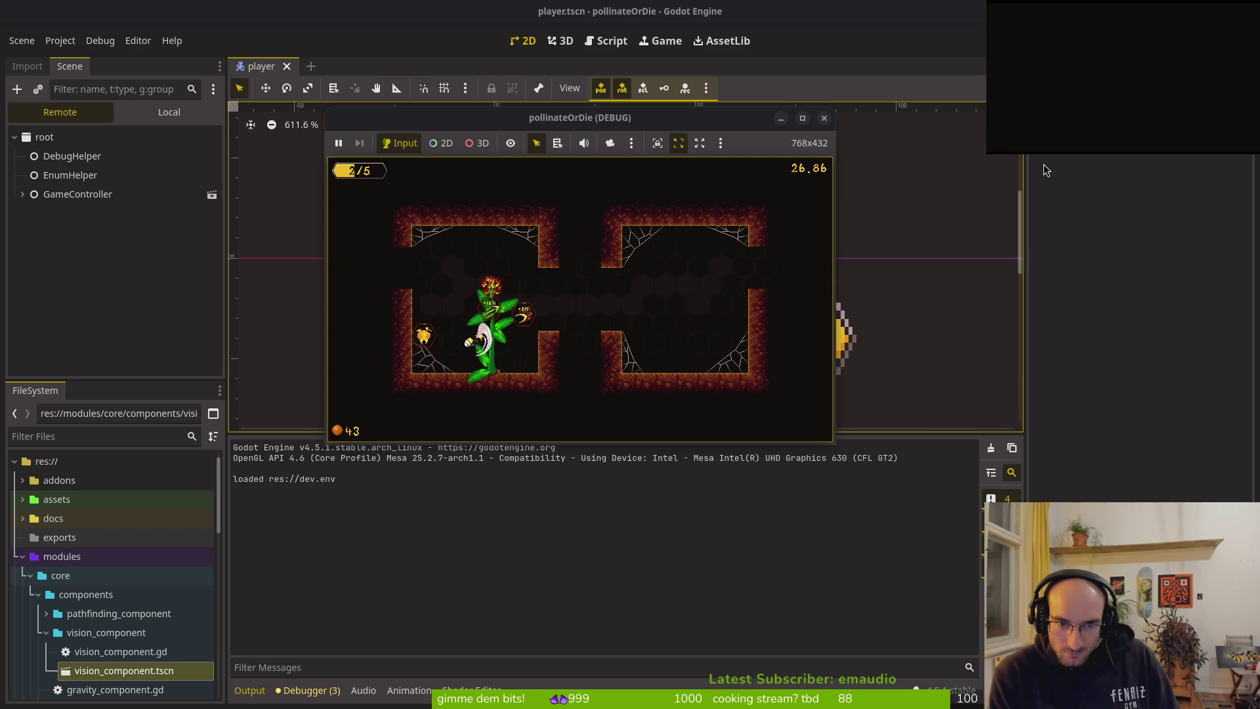
Step: Recheck the hold to auto slash setting, fly into the next room, then stop with F8
key(Escape)
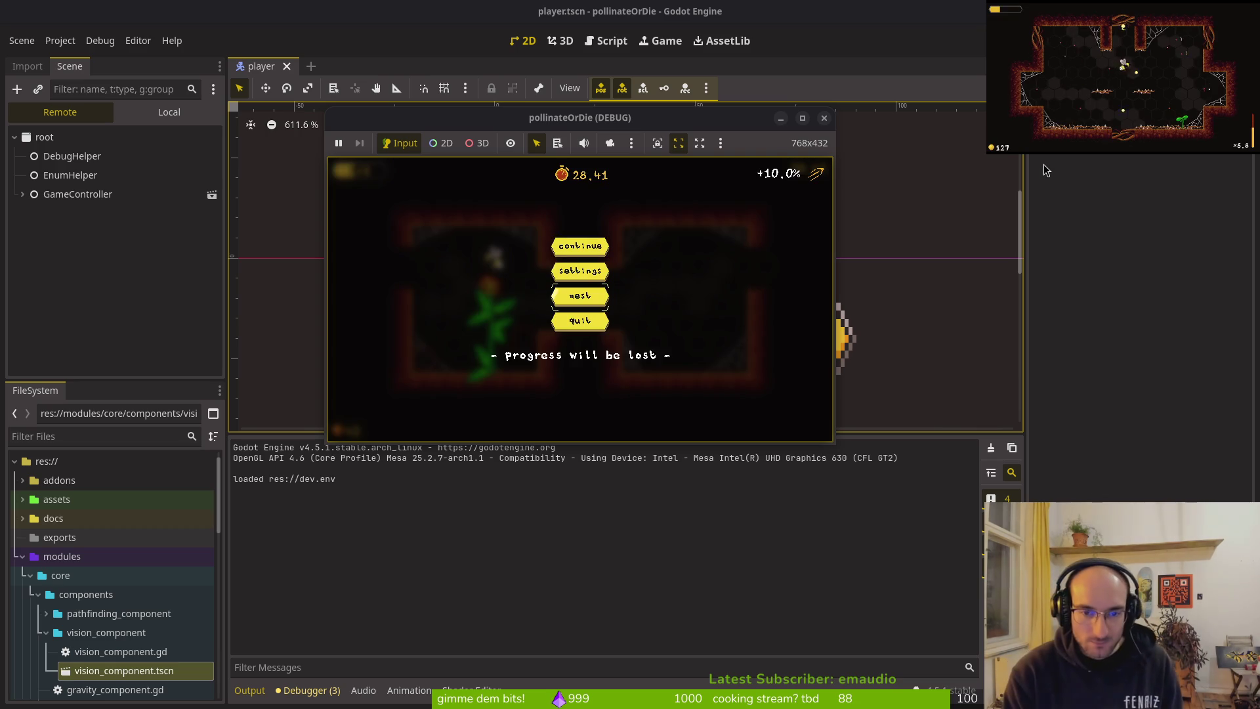
key(Return)
key(Down)
key(Down)
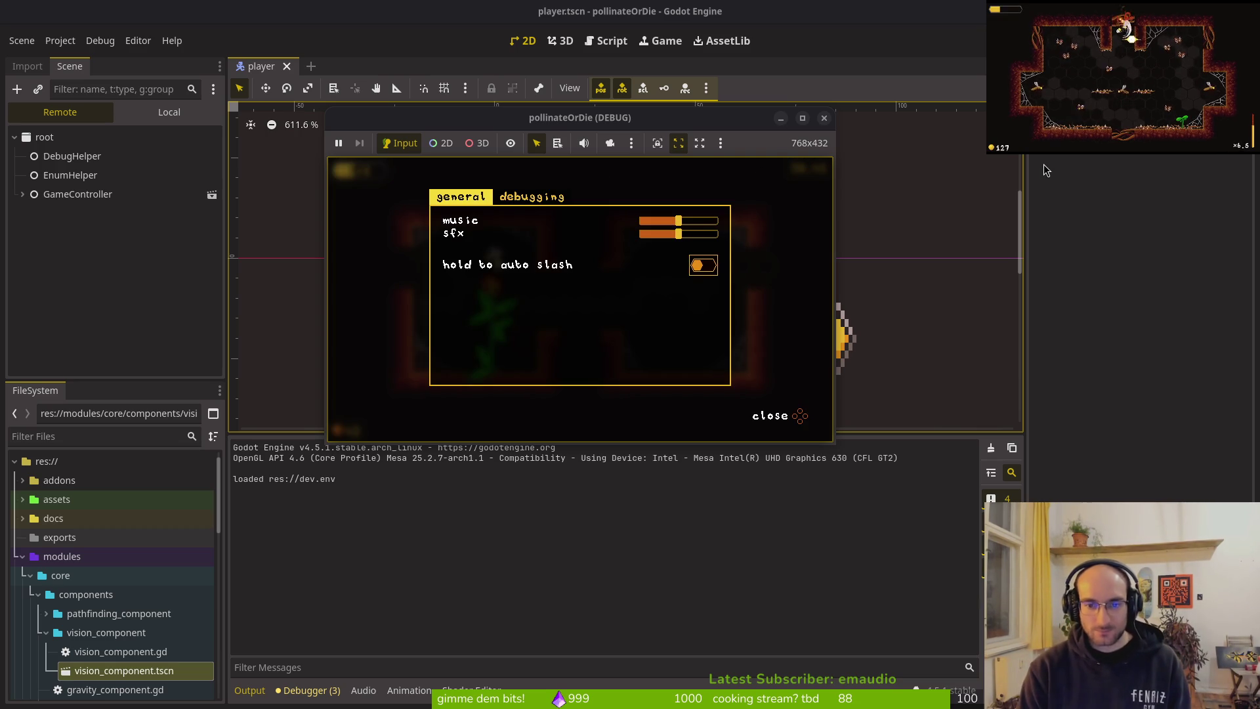
key(Escape)
key(Return)
key(Left)
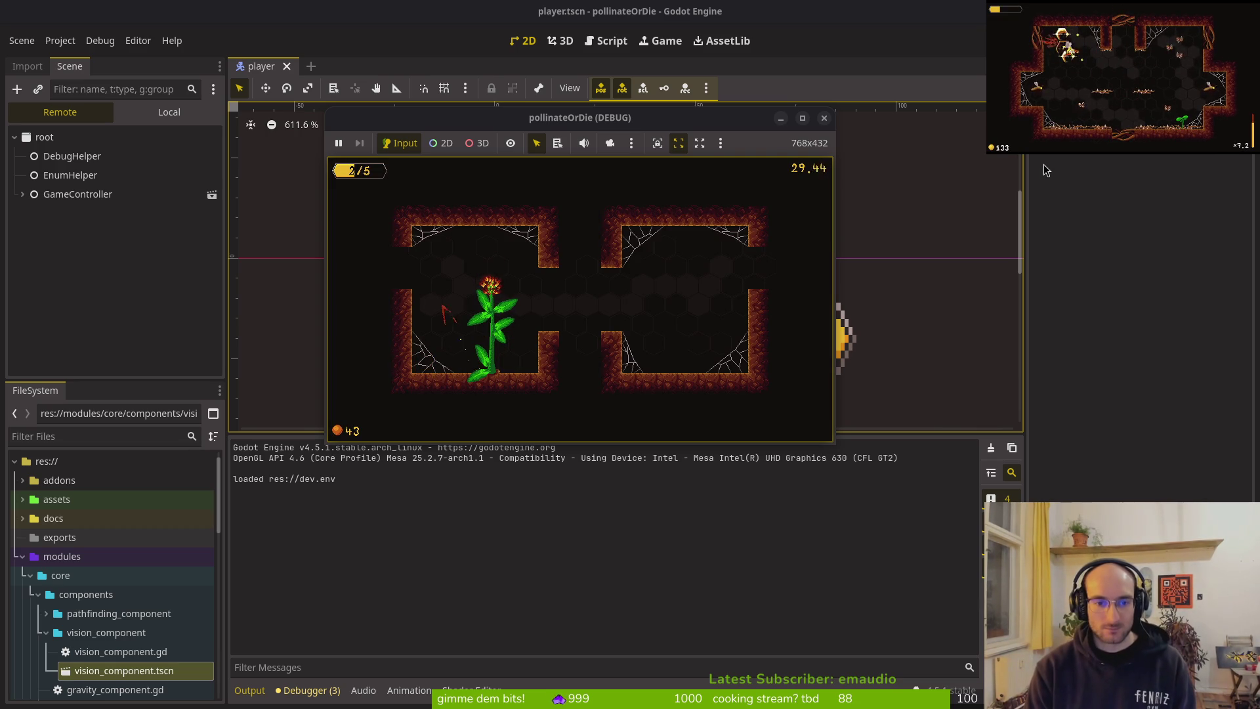
key(Left)
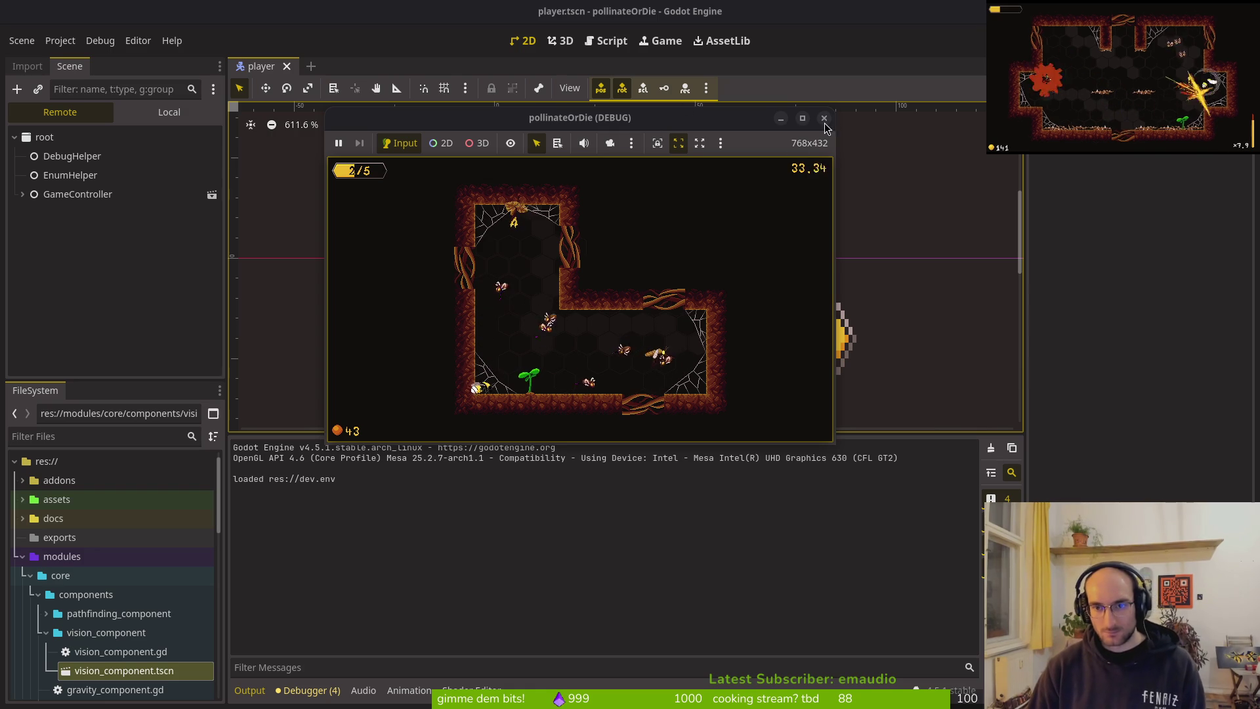
key(F8)
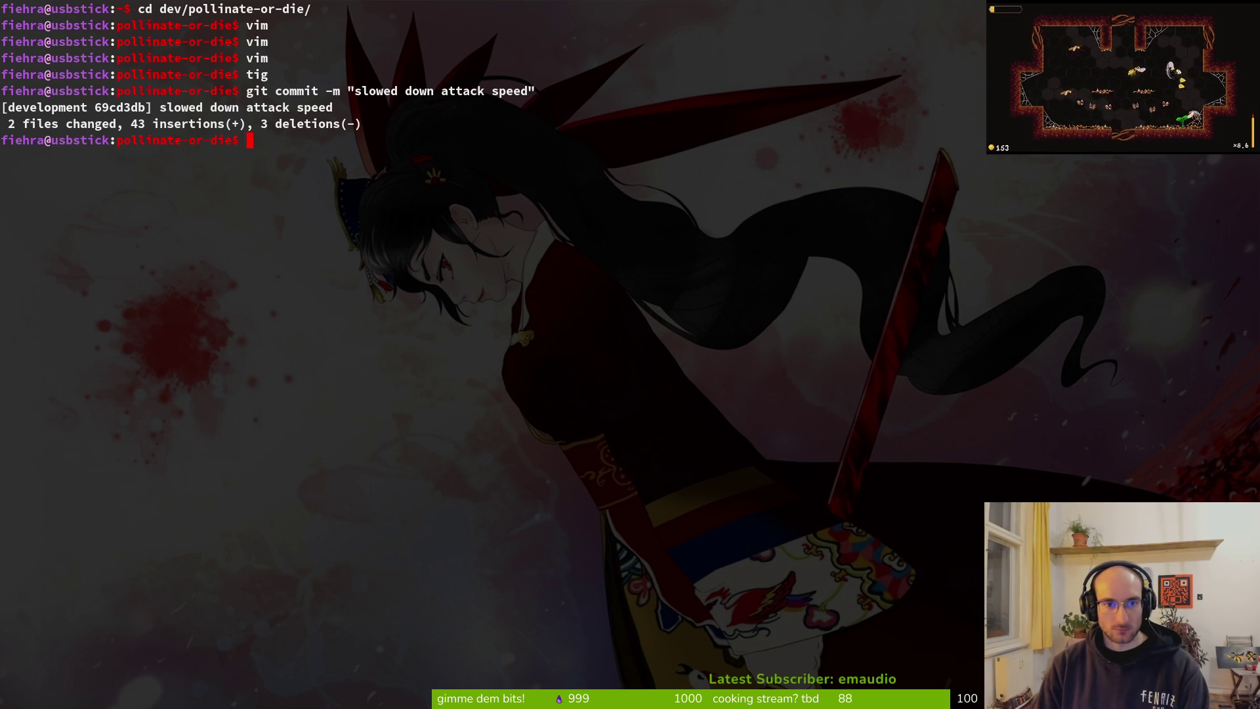
Step: In tig's status view, review the changes and stage player.tscn
key(s)
key(Down)
key(Down)
key(Down)
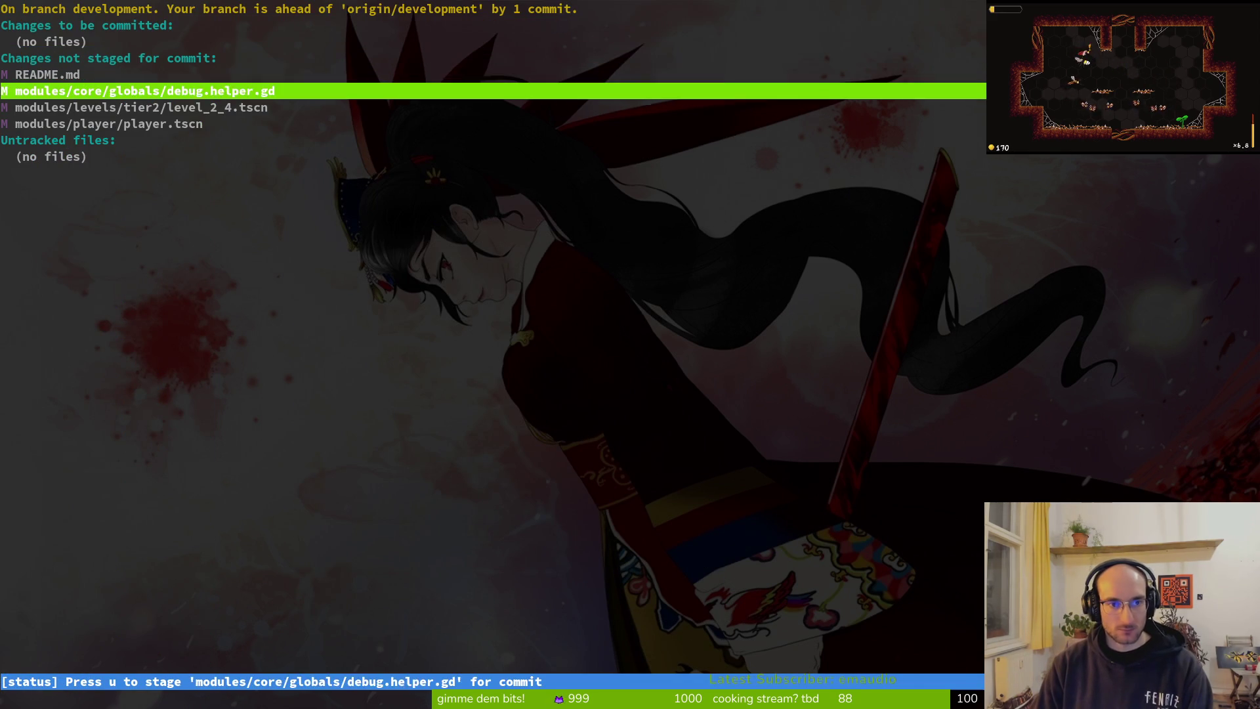
key(Return)
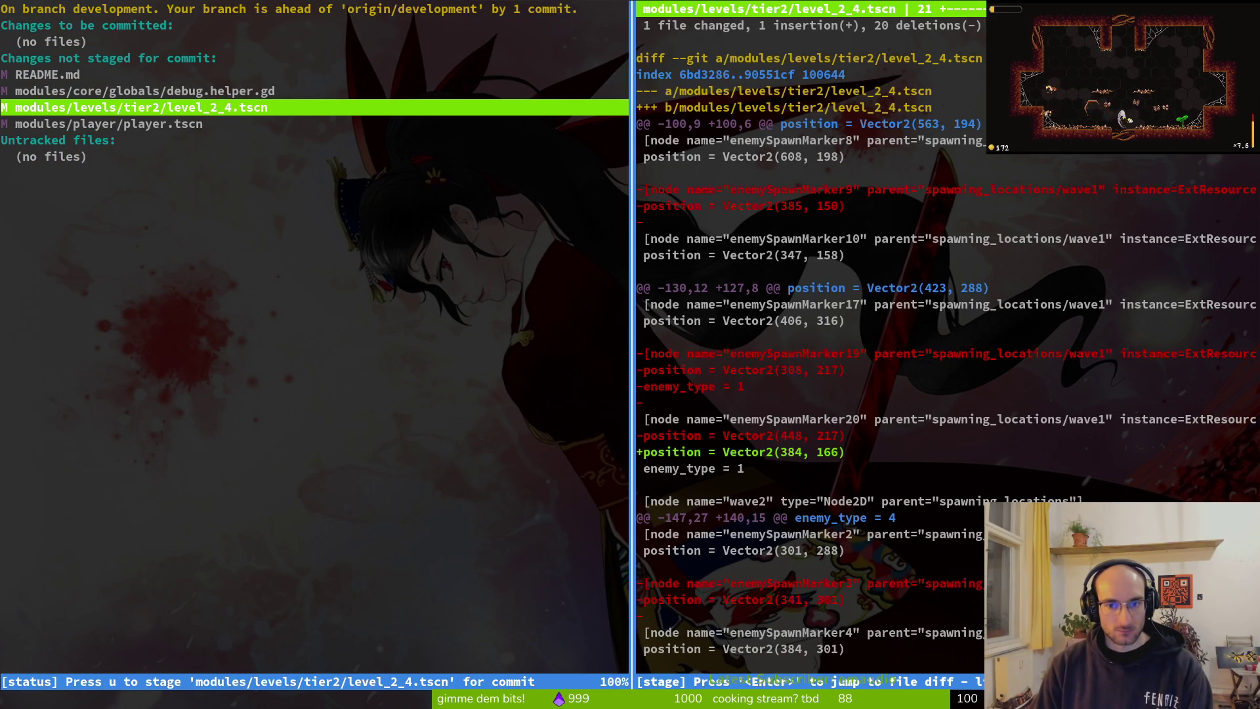
key(Down)
key(Up)
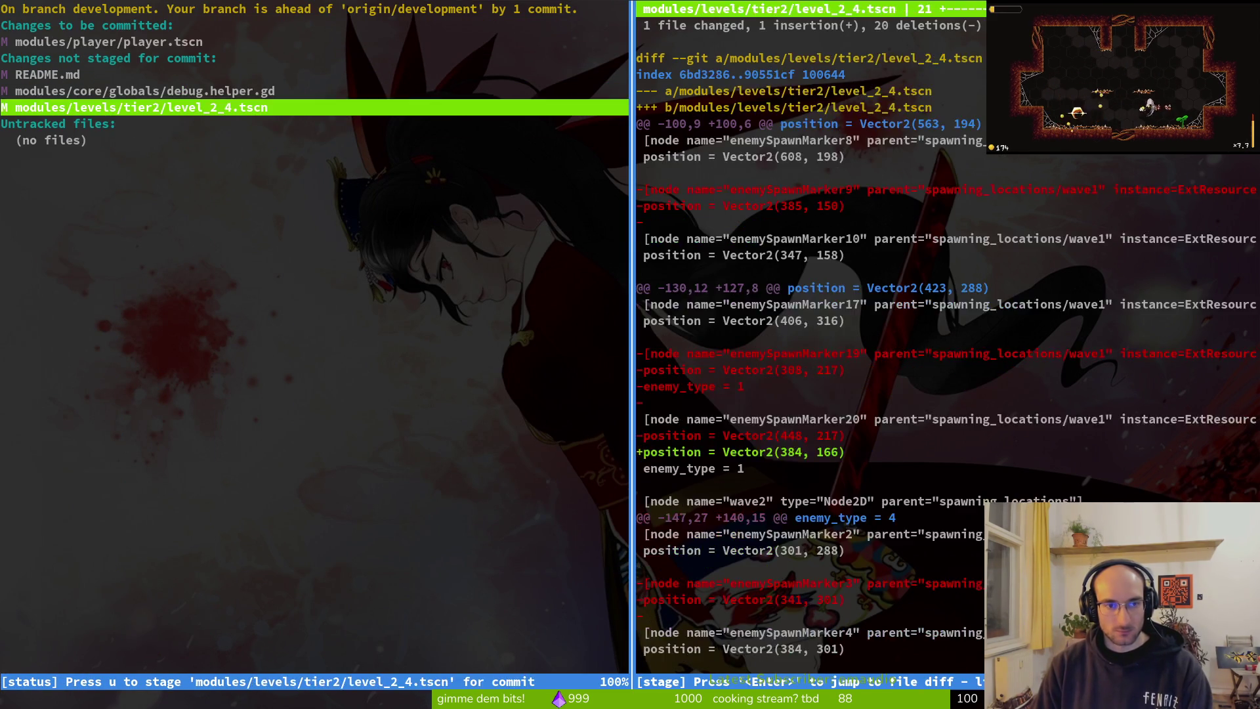
Step: Commit as 'adjusted auto slash animation speed' and push to the development branch
text(qgit)
key(BackSpace)
key(BackSpace)
key(BackSpace)
text(commit -m "adjusted)
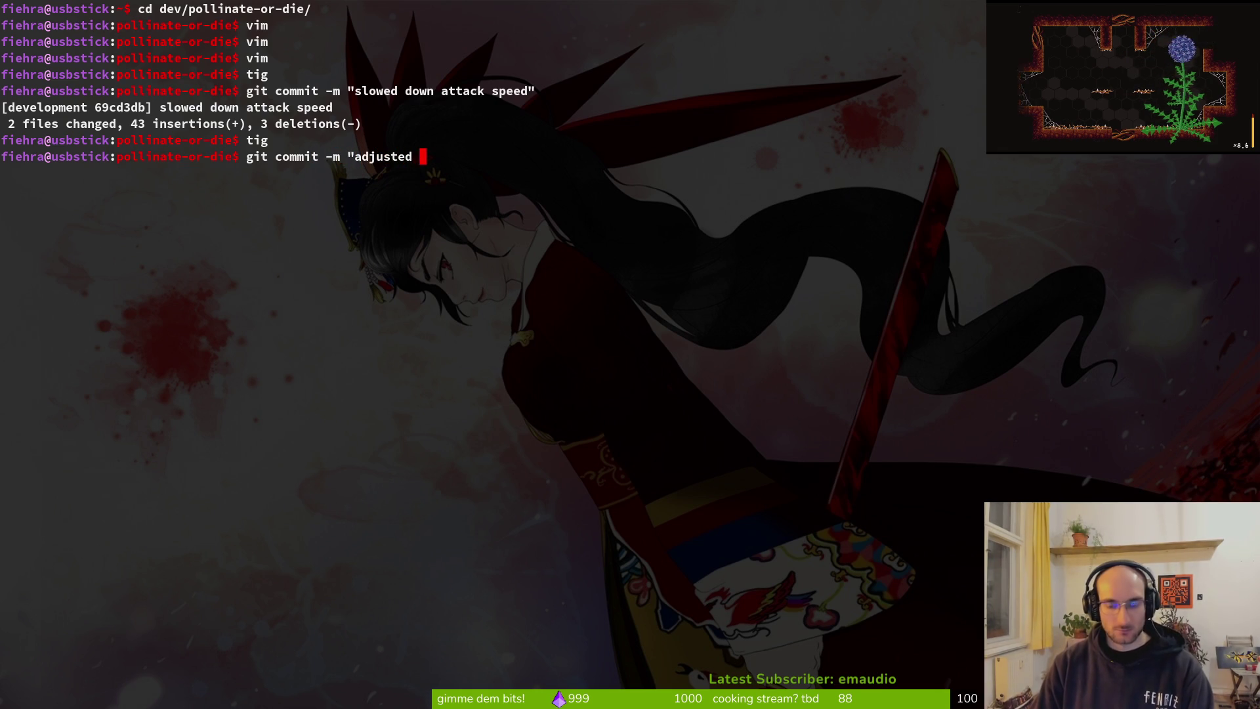
text(attack)
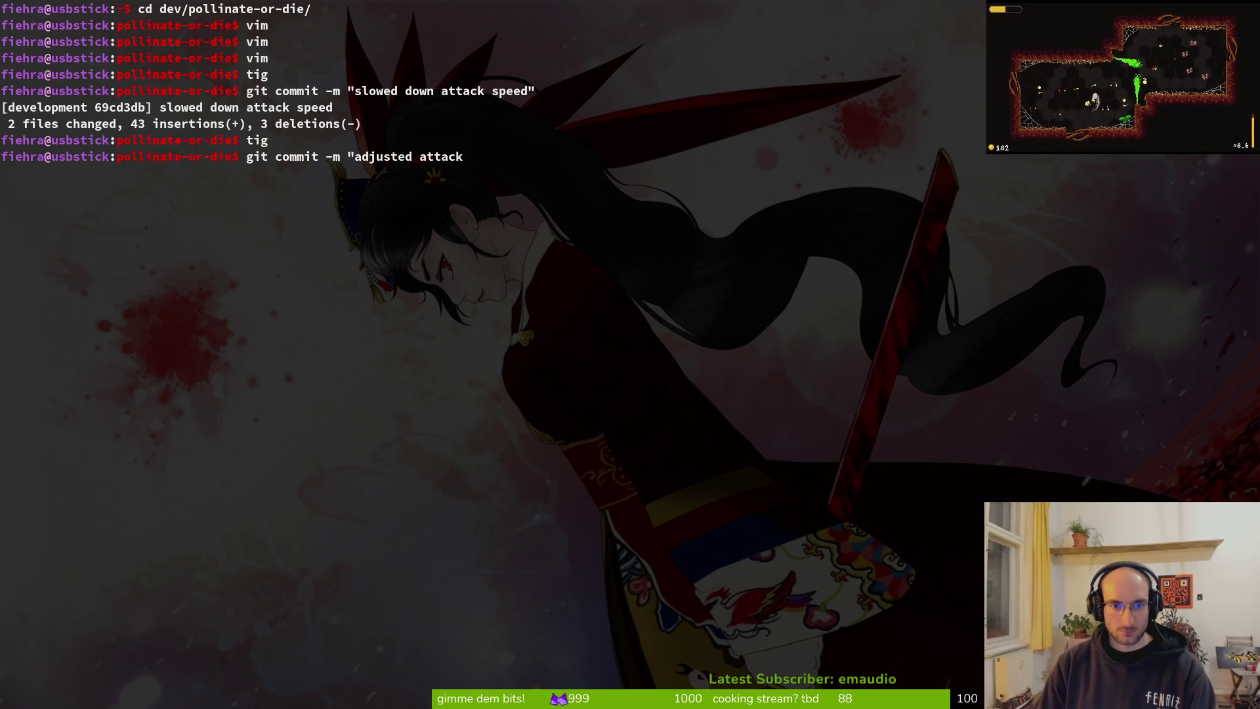
key(BackSpace)
key(BackSpace)
key(BackSpace)
key(BackSpace)
key(BackSpace)
text(uto s)
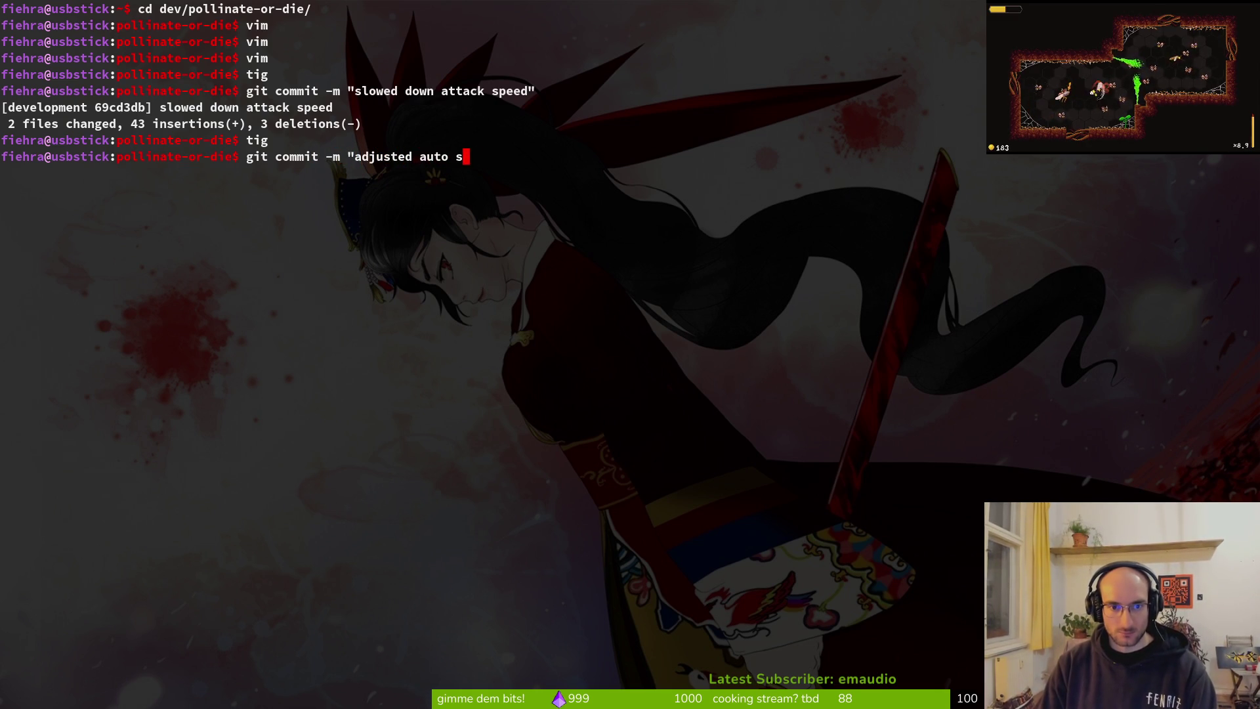
text(lash animation spee)
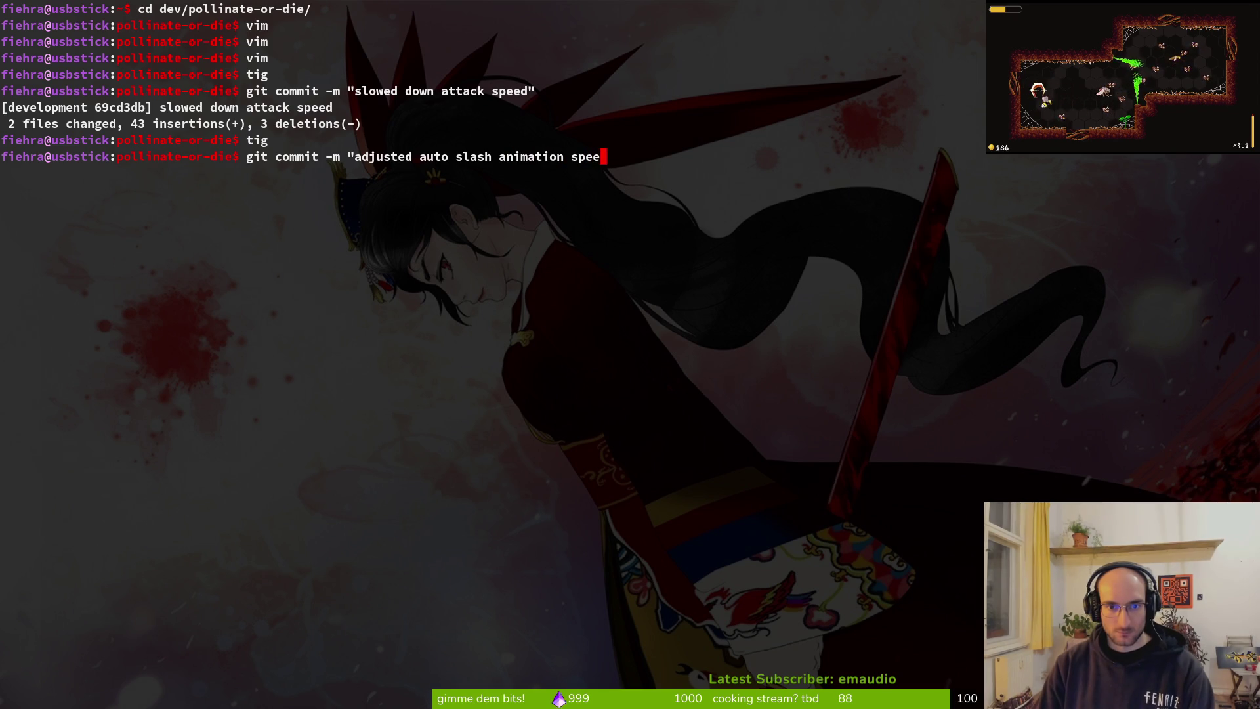
text(d")
key(Return)
text(ush)
key(Return)
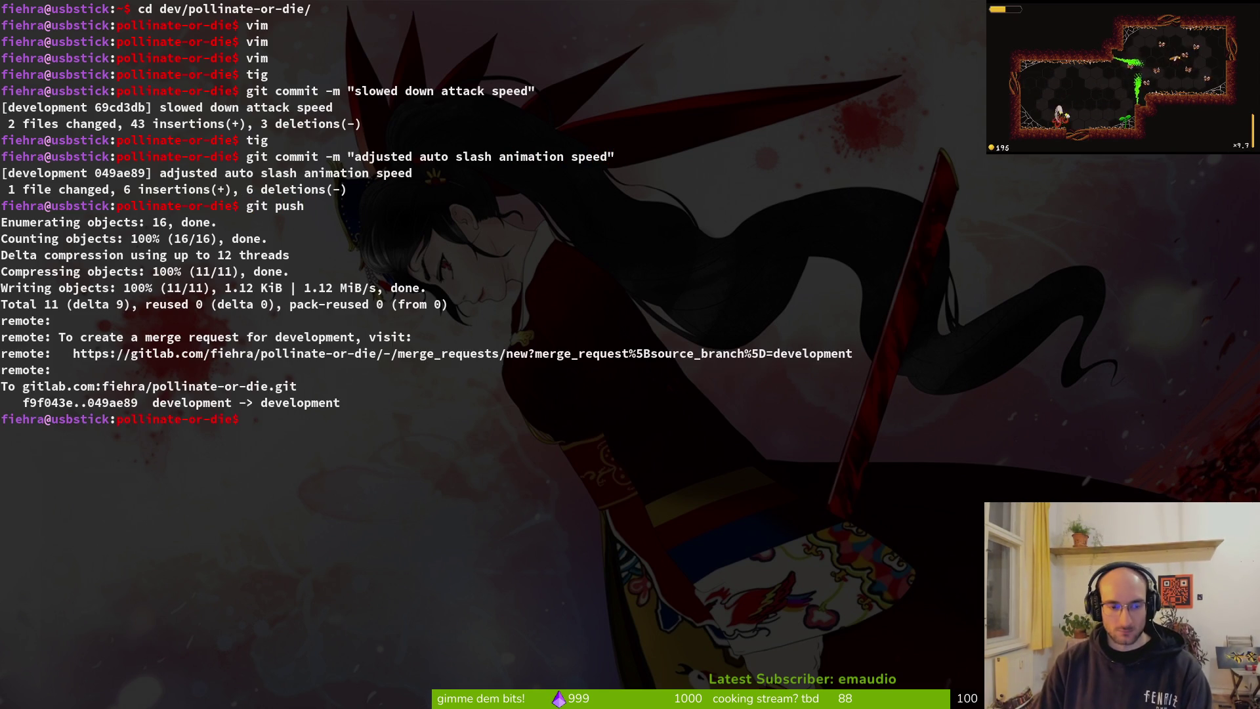
Step: Recheck the remaining changes in tig, then relaunch the game in Godot with F5
text(tig)
key(Return)
key(s)
key(Down)
key(Down)
key(Down)
key(Return)
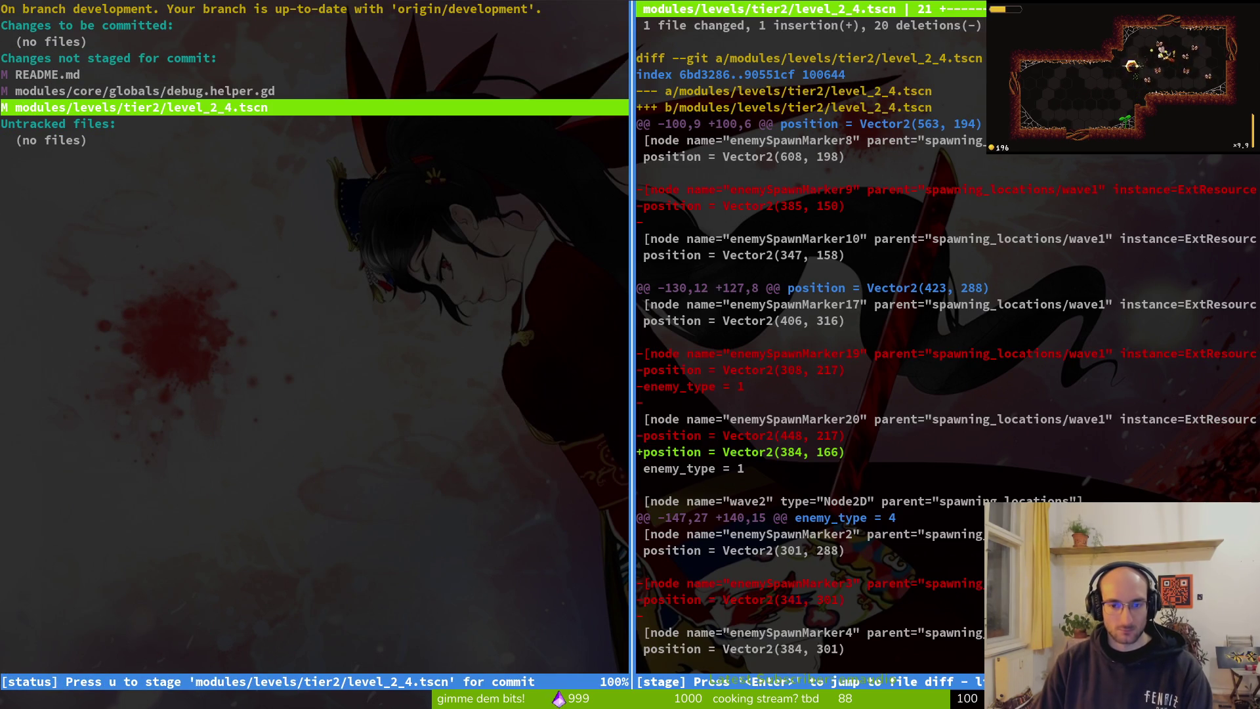
key(Up)
key(q)
key(q)
text(git commi)
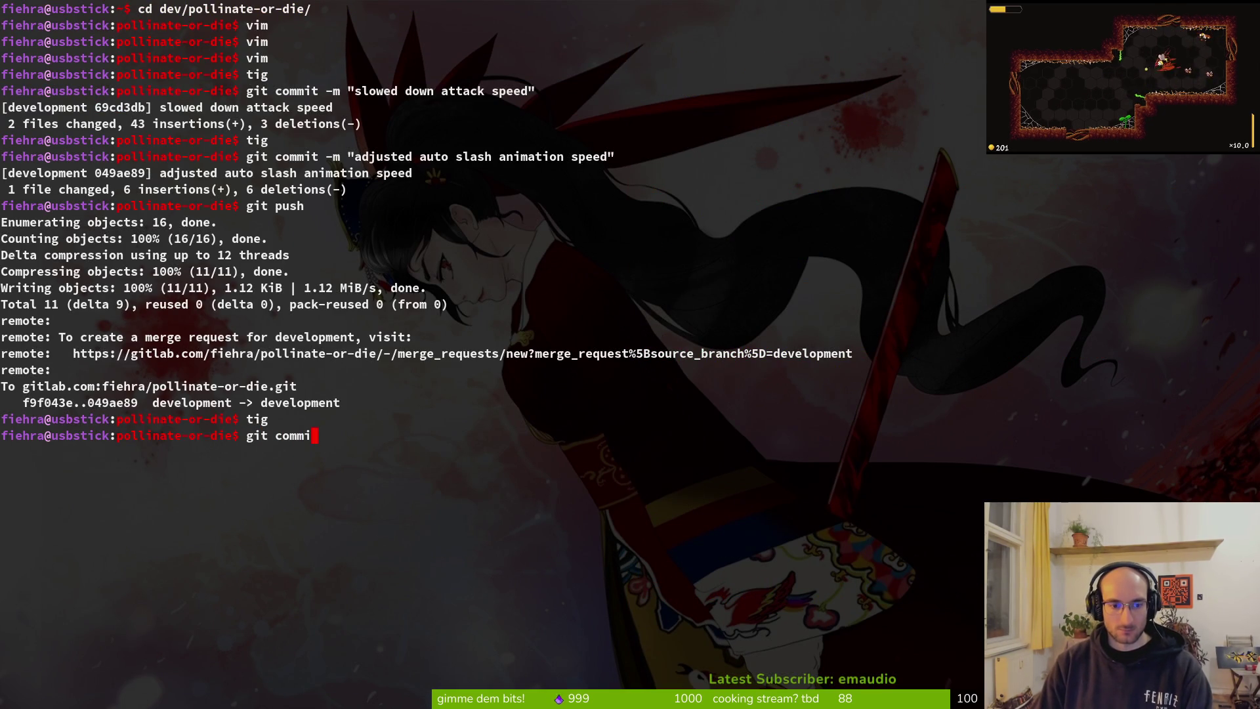
key(alt+Tab)
key(F5)
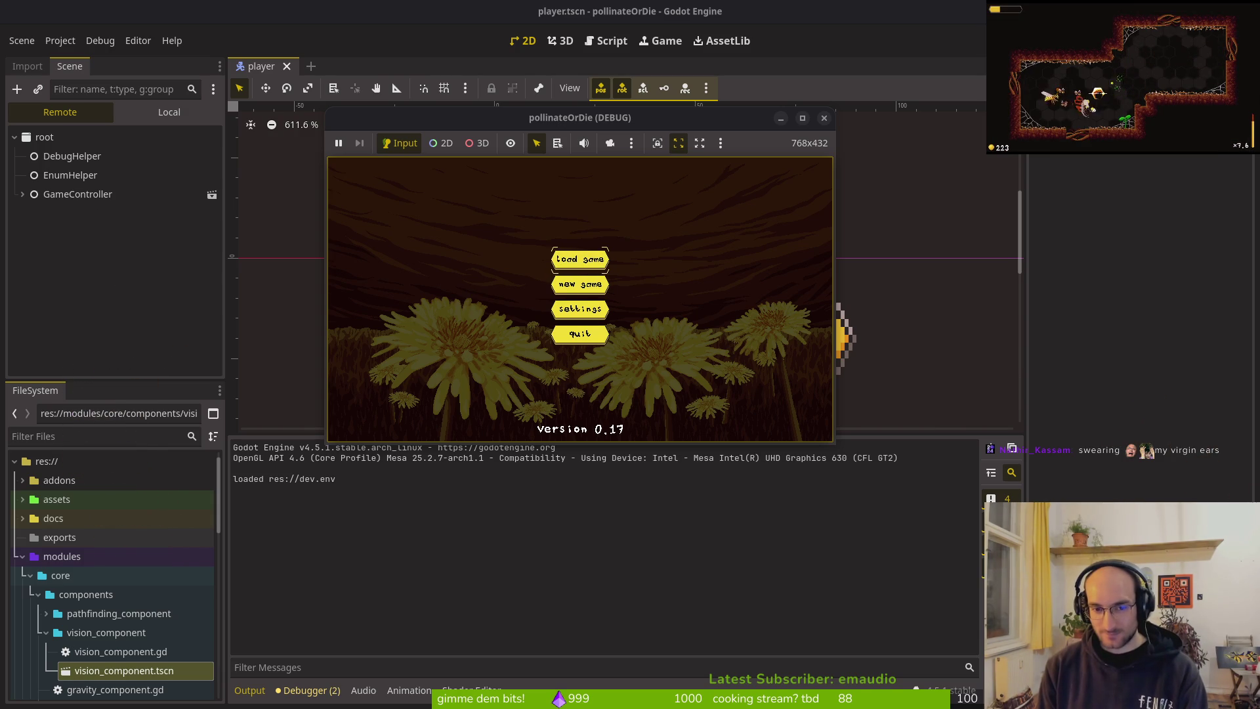
Step: Load the game, pick level 2-3 from the hexagon and slash enemies up and down
key(Return)
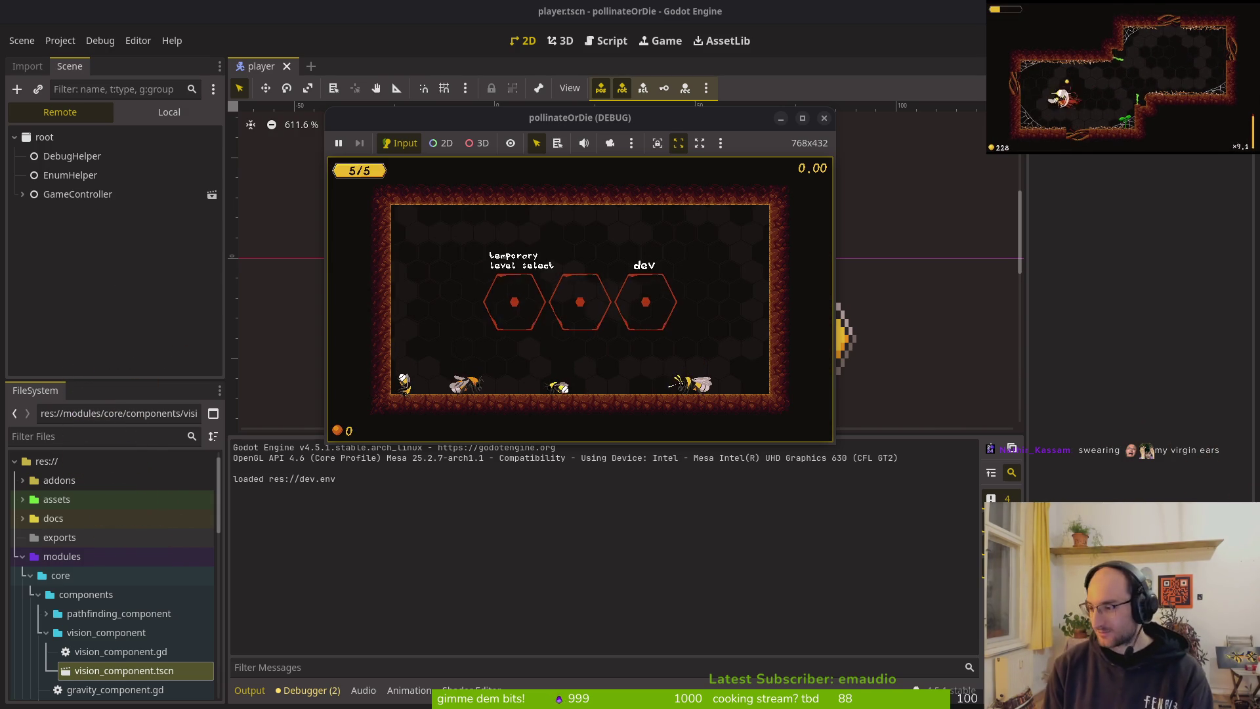
key(Up)
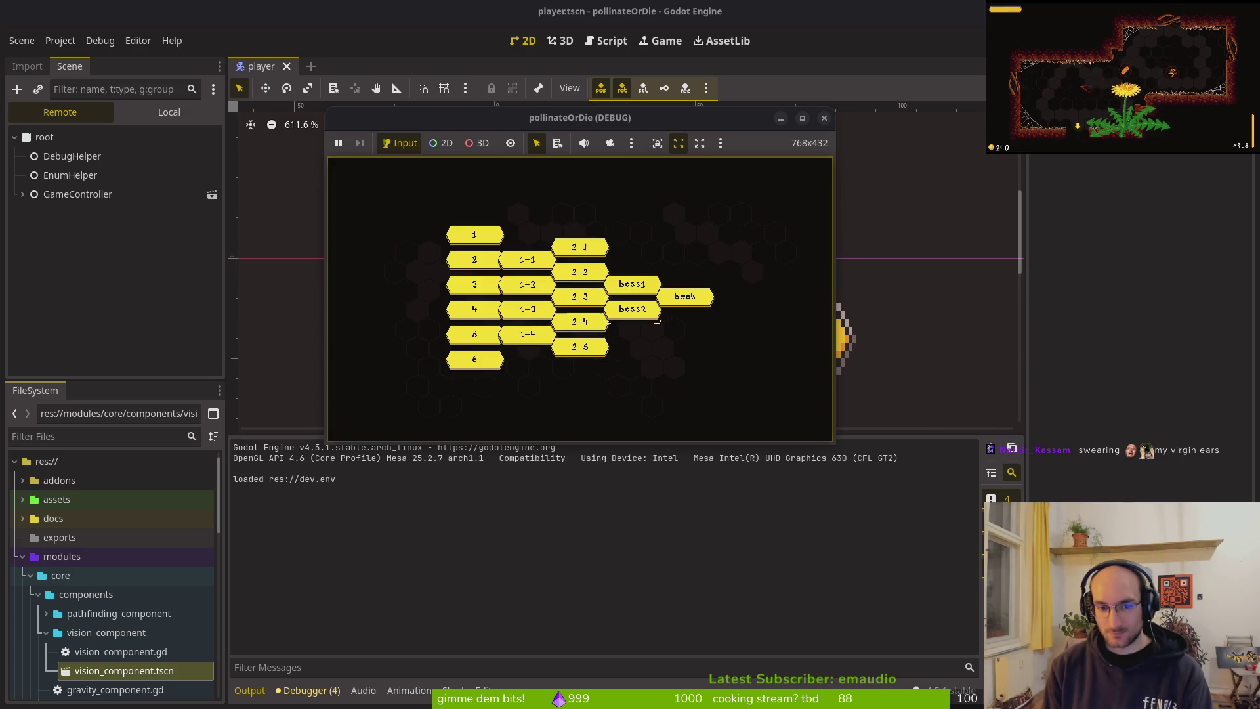
key(Return)
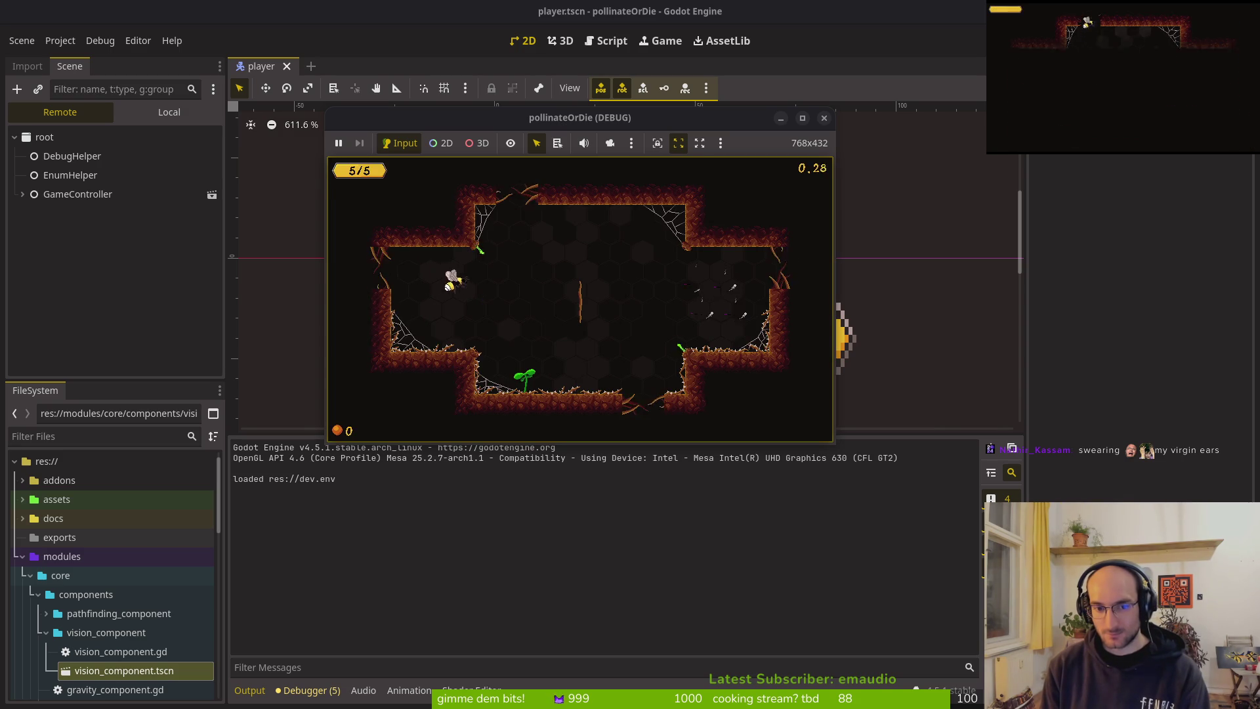
key(Up)
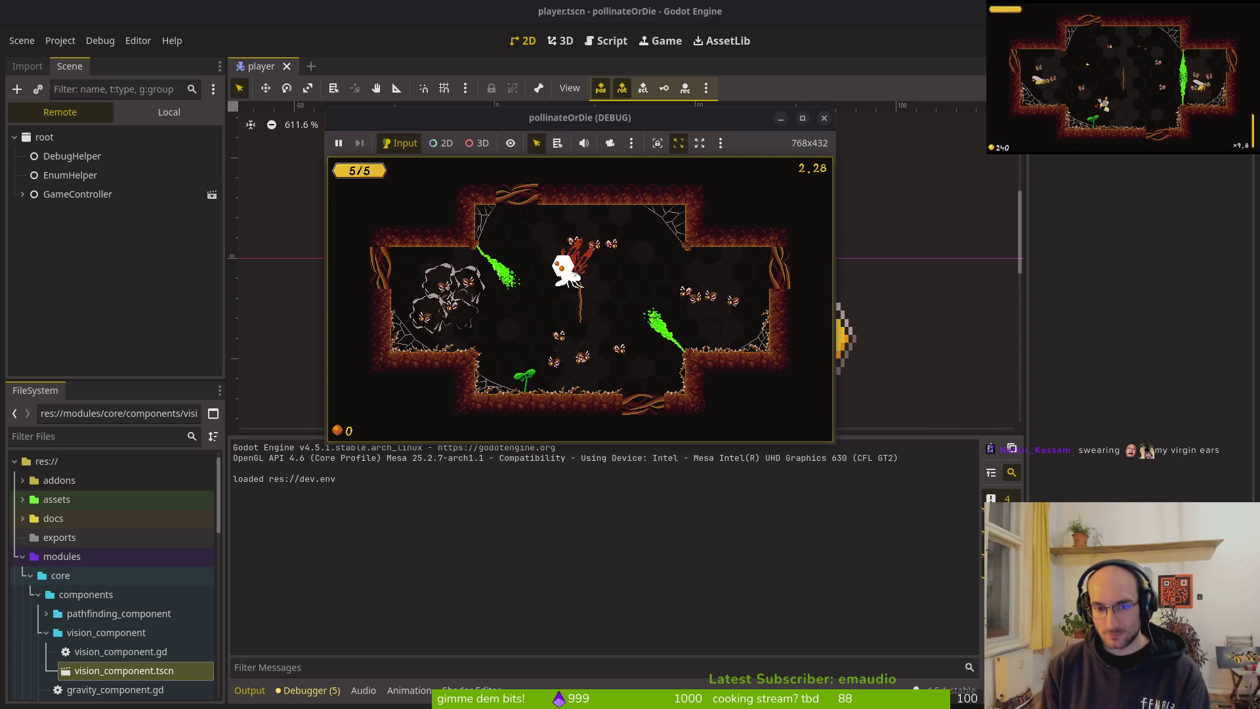
key(Down)
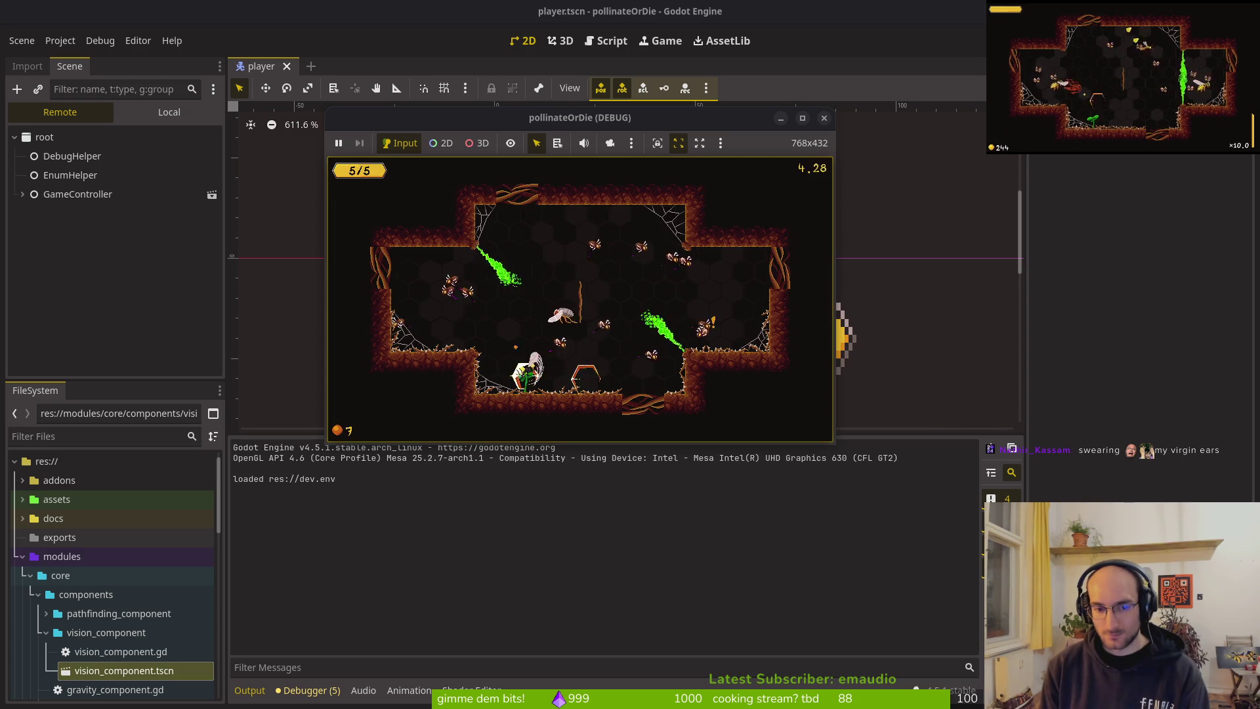
key(Up)
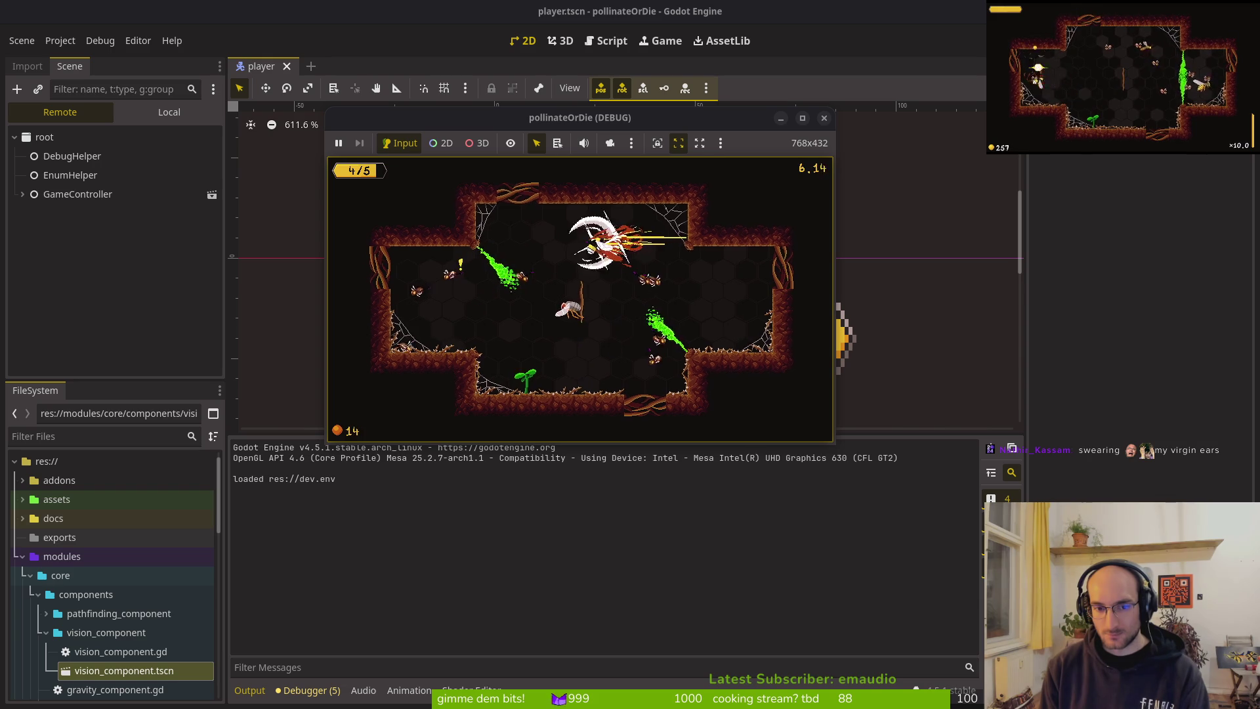
key(Down)
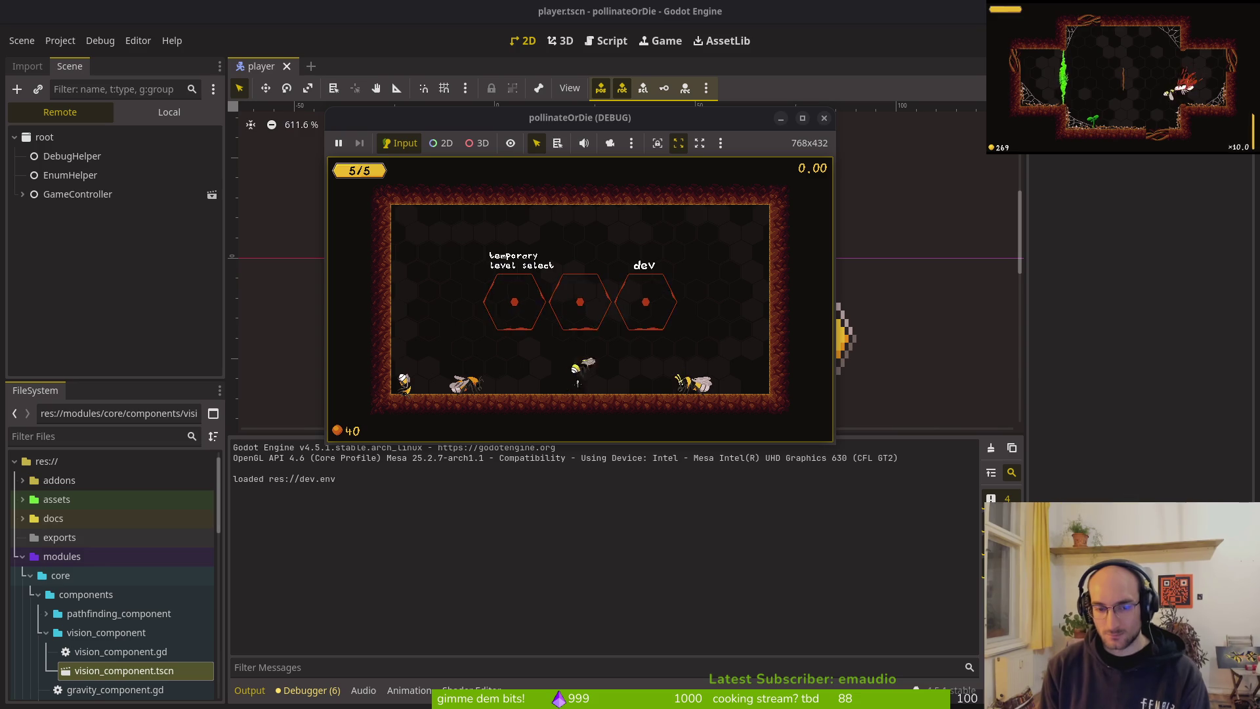
Step: Play two more levels from the level list, then switch to the GitLab issues page
key(Up)
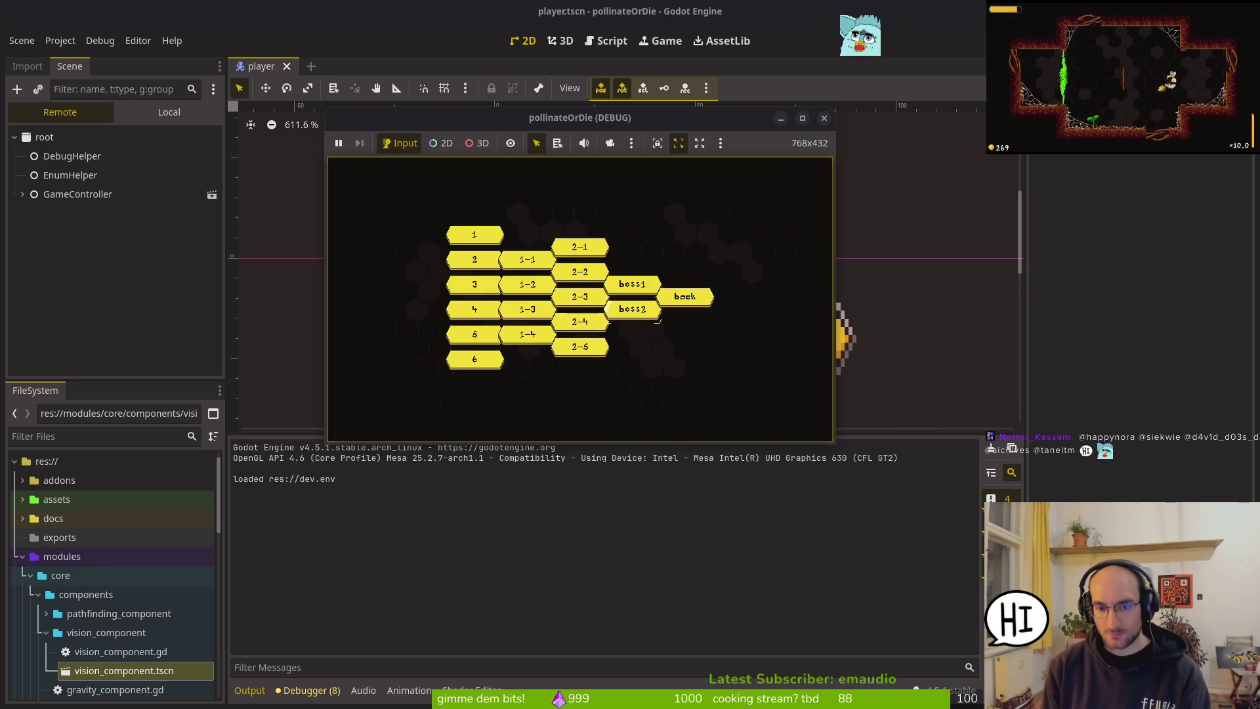
click(657, 319)
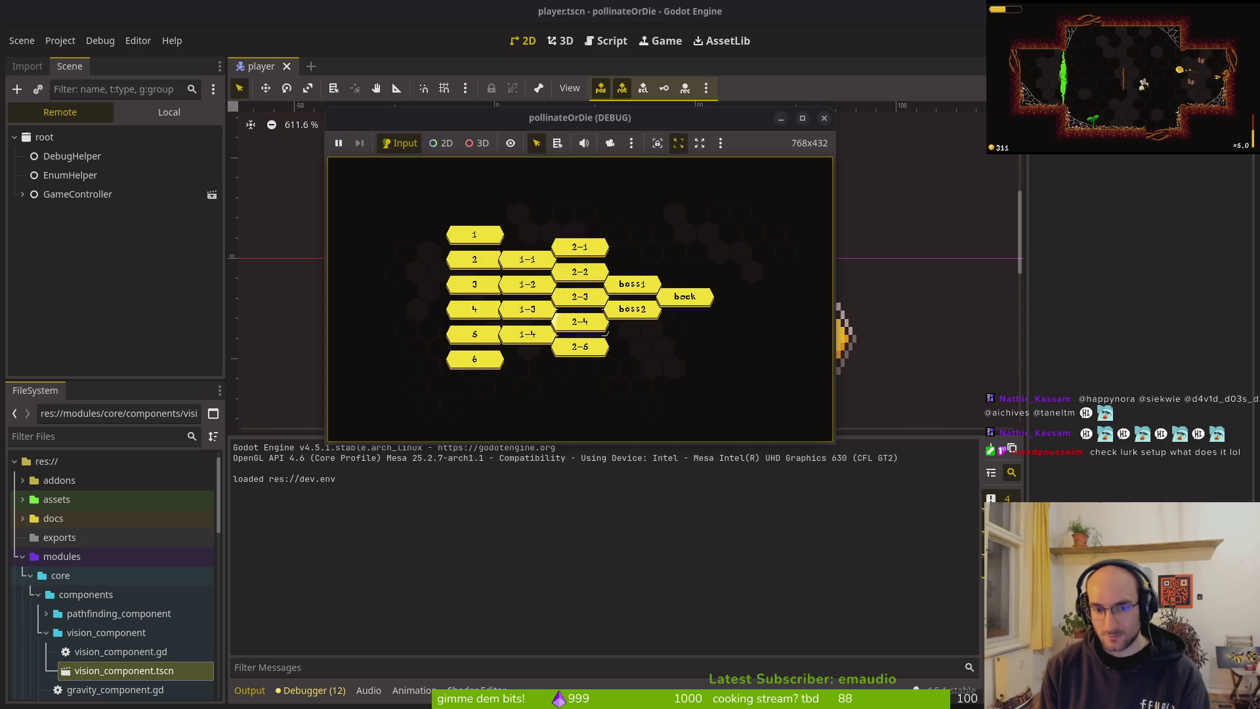
click(603, 333)
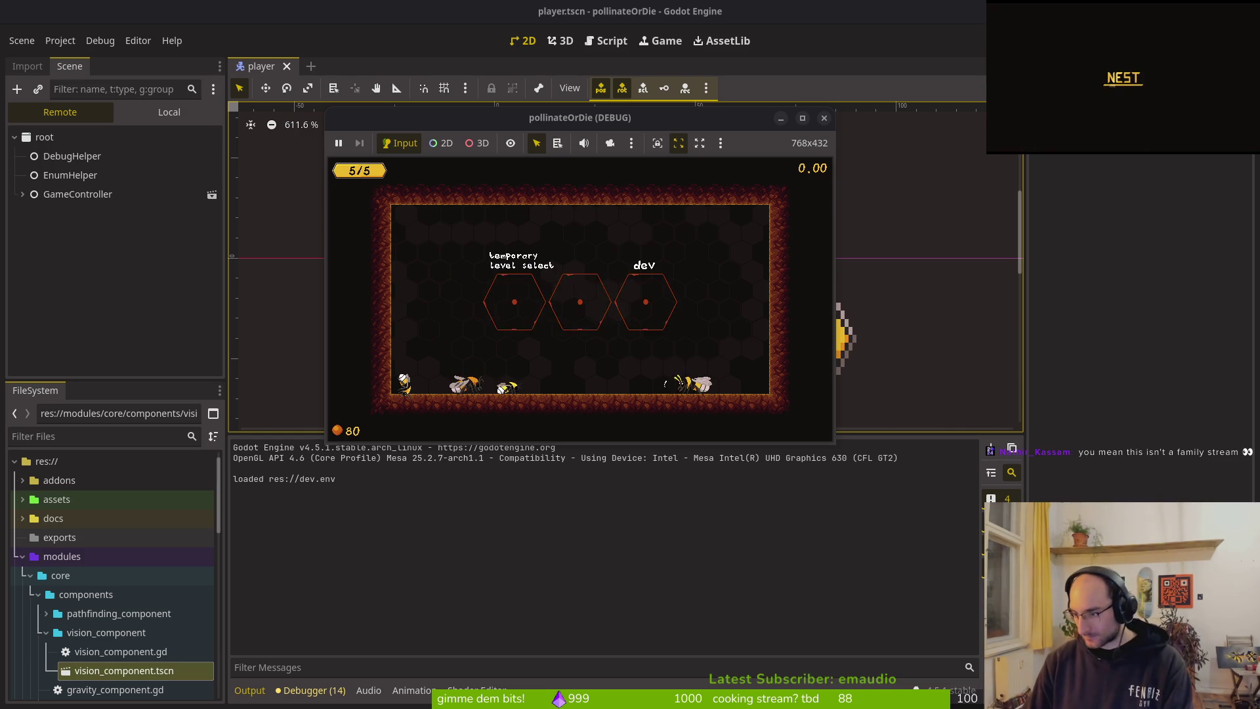
key(alt+Tab)
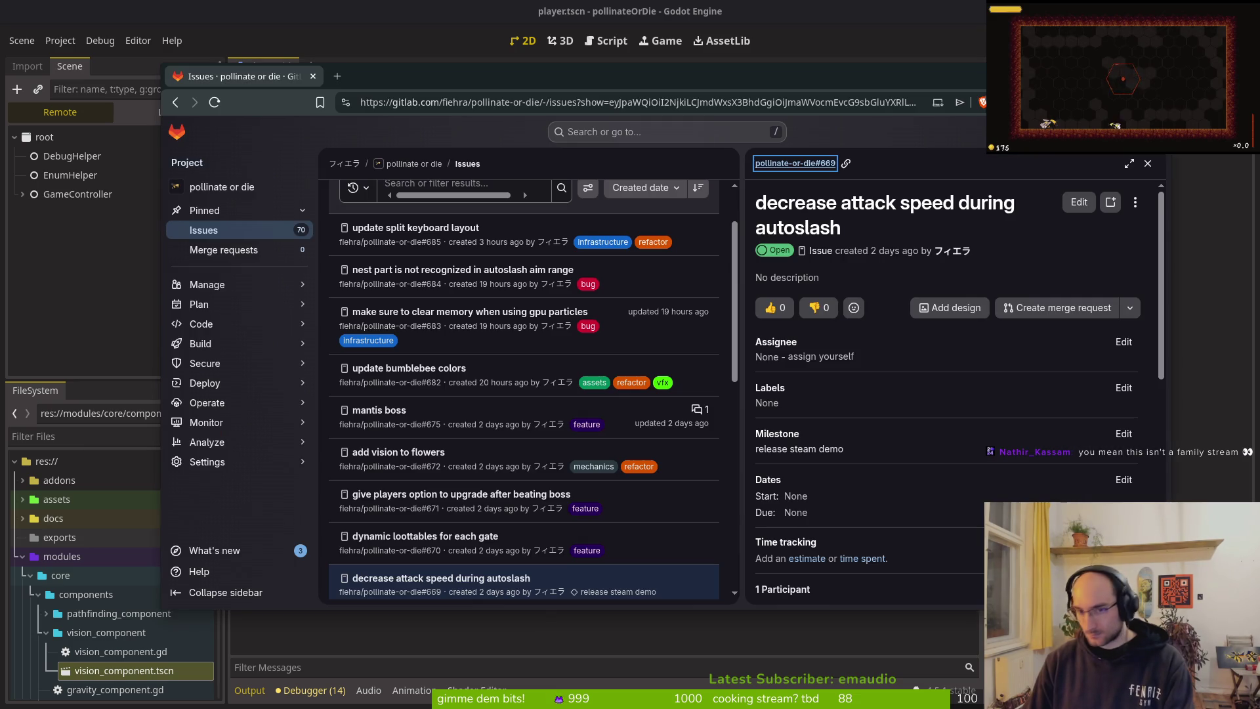
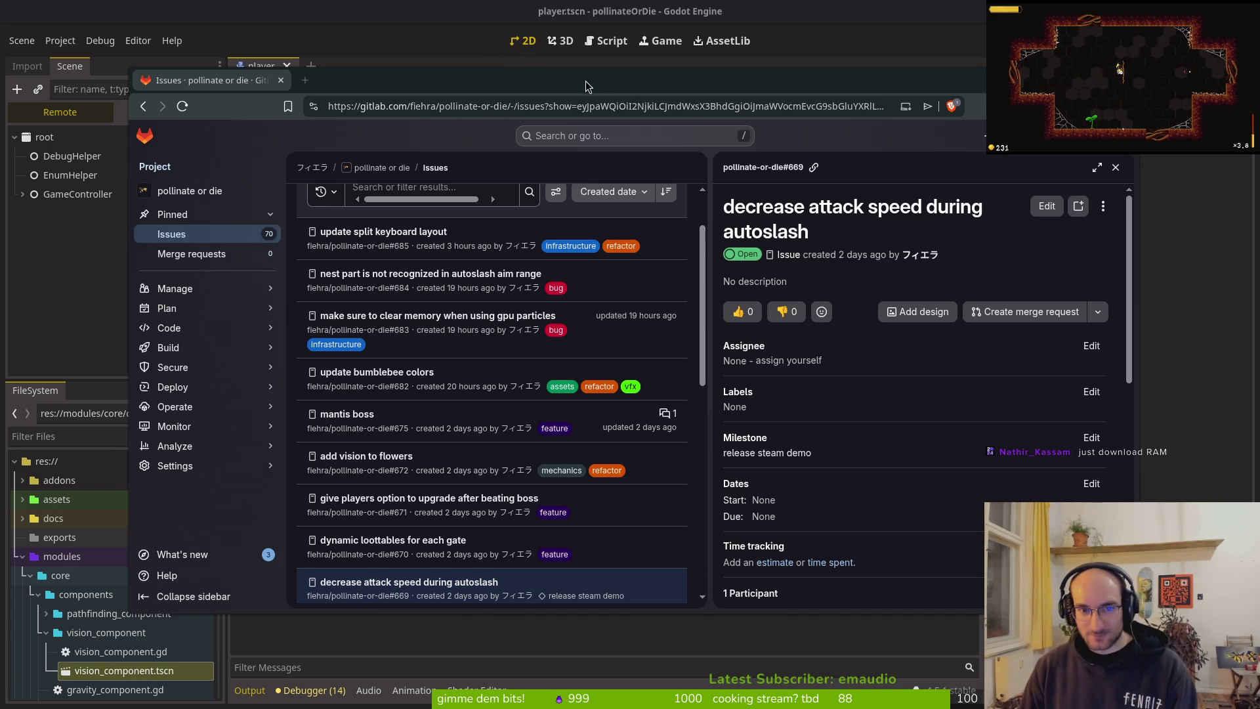
Step: Close the GitLab issue 'decrease attack speed during autoslash' from below its comment box
drag(350, 359, 366, 380)
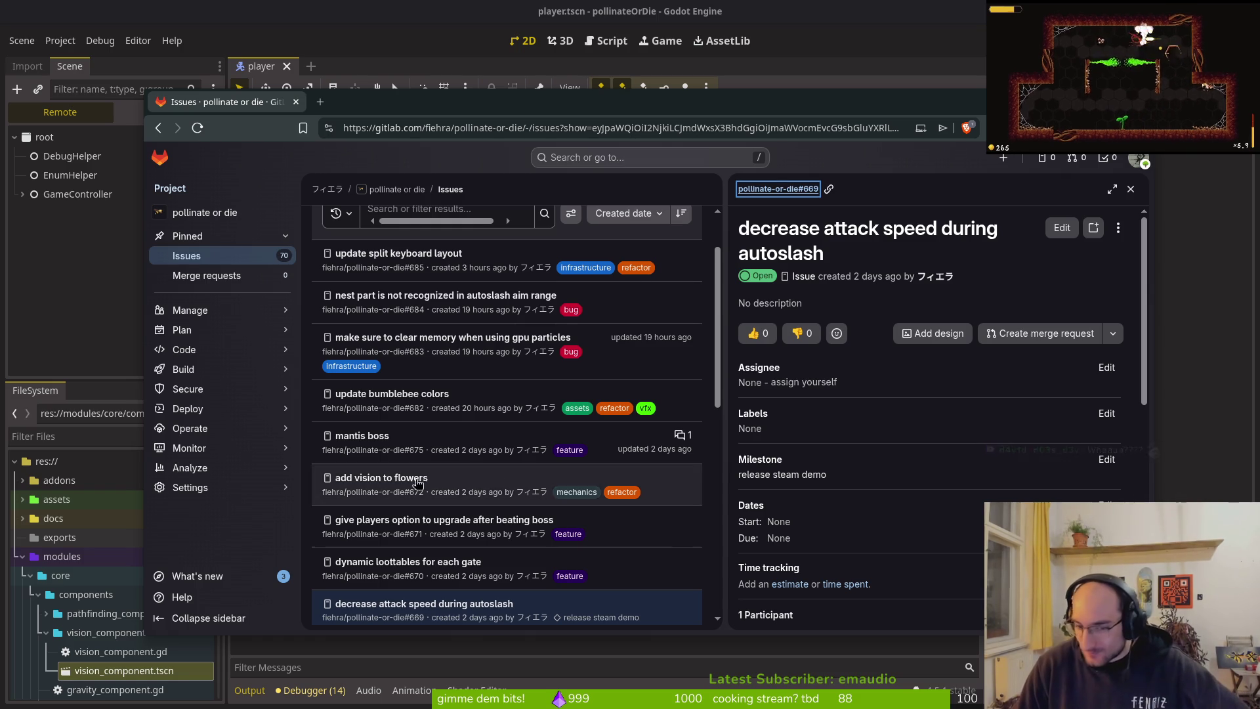
mouse_move(288, 428)
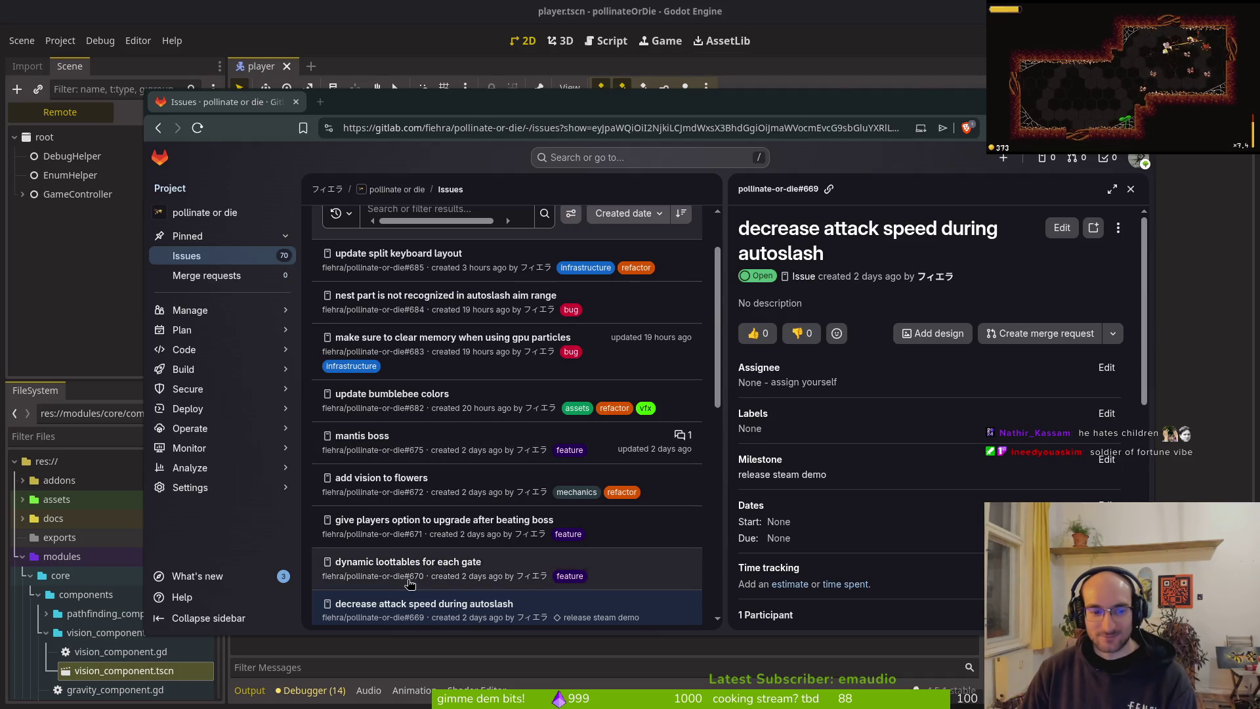
scroll(888, 515, down, 10)
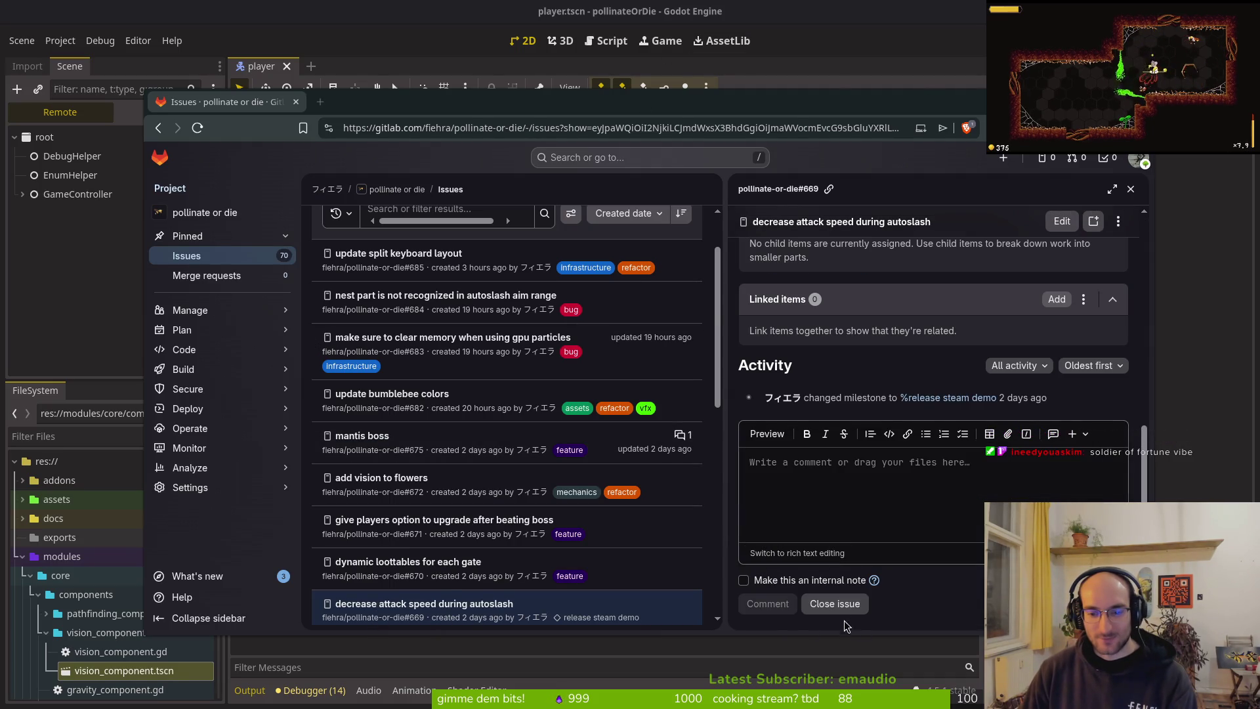
click(835, 604)
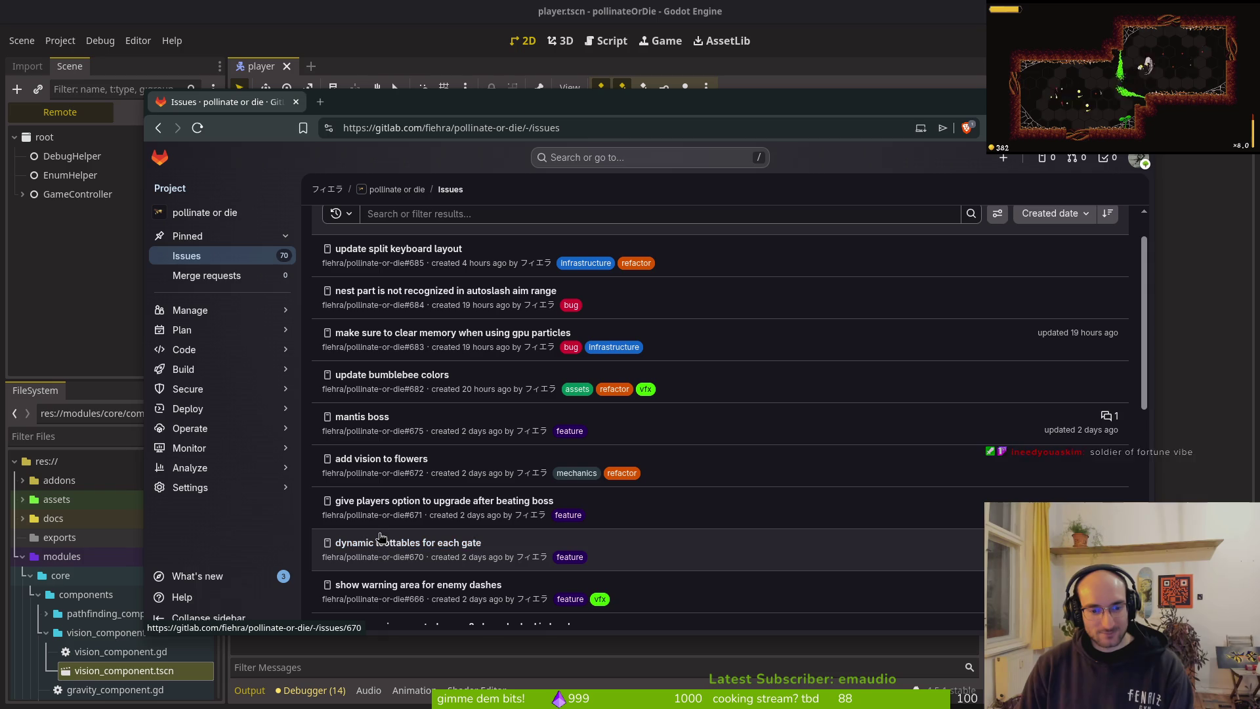
Step: Open the 'add vision to flowers' issue, then quick-open the mutated_flower scene in Godot
click(388, 459)
click(147, 244)
key(alt+shift+o)
text(lowerts)
key(Down)
key(Down)
key(Return)
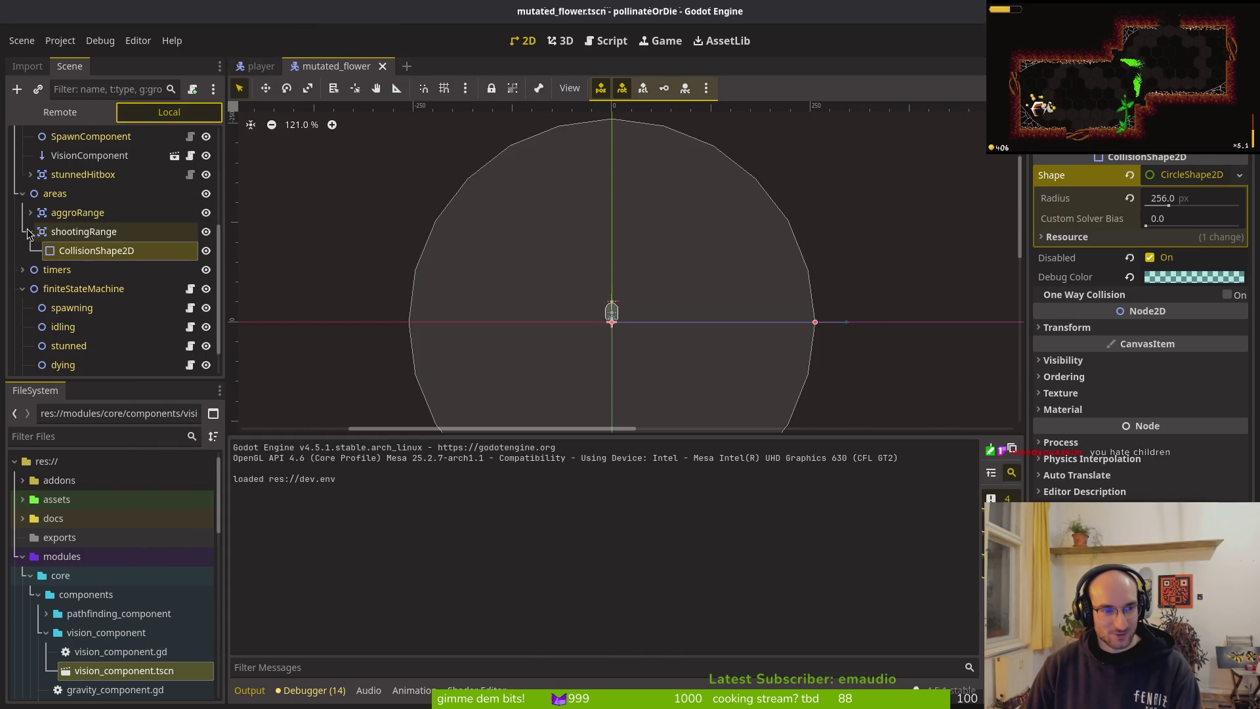
Step: Rename the shootingRange node to shootingVision, then finally to visionRange
click(30, 232)
click(30, 232)
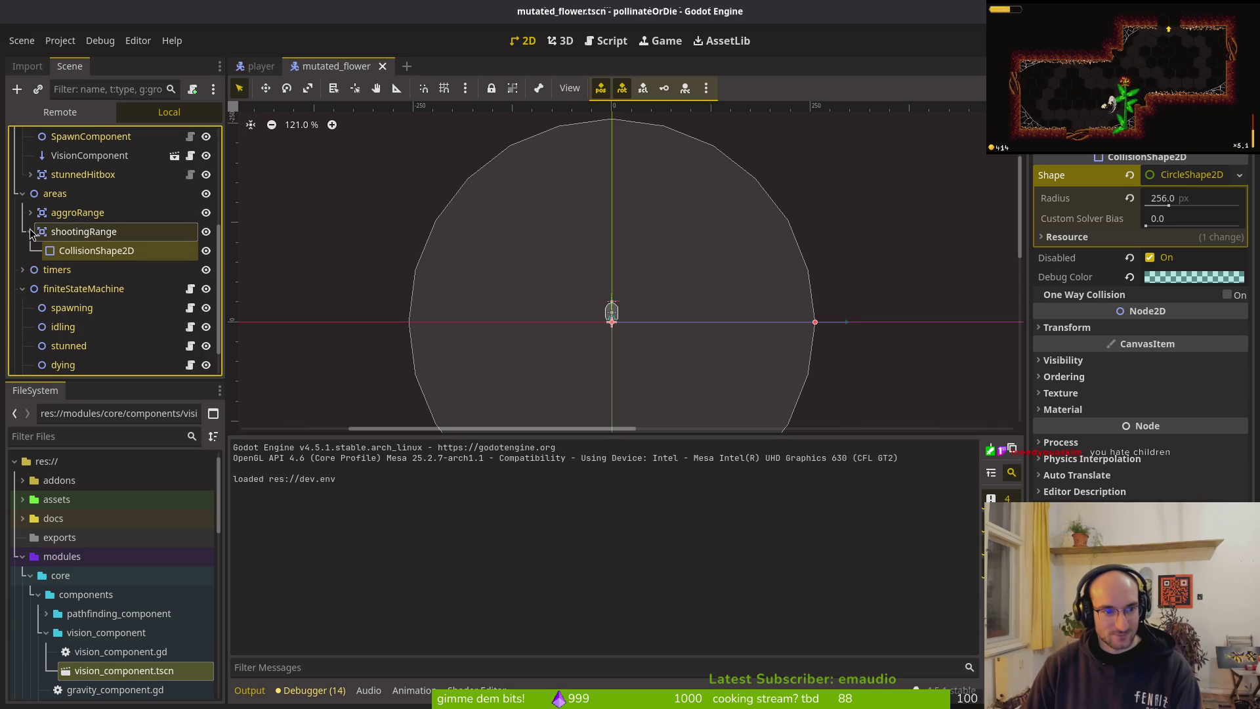
click(89, 234)
click(89, 234)
text(shoo)
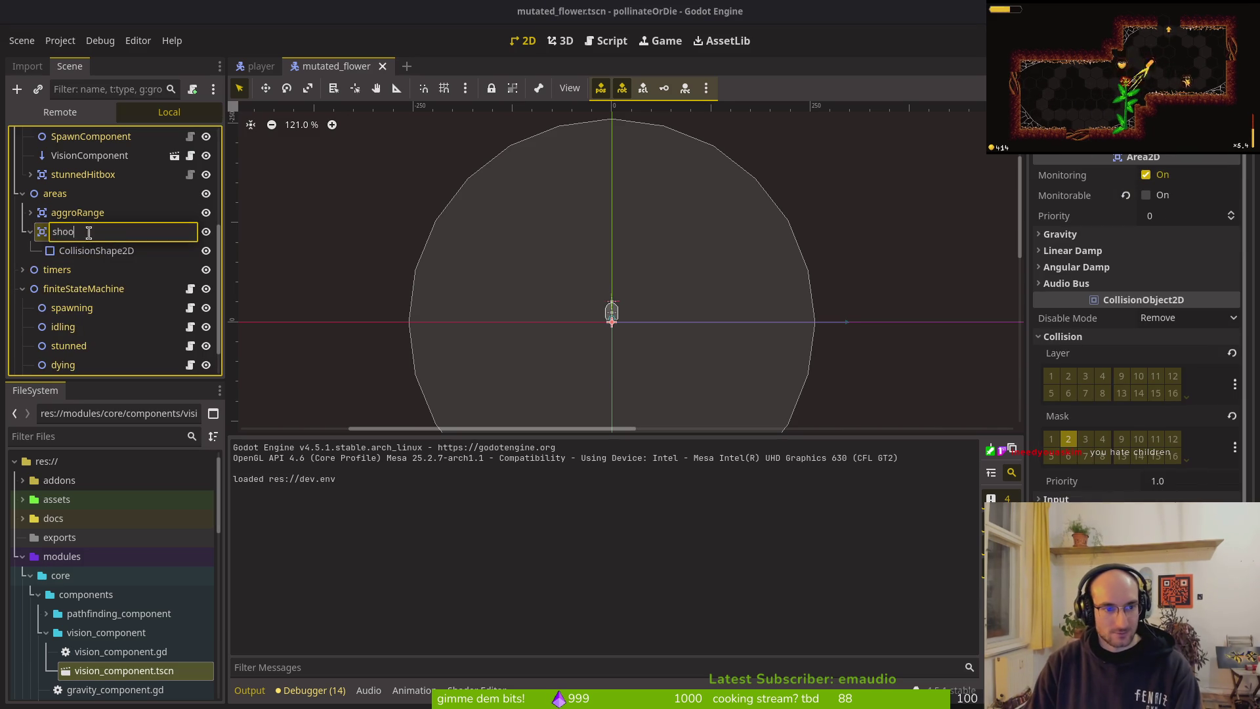
text(tingVisio)
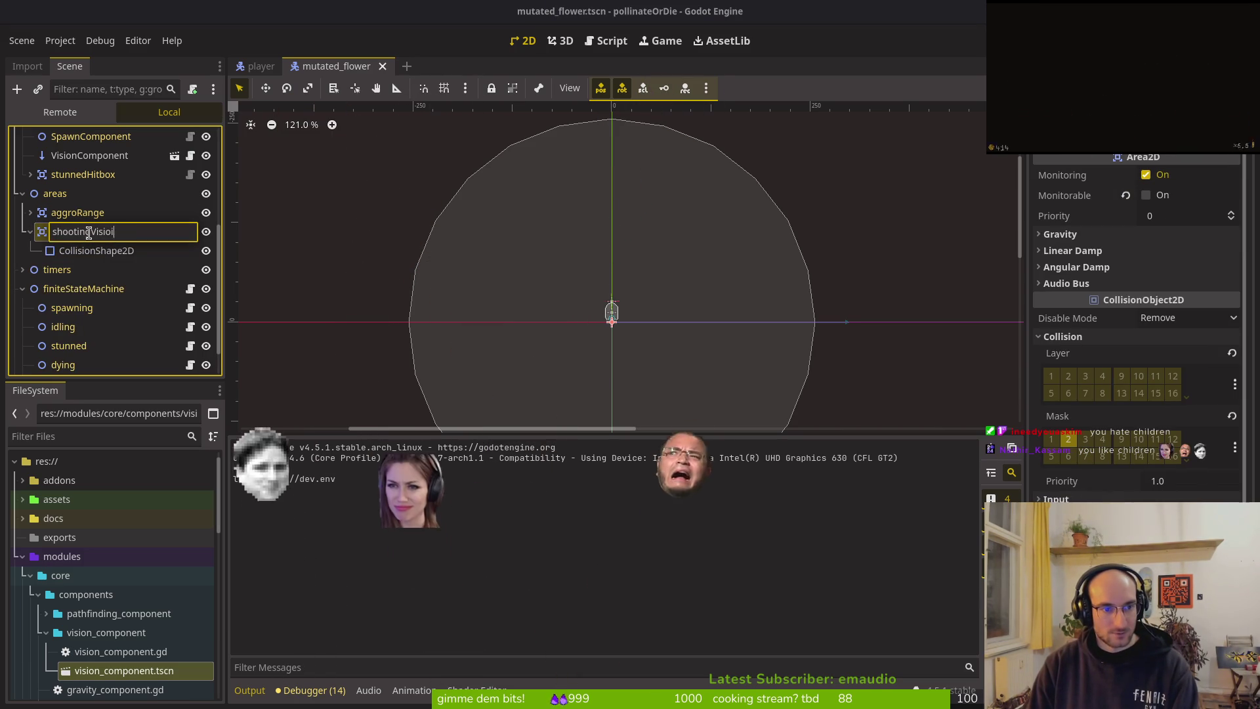
text(n)
key(Return)
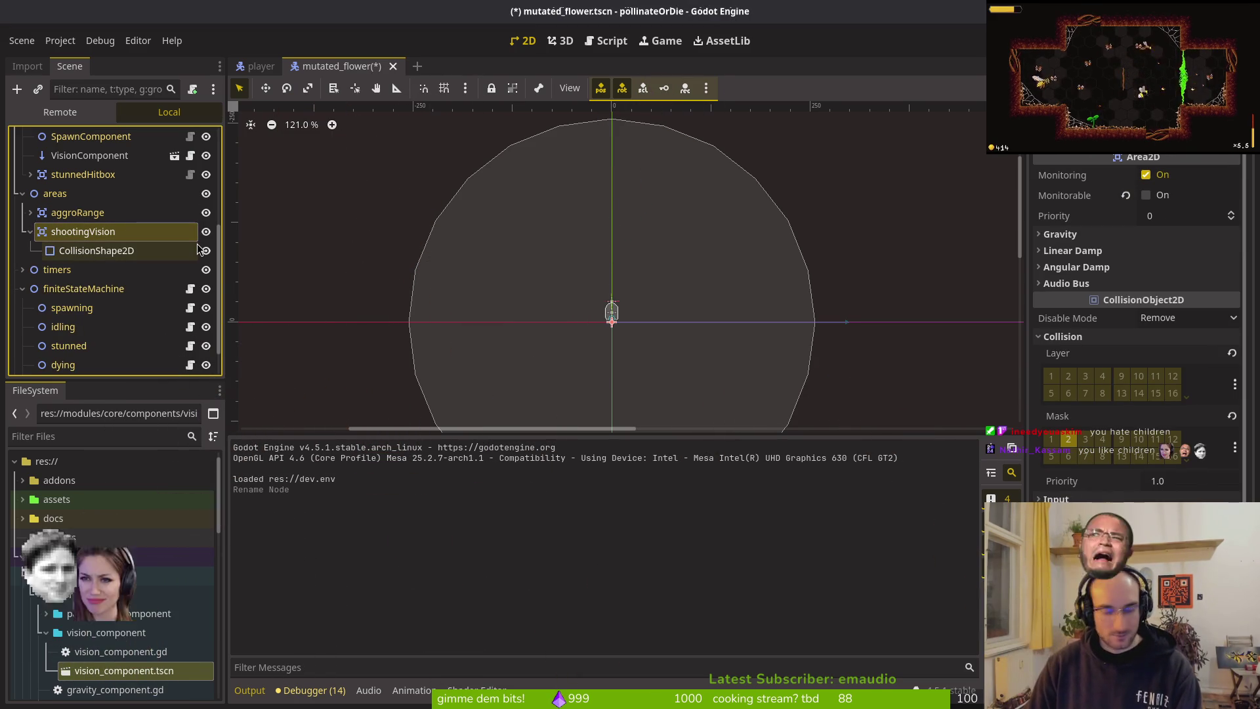
key(F2)
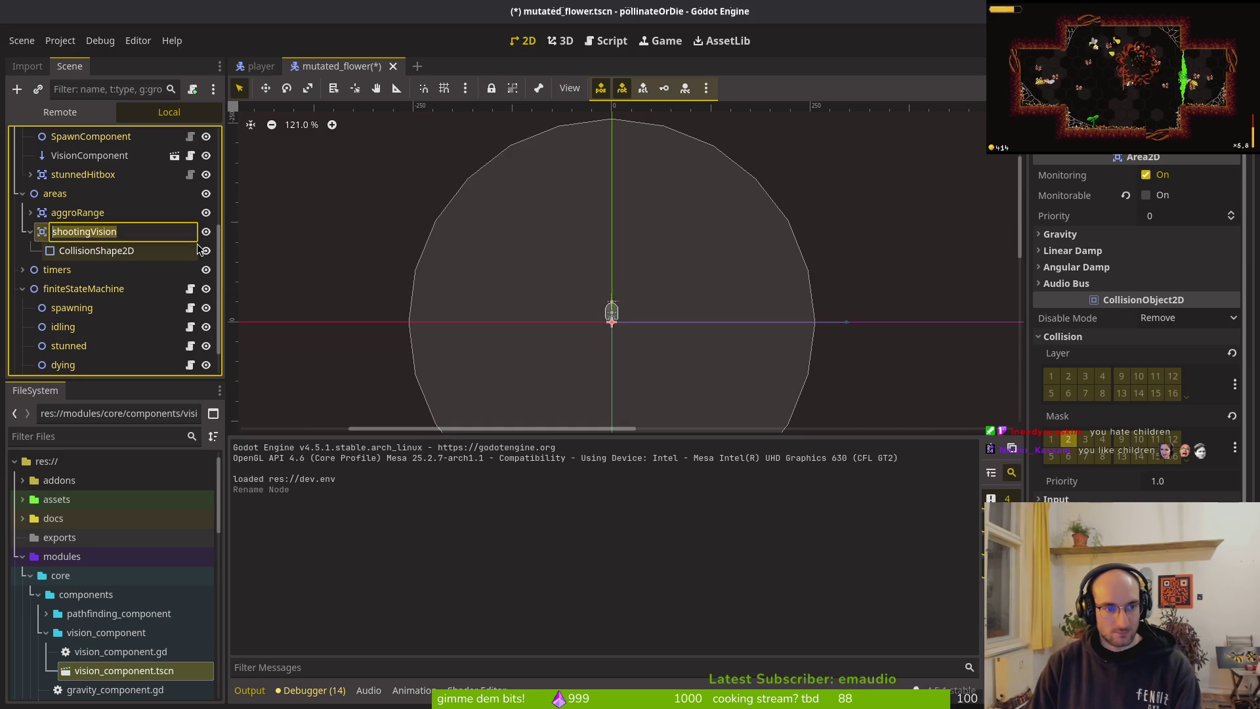
text(vision)
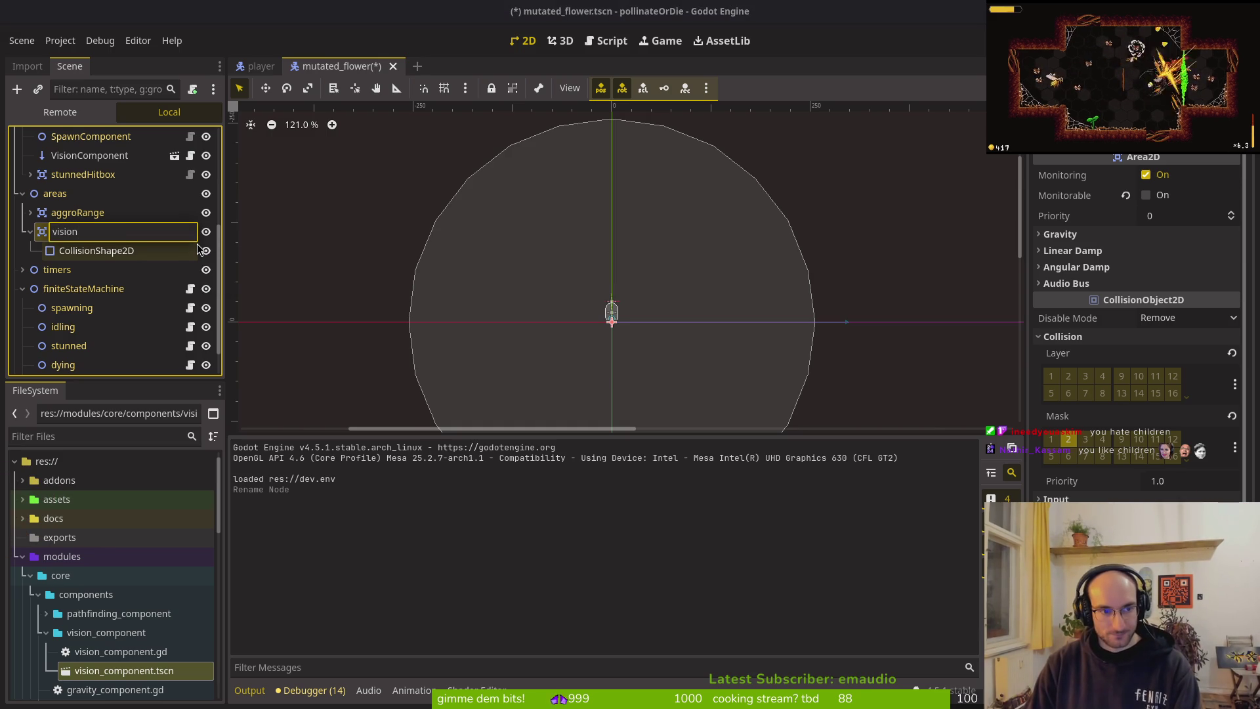
text(Range)
key(Return)
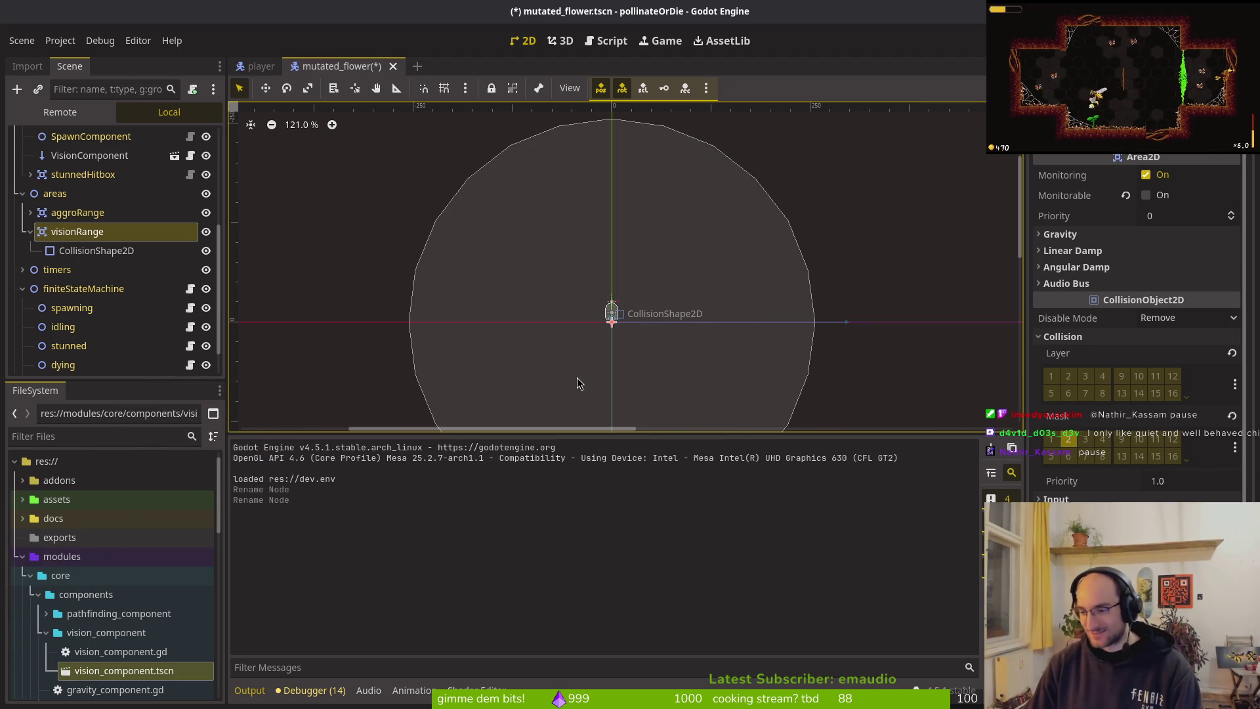
Step: Collapse the visionRange node and the areas group in the Scene dock
scroll(609, 273, down, 4)
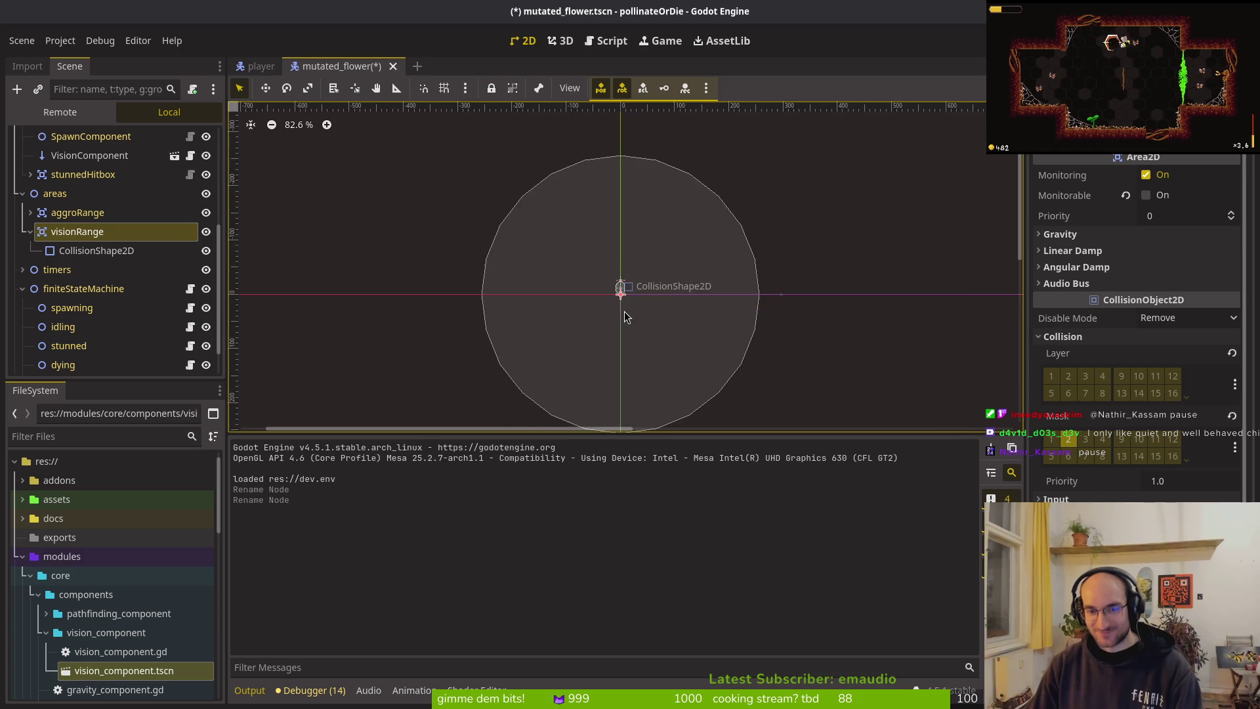
scroll(627, 311, down, 2)
scroll(617, 368, right, 1)
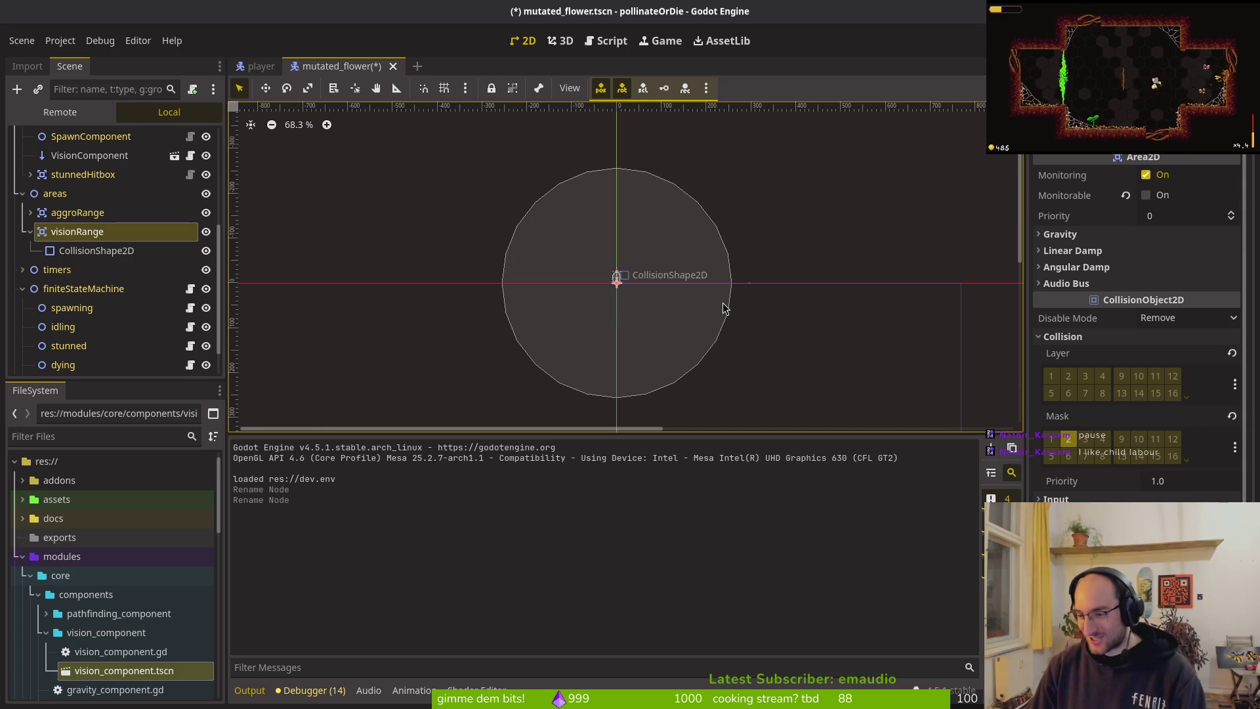
click(30, 232)
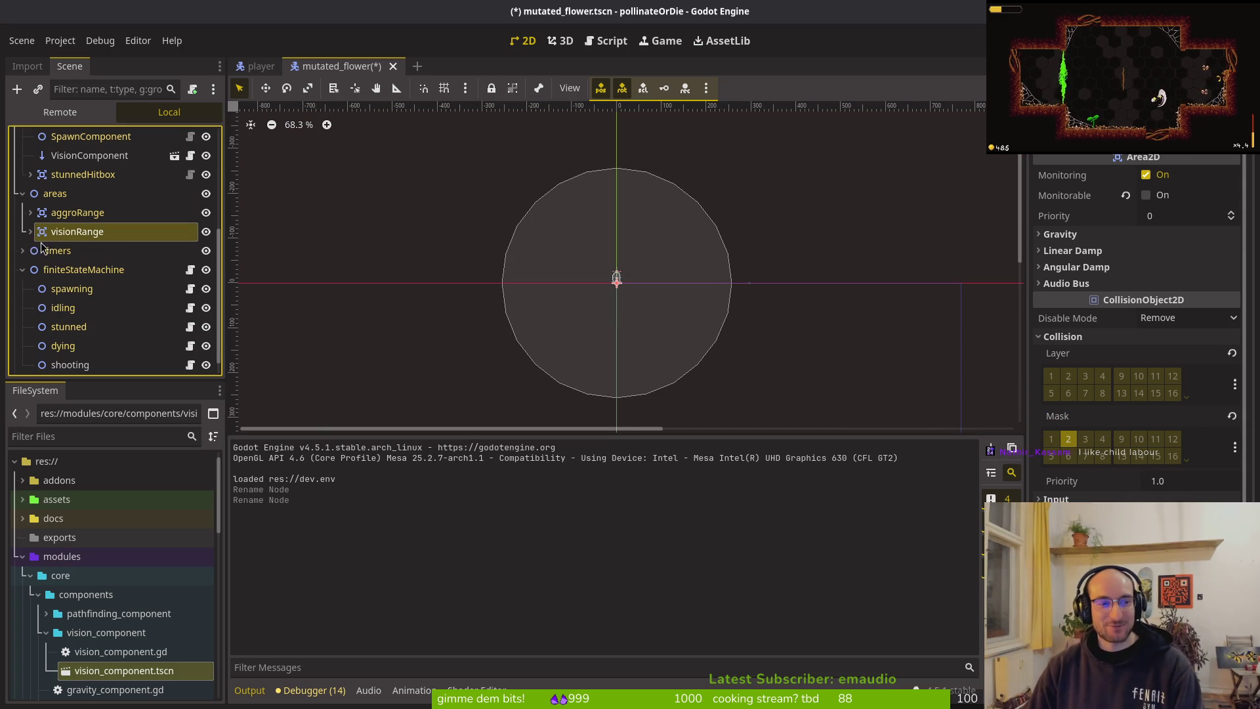
scroll(39, 282, up, 2)
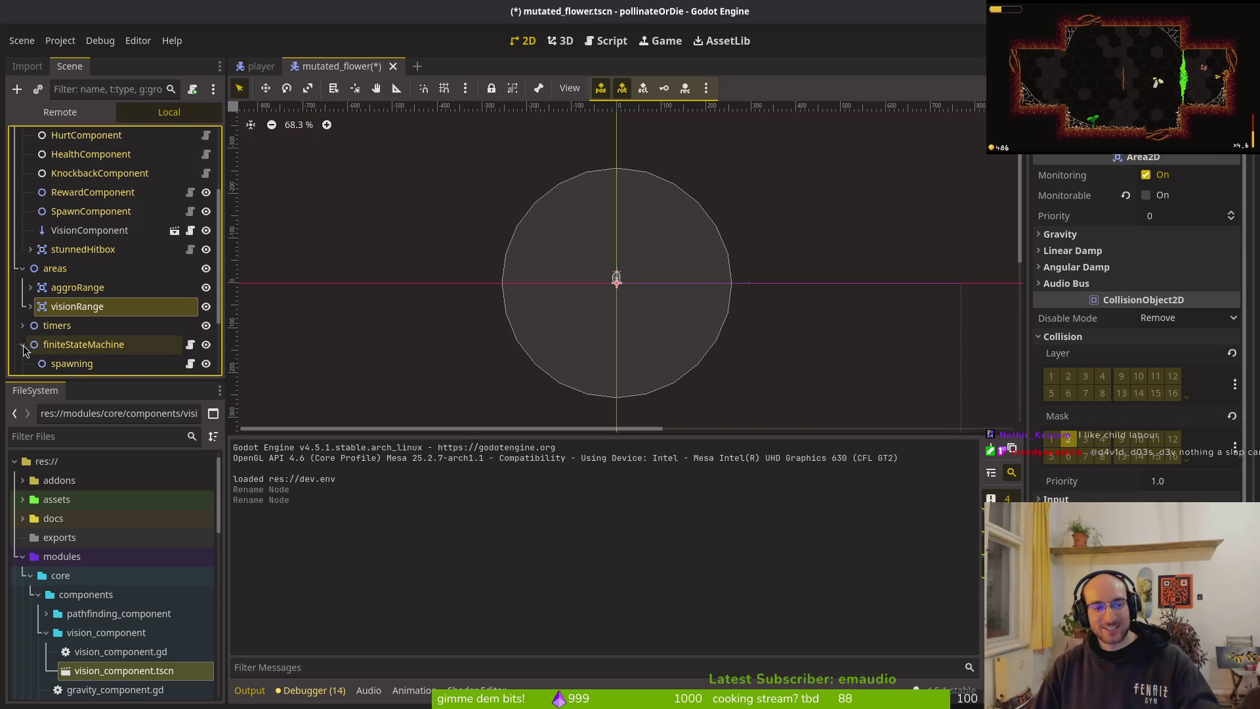
scroll(137, 285, down, 3)
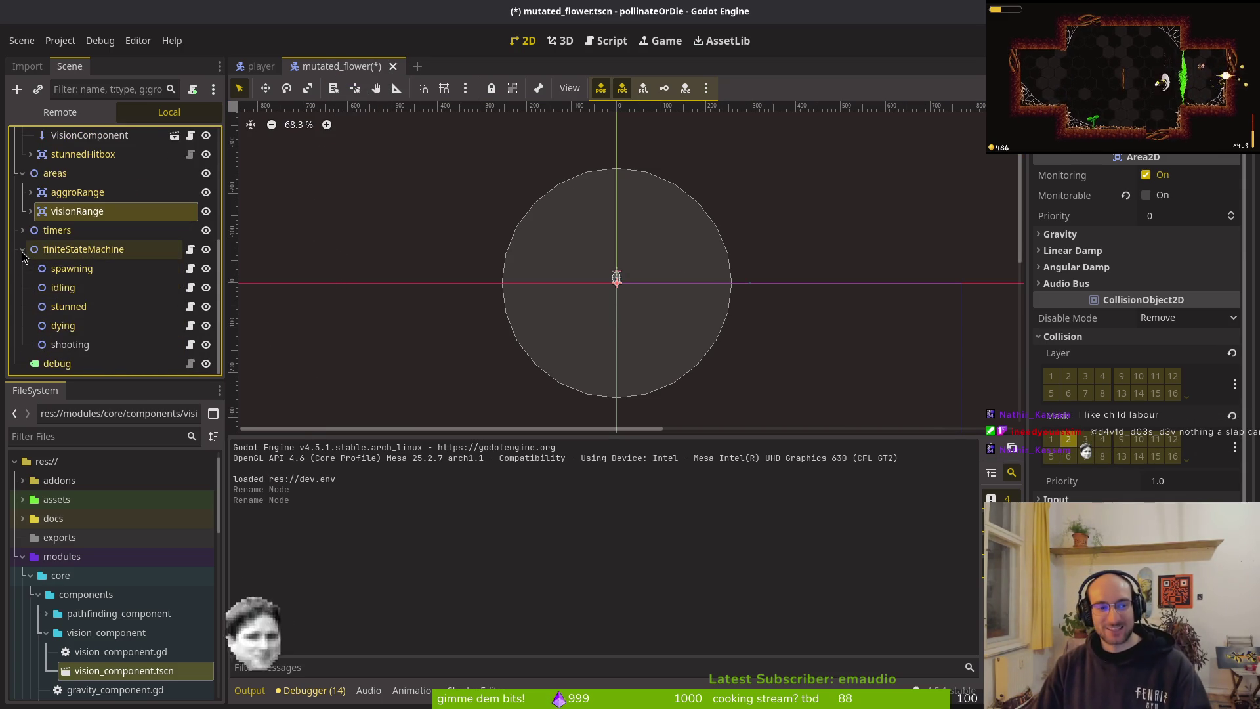
click(56, 173)
click(22, 173)
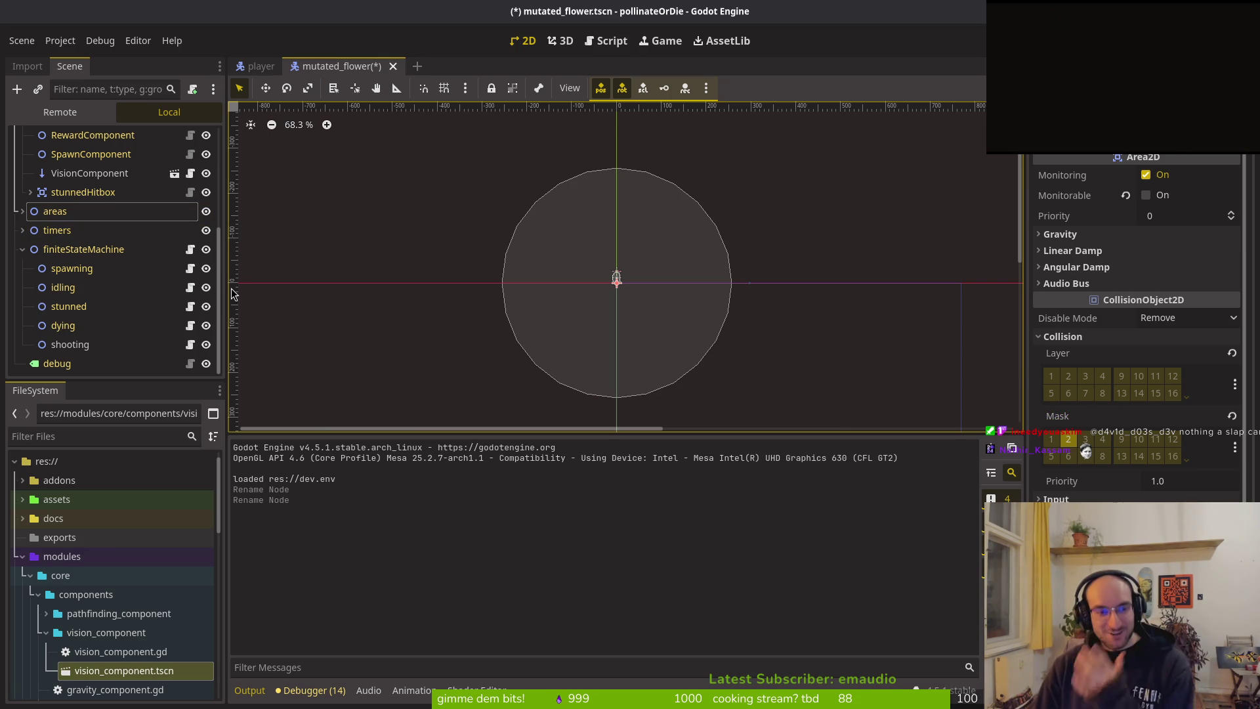
scroll(20, 253, up, 5)
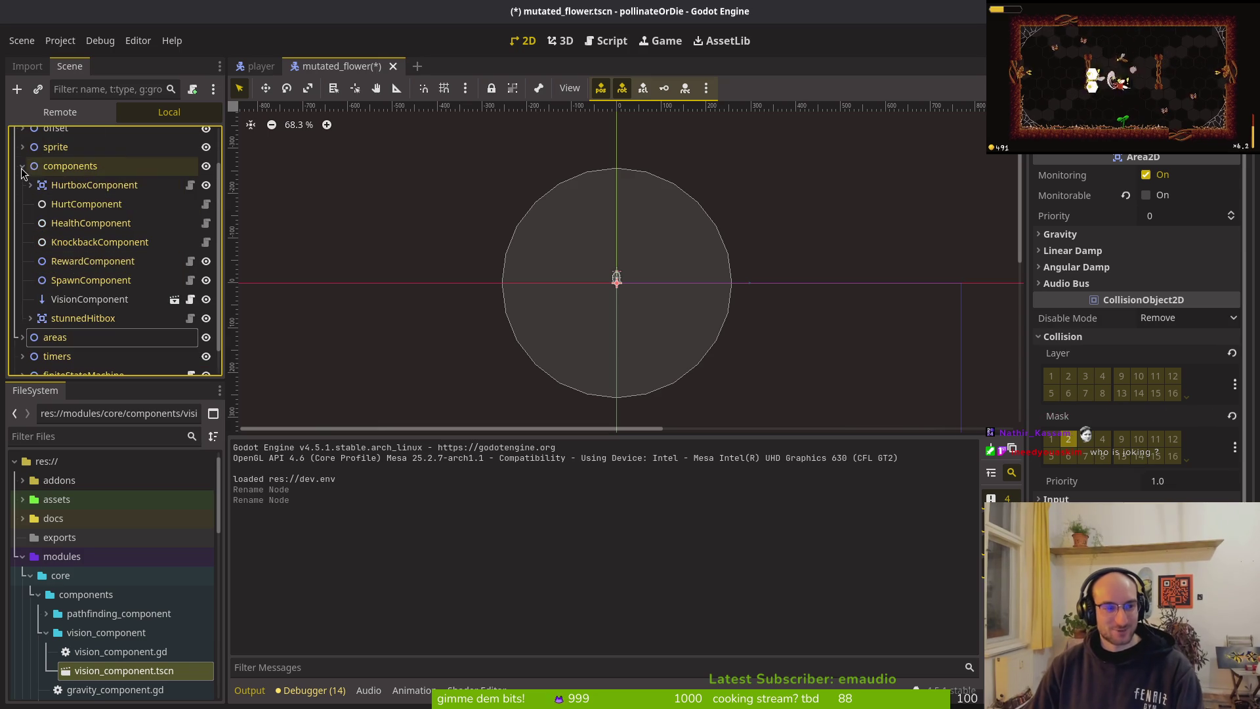
Step: Delete the VisionComponent node under components and save the scene
click(22, 166)
click(22, 222)
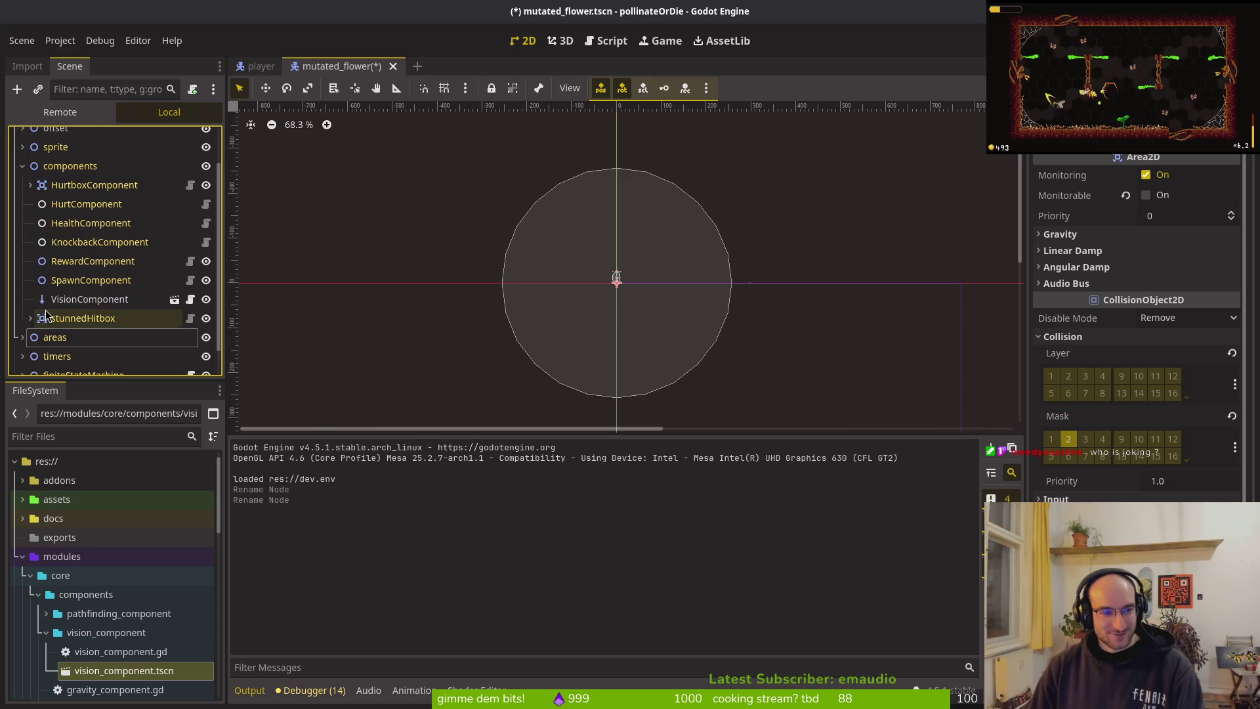
click(74, 303)
key(Delete)
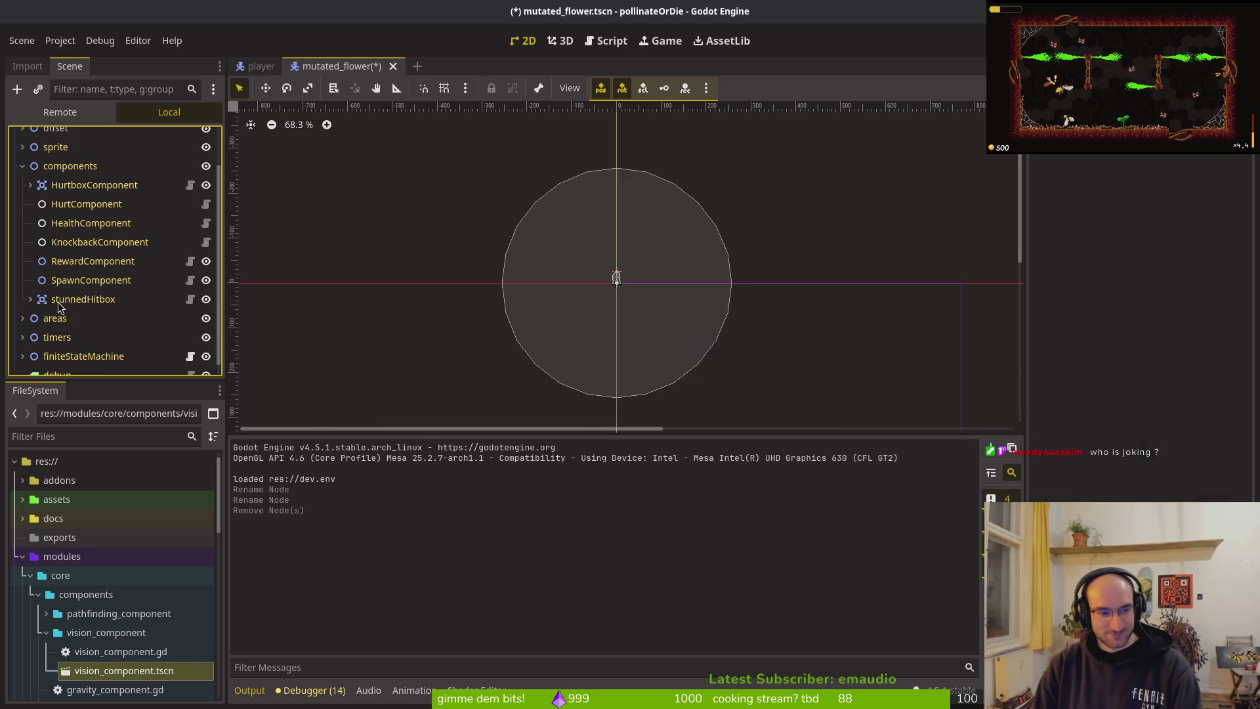
key(ctrl+s)
Step: In the terminal, erase the unfinished 'git commit' line and run clear
key(alt+Tab)
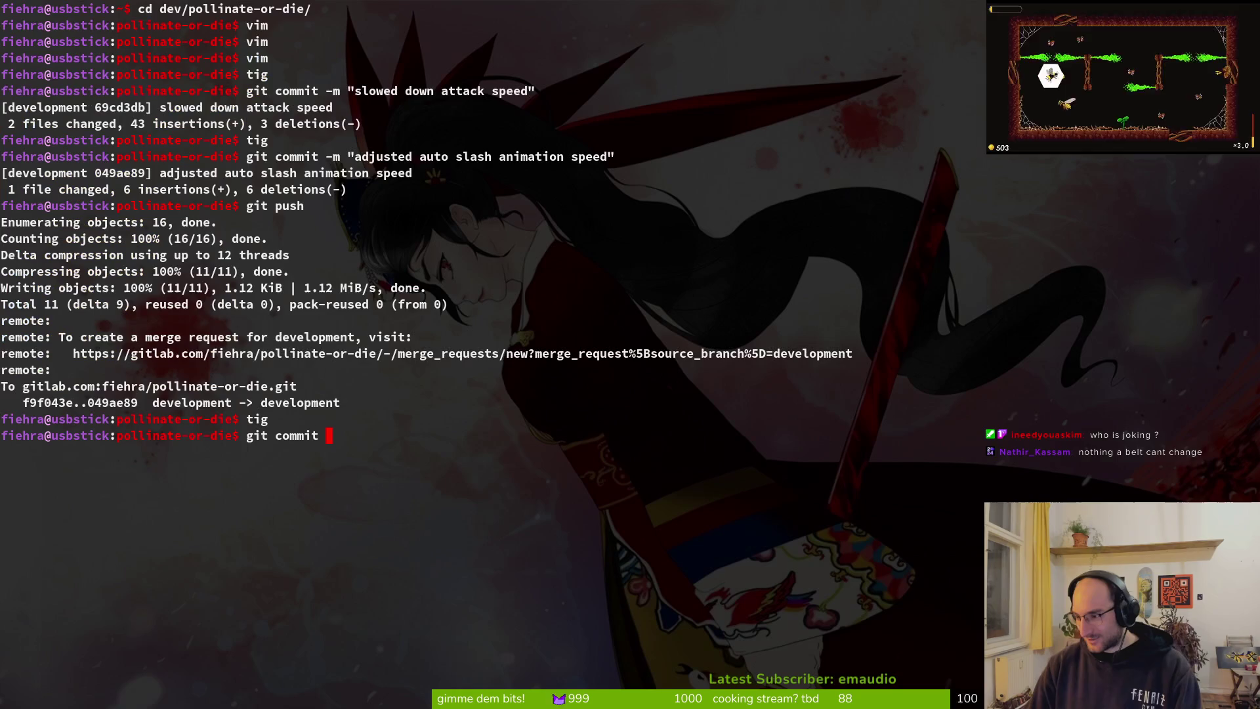
key(ctrl+u)
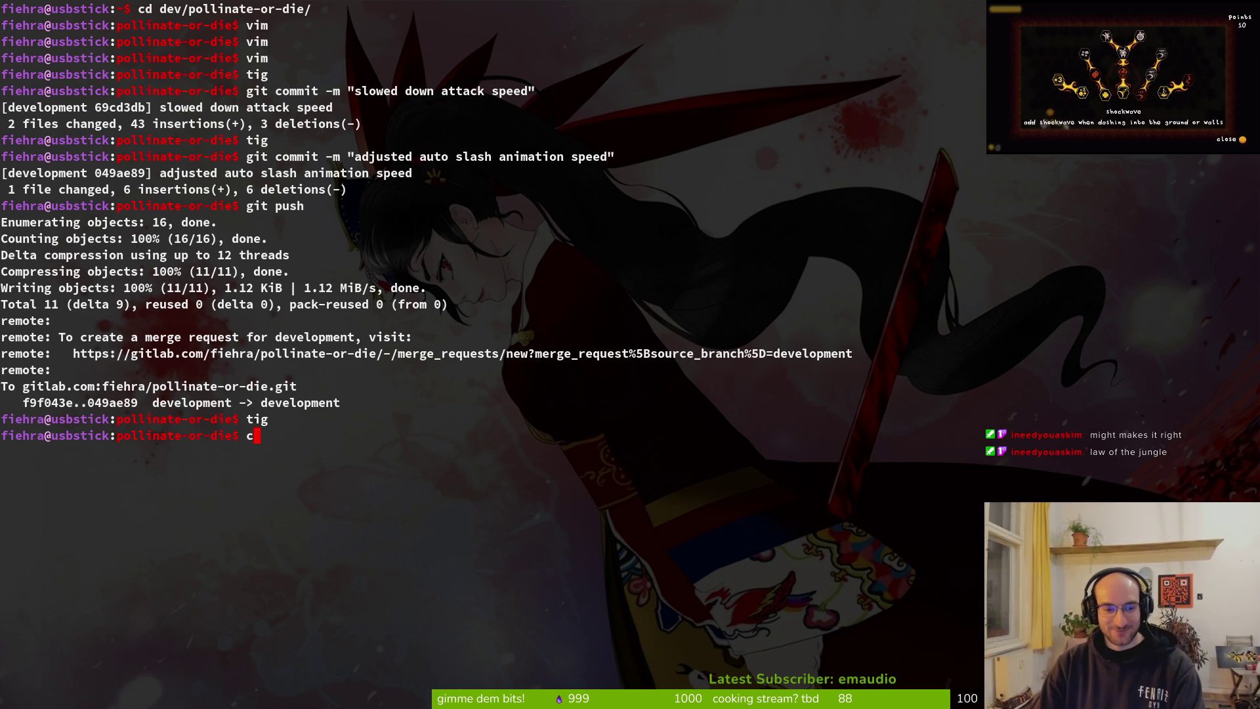
text(lear)
key(Return)
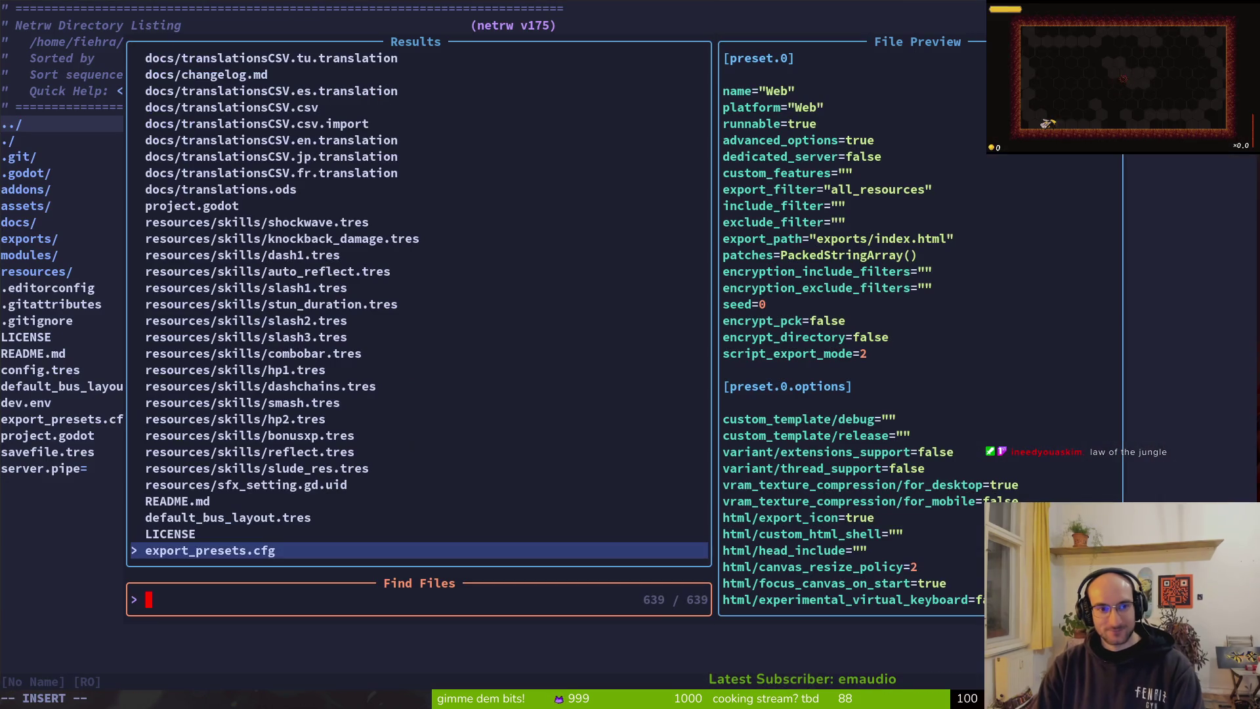
Step: Open mutated_flower.gd and start renaming the line-4 shooting_range variable to vision_area
text(mutf)
key(Return)
text(:w)
key(Return)
key(k)
key(k)
key(k)
key(w)
key(w)
text(w)
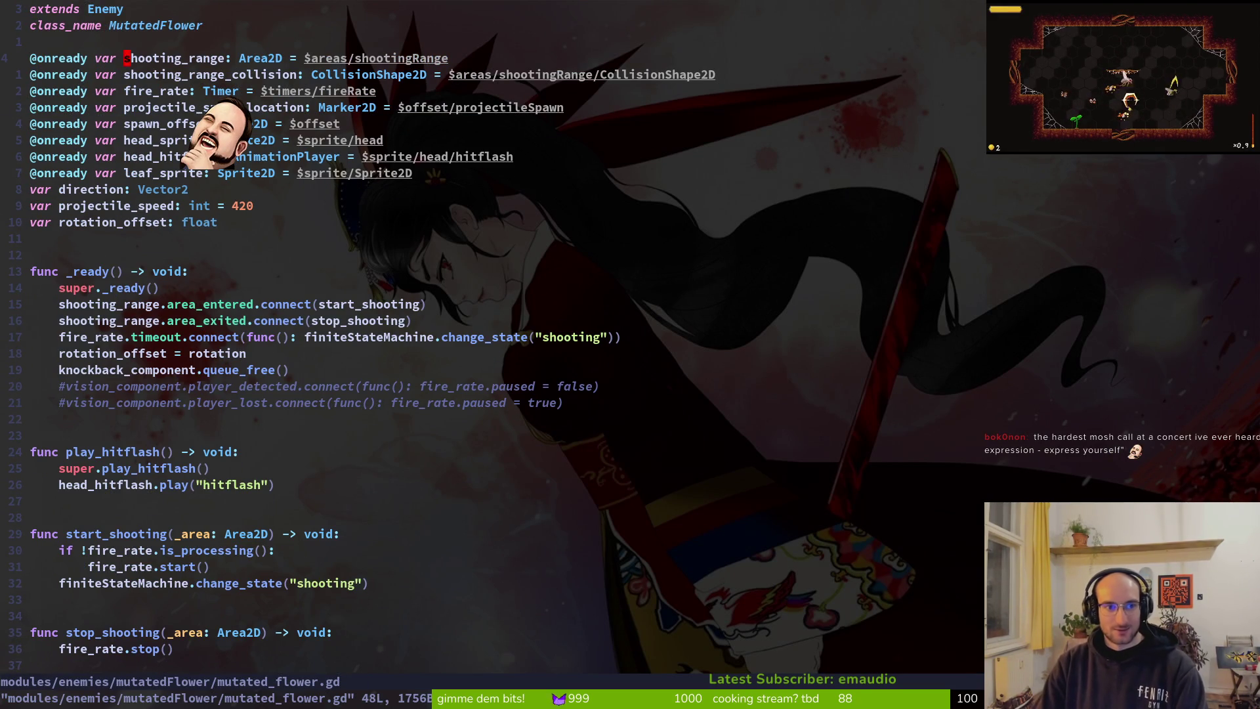
text(cwvi)
text(_area)
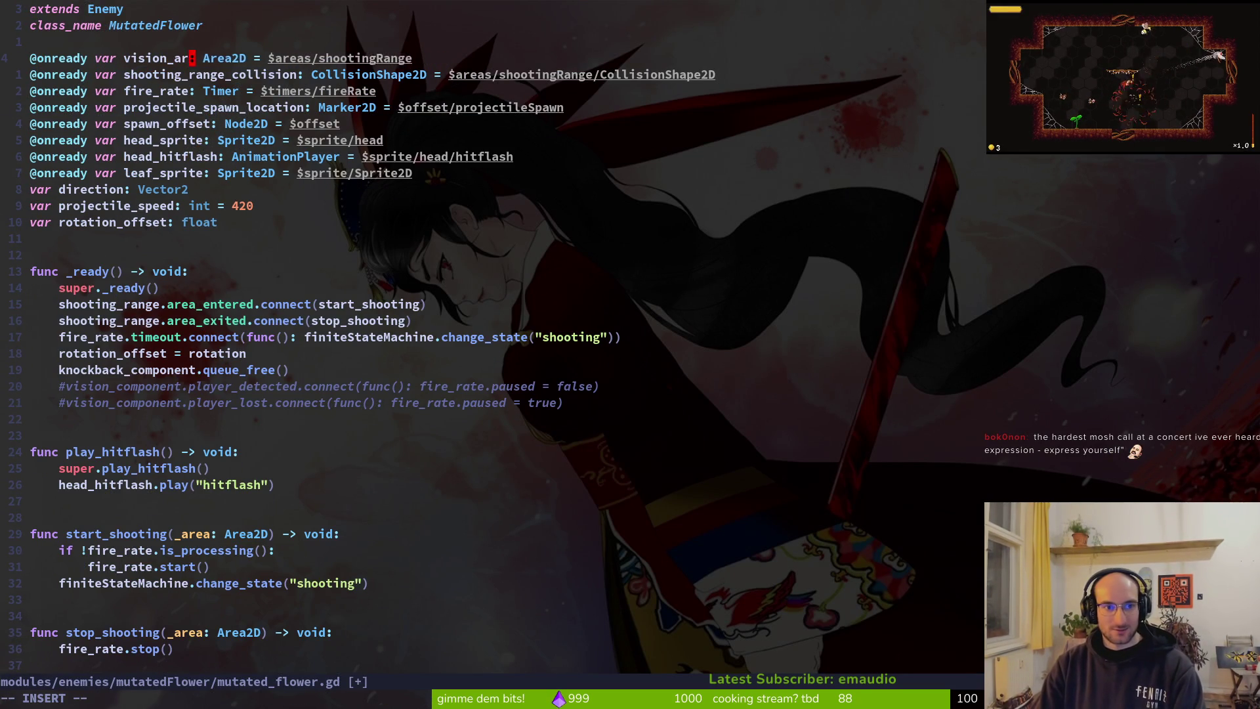
key(Escape)
key(j)
key(c)
key(i)
key(w)
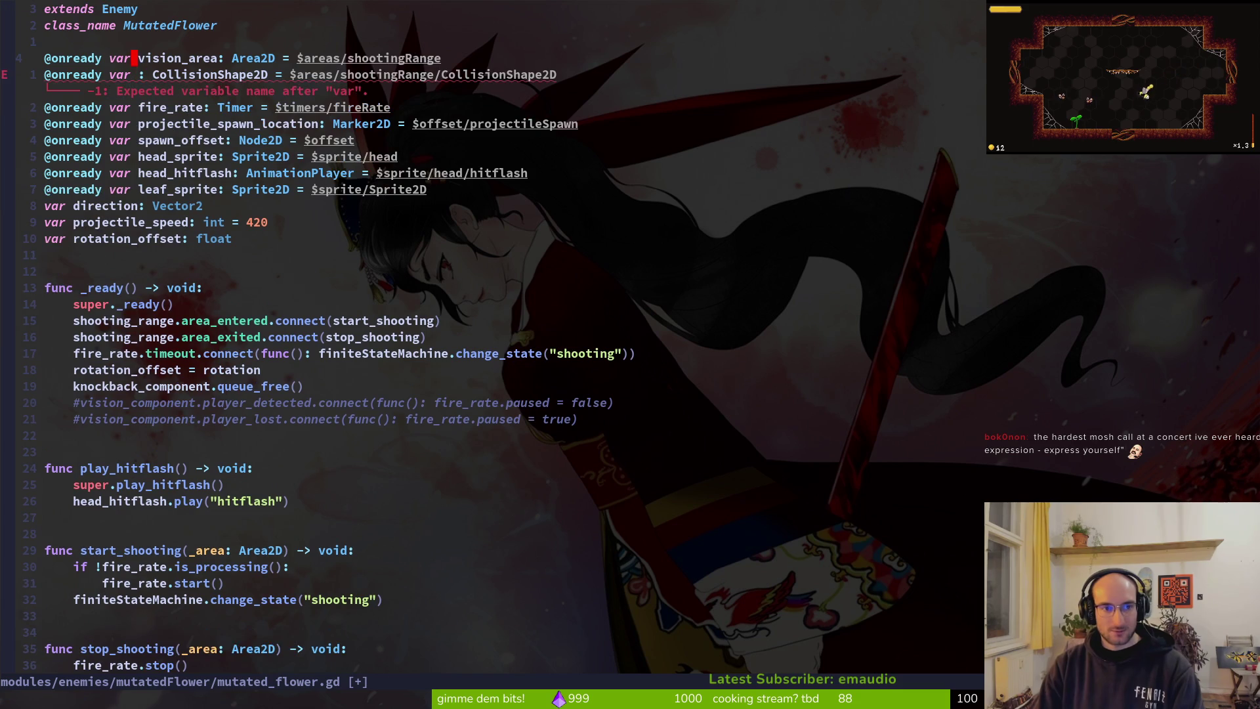
key(Escape)
Step: Rename the declarations to vision_range and vision_range_collision and save the script
key(k)
key(e)
key(a)
key(BackSpace)
key(BackSpace)
key(BackSpace)
text(range)
key(Escape)
key(j)
text(ive)
key(ctrl+n)
key(ctrl+n)
text(_colli)
text(sion)
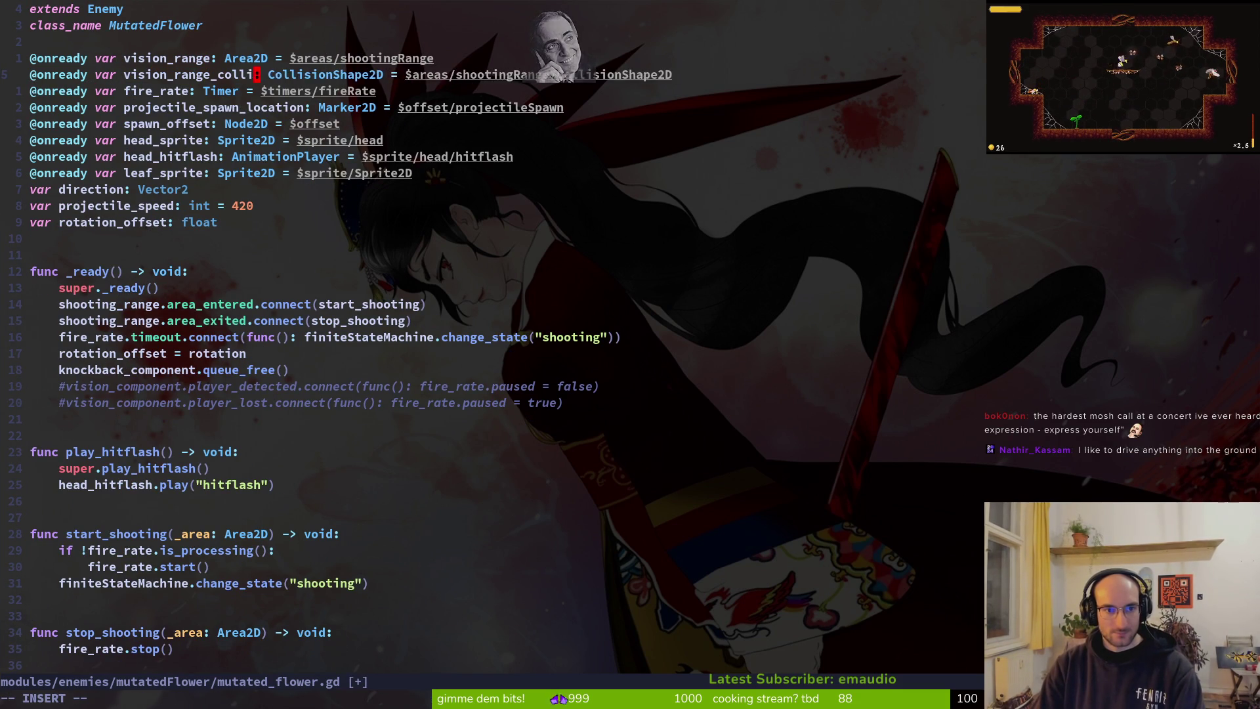
key(Escape)
text(:w)
key(Return)
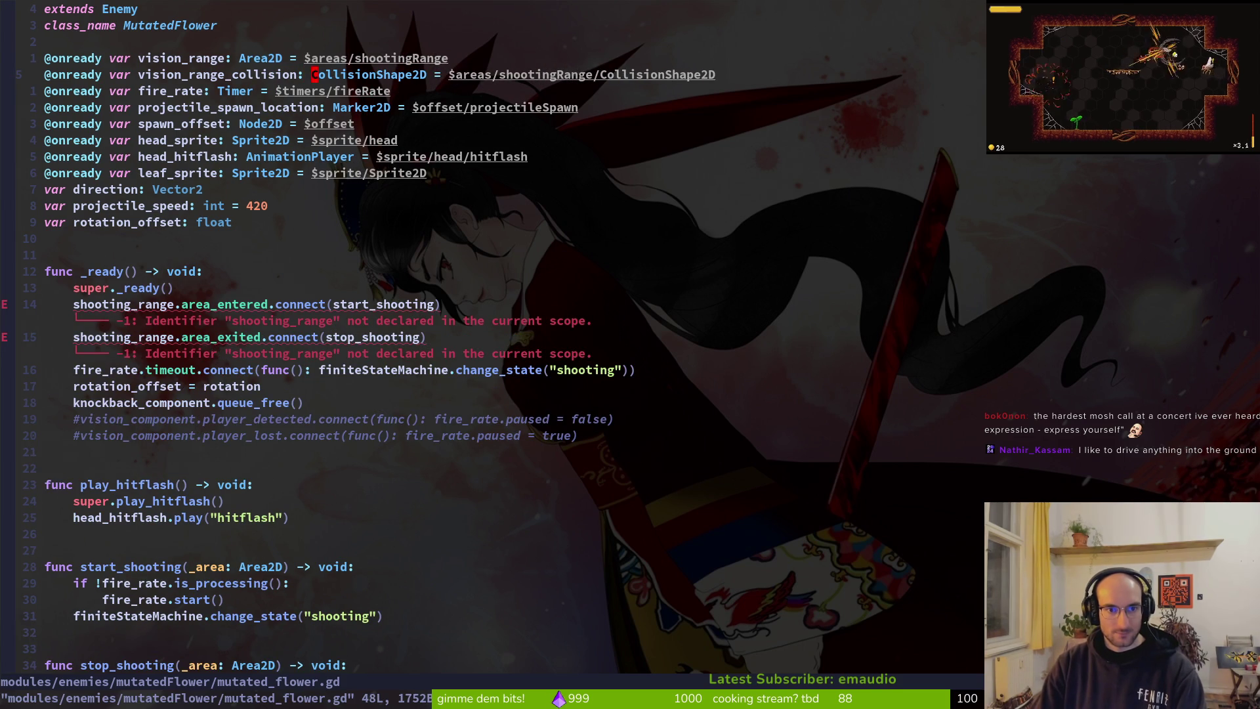
Step: Restore the deleted declarations and change both node paths from shootingRange to visionRange, saving
text(cip)
key(Escape)
text(u)
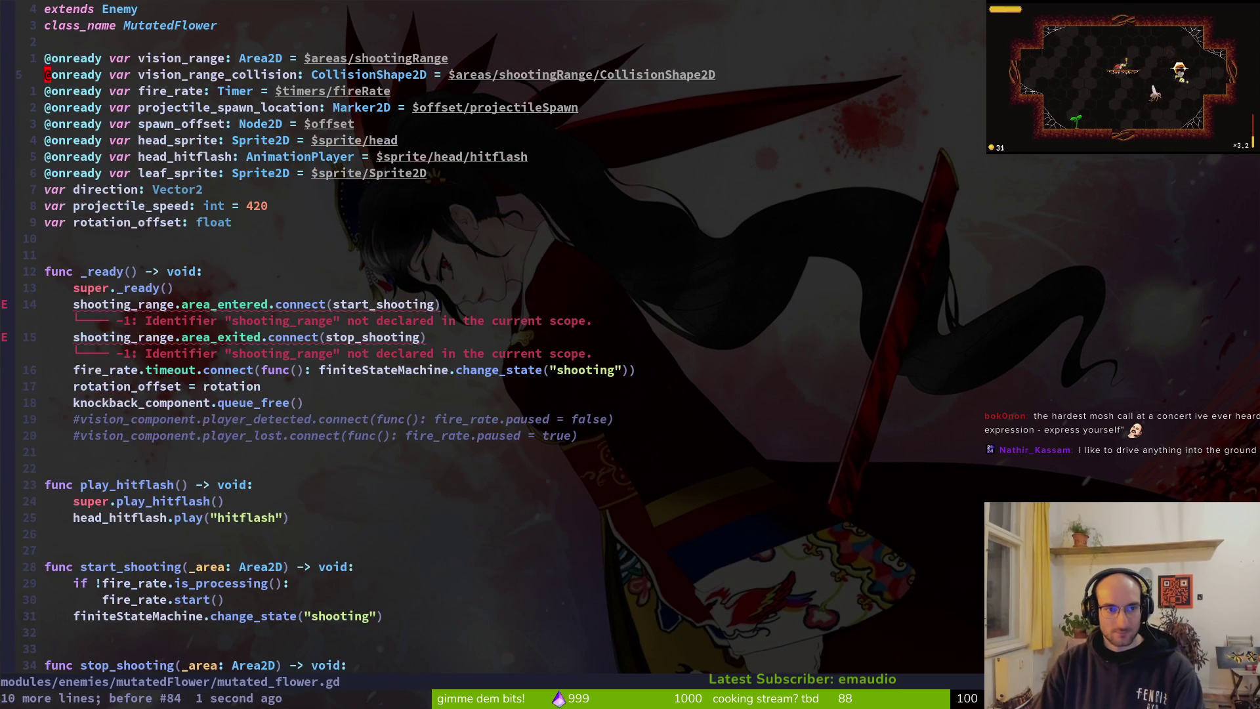
text($ciwsho)
key(BackSpace)
key(BackSpace)
key(BackSpace)
text(visionRange)
key(Escape)
text(:w)
key(Return)
text(jwwwwciwvisionRange)
key(Escape)
text(:w)
key(Return)
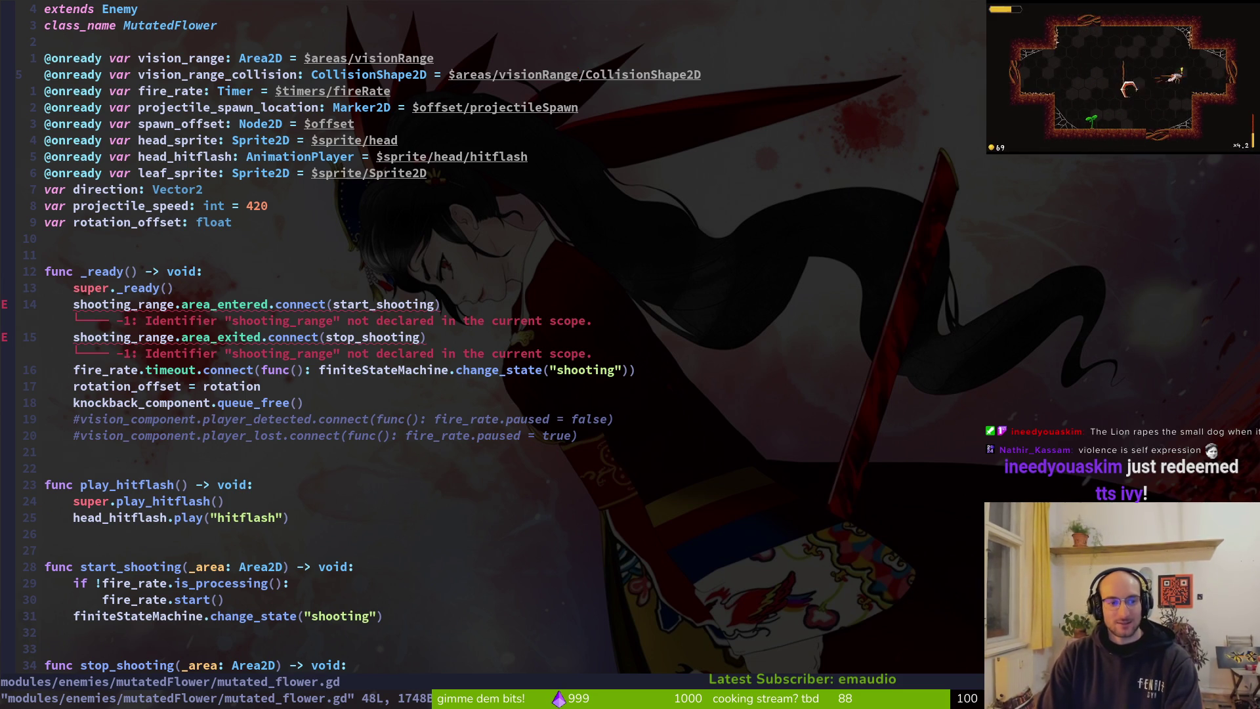
Step: Switch the area_entered and area_exited connections to vision_range and vision_range_collision
key(1)
key(4)
key(j)
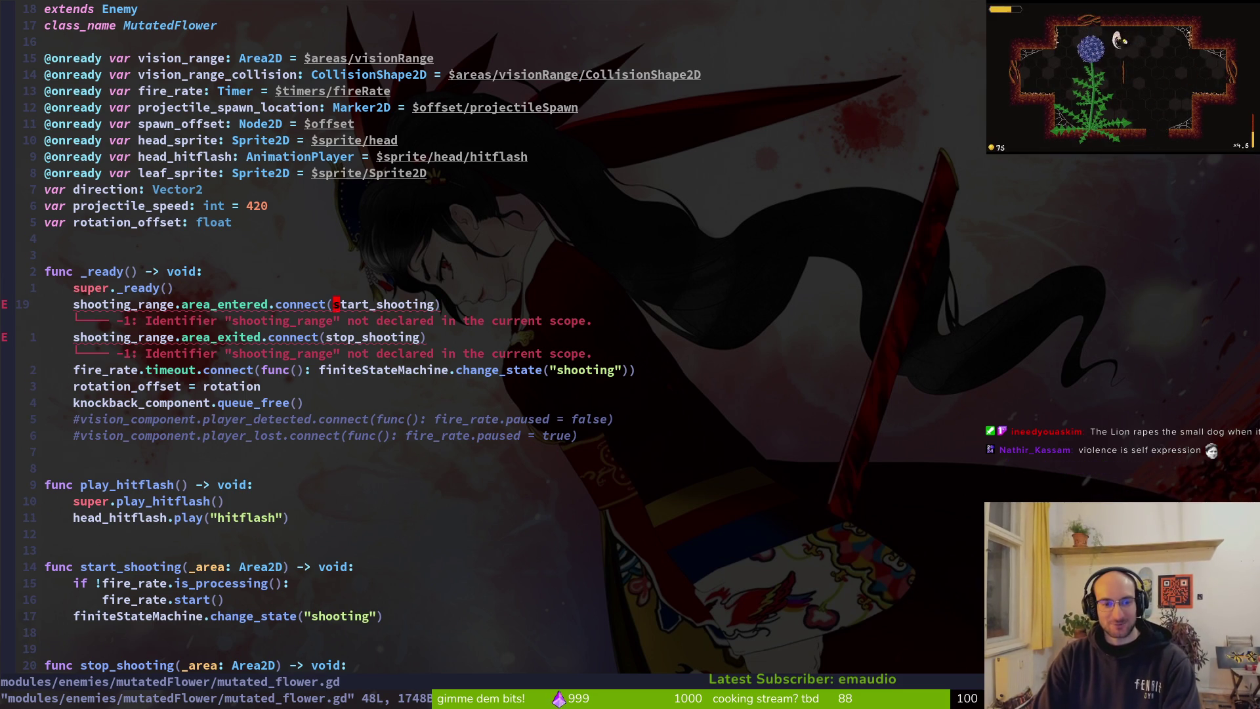
text(cw)
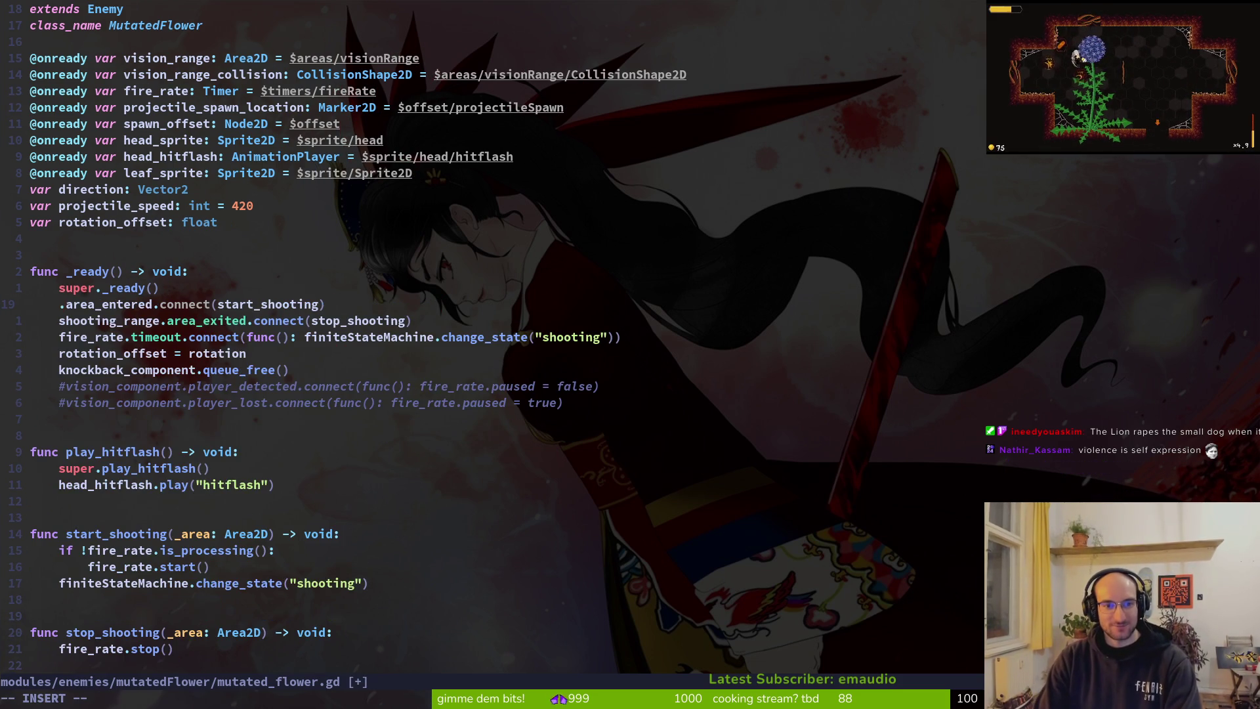
text(vi)
key(Return)
key(Escape)
text(jbcwvis)
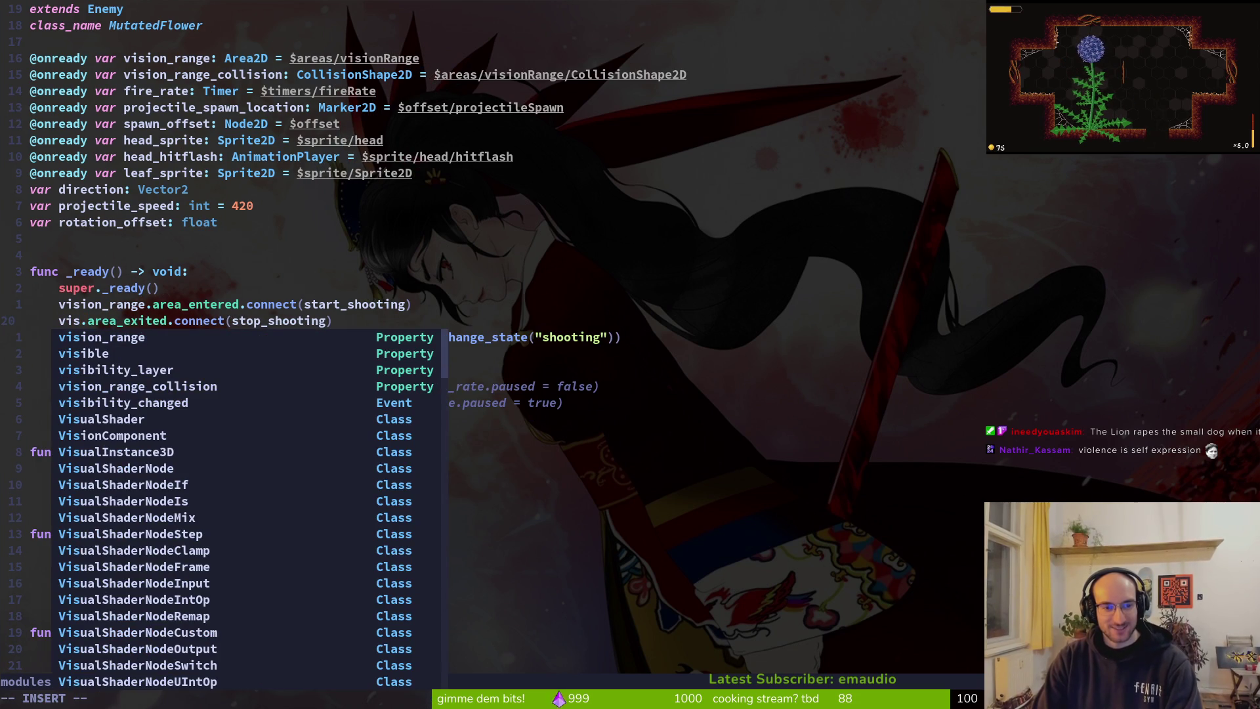
text(c)
key(Return)
key(Escape)
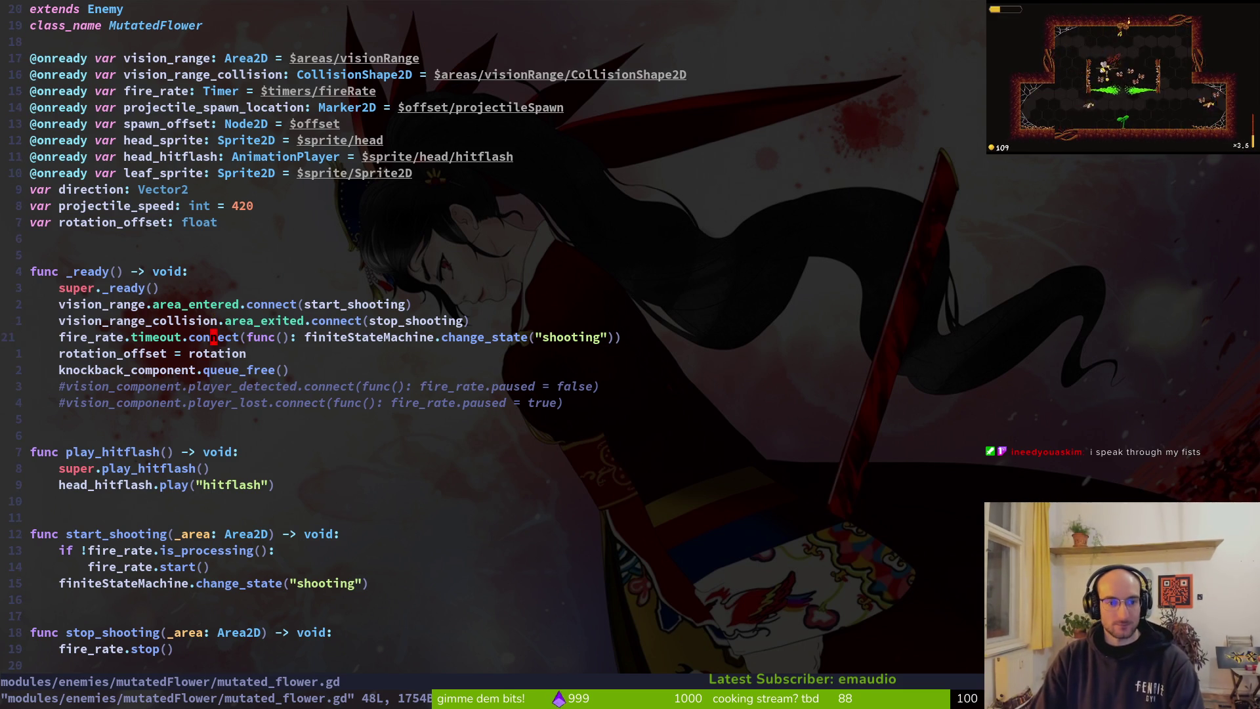
key(alt+Tab)
scroll(65, 269, down, 1)
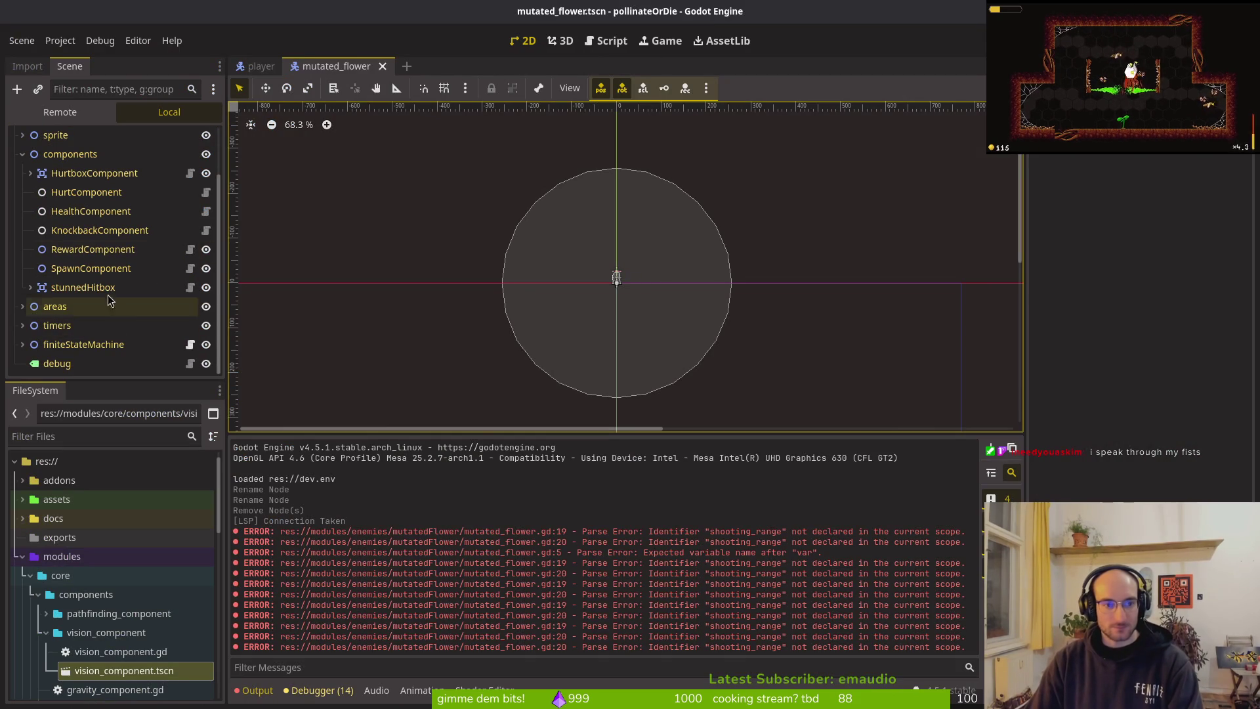
Step: Clear the CircleShape2D from visionRange's CollisionShape2D node
click(23, 307)
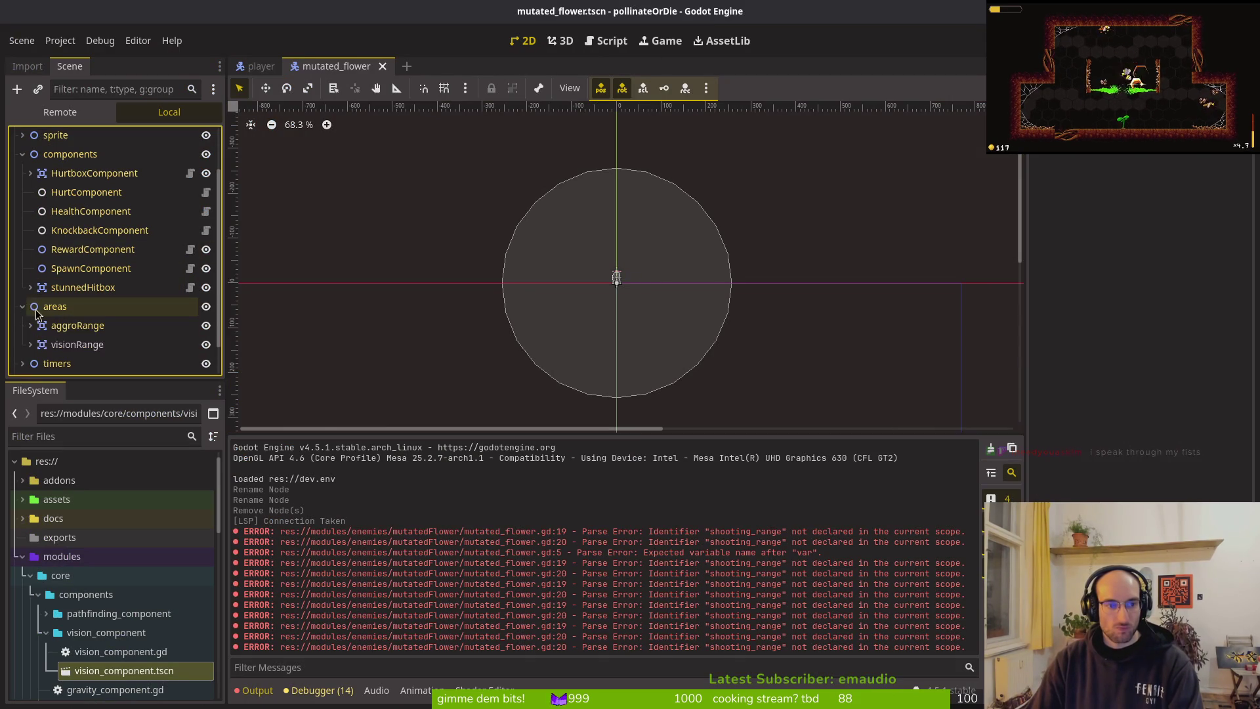
click(74, 345)
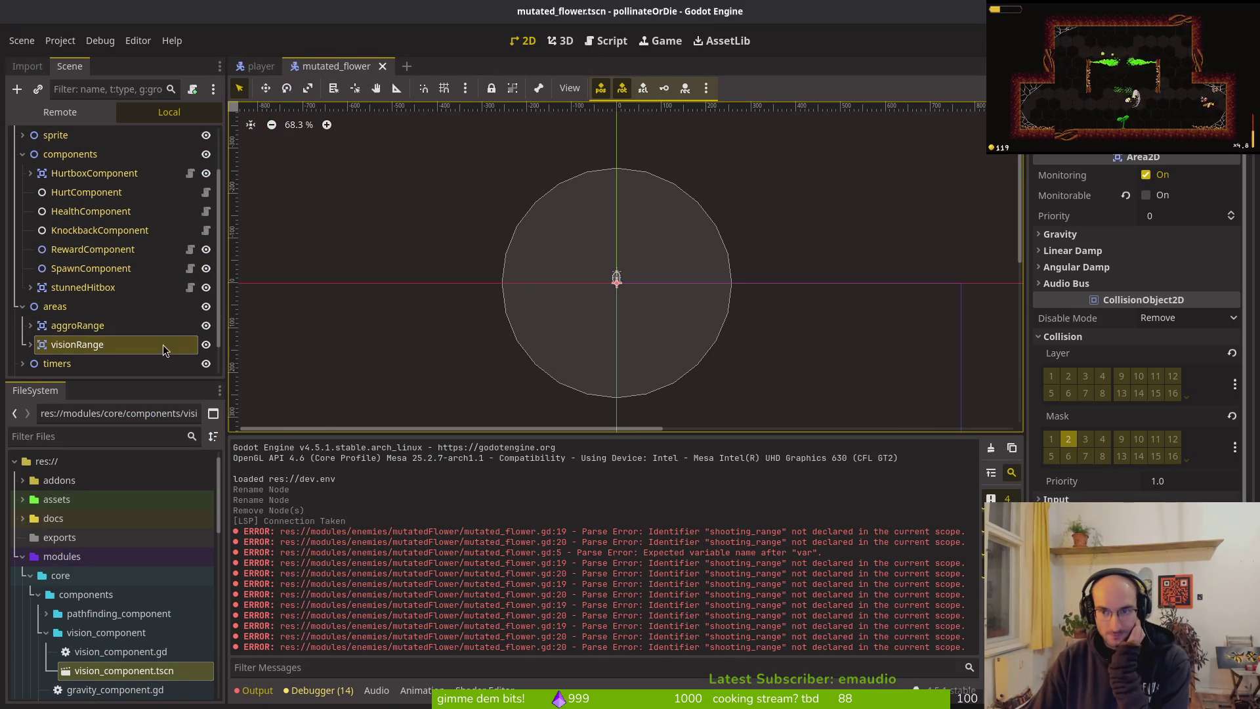
click(30, 345)
click(92, 364)
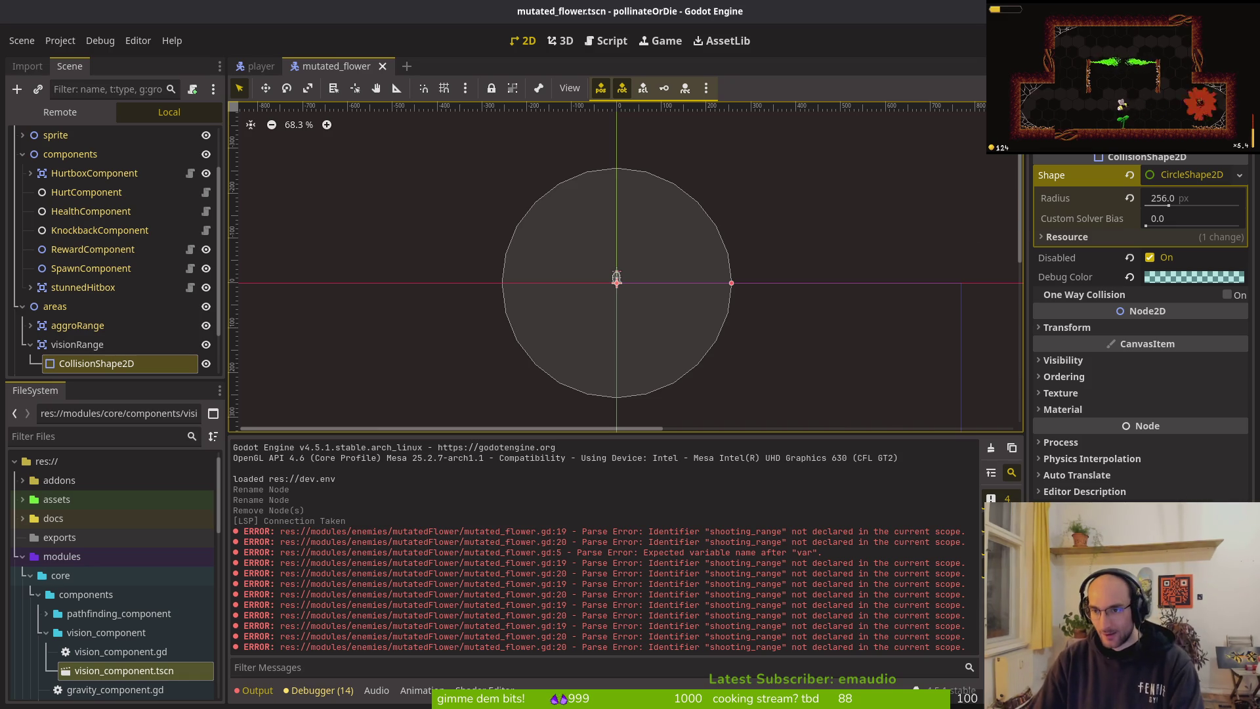
click(1129, 174)
Step: Add a CollisionPolygon2D child to visionRange, delete the old CollisionShape2D, and save the scene
click(125, 355)
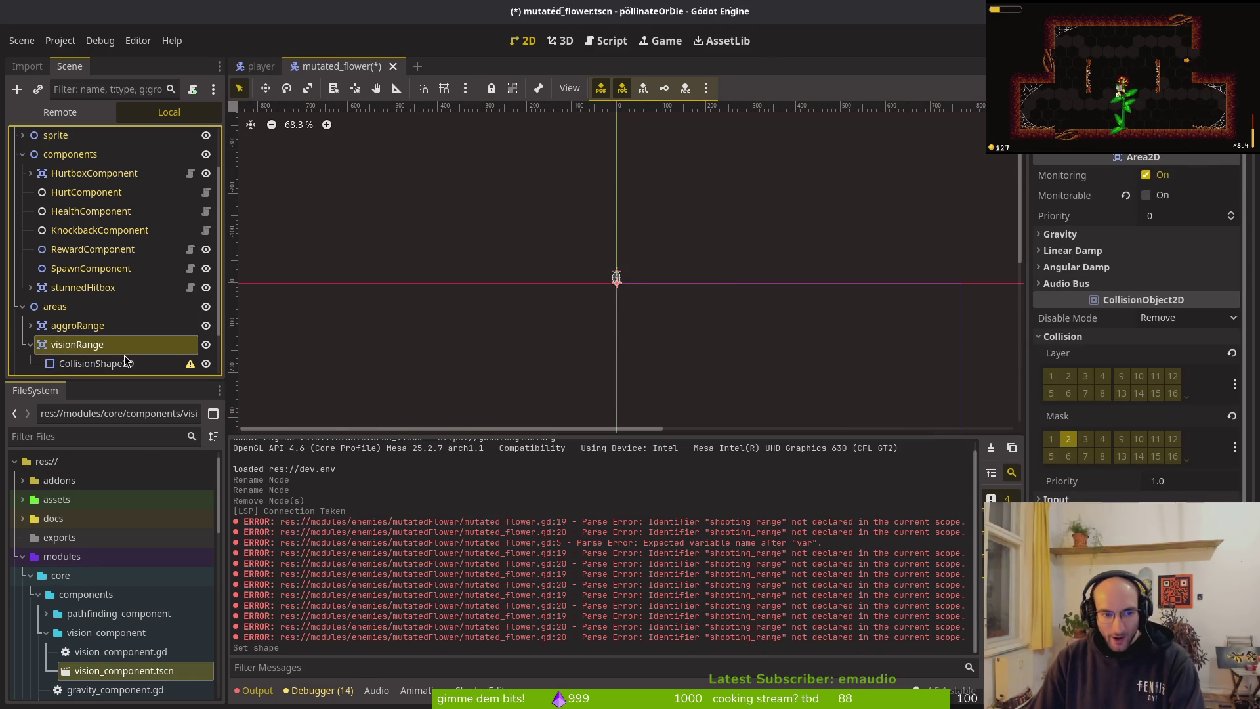
key(ctrl+a)
text(colpol)
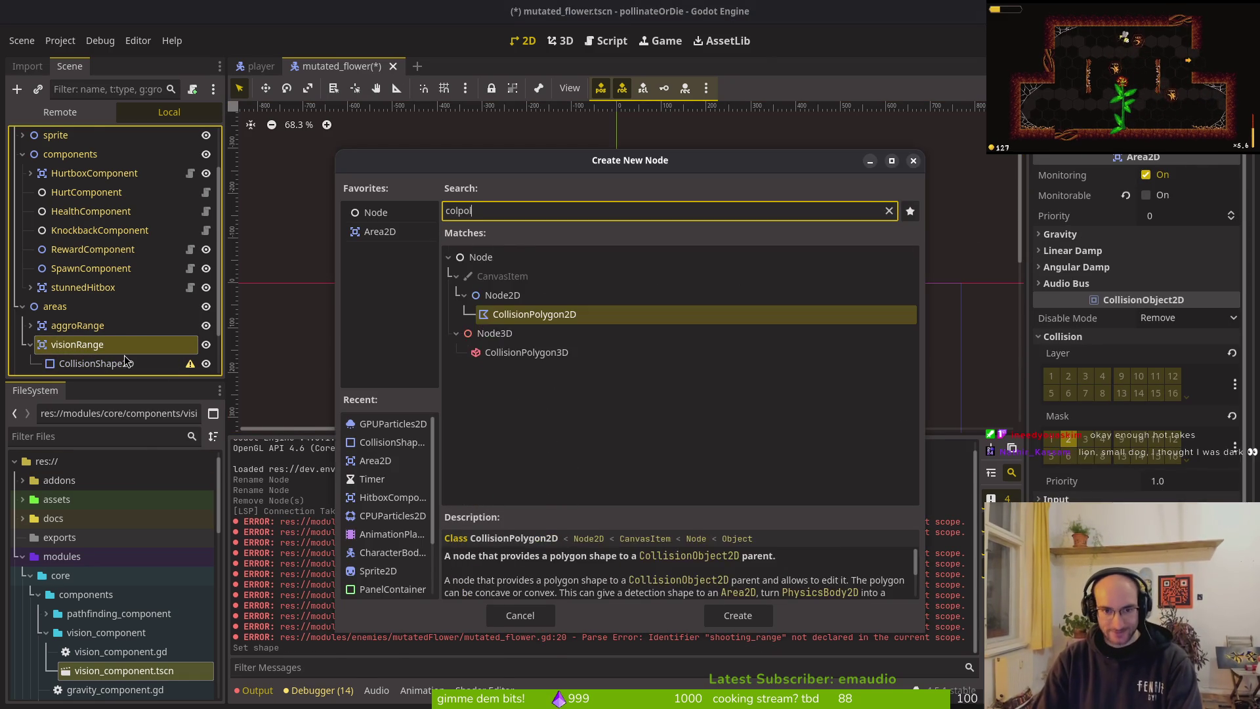
key(Return)
click(112, 345)
key(Delete)
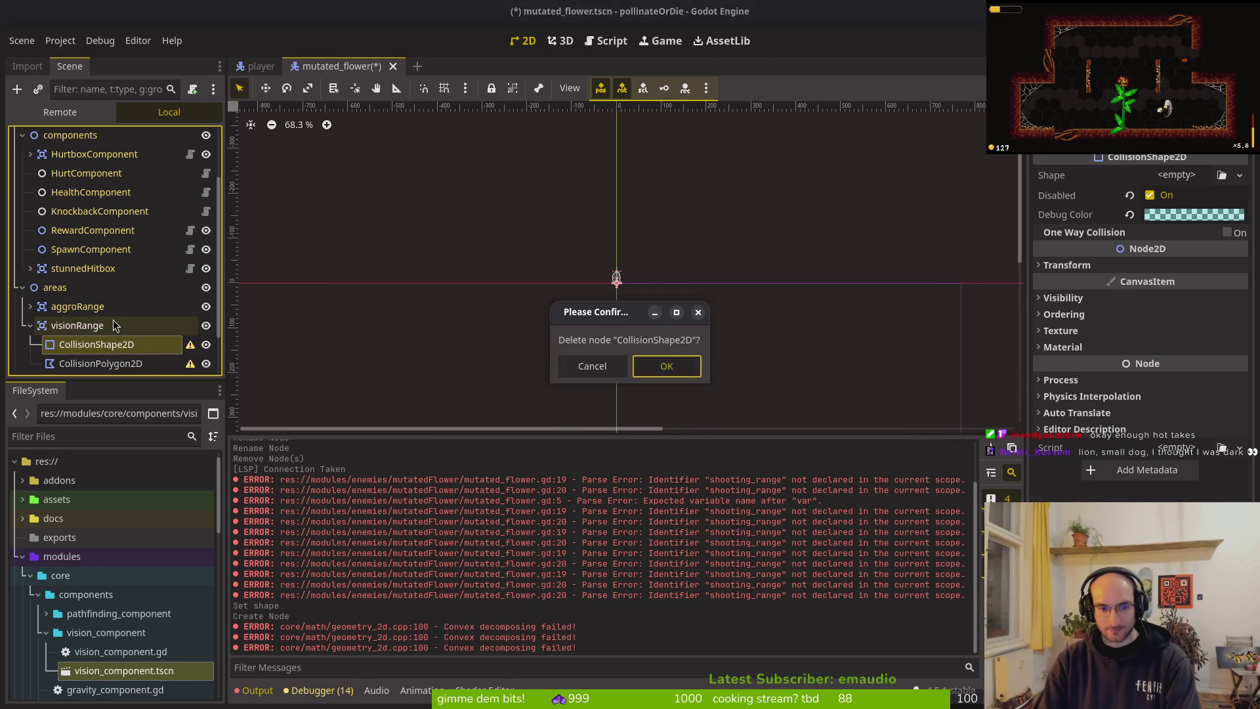
key(Return)
key(ctrl+s)
key(alt+Tab)
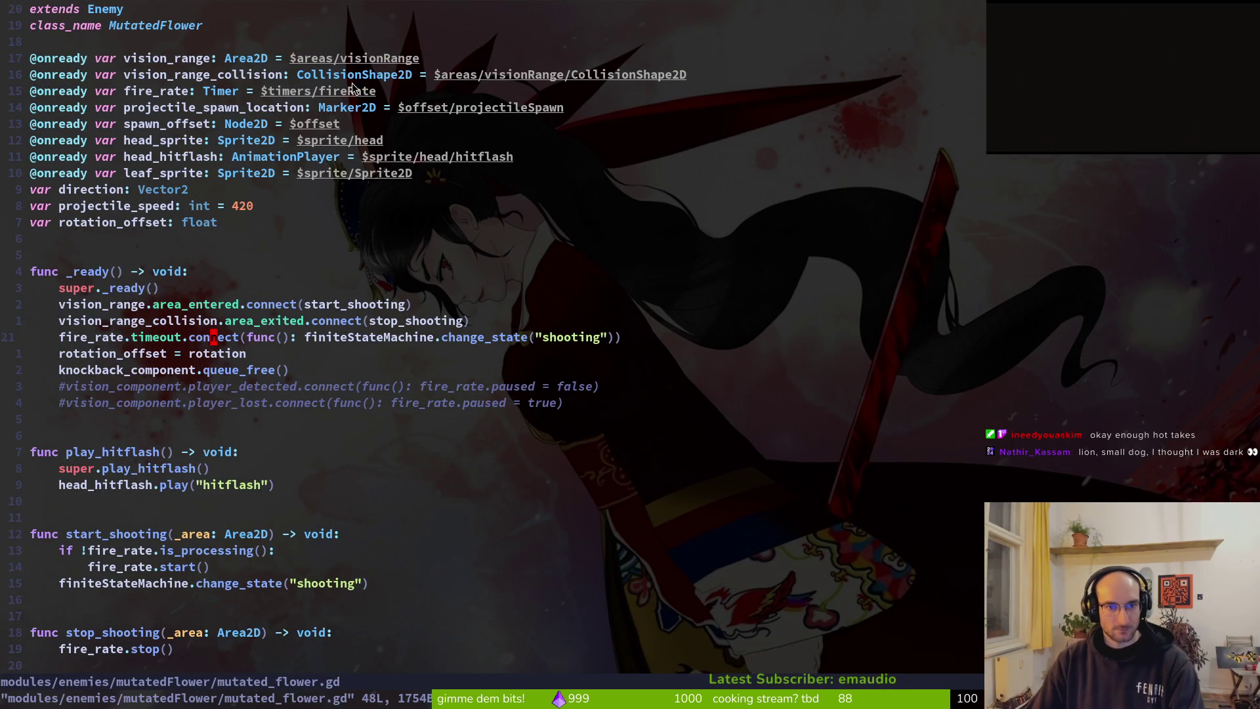
Step: Change vision_range_collision's type hint to CollisionPolygon2D and save
click(354, 80)
text(ciw)
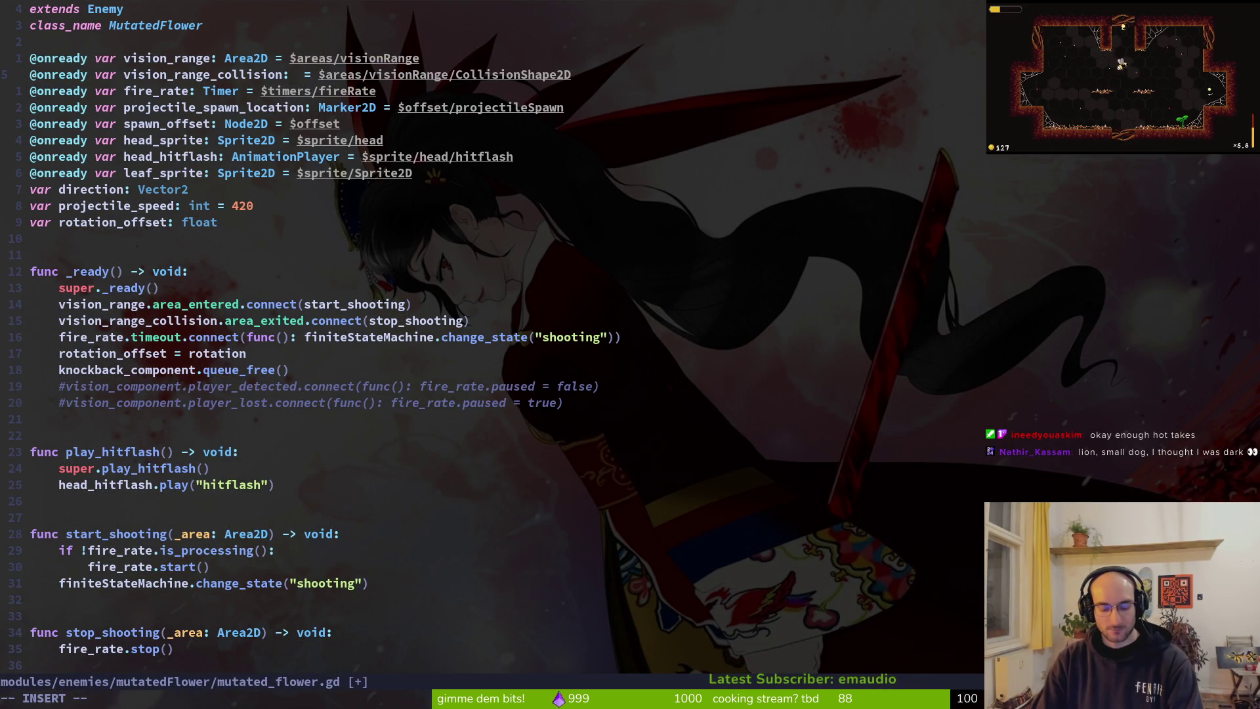
text(CollisionPolygon2D)
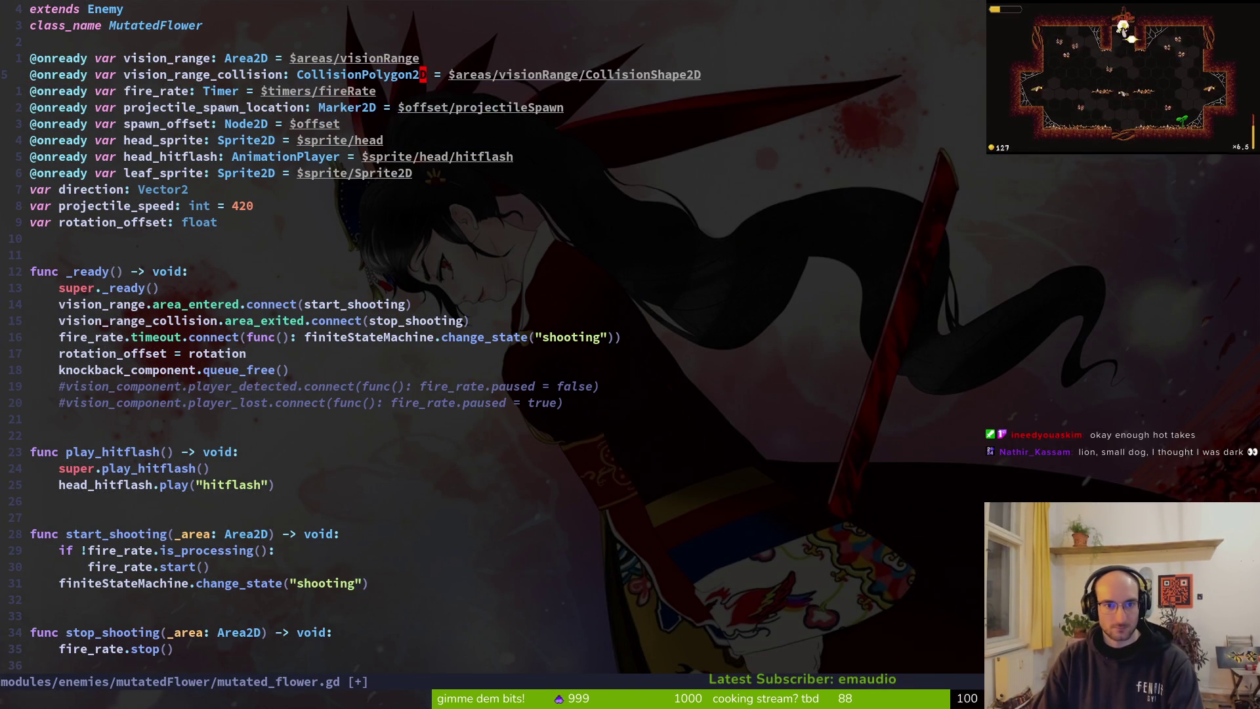
key(Escape)
text(:w)
key(Return)
Step: Point the node path at $areas/visionRange/CollisionPolygon2D and save the script
click(621, 80)
key(c)
key(i)
key(w)
key(alt+Tab)
key(alt+Tab)
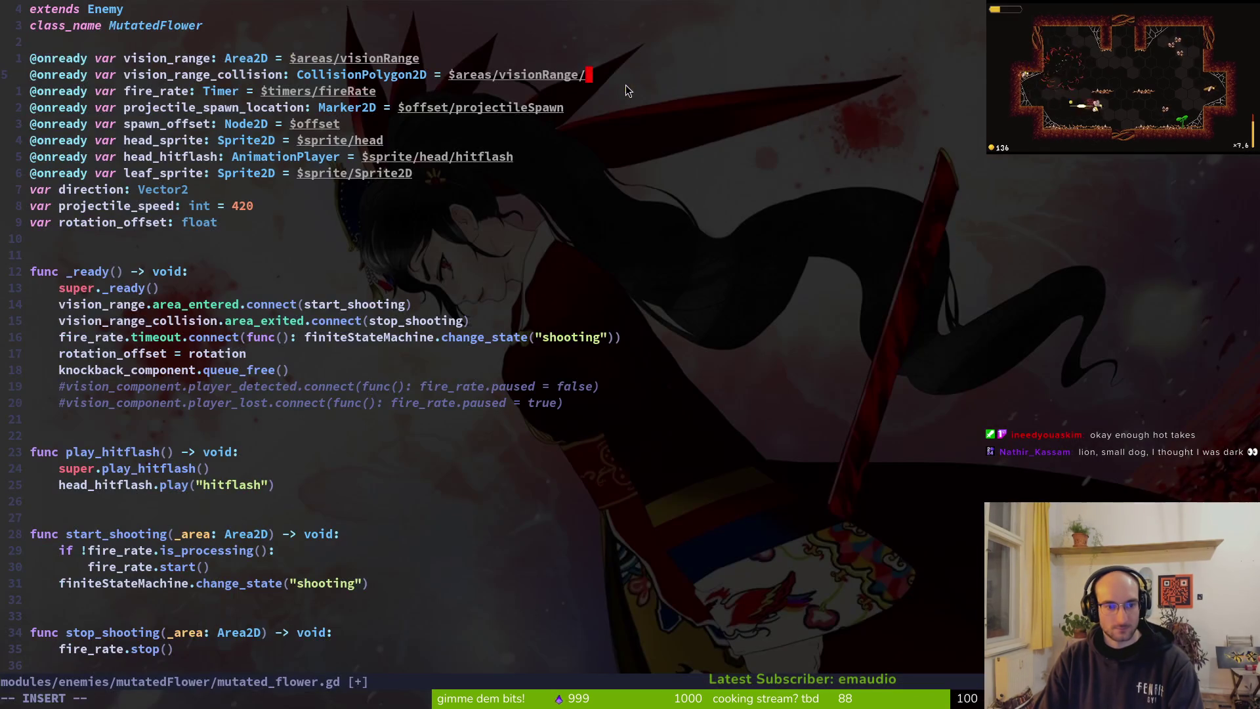
text(col)
key(Tab)
key(Escape)
text(:w)
key(Return)
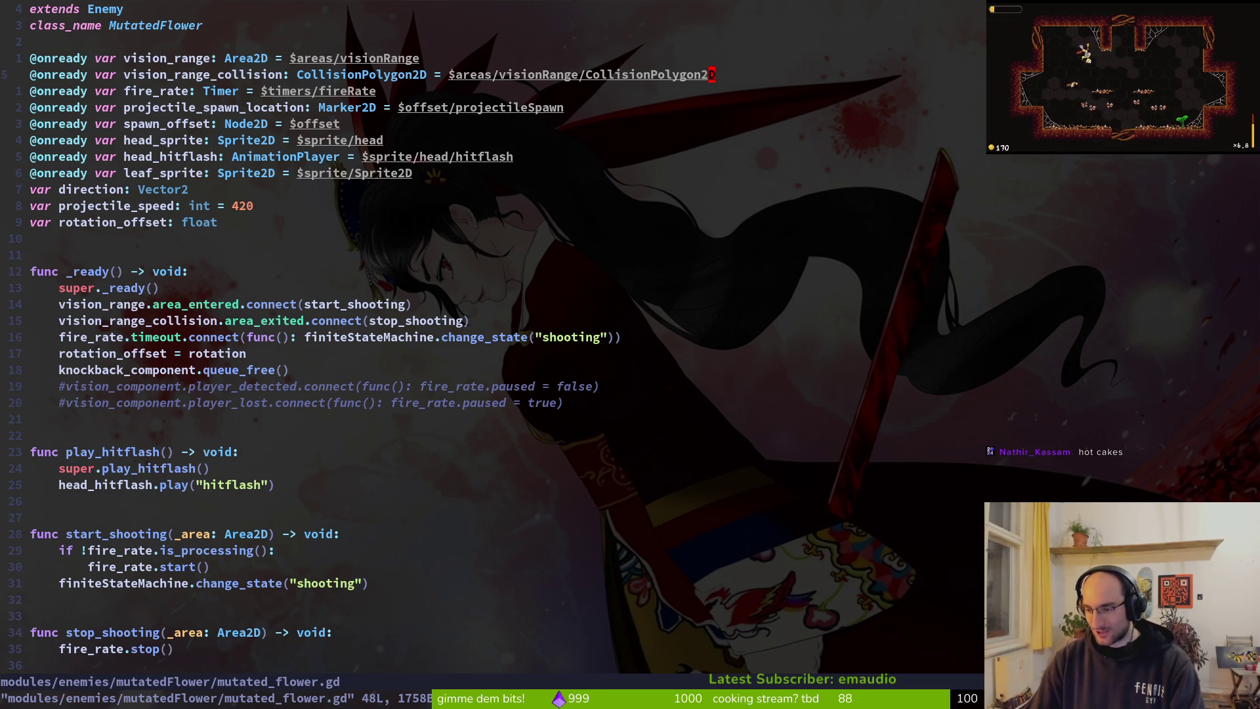
Step: Check the 'add vision to flowers' GitLab issue, then return to the super.play_hitflash() line
key(1)
key(7)
key(j)
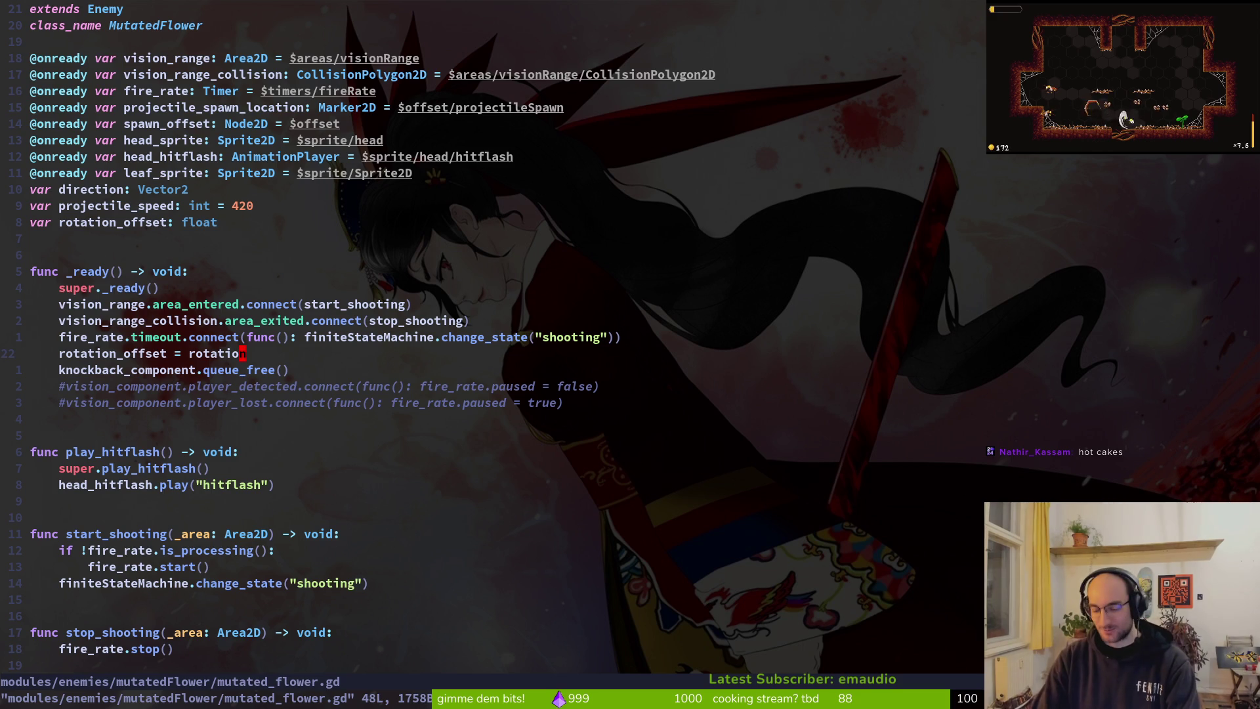
key(alt+Tab)
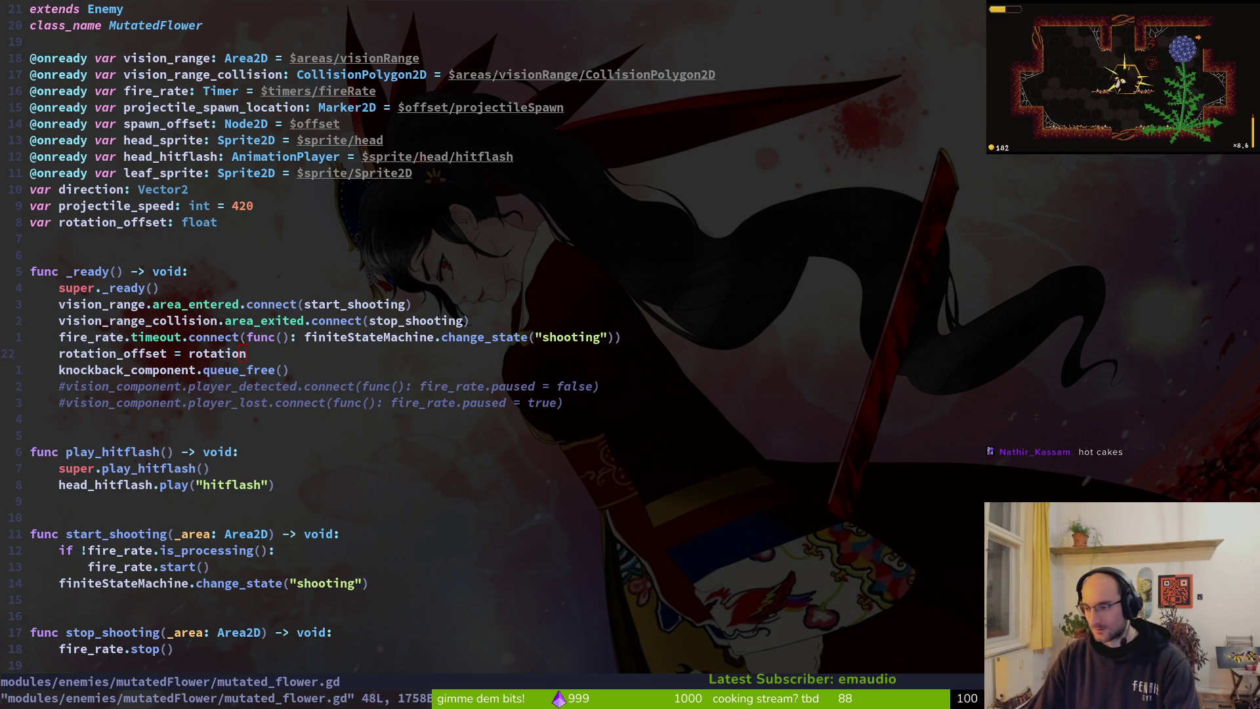
key(alt+Tab)
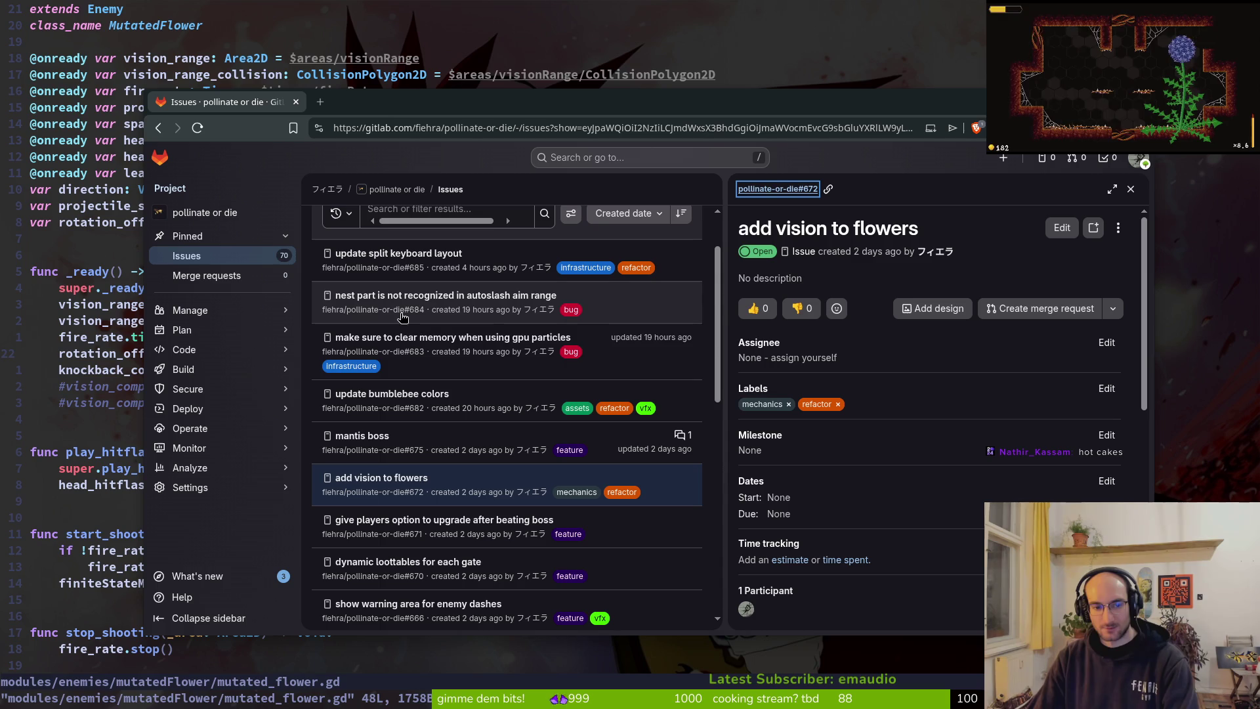
key(alt+Tab)
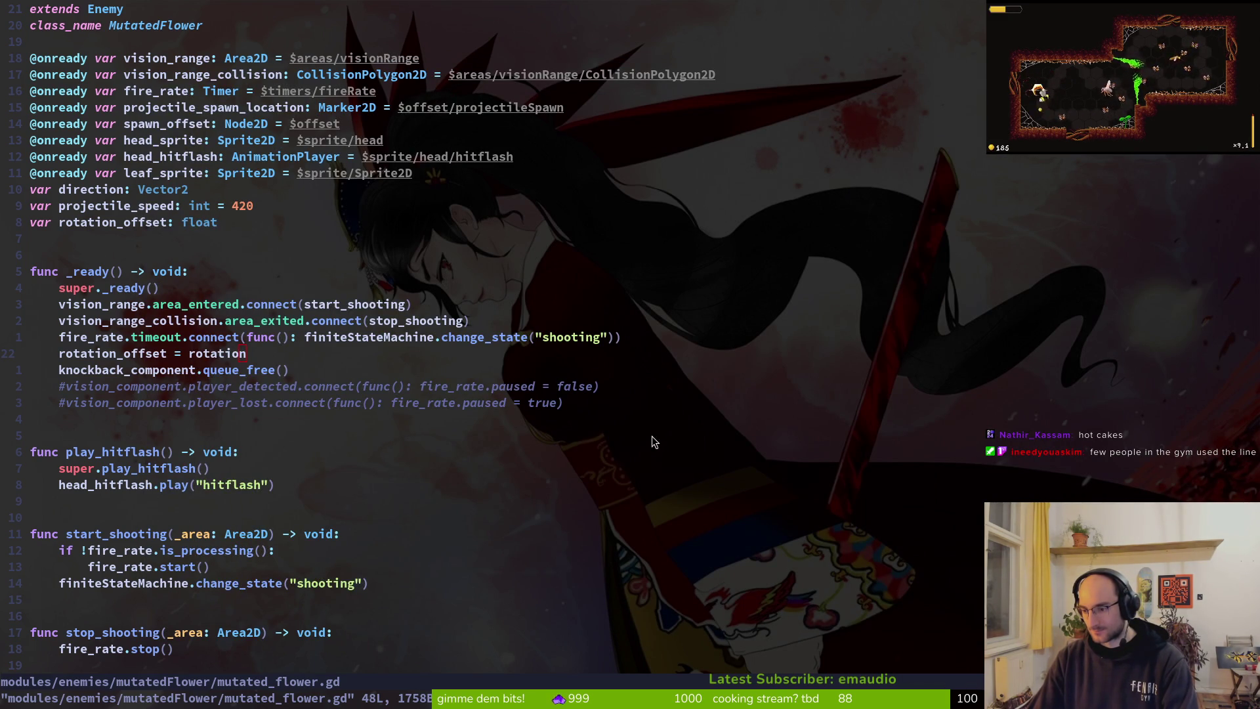
click(624, 471)
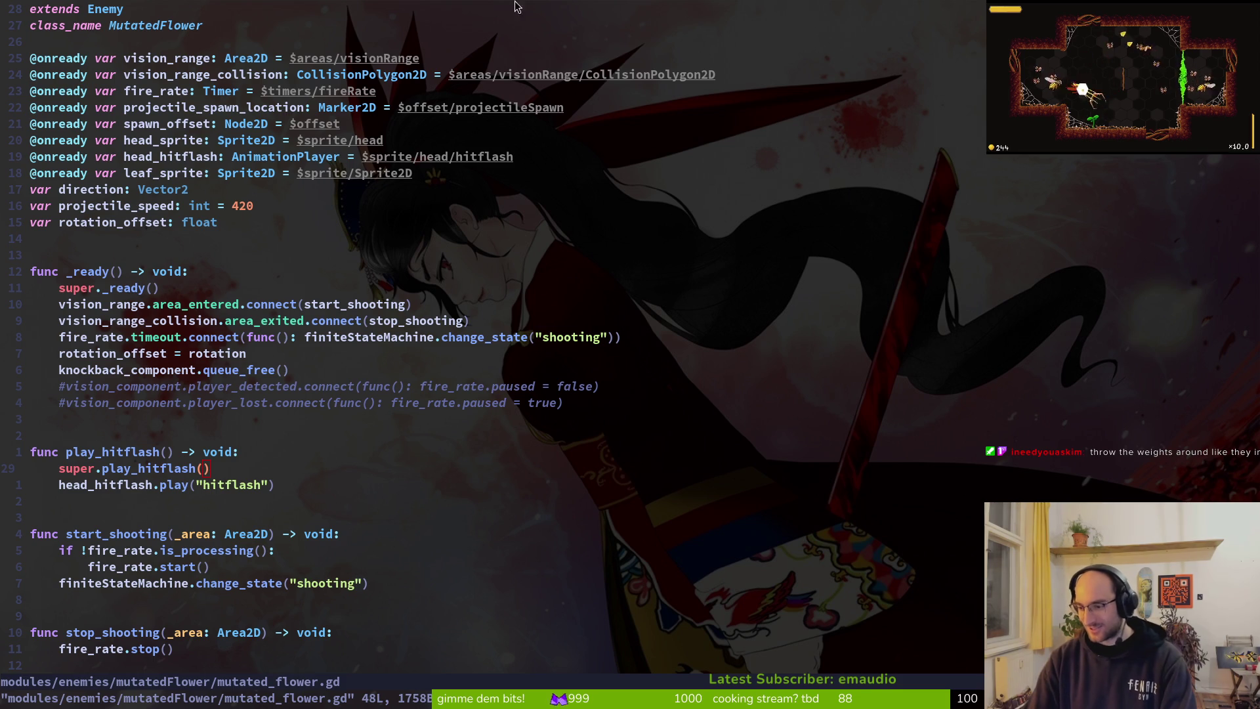
click(244, 435)
click(120, 422)
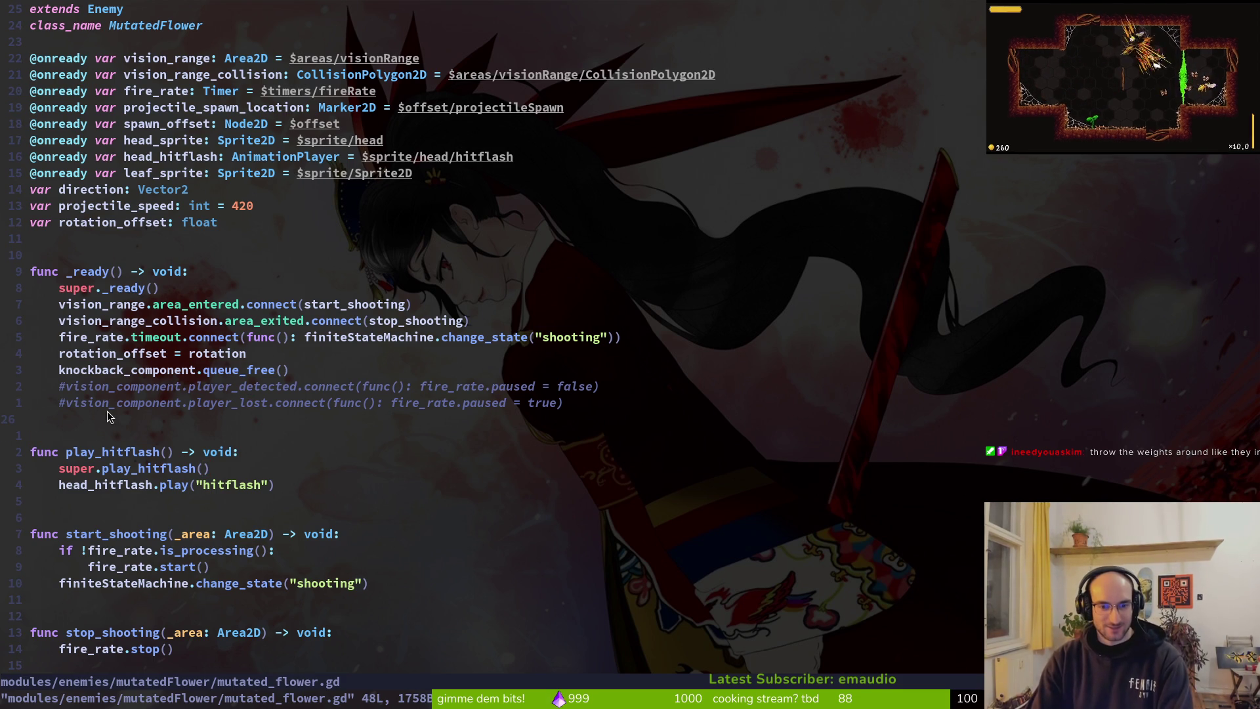
click(120, 321)
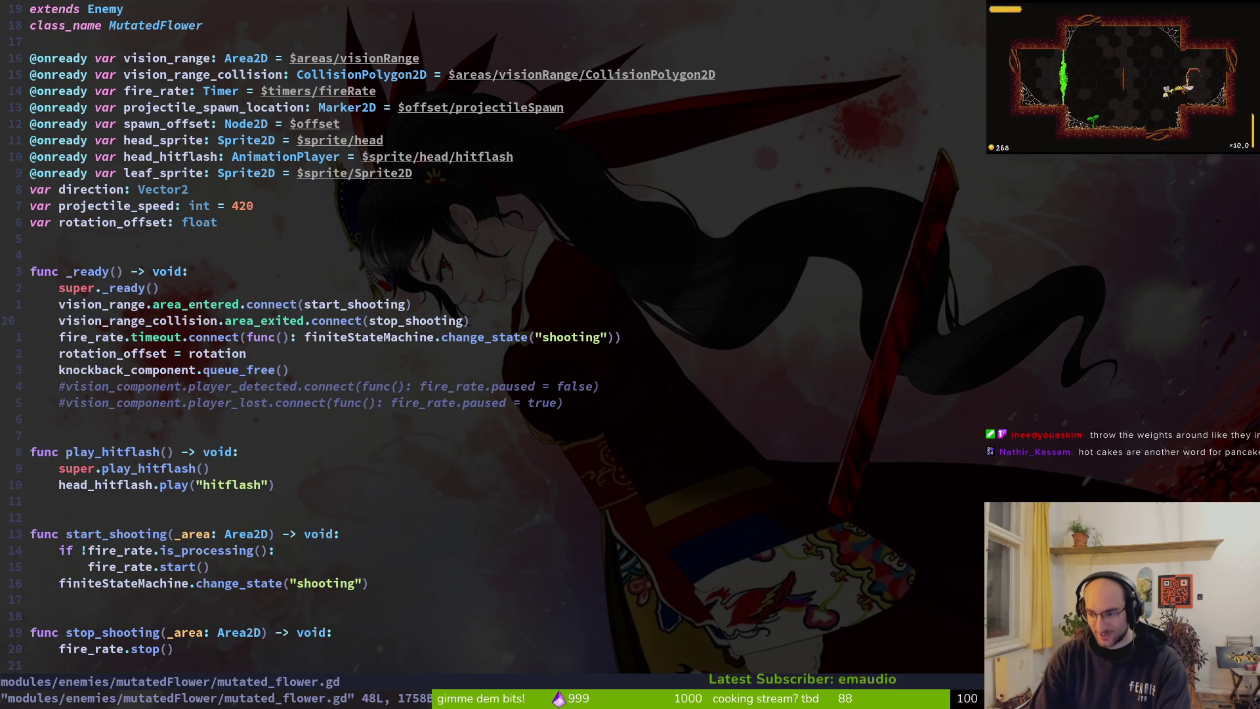
key(k)
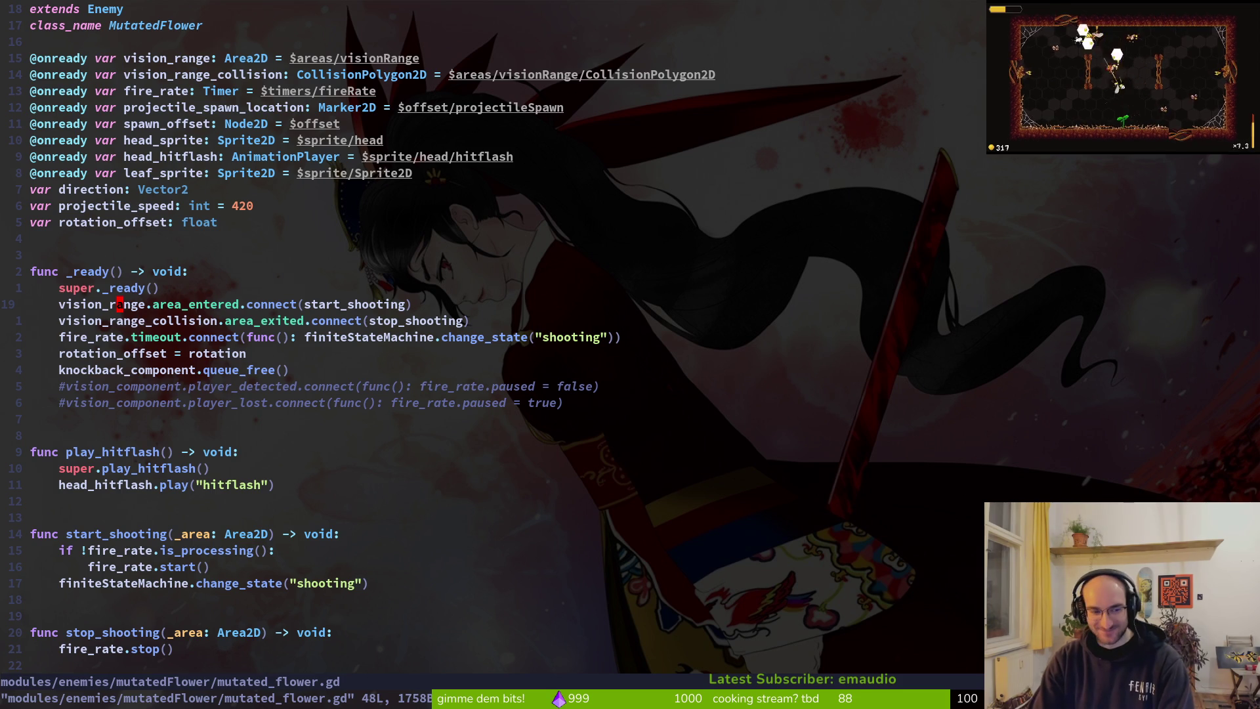
key(j)
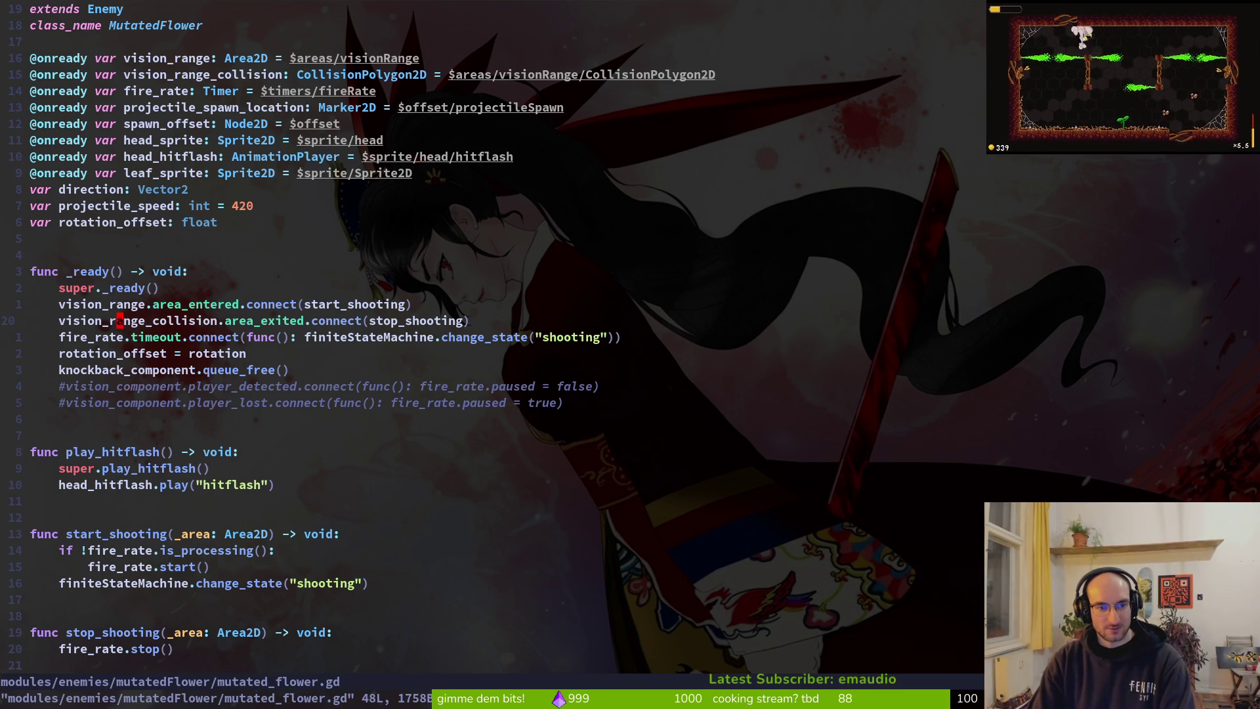
Step: Find shooting_range in spawning.gd, change line 11 to vision_range_collision, and save
key(space)
text(/ho)
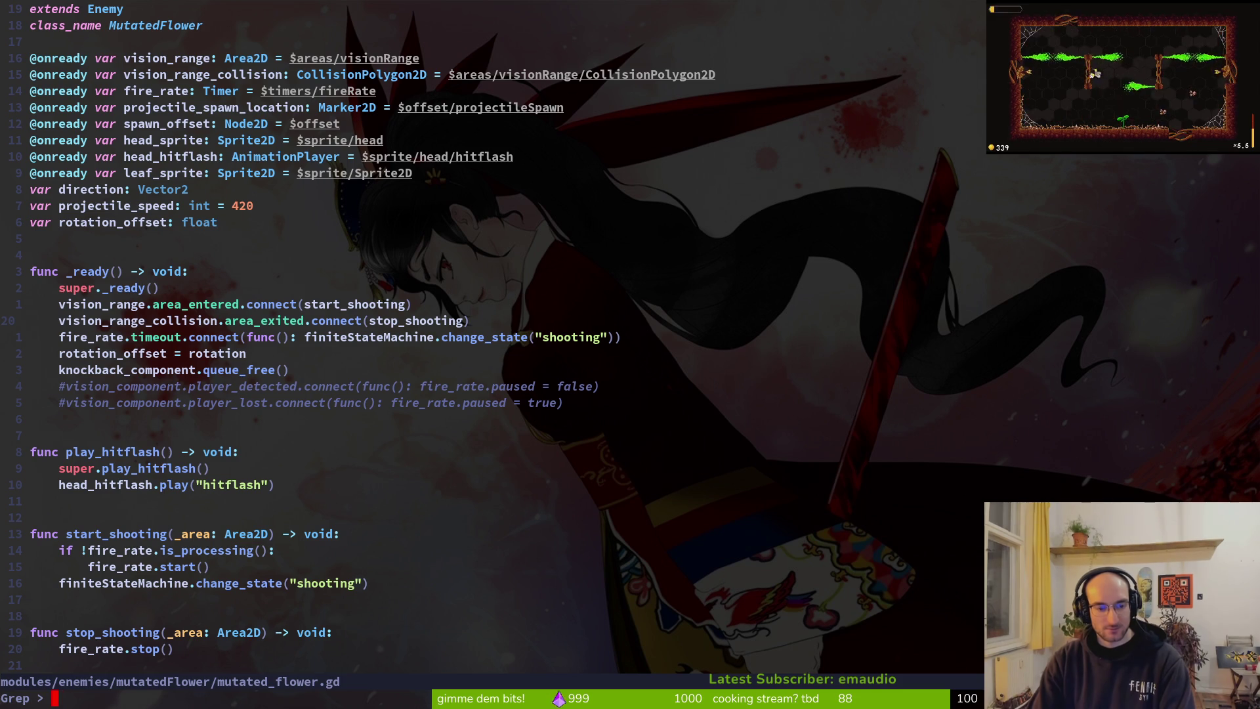
text(ng_range)
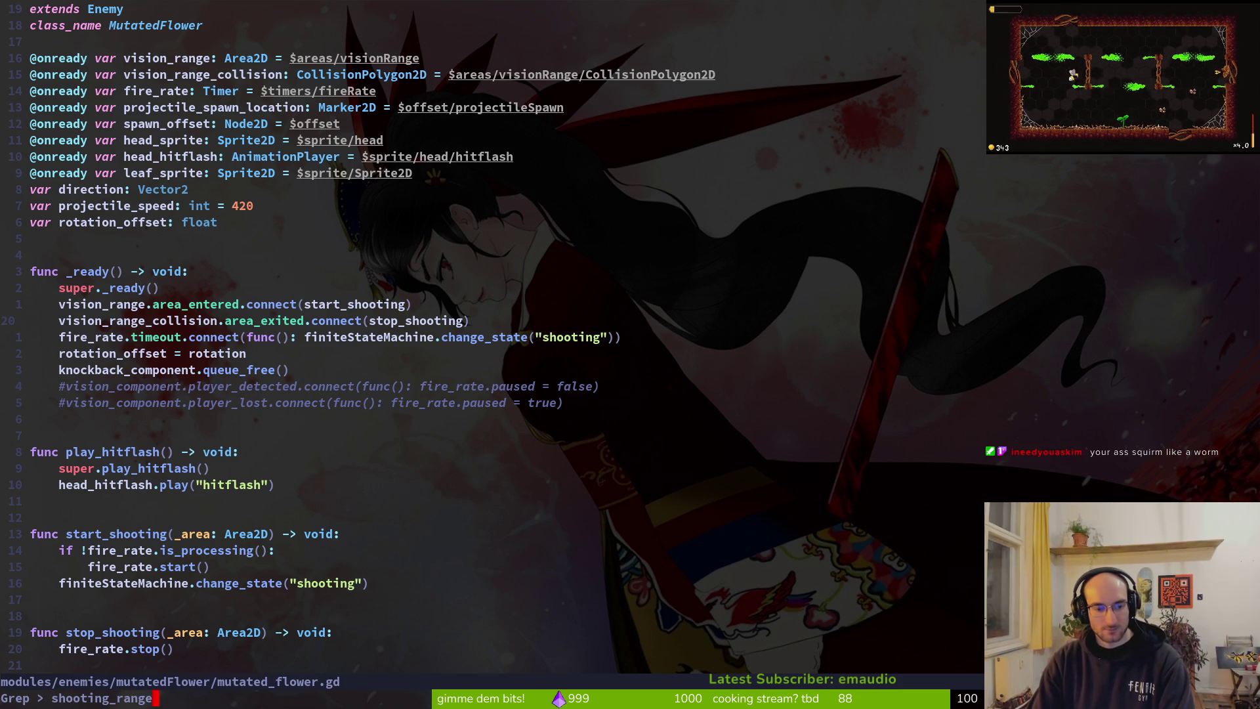
key(Return)
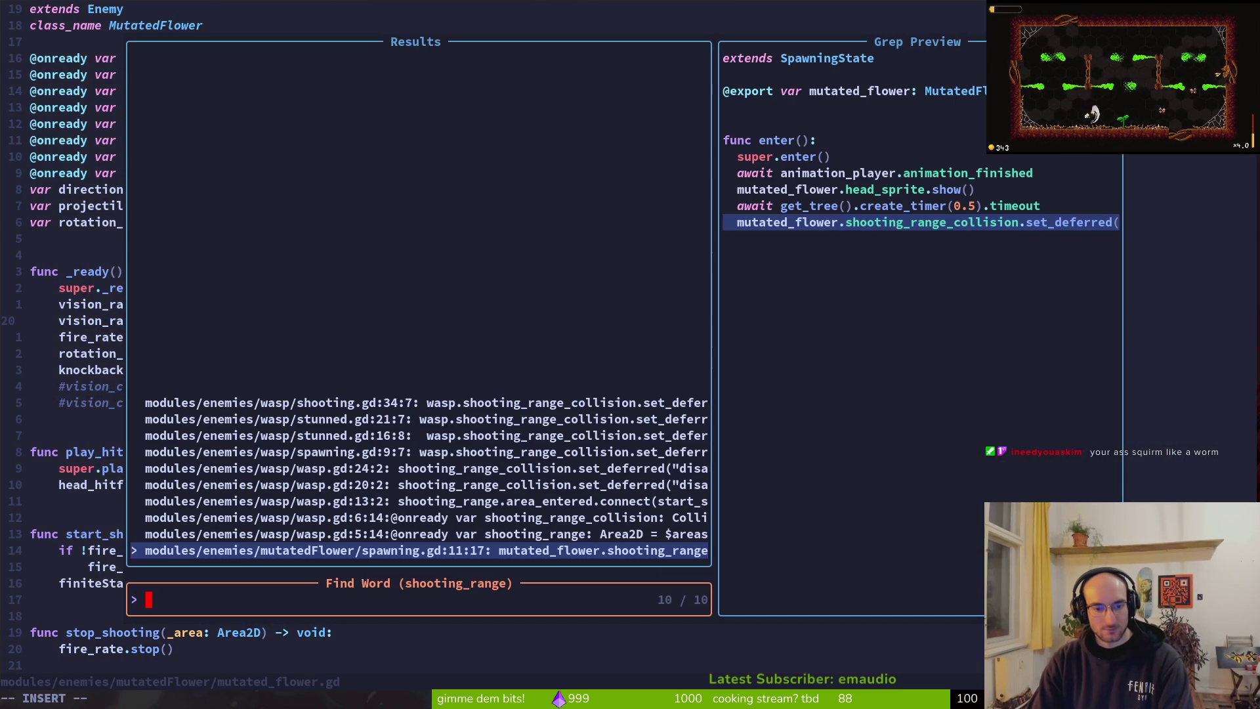
key(Return)
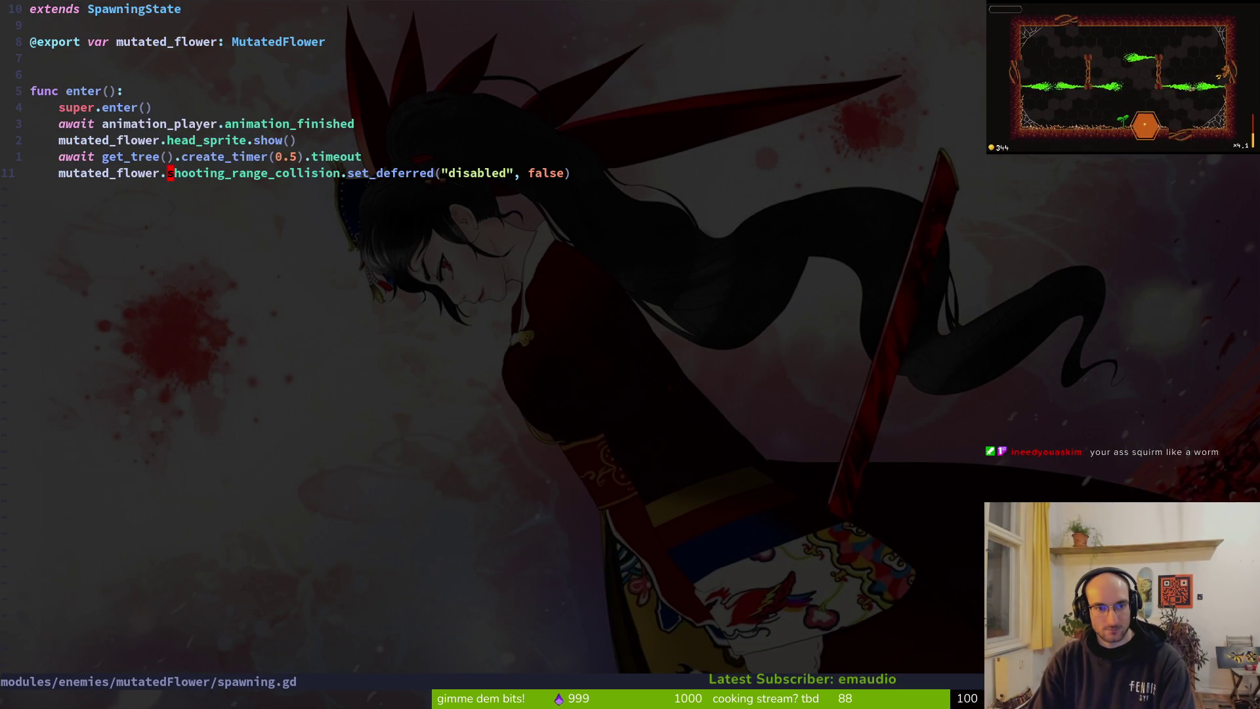
key(c)
key(e)
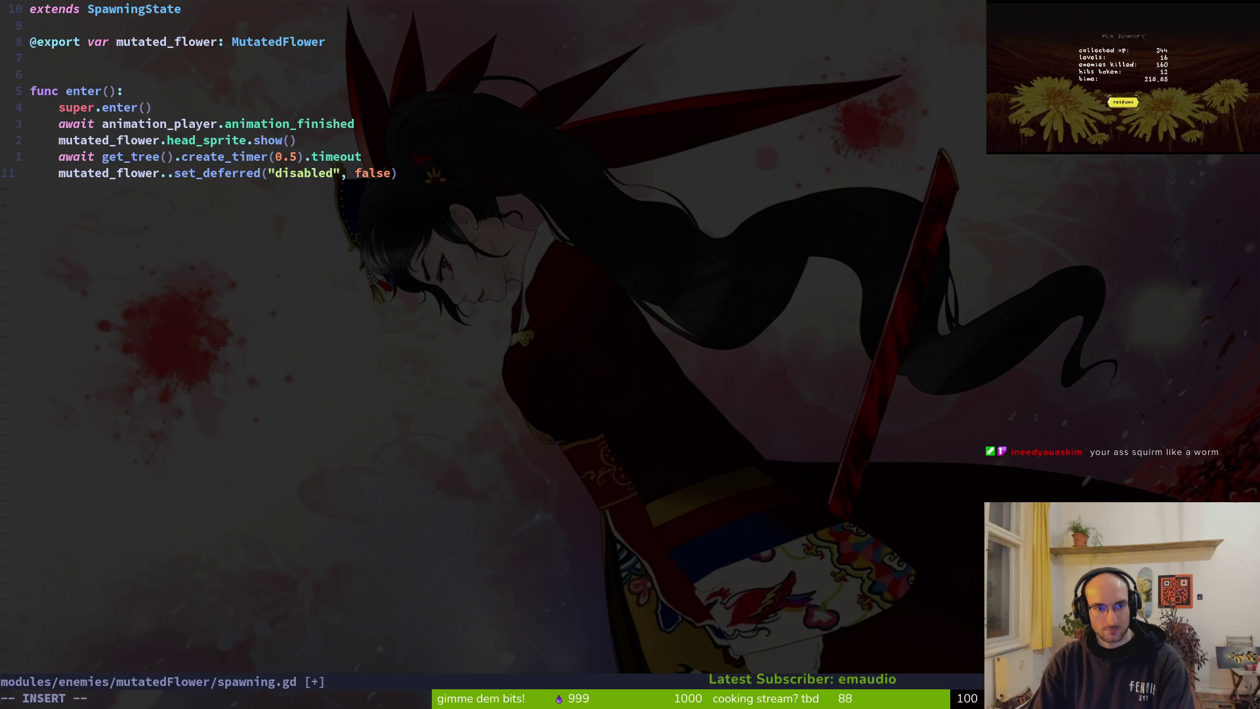
text(visi)
key(Tab)
key(Return)
key(Escape)
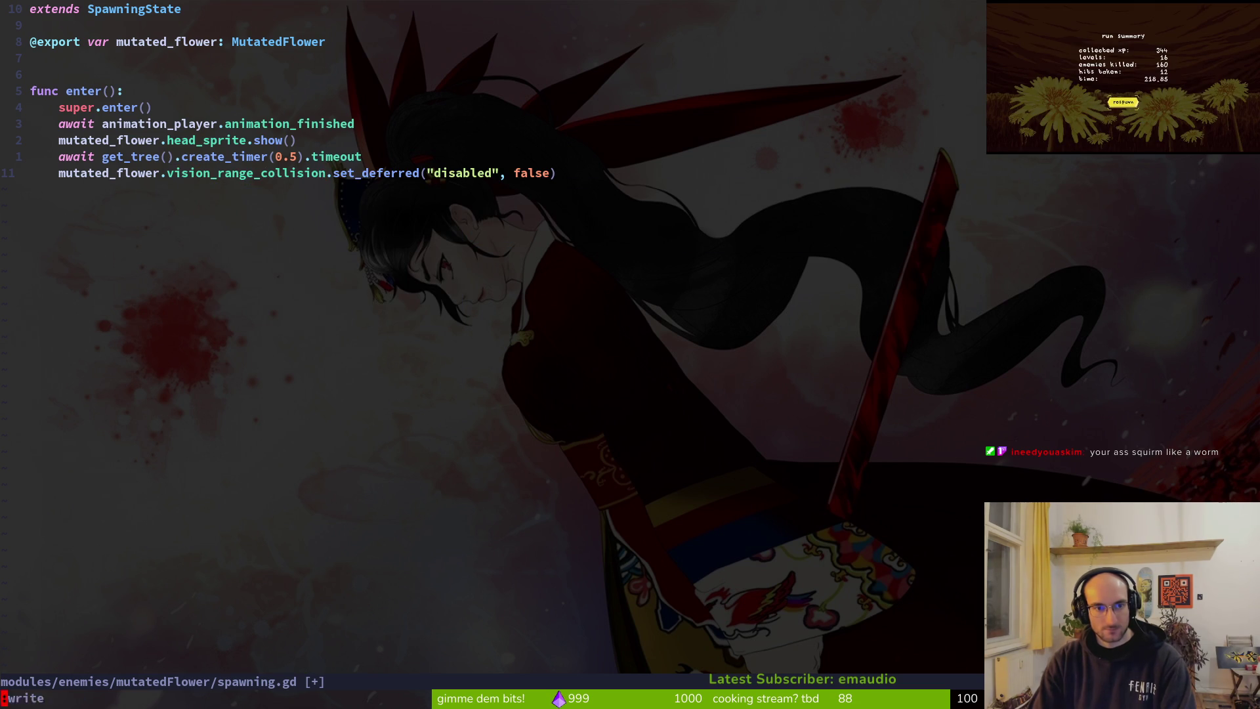
text(:w)
key(Return)
Step: Undo the change and grep the project for every use of shooting_range_collision
key(u)
key(v)
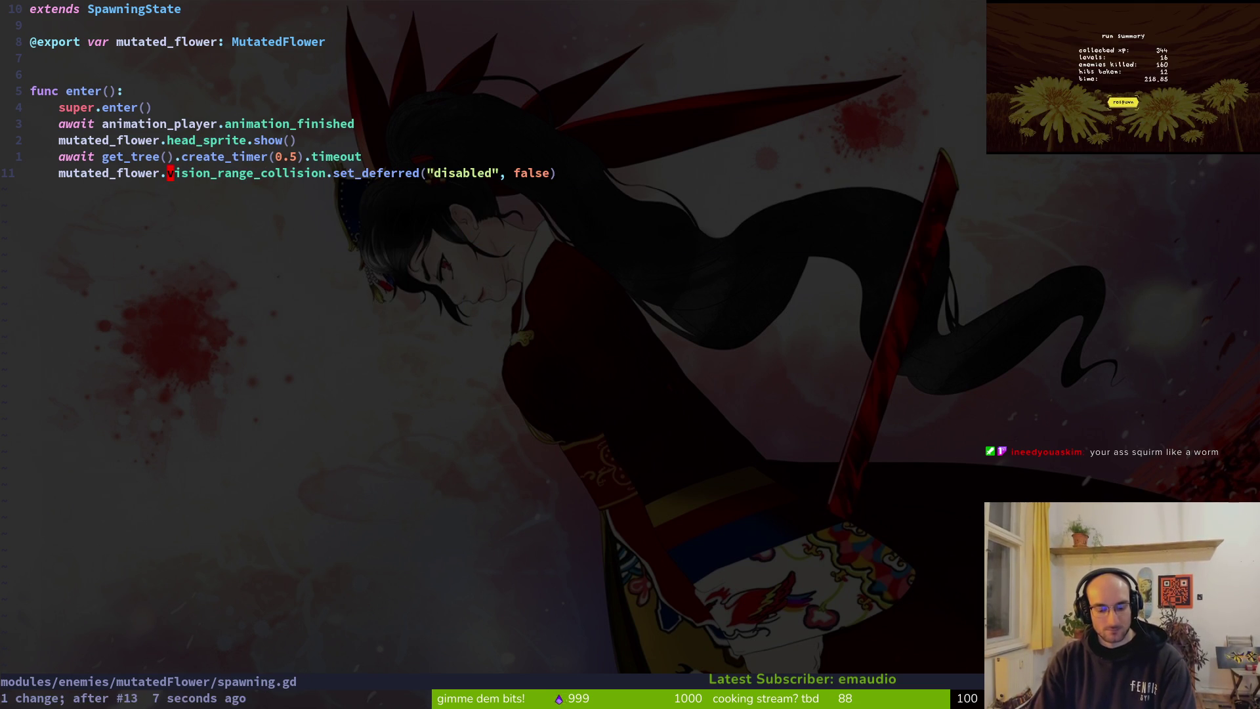
key(space)
key(f)
key(w)
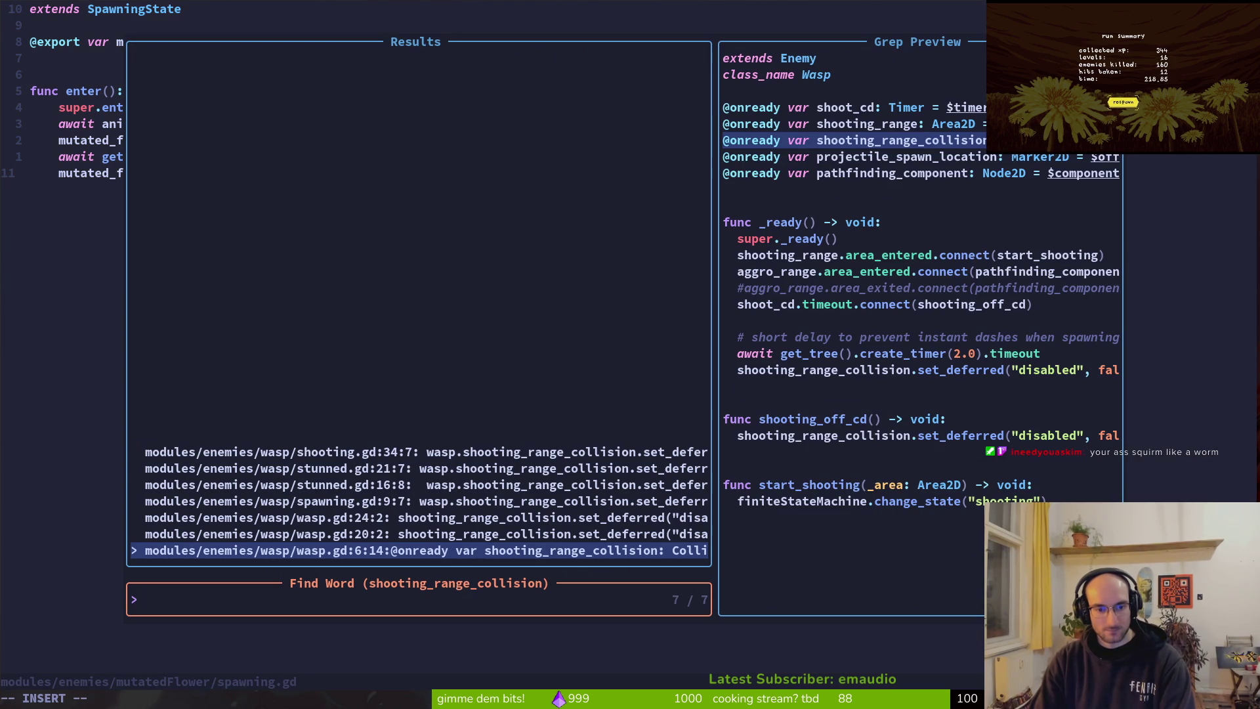
key(Down)
key(Down)
key(Up)
key(Down)
key(Down)
key(Down)
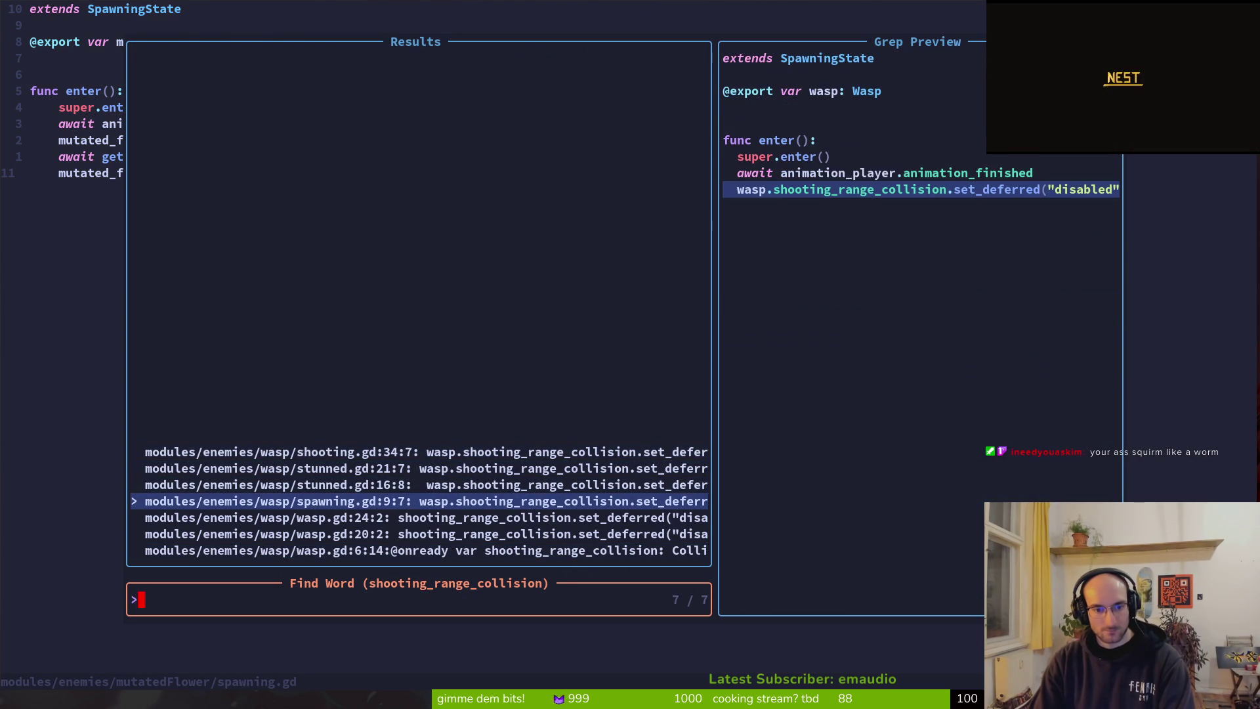
key(Escape)
Step: Restore the vision_range_collision edit, save, and view the mutated_flower.gd diff in repository status
key(ctrl+r)
text(:w)
key(Return)
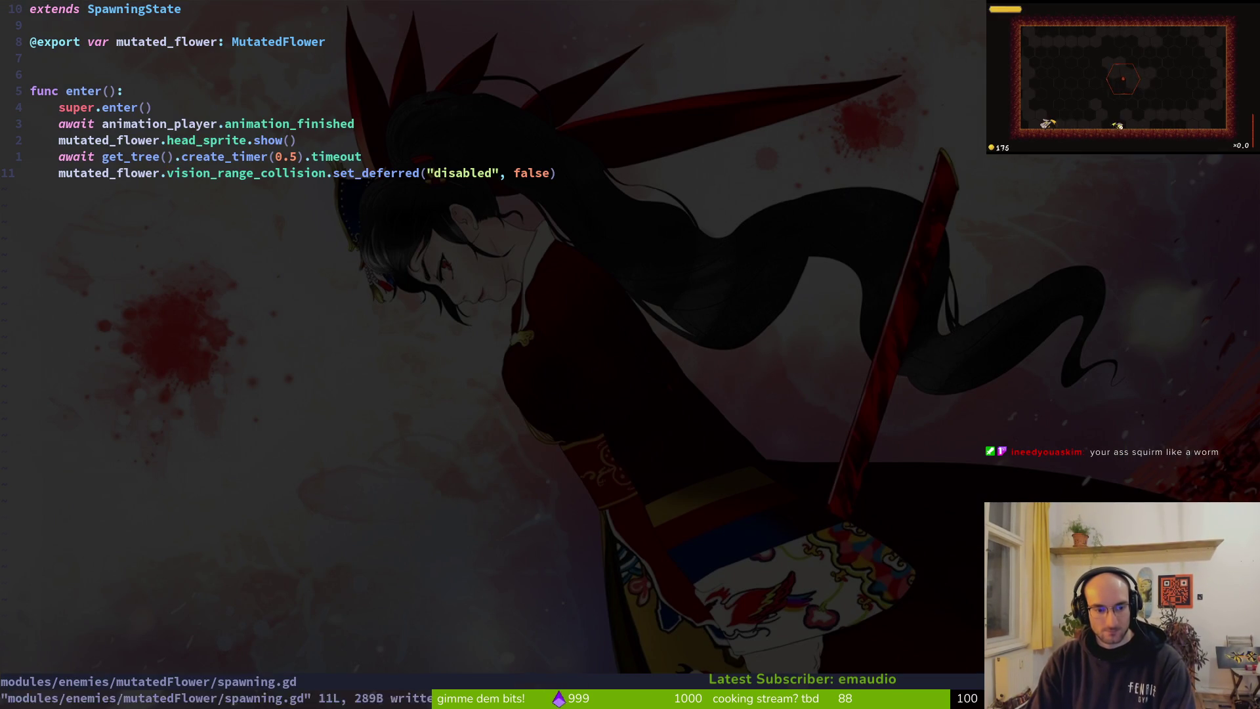
key(ctrl+g)
key(Down)
key(Down)
key(Down)
key(Down)
key(Return)
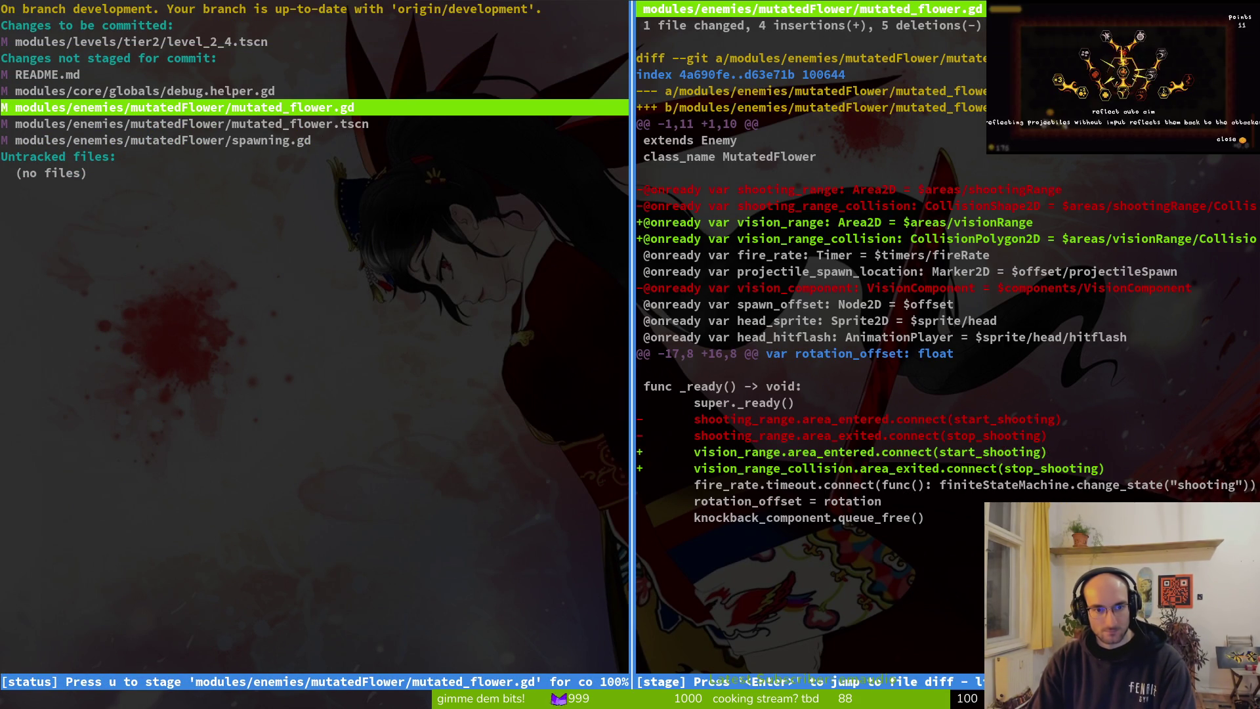
Step: Stage mutated_flower.gd, mutated_flower.tscn and spawning.gd for commit in tig
key(u)
key(Down)
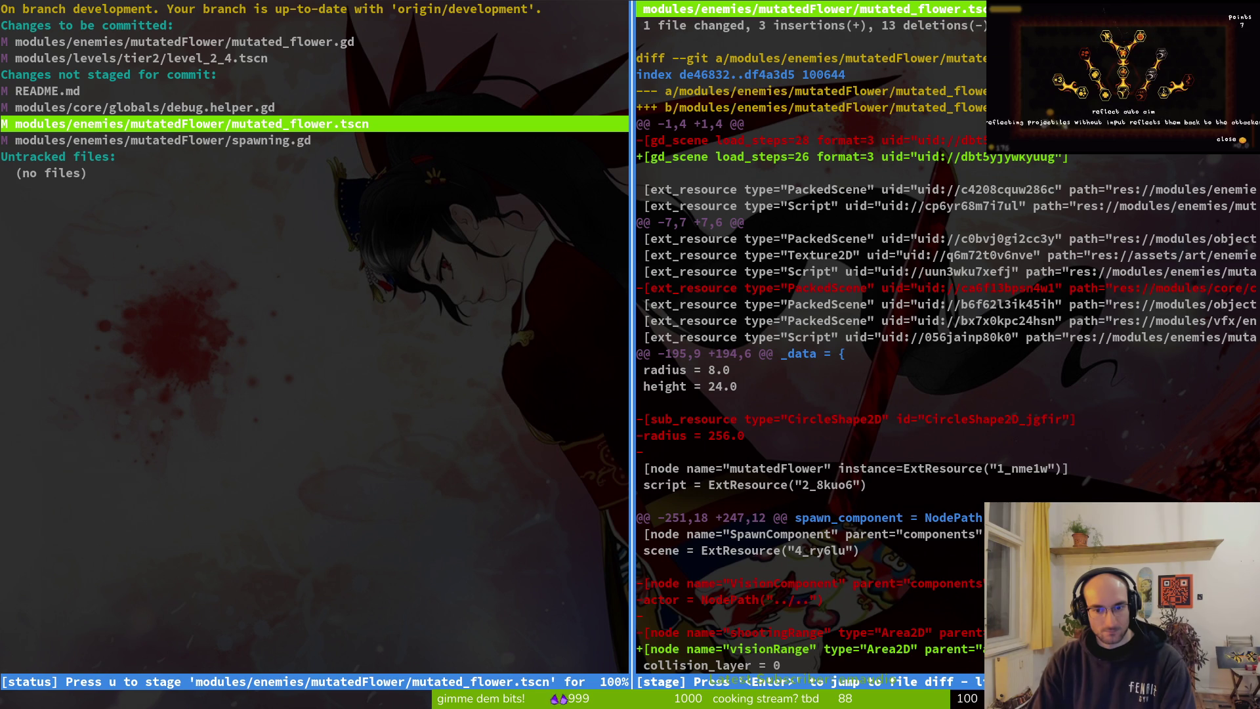
key(u)
key(Down)
key(Return)
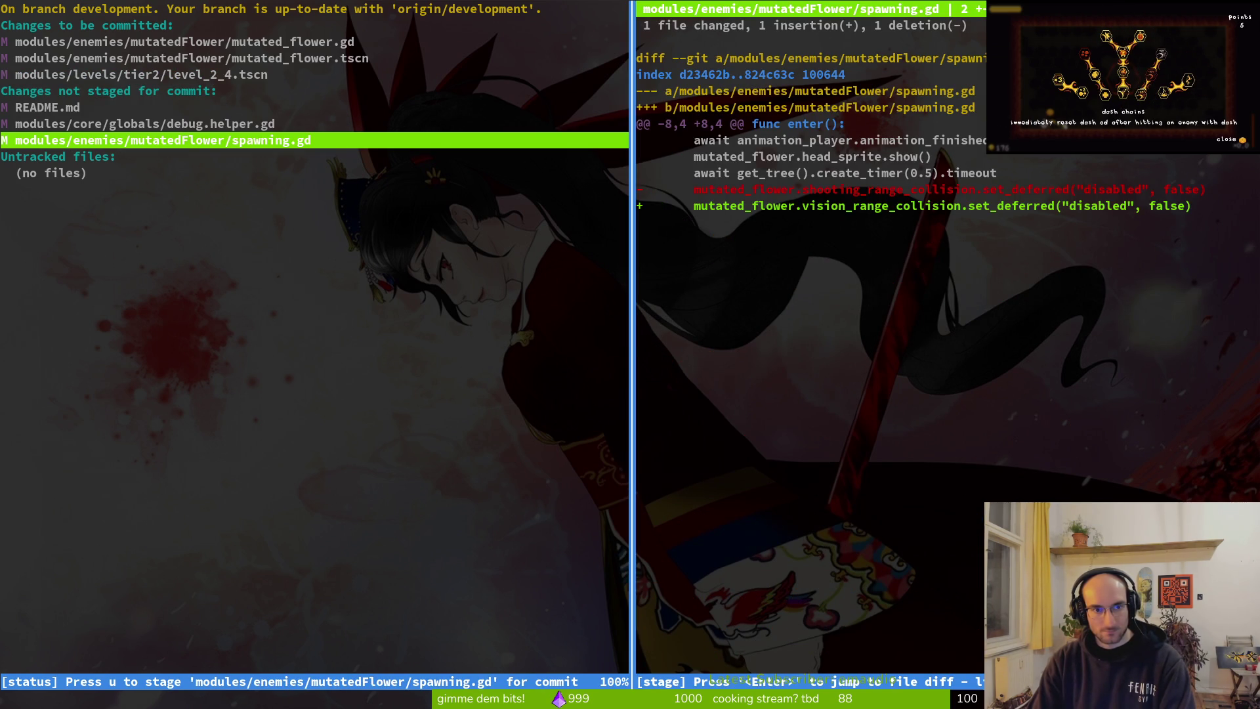
key(u)
key(q)
key(Up)
key(Up)
key(Up)
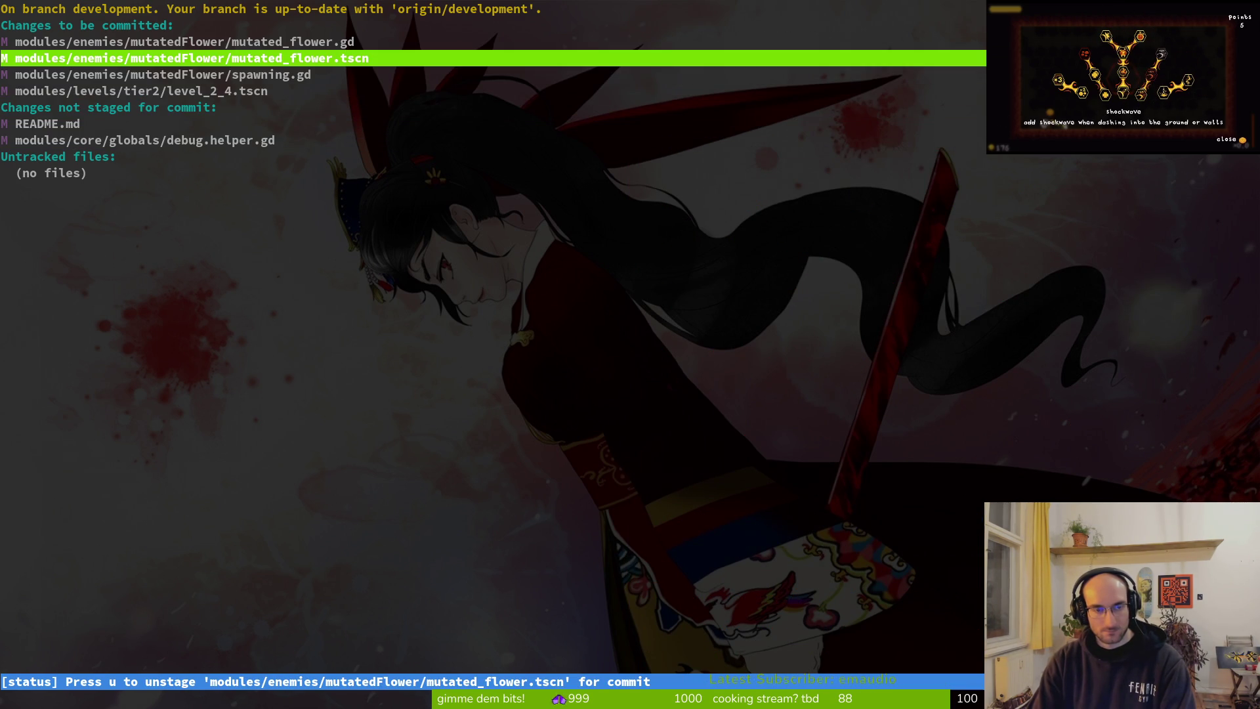
Step: Quit tig, launch vim on the pollinate-or-die folder listing, and bring up the music video window
key(q)
key(q)
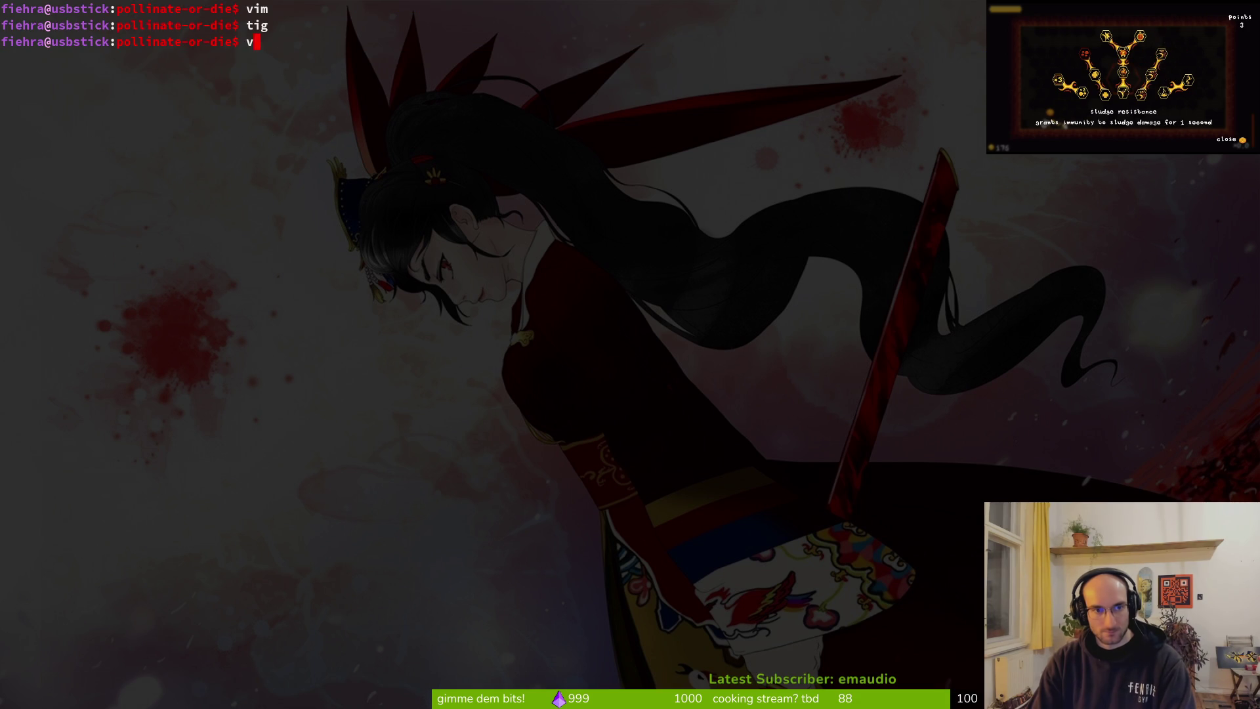
text(vim)
key(Return)
key(ctrl+p)
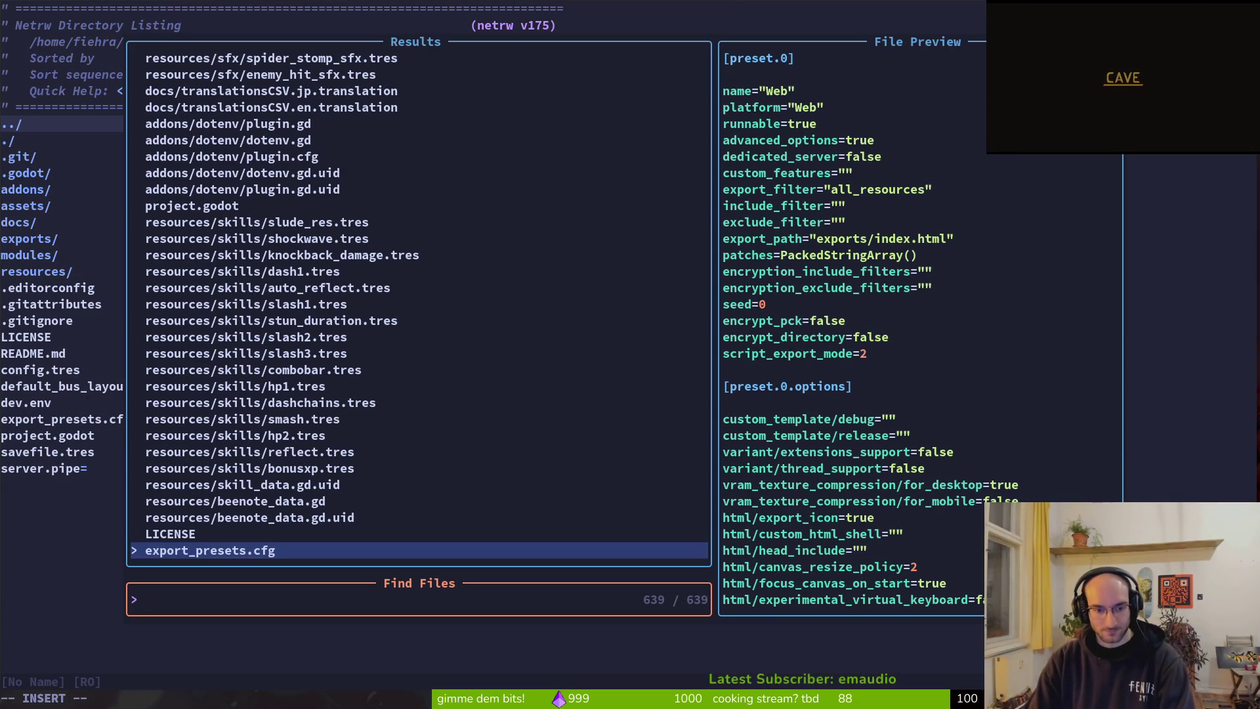
key(Escape)
key(Escape)
text(:w)
key(Return)
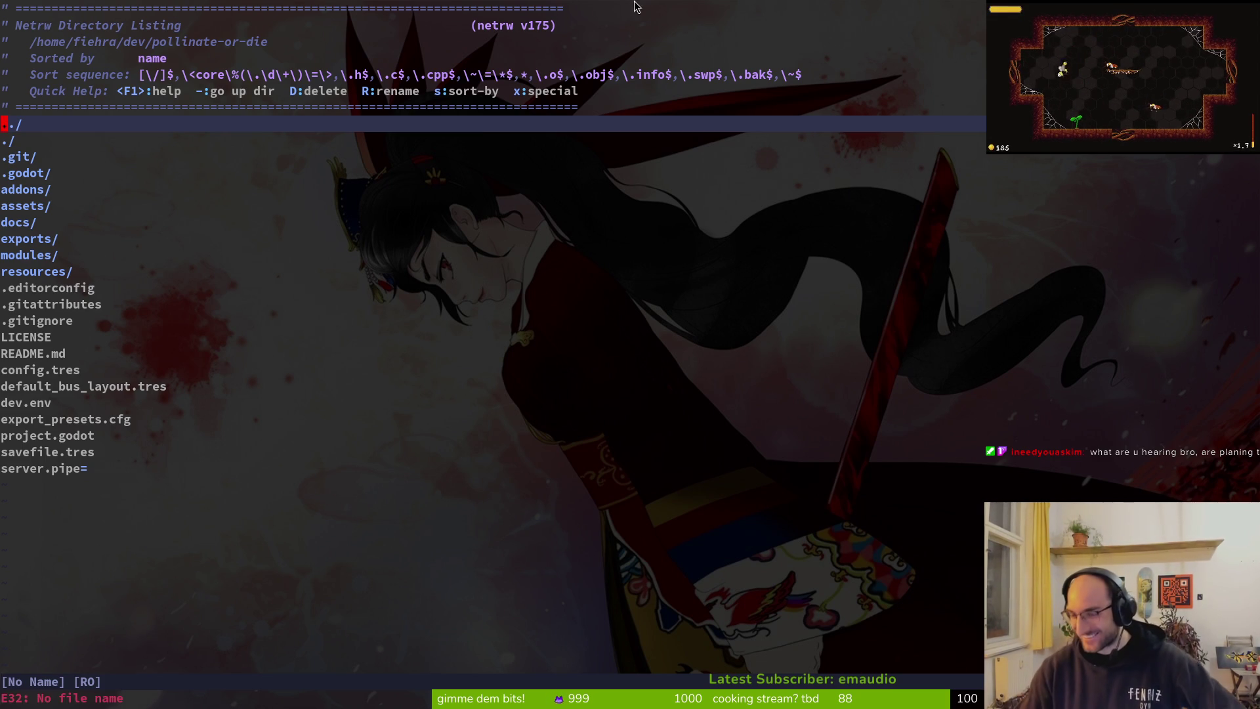
key(super+b)
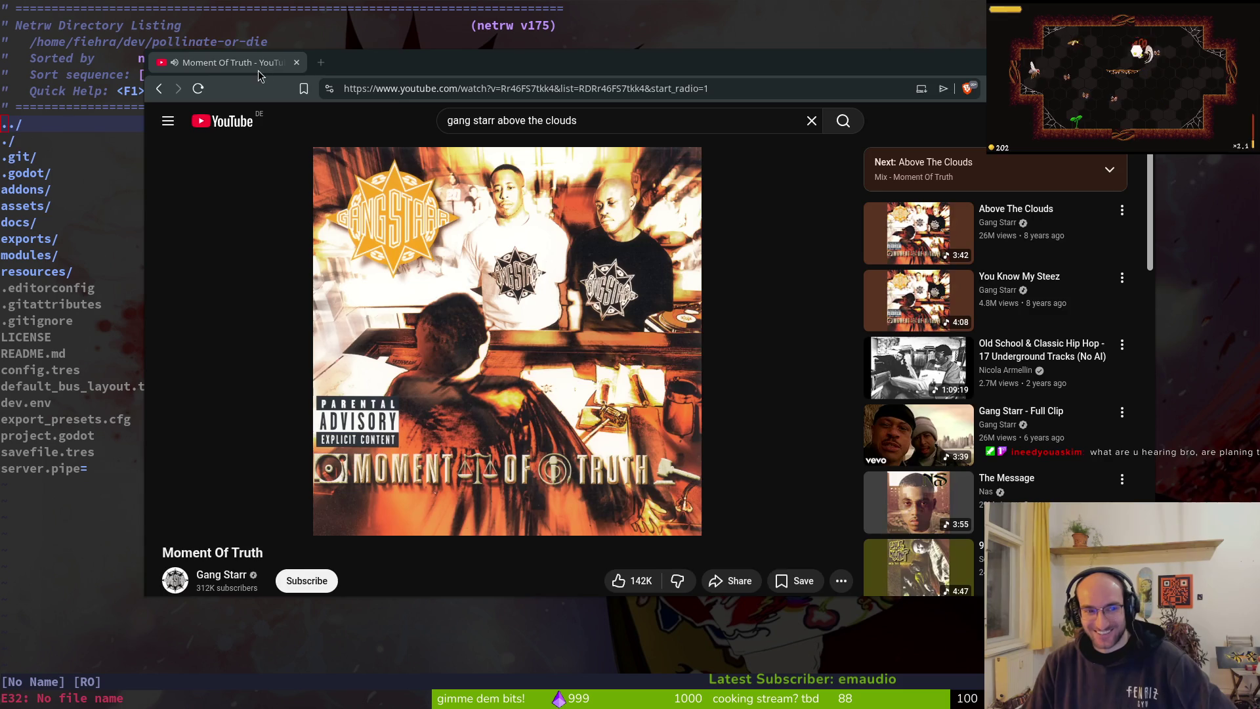
Step: Hide the floating YouTube window playing Gang Starr's 'Moment Of Truth' with the super+minus hotkey
key(super+minus)
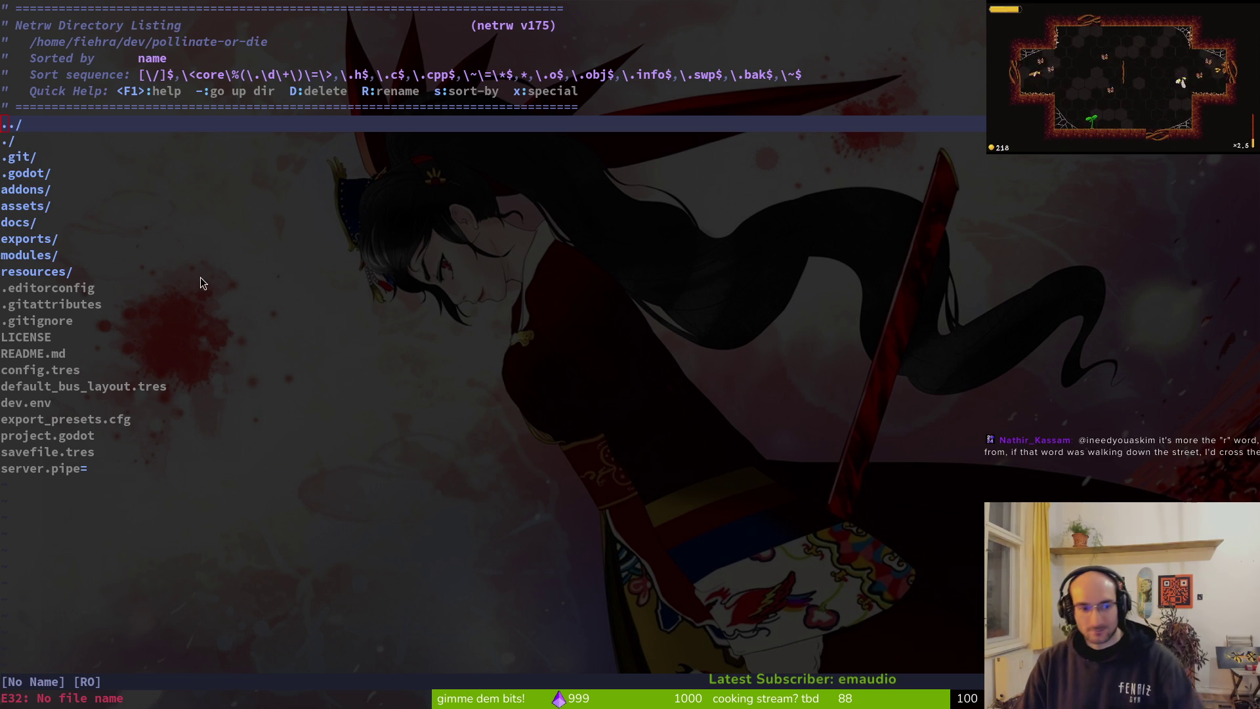
Step: Open mutated_flower.gd with the file finder and look over its later functions
key(j)
key(j)
key(space)
key(f)
key(f)
text(muf)
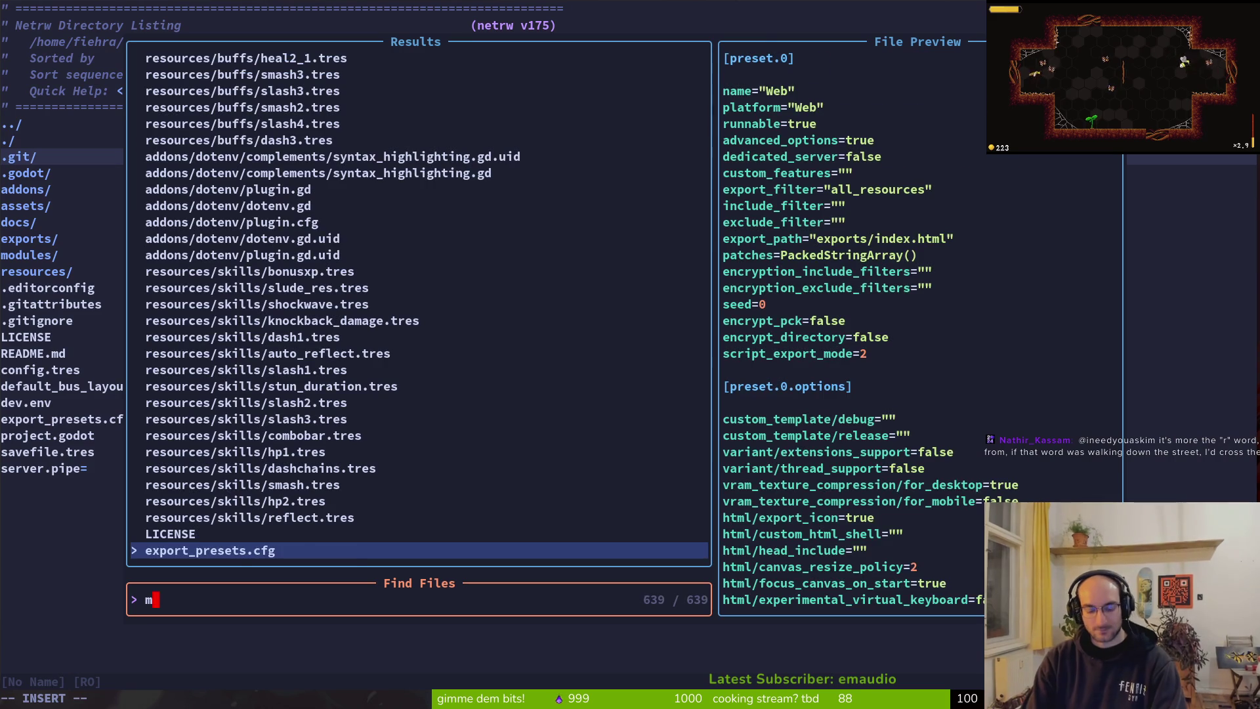
key(Return)
key(ctrl+d)
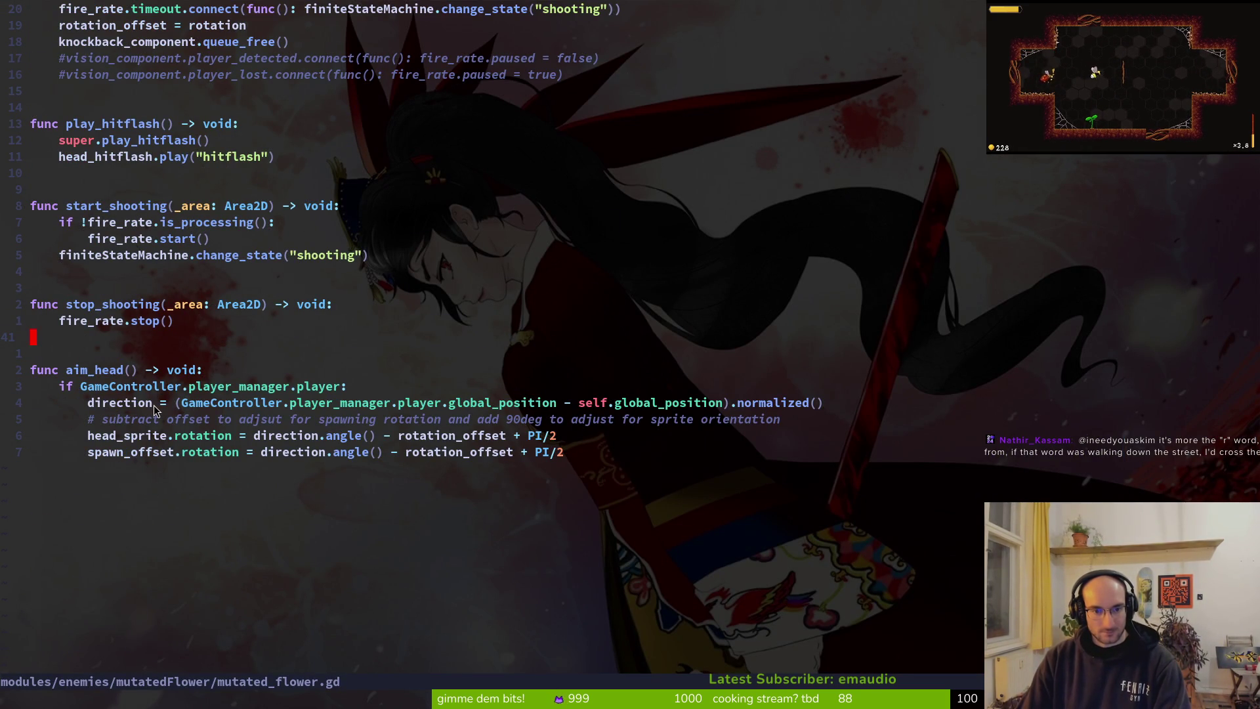
scroll(249, 426, up, 7)
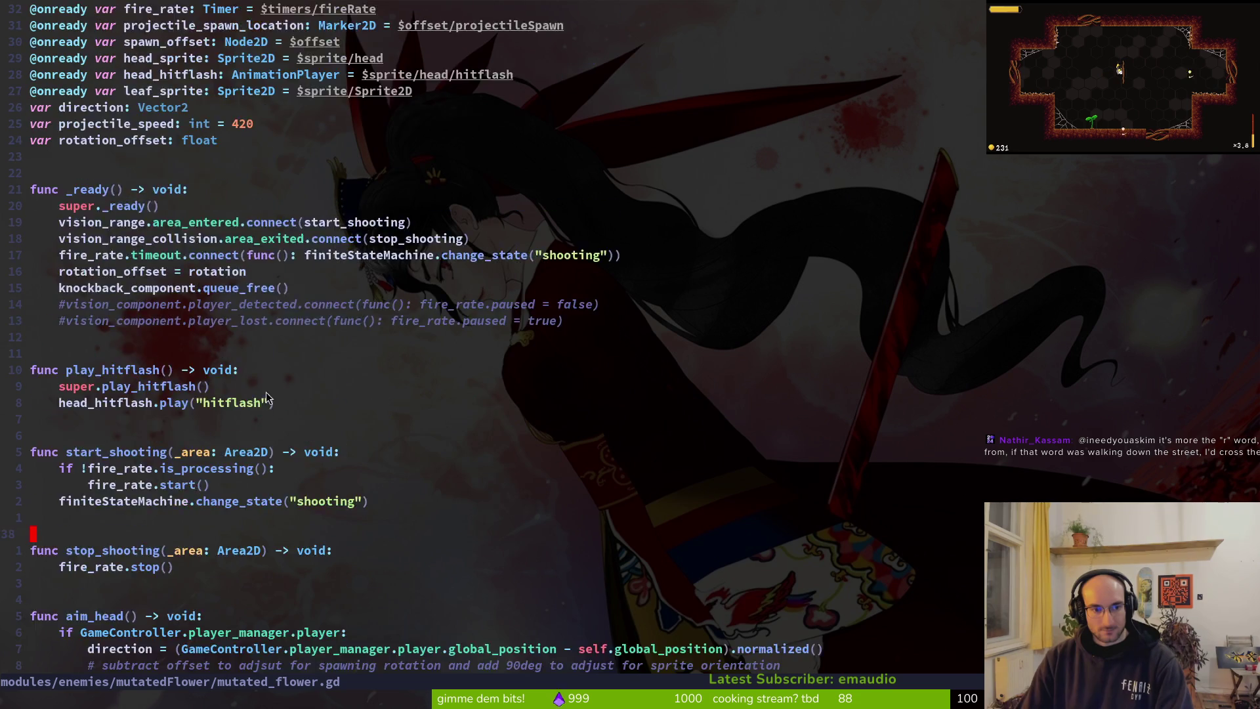
scroll(109, 492, down, 3)
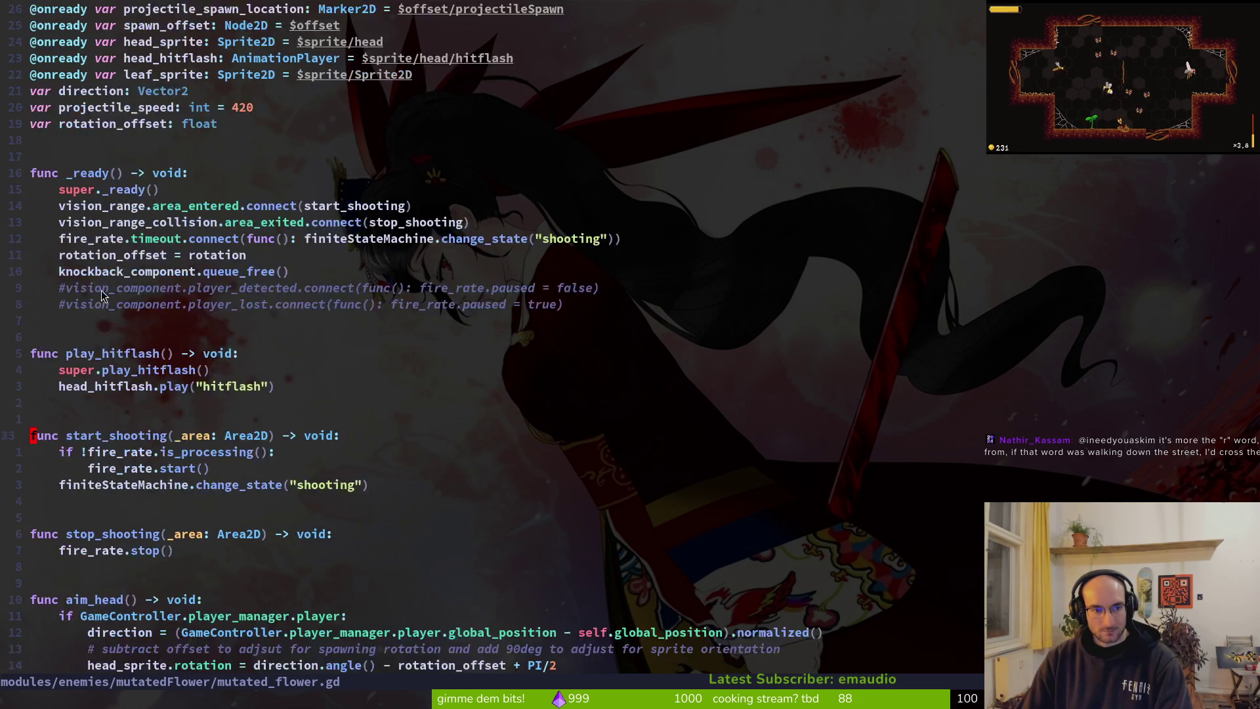
Step: Grep the project for aim_head and preview its calls in idling.gd and shooting.gd
key(space)
key(s)
key(w)
key(ctrl+p)
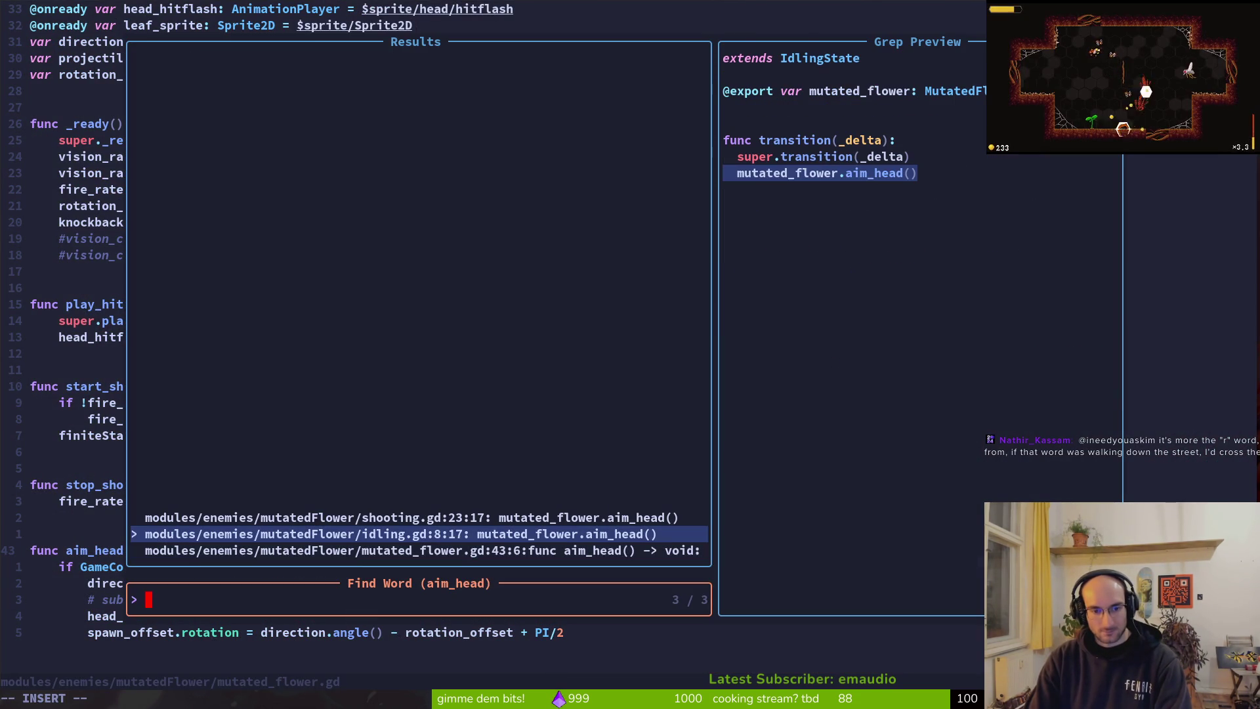
key(ctrl+p)
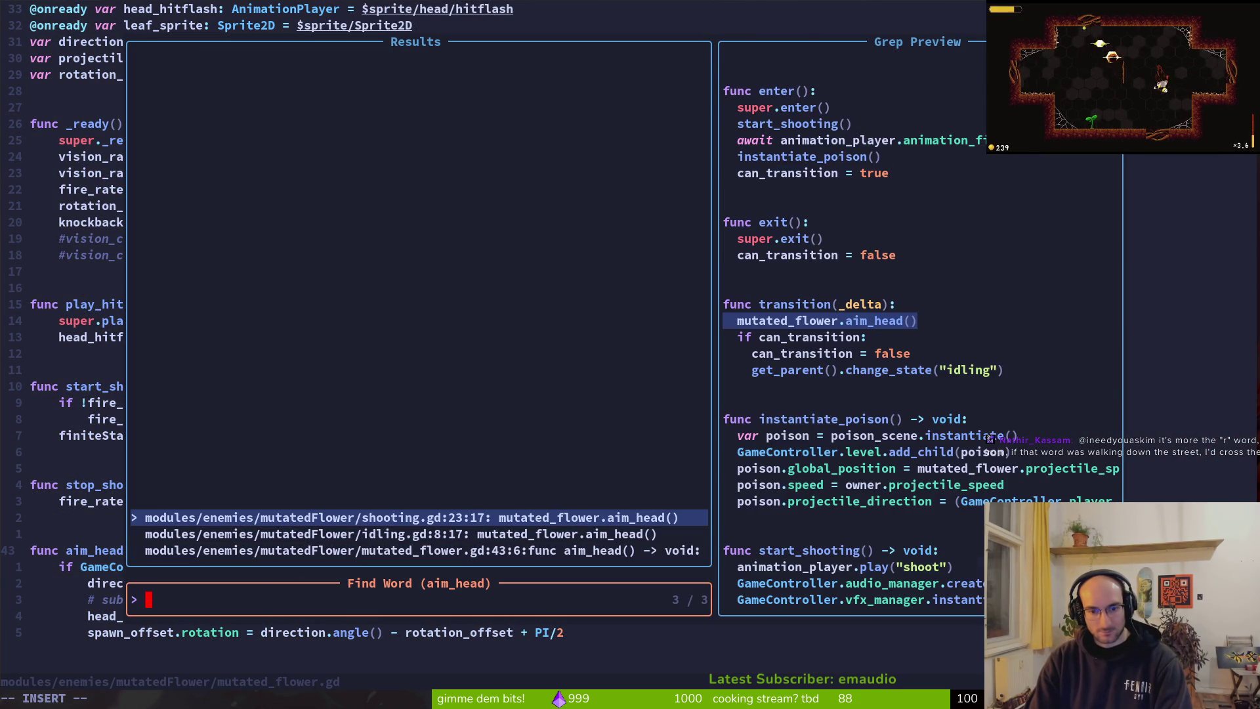
key(ctrl+n)
key(ctrl+p)
key(Escape)
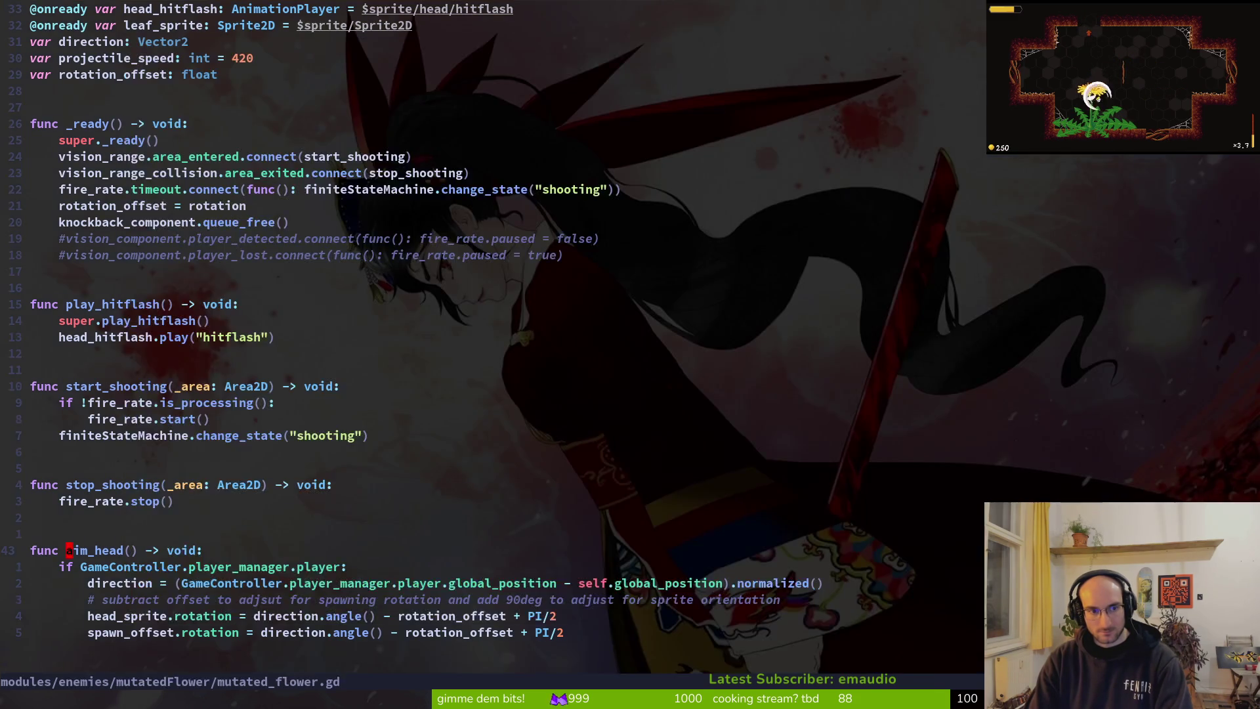
Step: Open the mutated flower's idling.gd state script via the file finder
key(space)
key(f)
key(f)
text(vis)
key(Escape)
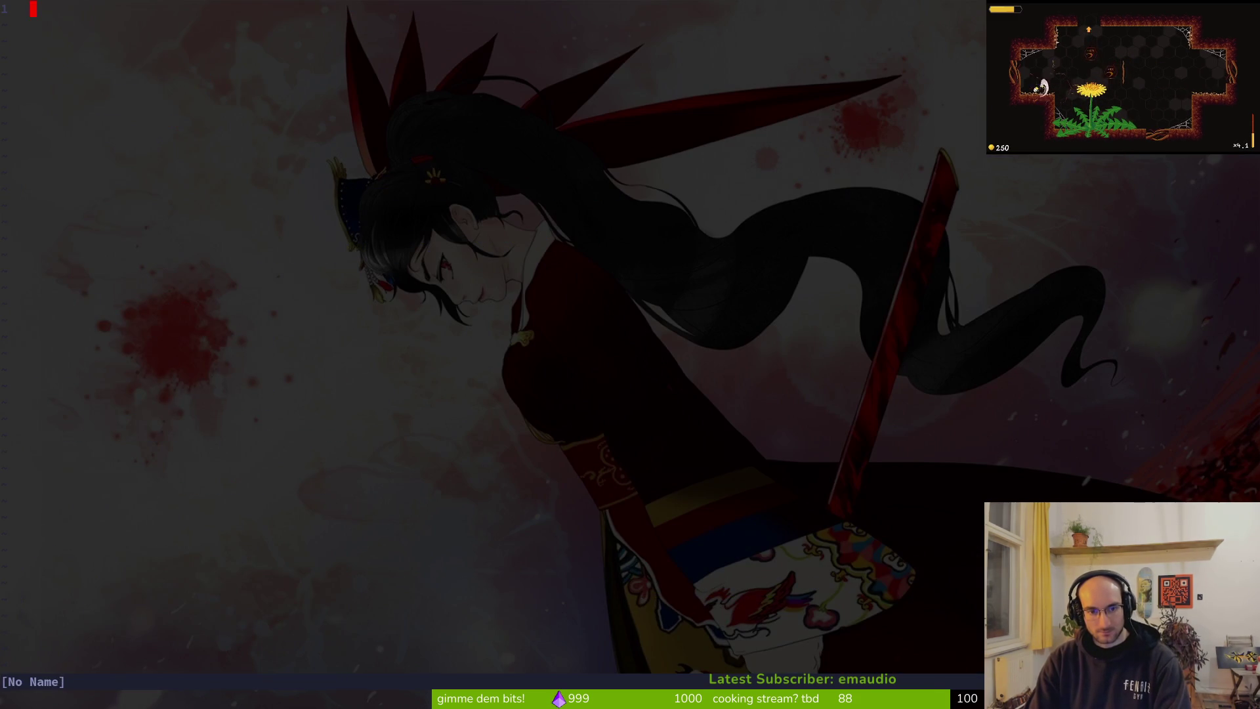
key(ctrl+o)
key(space)
key(f)
key(f)
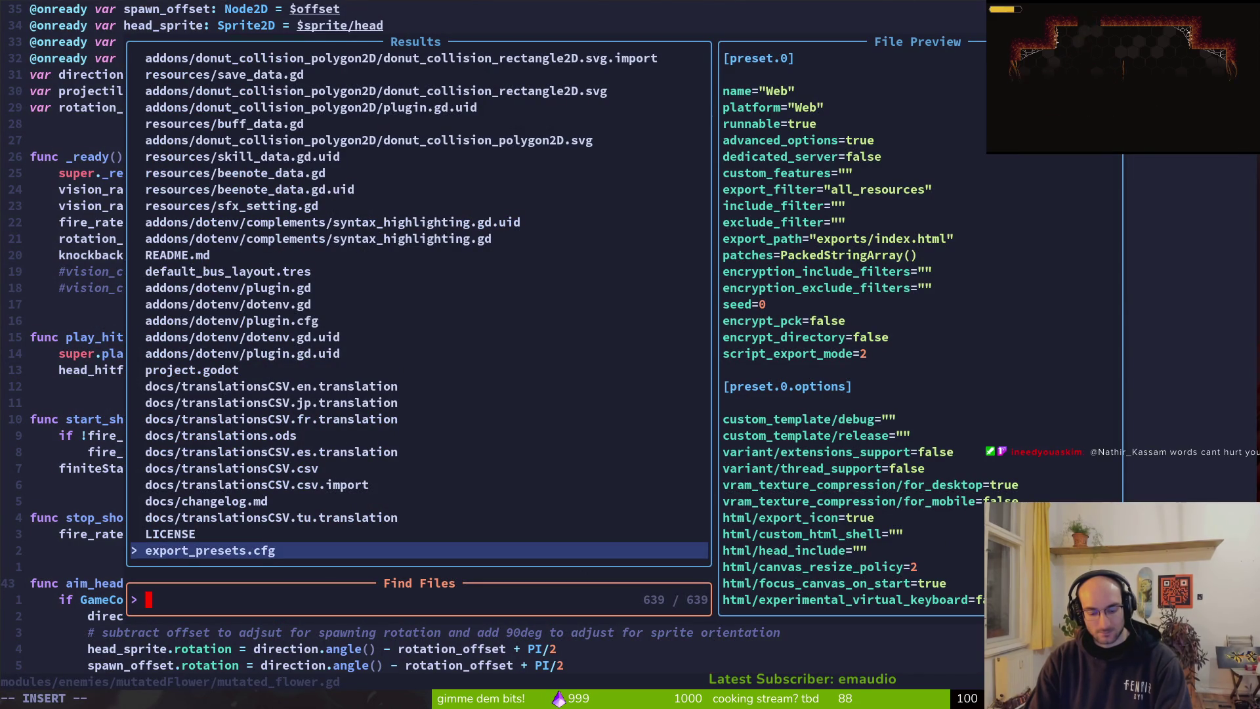
text(floweridli)
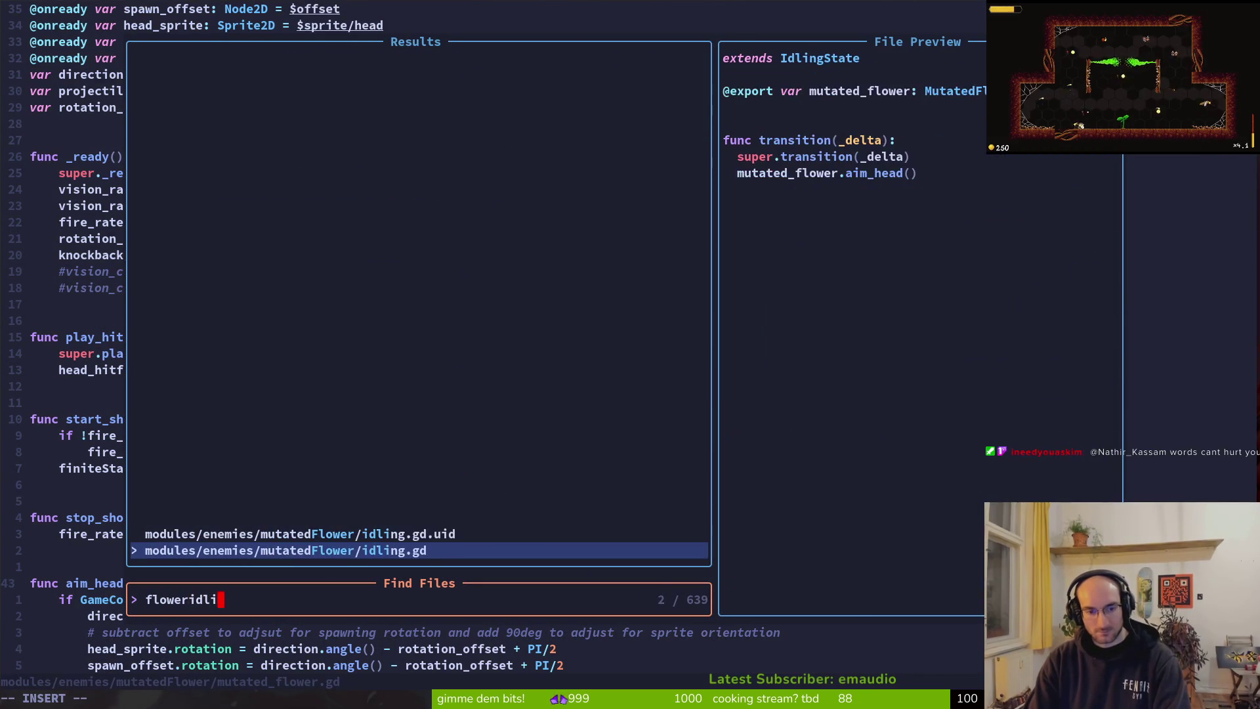
key(Return)
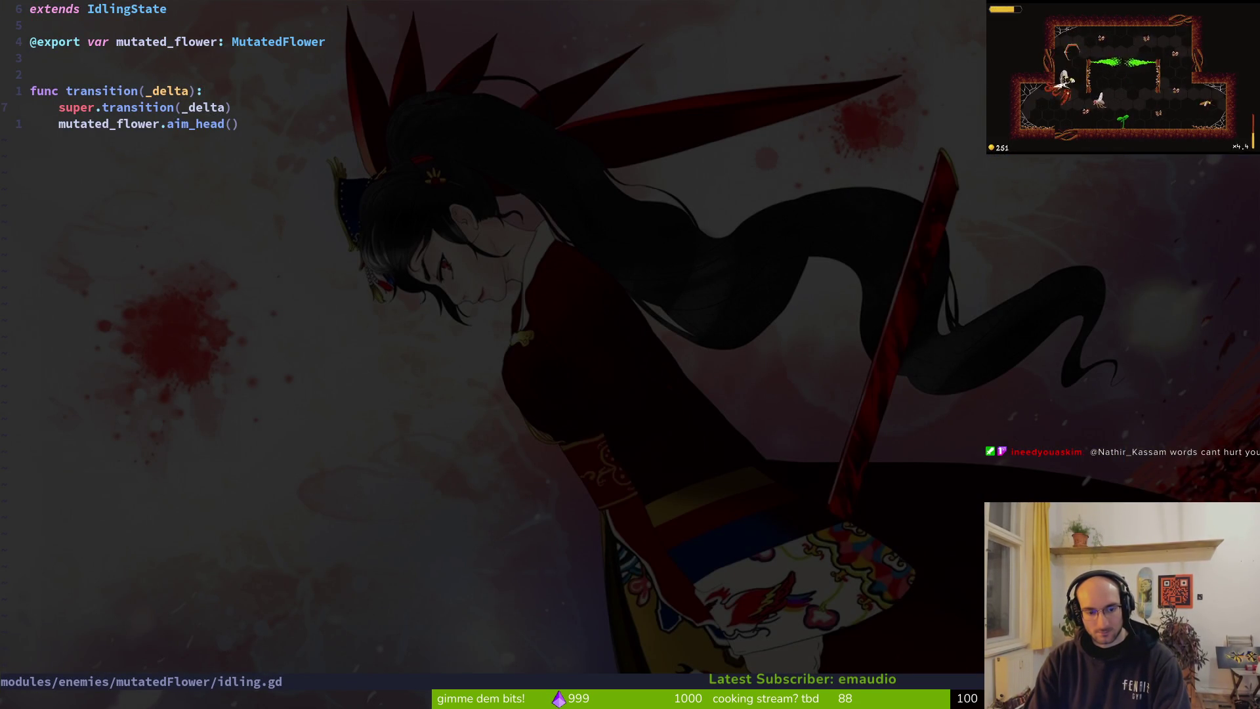
Step: Try adding a line after super.transition(_delta) in idling.gd, then abandon the edit
key(o)
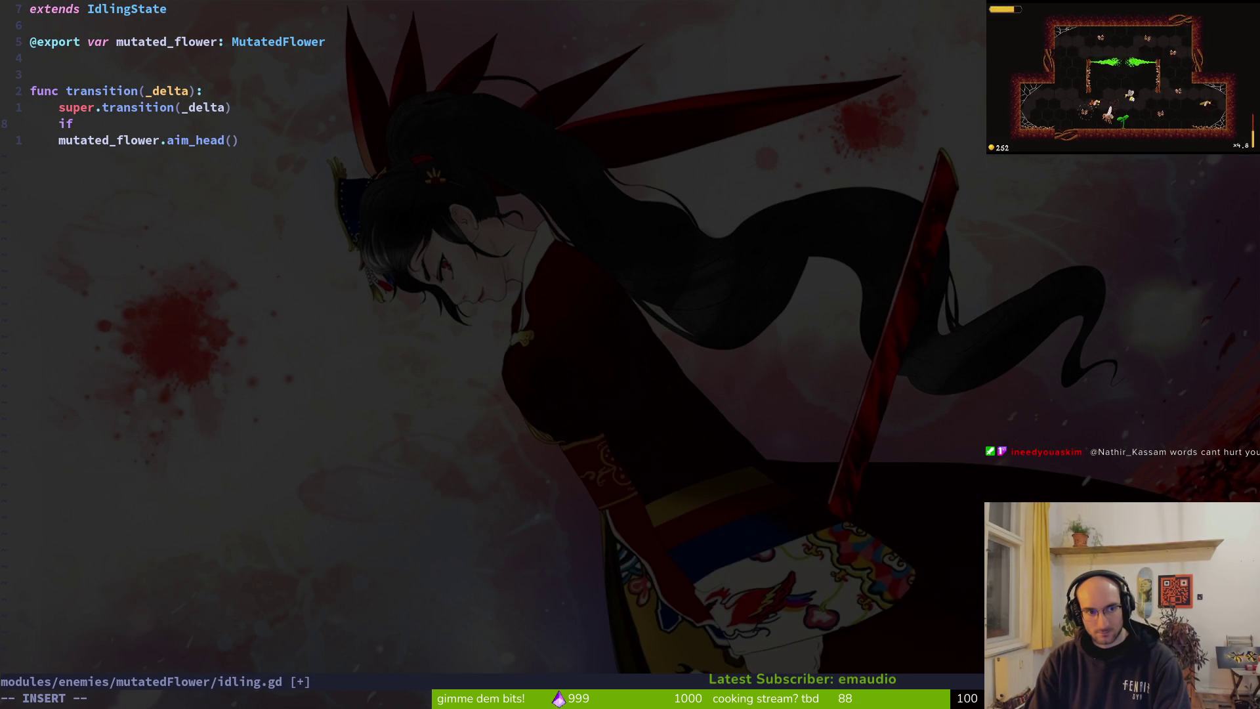
key(Escape)
key(k)
key(k)
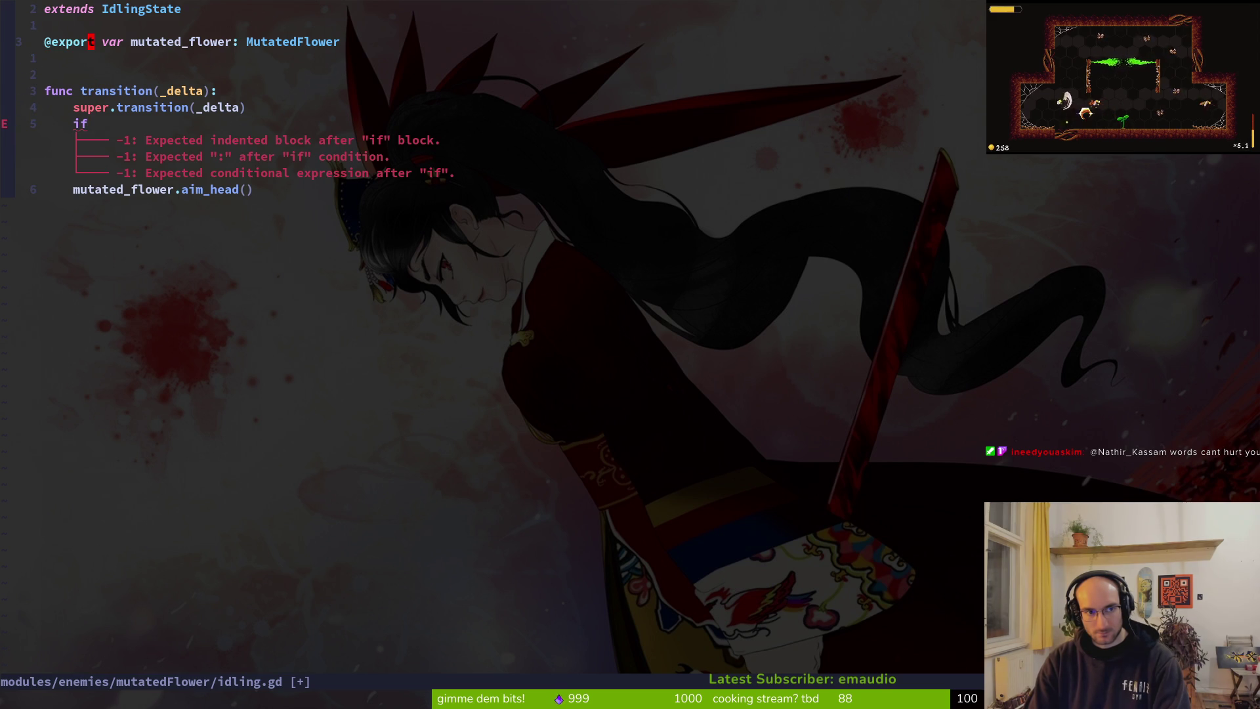
key(shift+v)
key(Escape)
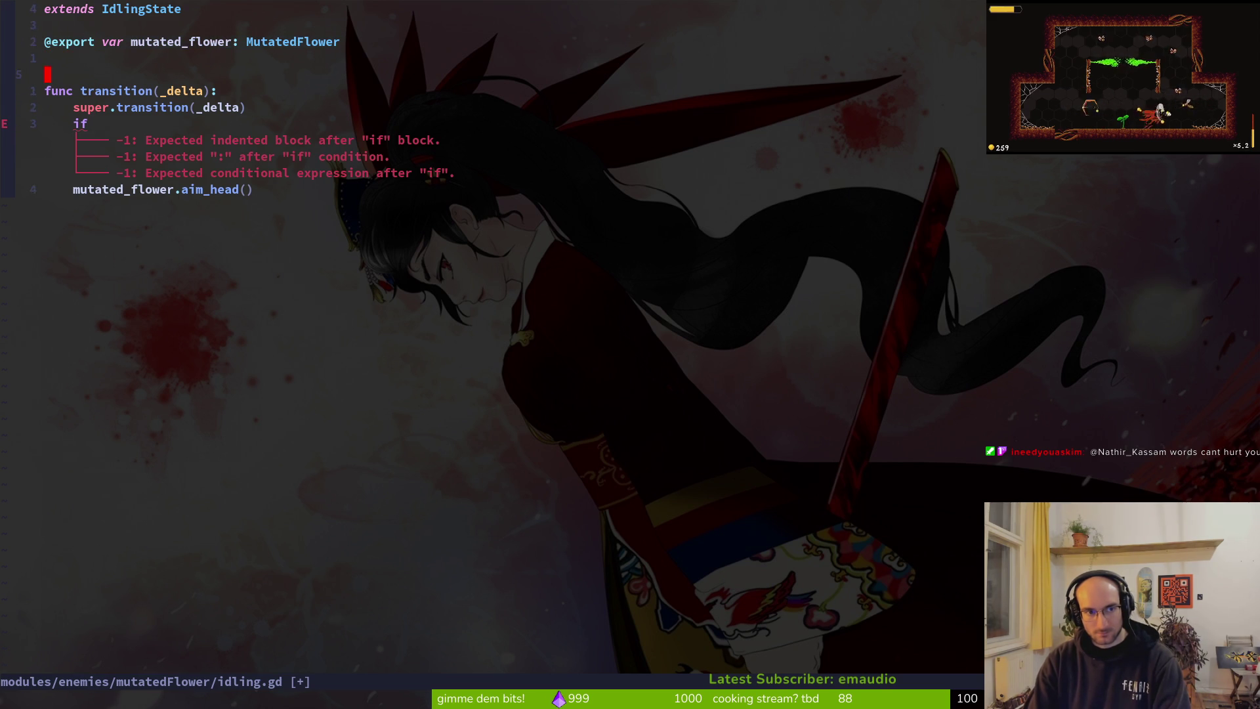
key(shift+a)
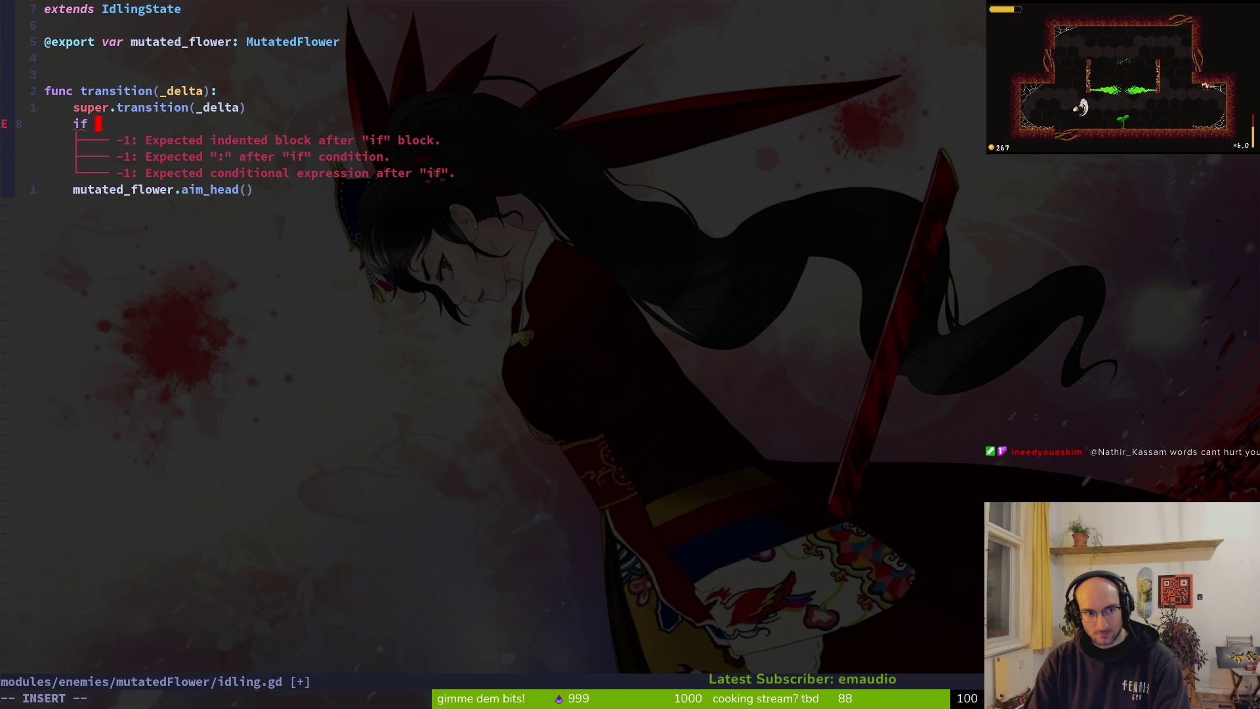
text(visi)
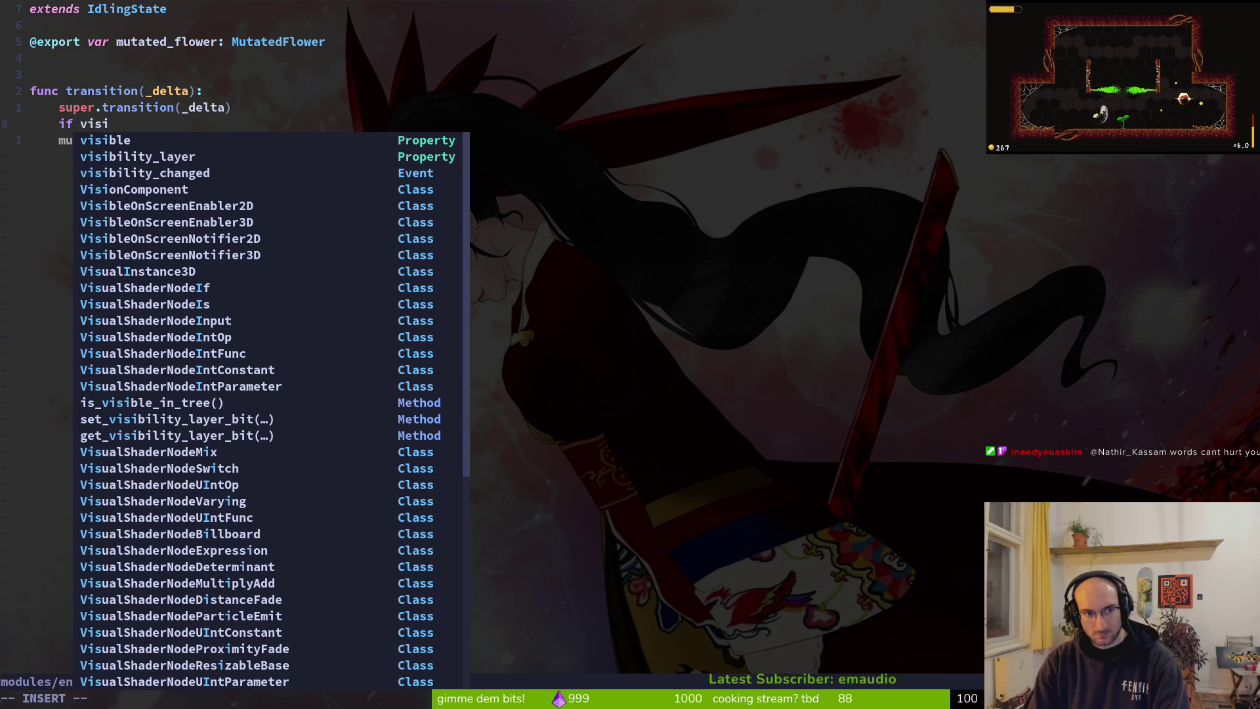
key(Escape)
Step: Return to mutated_flower.gd, undo the last edit, and move down to start_shooting
key(ctrl+6)
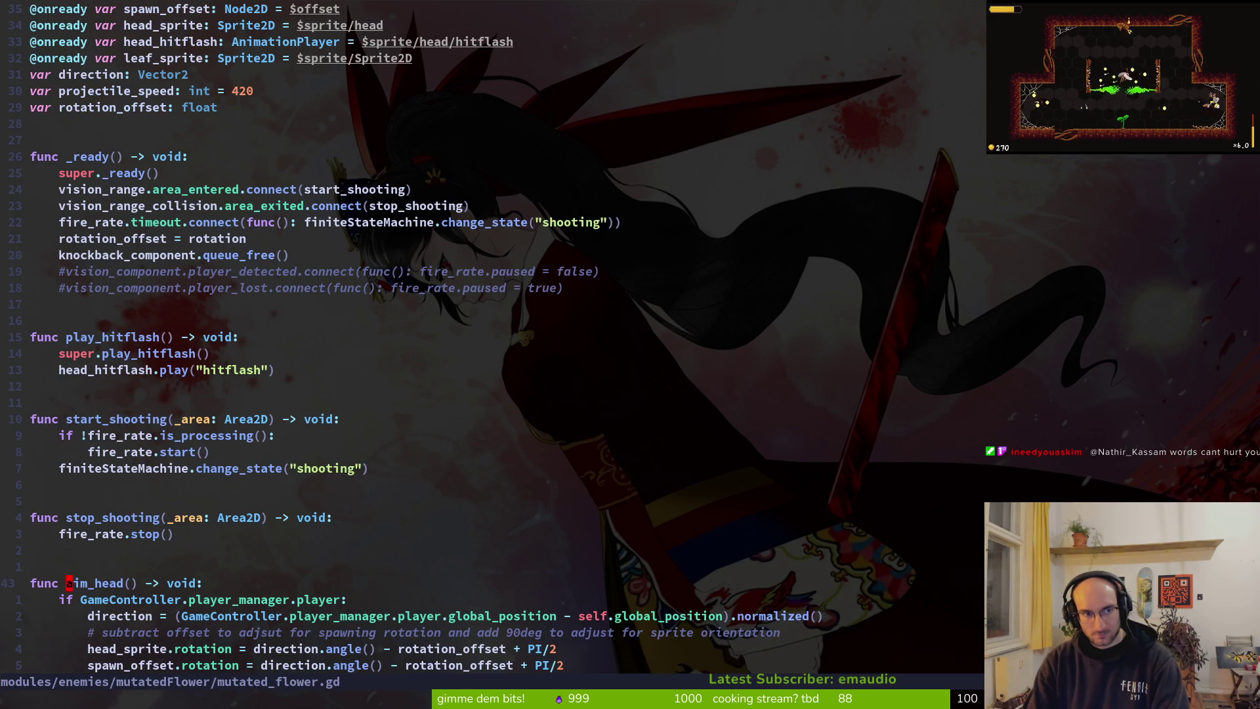
key(u)
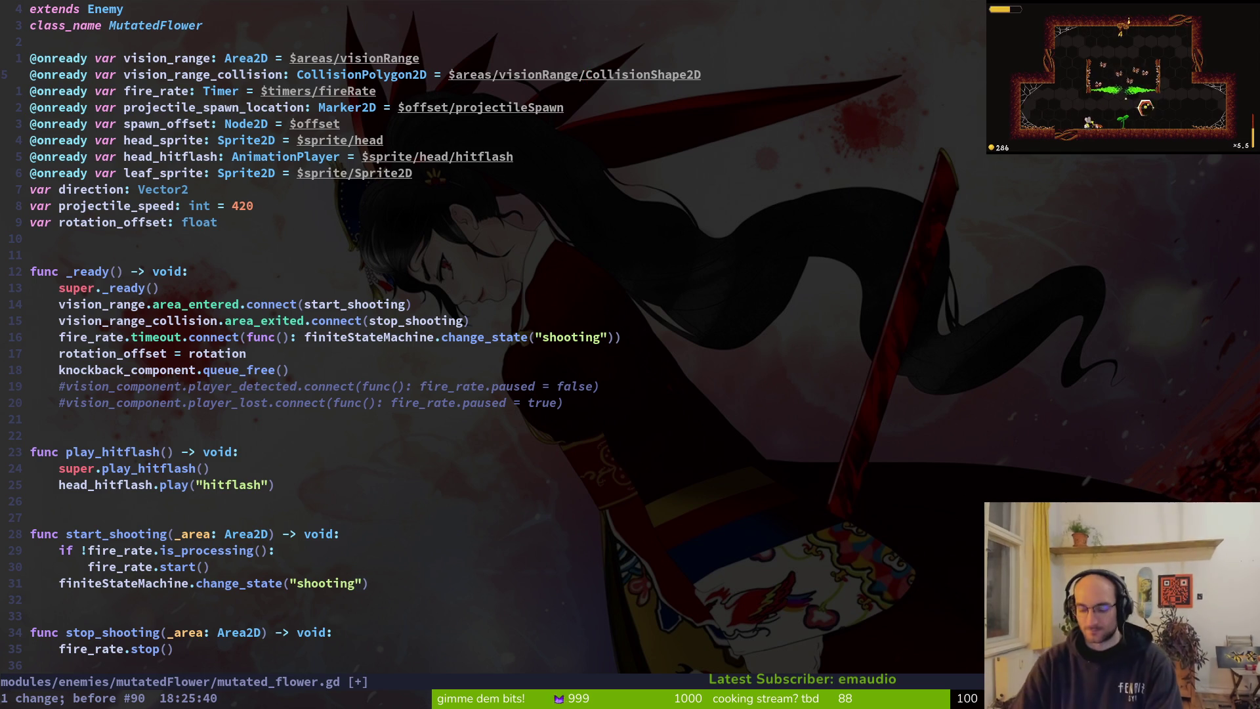
key(j)
key(j)
key(j)
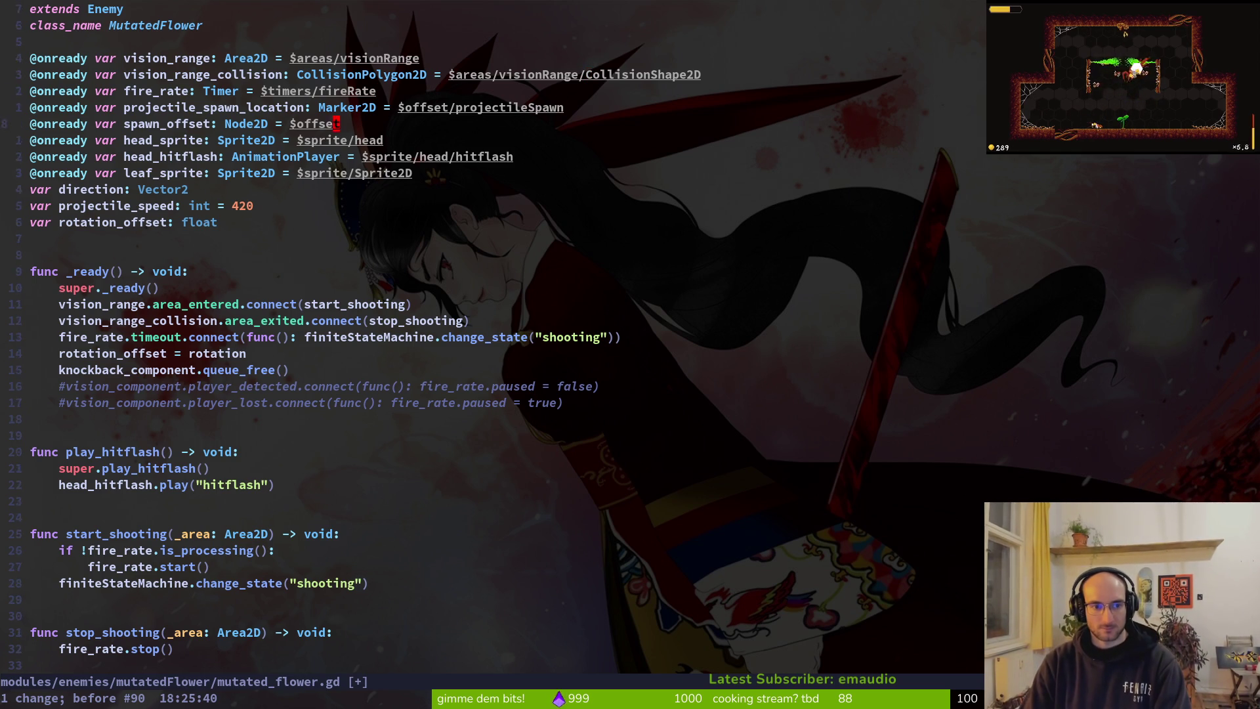
key(j)
key(j)
key(j)
key(j)
key(j)
key(j)
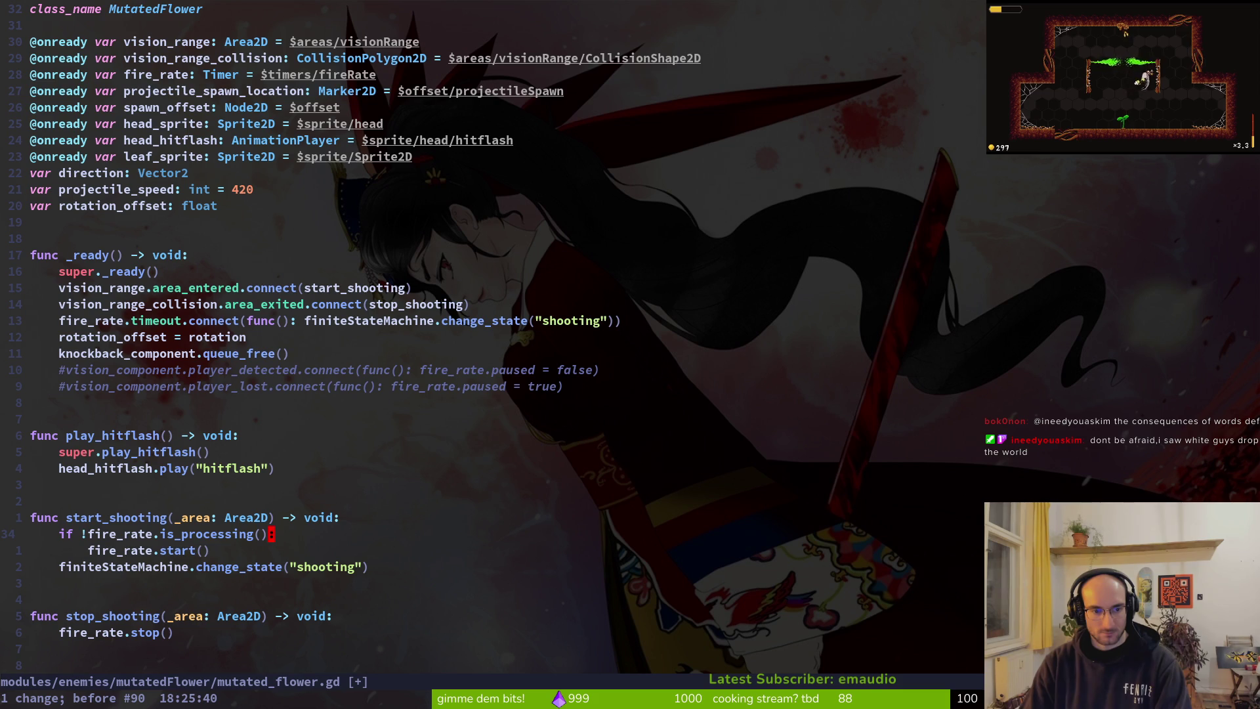
Step: Add player_visible = true at the top of start_shooting and save
key(O)
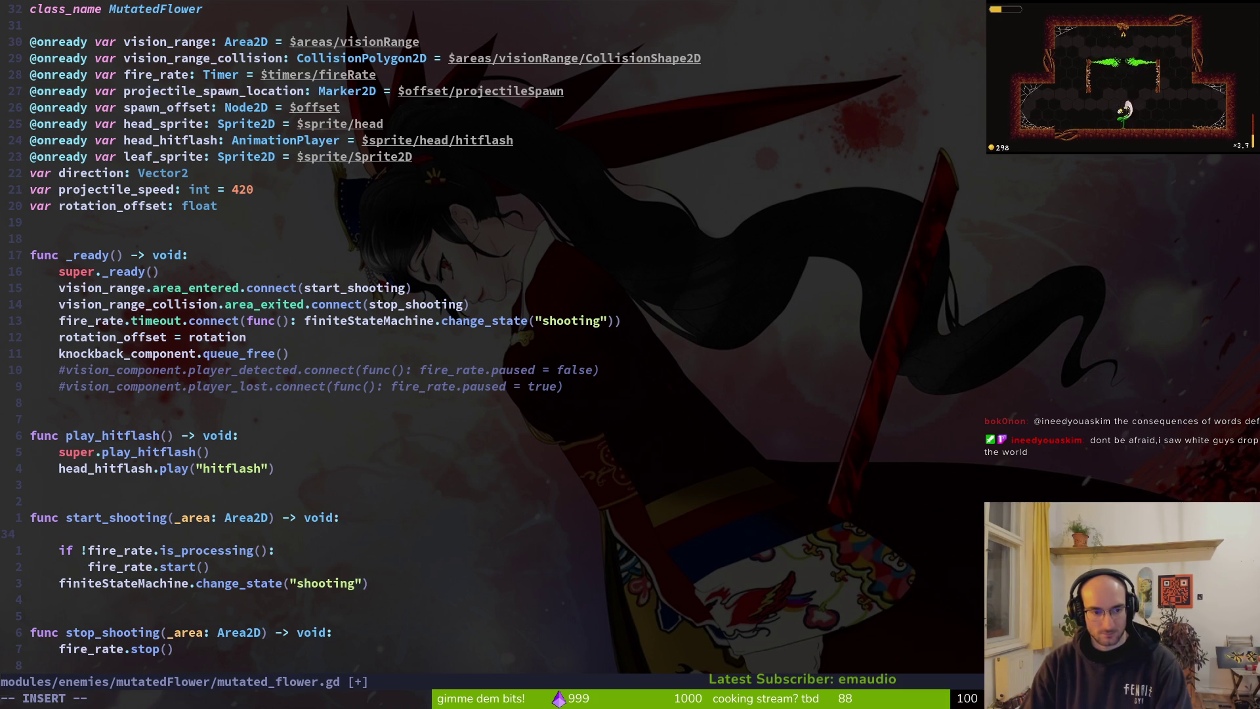
text(player)
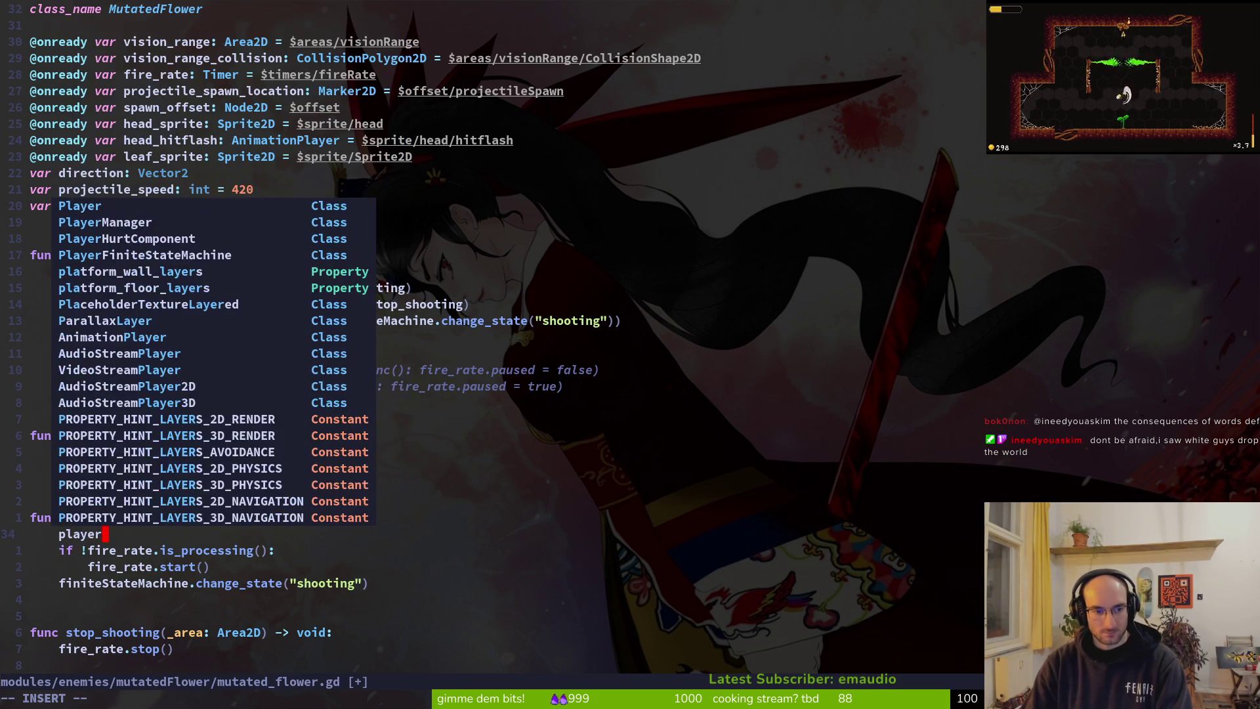
text(_visible)
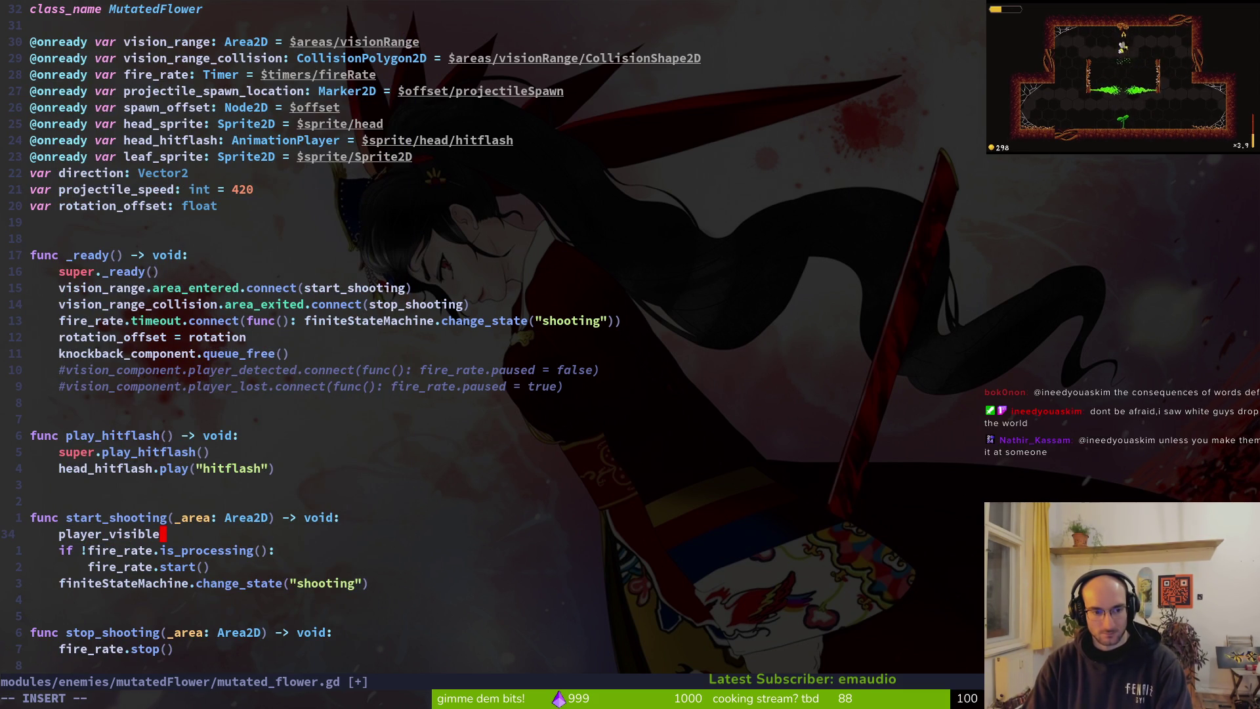
text( = true)
key(Escape)
text(:w)
key(Return)
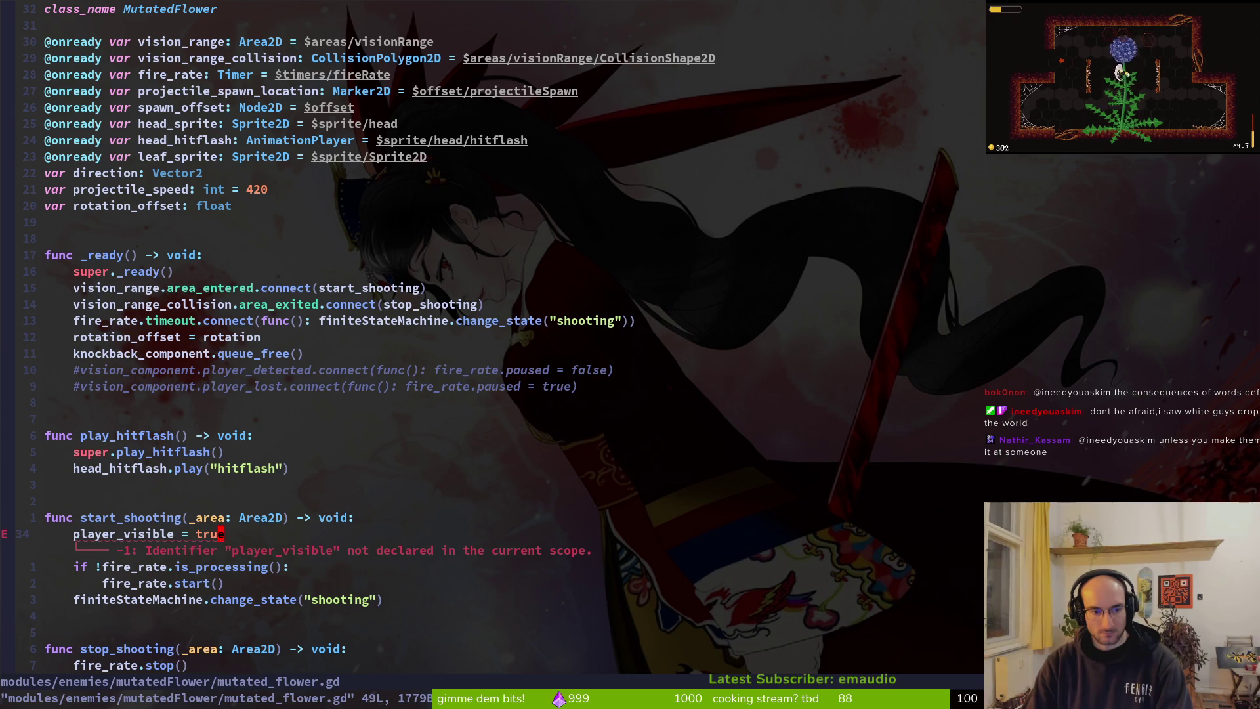
Step: Copy the line into stop_shooting above fire_rate.stop(), change it to false, and save
key(y)
key(y)
key(j)
key(j)
key(j)
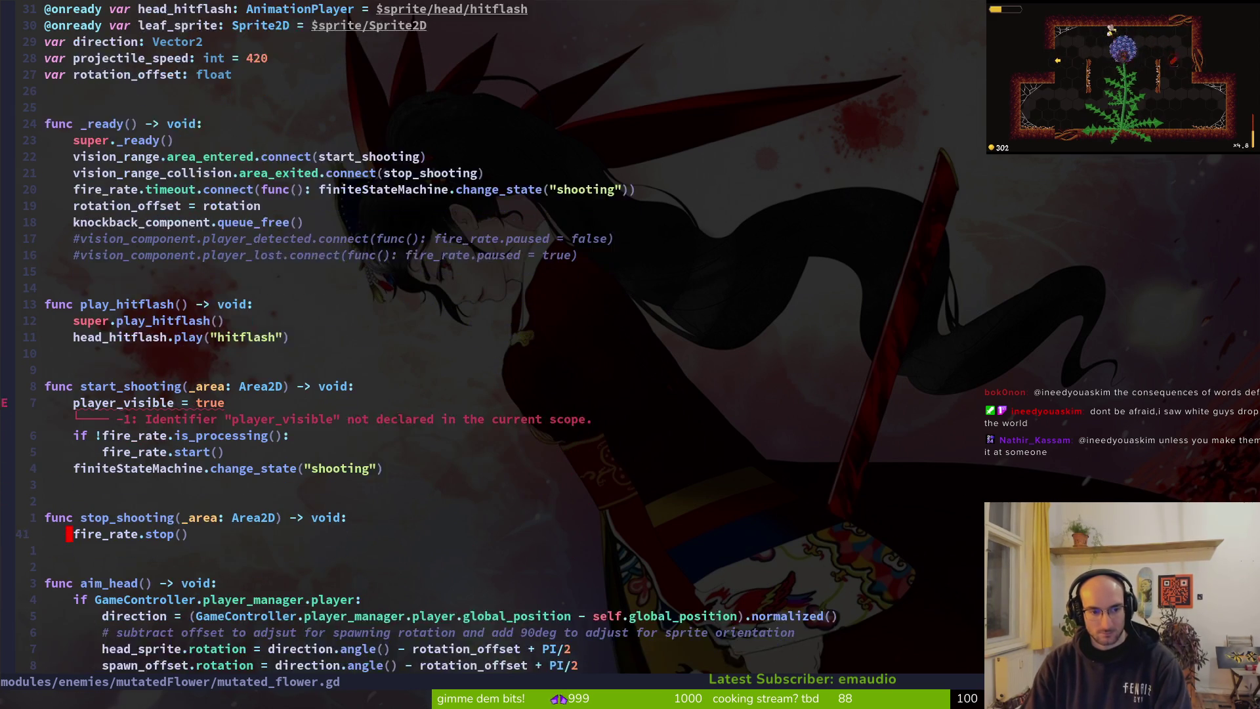
key(p)
key(d)
key(d)
key(k)
key(shift+p)
key(dollar)
text(ciwfalse)
key(Escape)
text(:w)
key(Return)
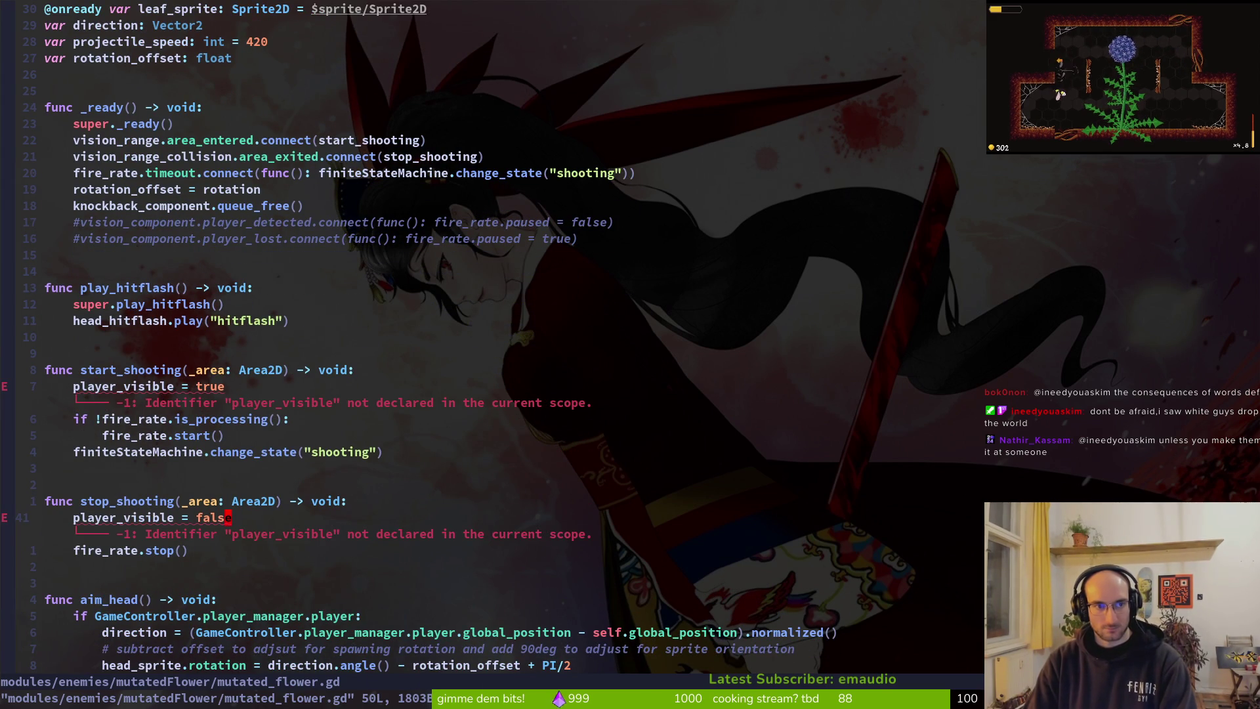
Step: Duplicate the rotation_offset declaration into player_visible: bool = false and save
key(2)
key(7)
key(k)
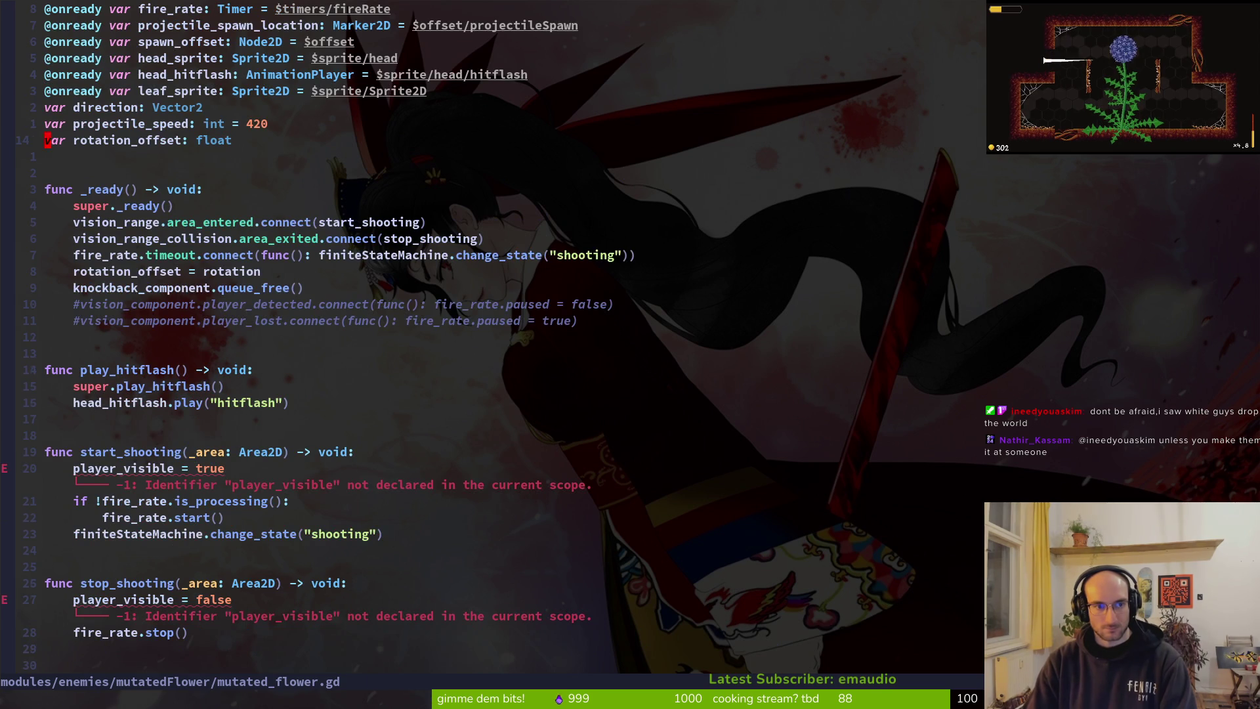
key(y)
key(y)
text(pwciw)
text(pla)
key(ctrl+n)
key(ctrl+n)
key(ctrl+n)
key(ctrl+y)
key(Escape)
key(w)
key(w)
text(cwvo)
key(BackSpace)
key(BackSpace)
text(bool = false)
key(Escape)
text(:w)
key(Return)
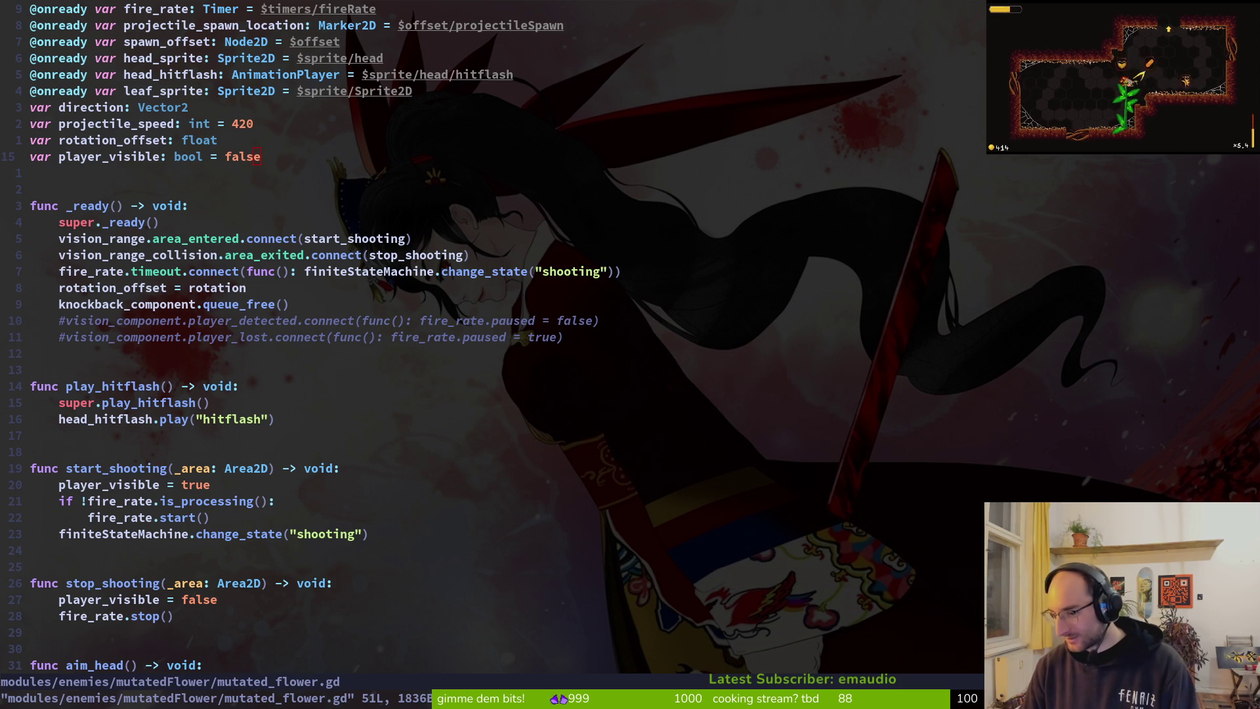
key(8)
key(j)
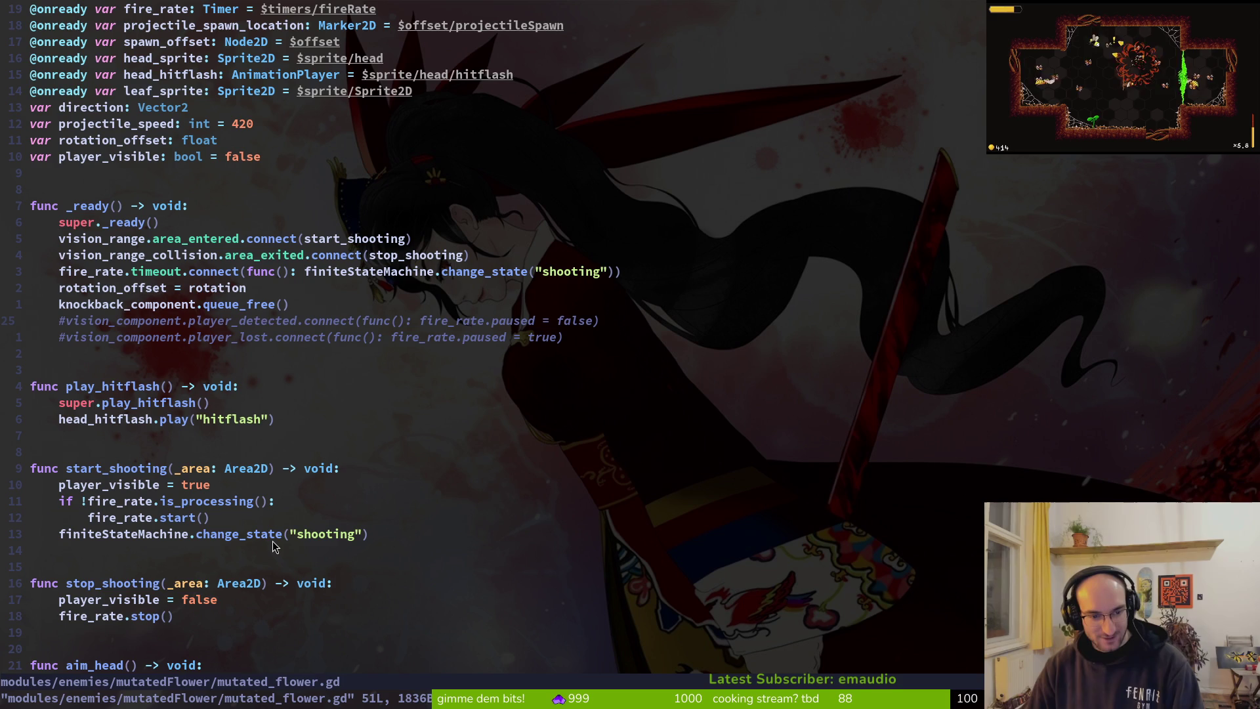
key(2)
key(1)
key(j)
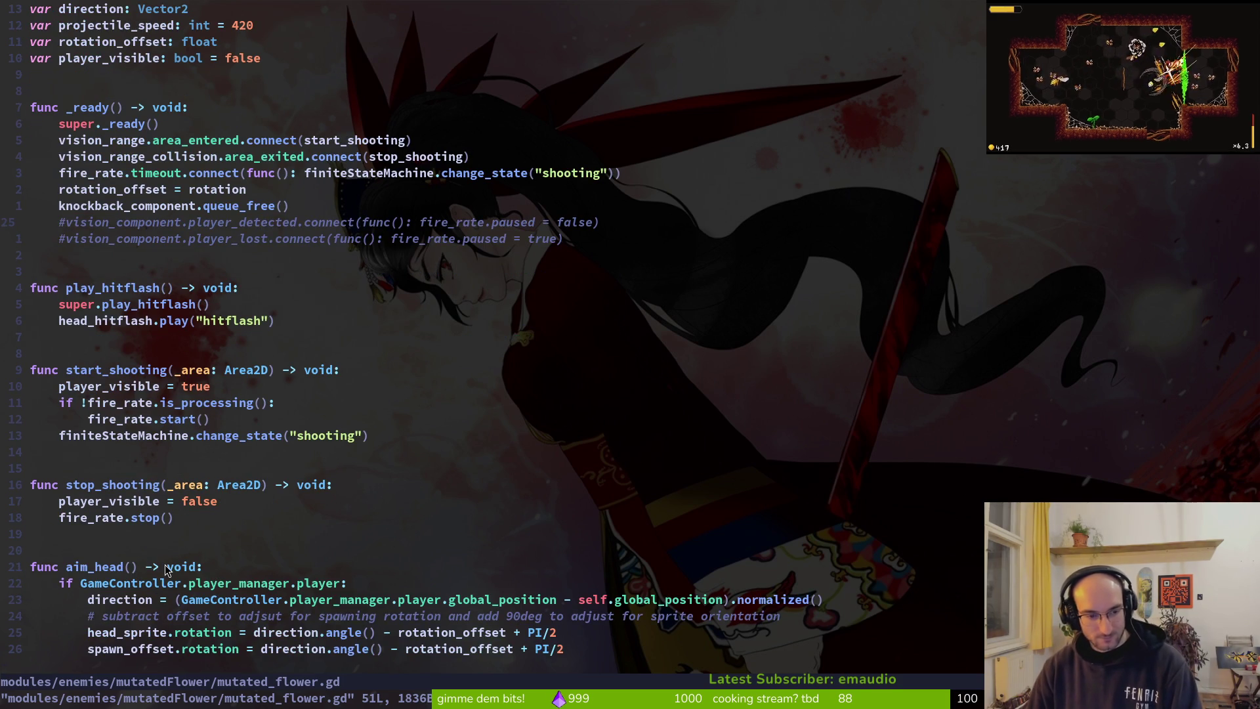
Step: Add an 'if player_visible and GameController.player_manager.player:' check in aim_head, delete the old duplicate check, and save
key(o)
text(if)
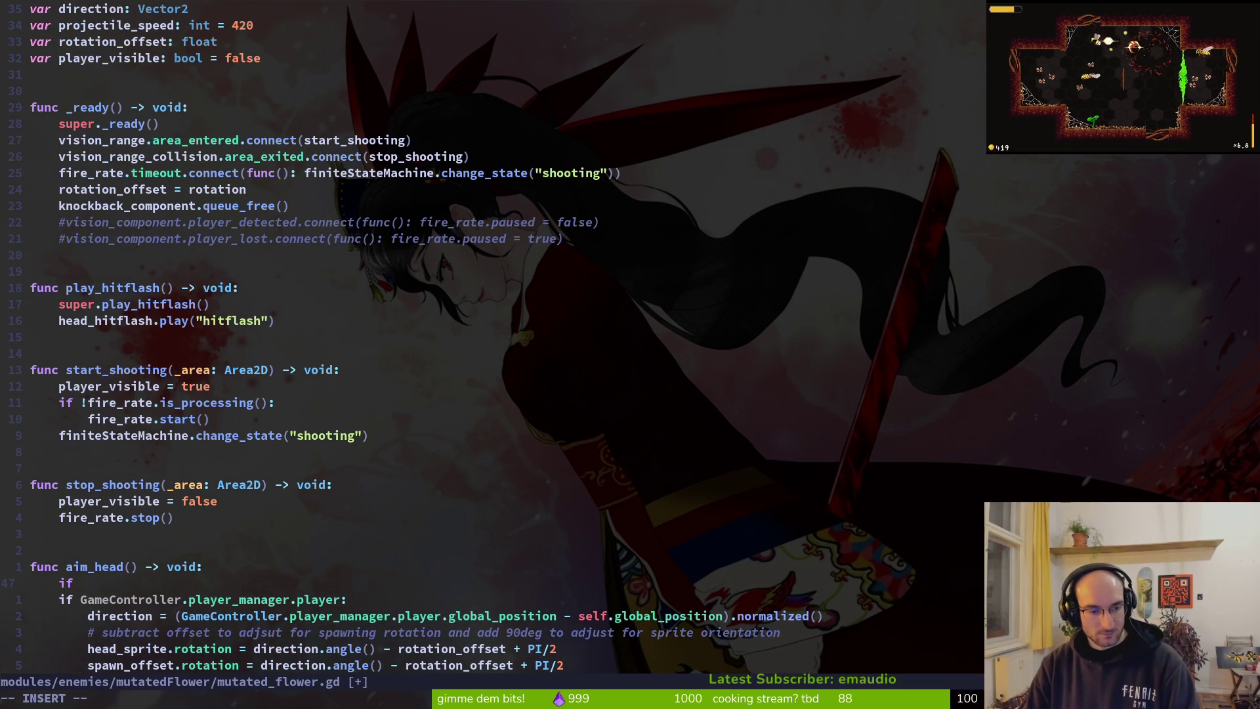
text(player_visible)
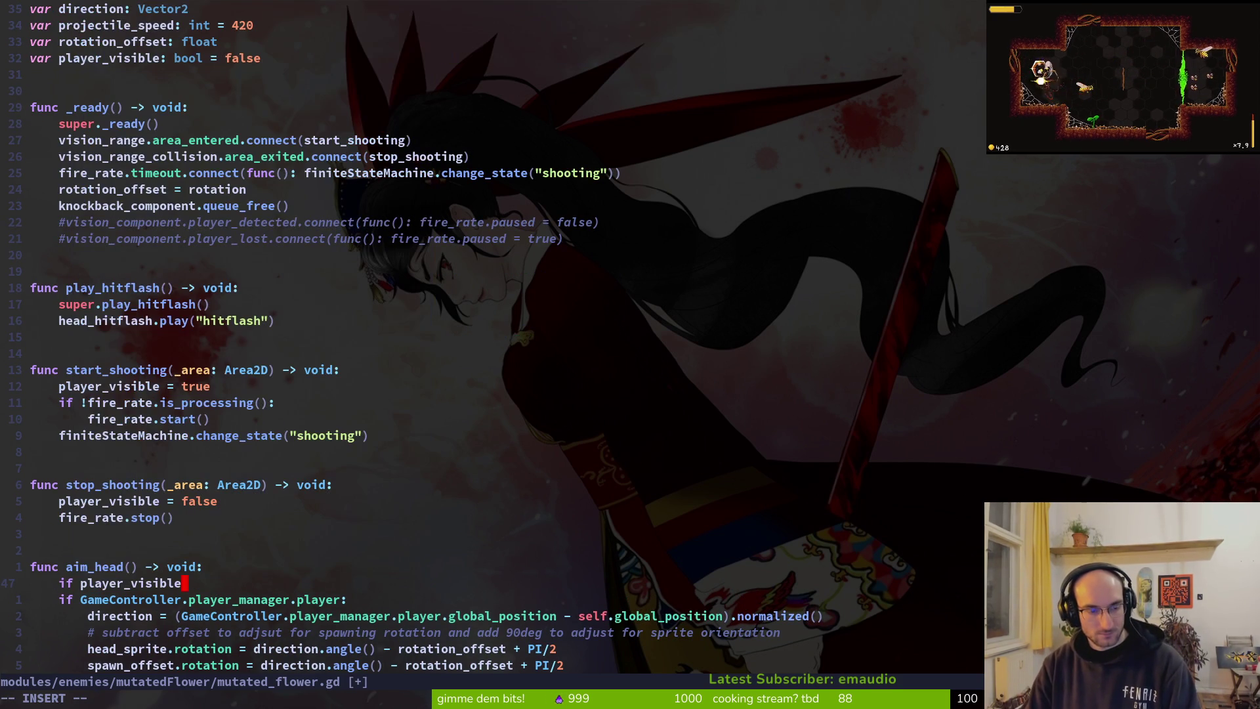
text(: and Ga)
key(BackSpace)
key(BackSpace)
key(BackSpace)
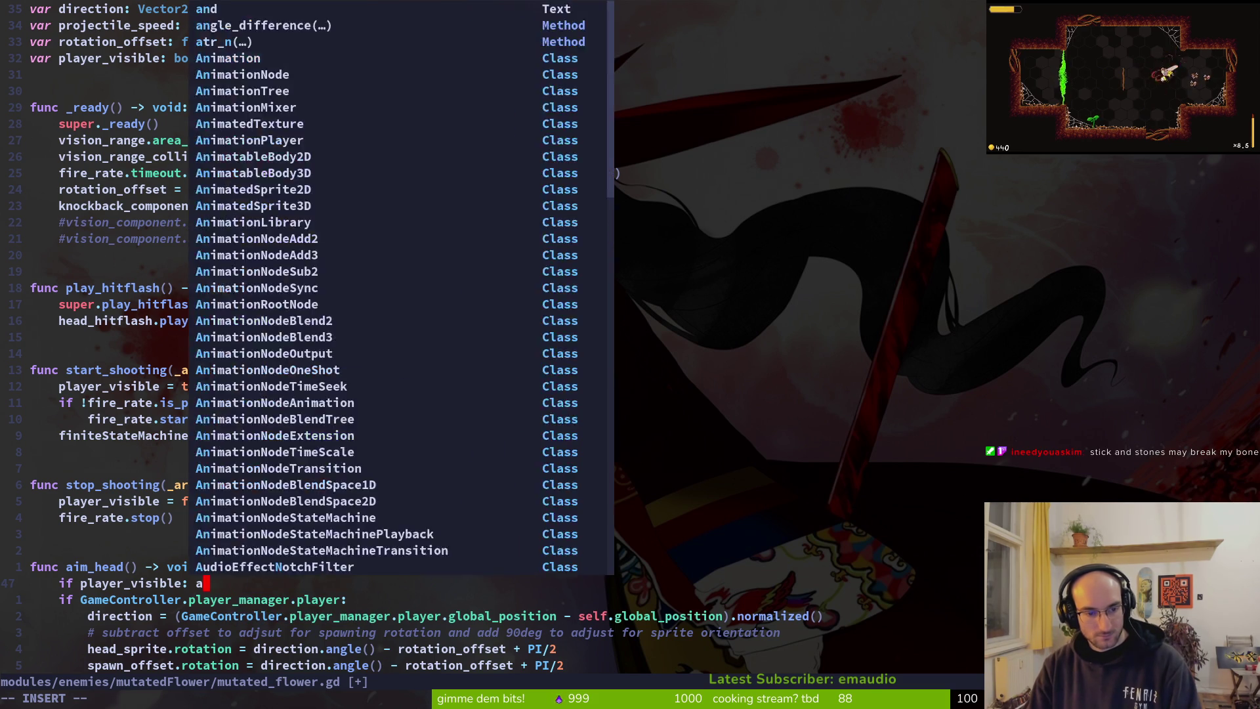
text(and GameController.p)
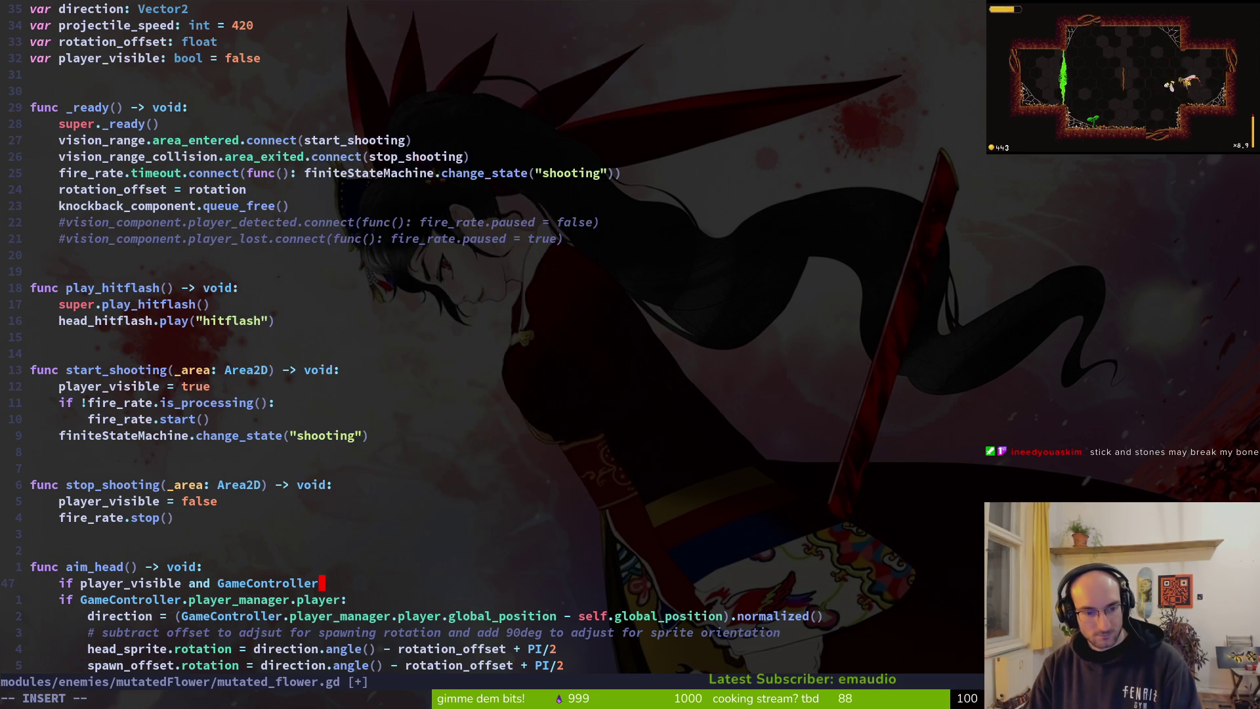
text(layer_manager.pl.)
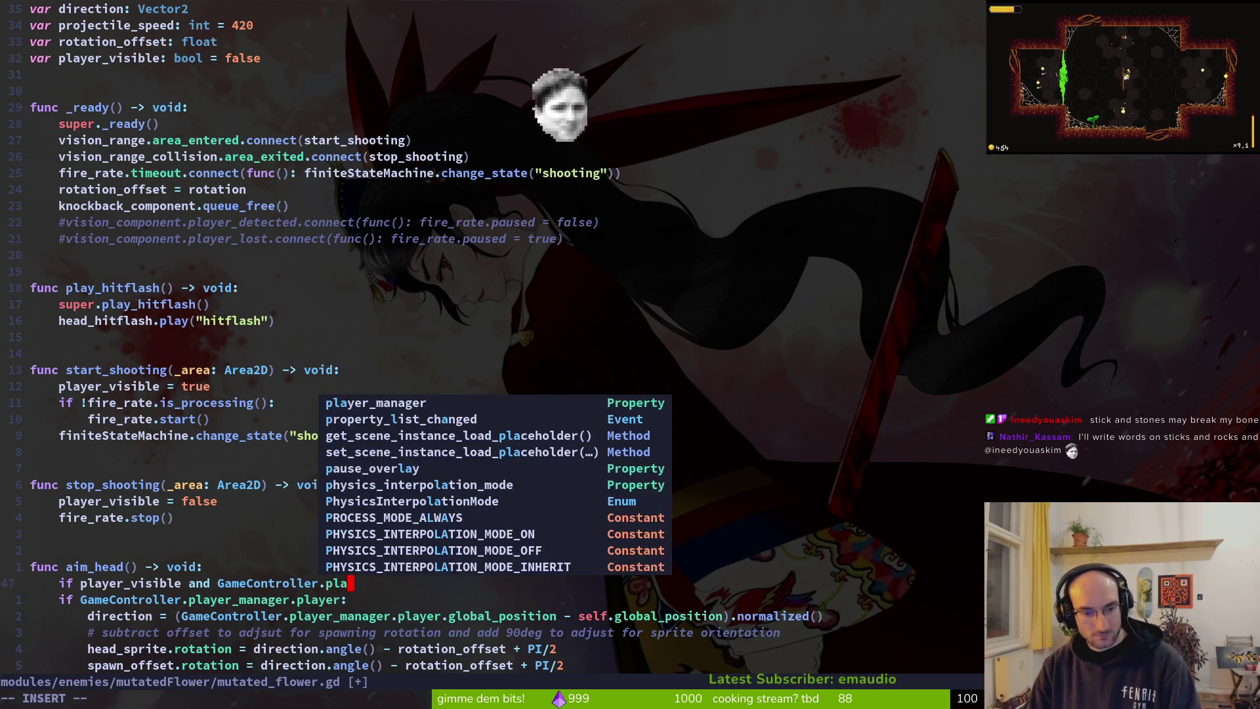
key(Tab)
text(:)
key(Escape)
key(j)
key(d)
key(d)
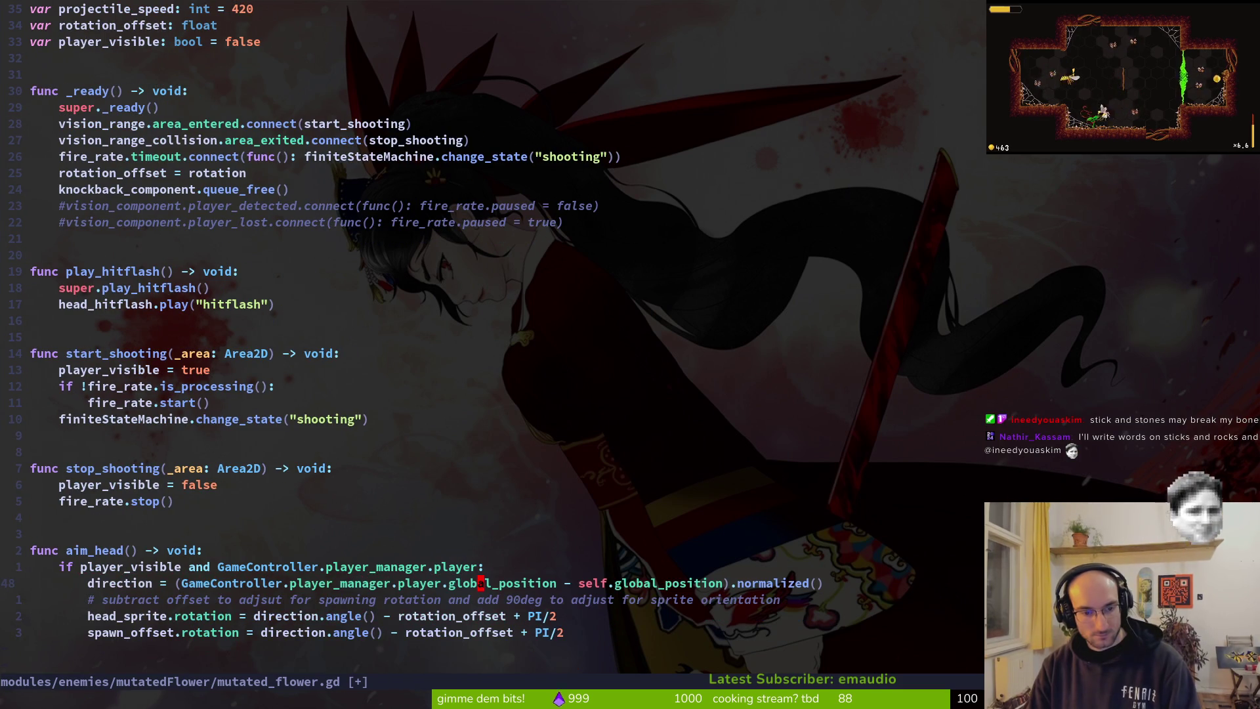
text(:w)
key(Return)
Step: Start an else: branch below the spawn_offset line
key(j)
key(j)
key(j)
key(o)
key(BackSpace)
text(else:)
key(Return)
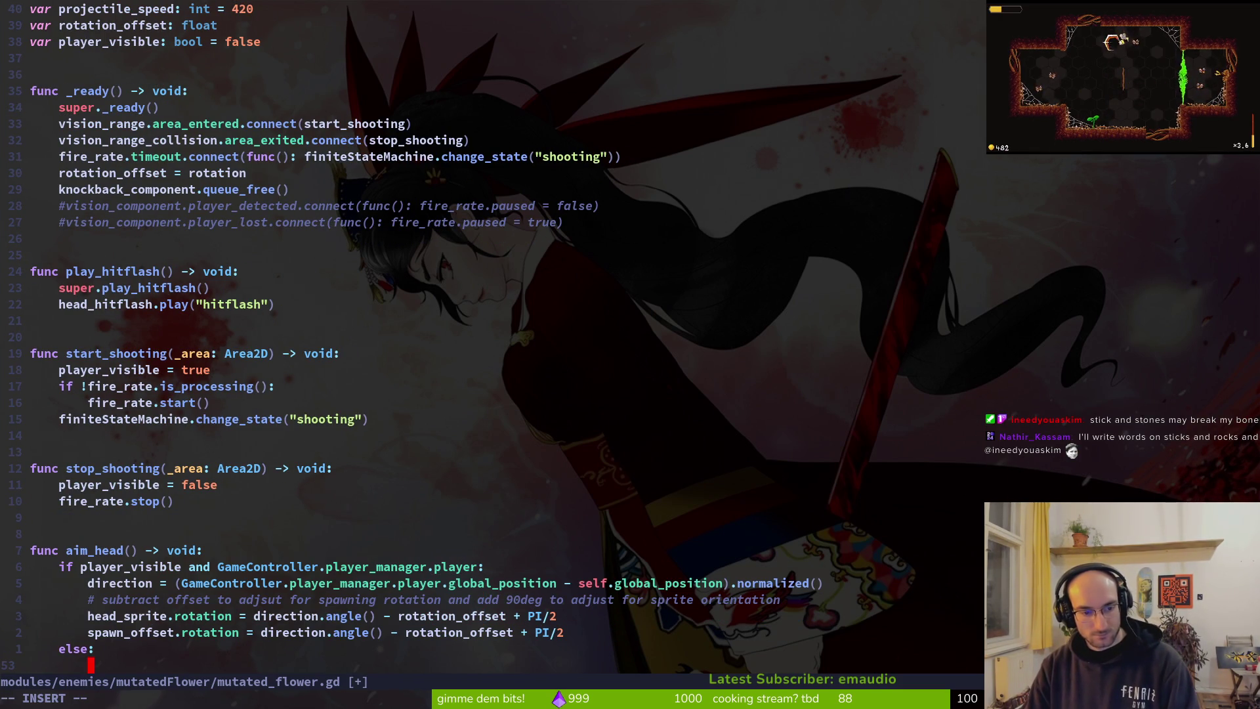
scroll(36, 487, down, 4)
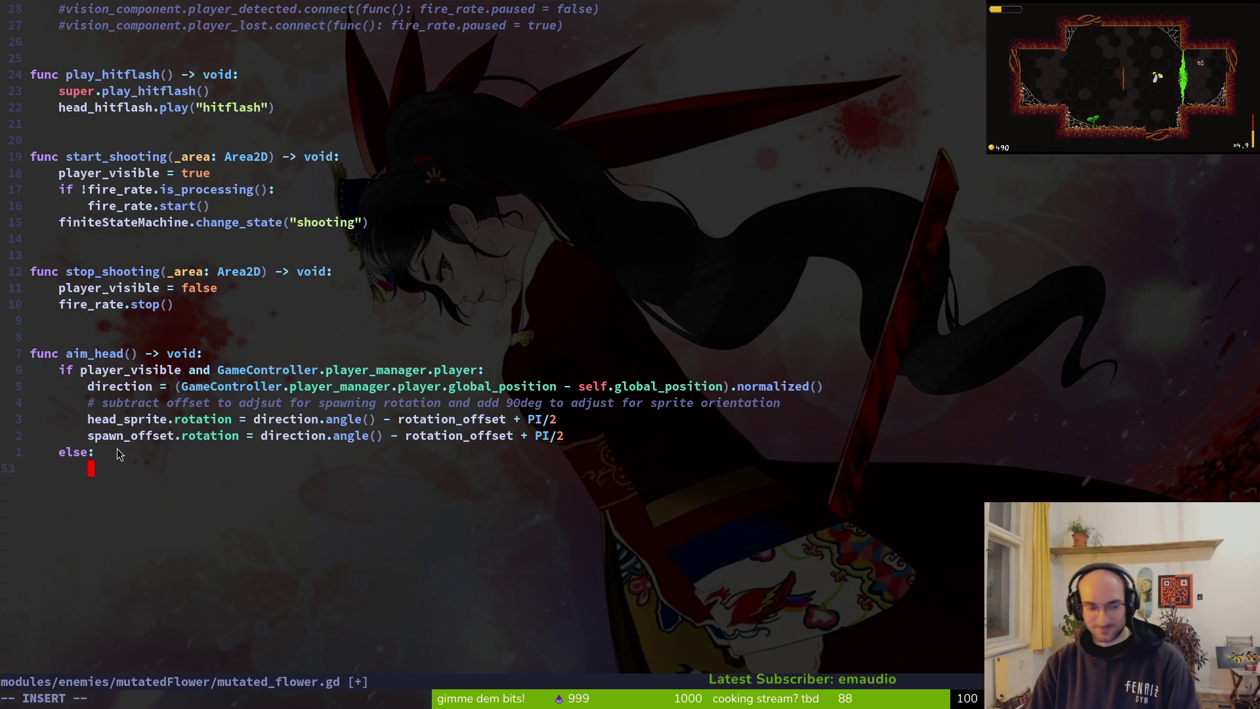
key(Escape)
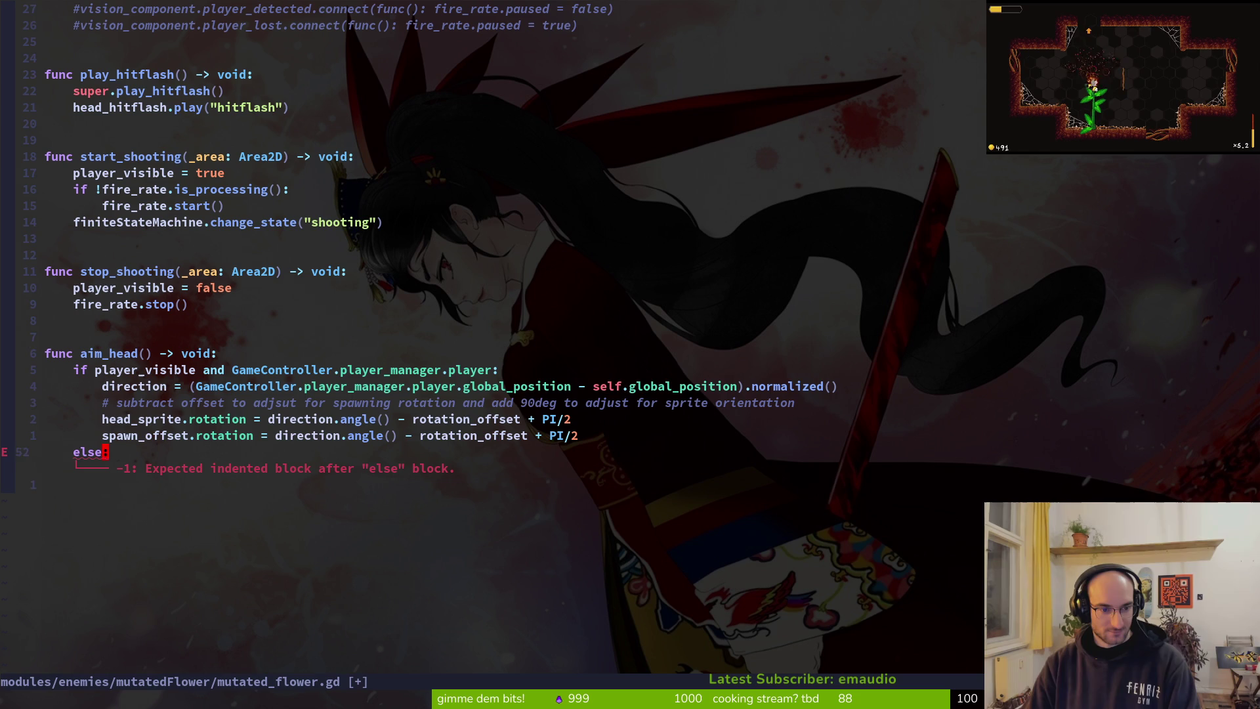
Step: Delete the unfinished else line and save the script again with :w
key(BackSpace)
key(k)
key(k)
key(k)
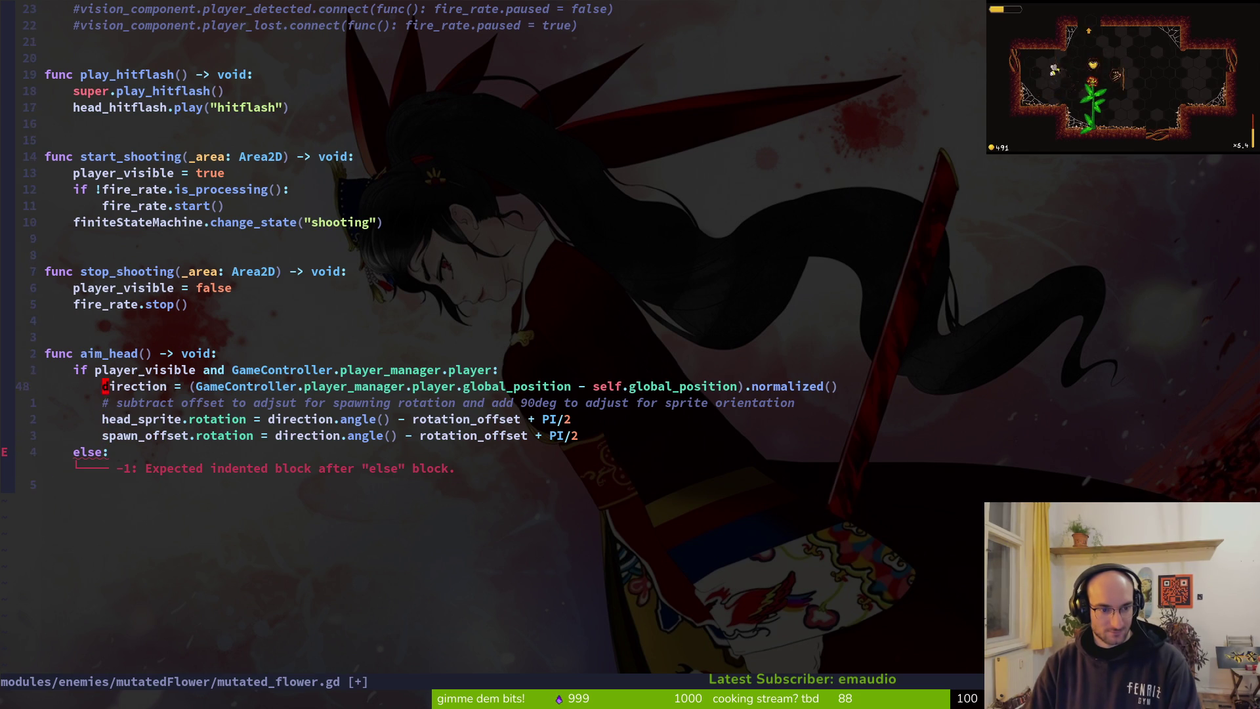
key(j)
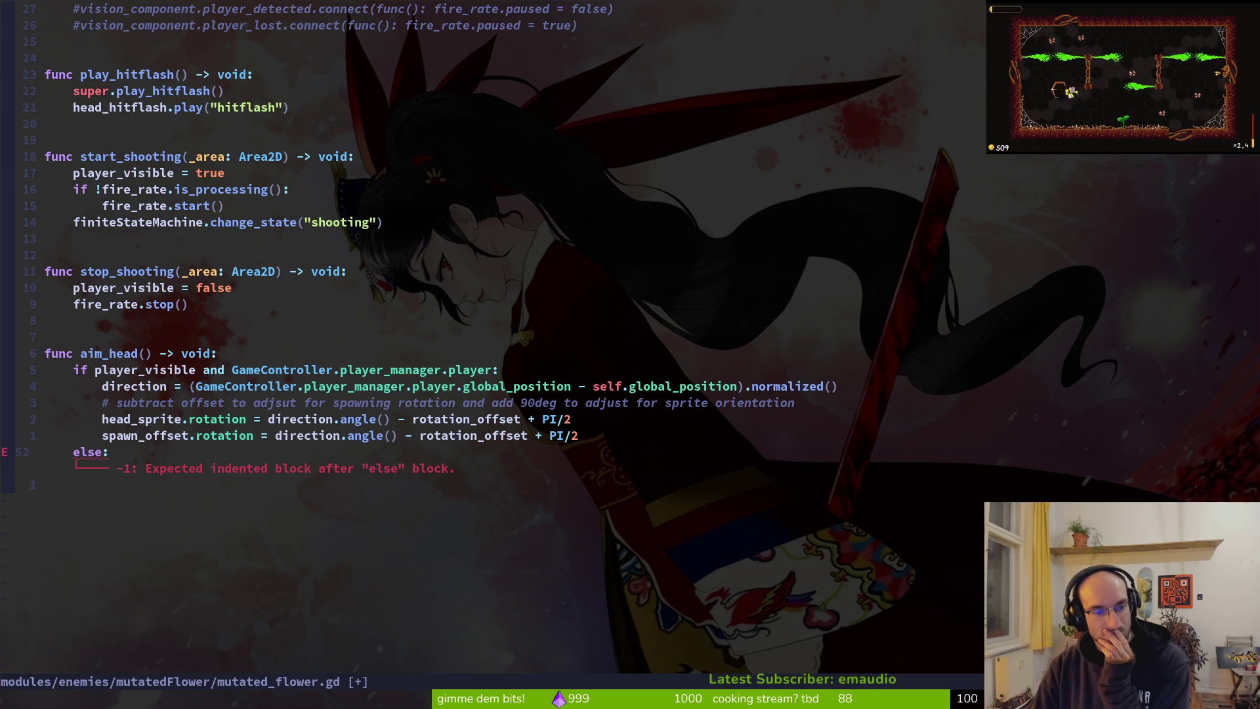
key(k)
key(j)
key(j)
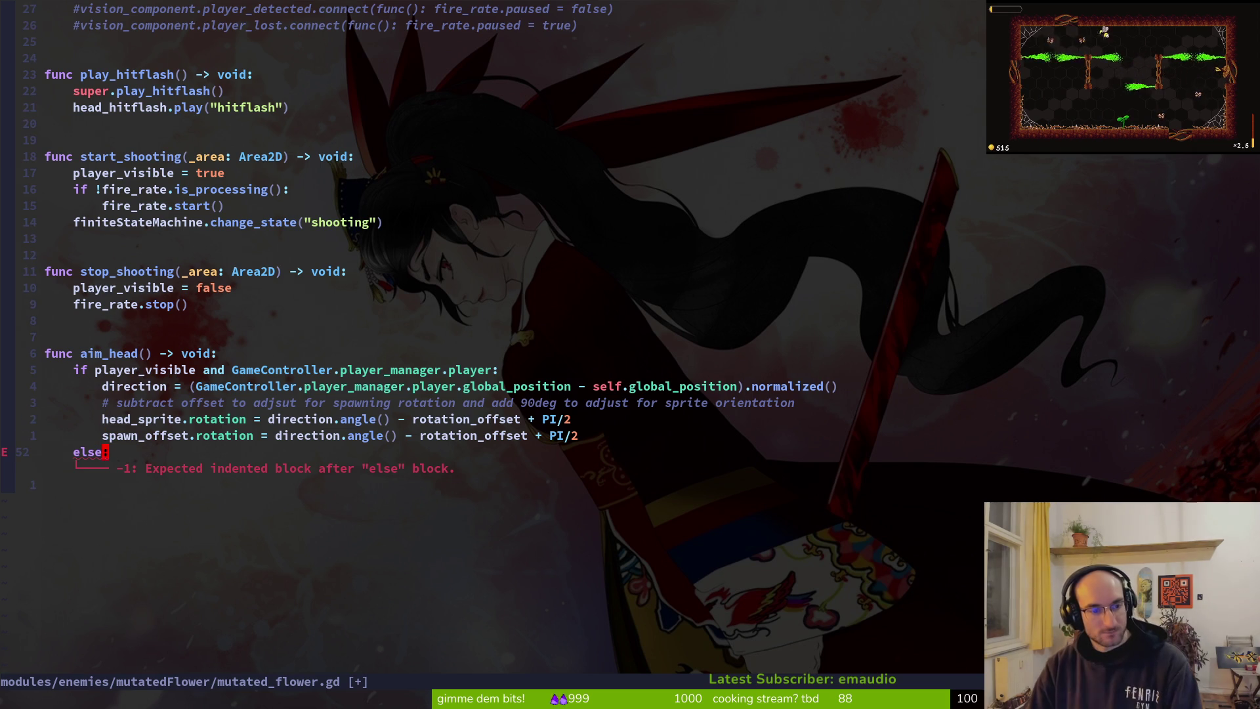
key(d)
key(d)
text(:w)
key(Return)
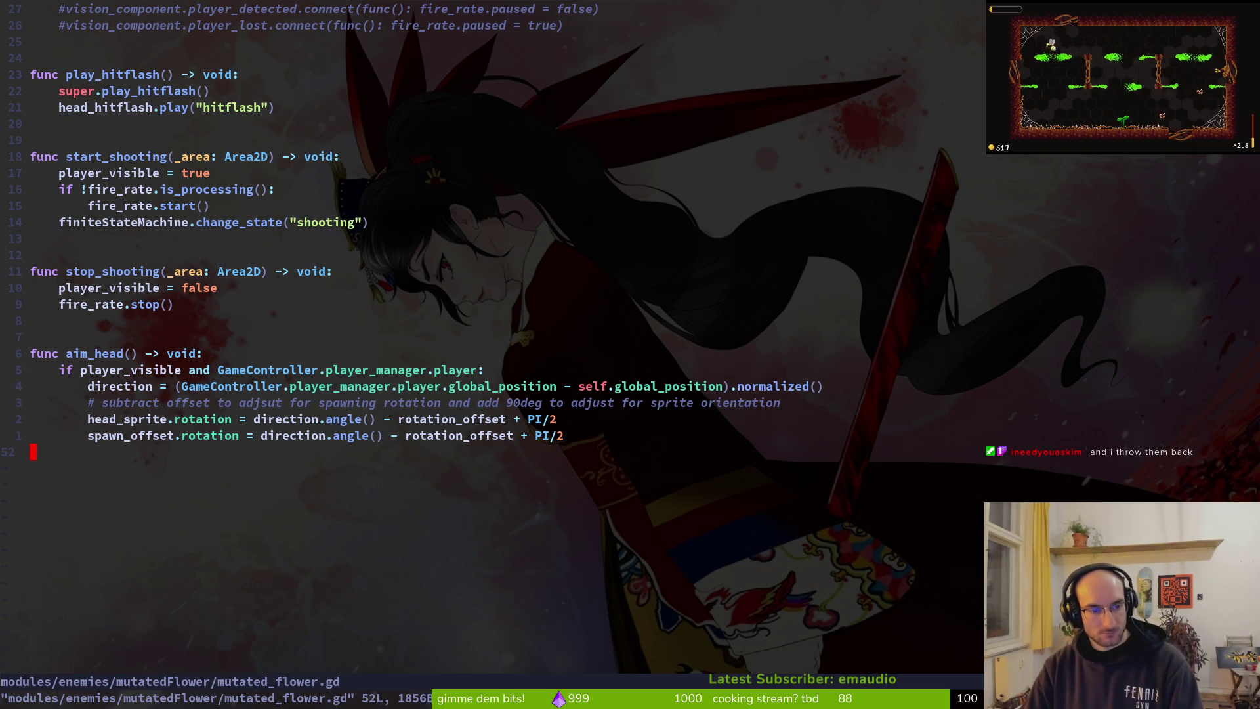
Step: Put the cursor on 'sprite' in the head_sprite line, then return to Godot
key(k)
key(k)
key(f)
key(s)
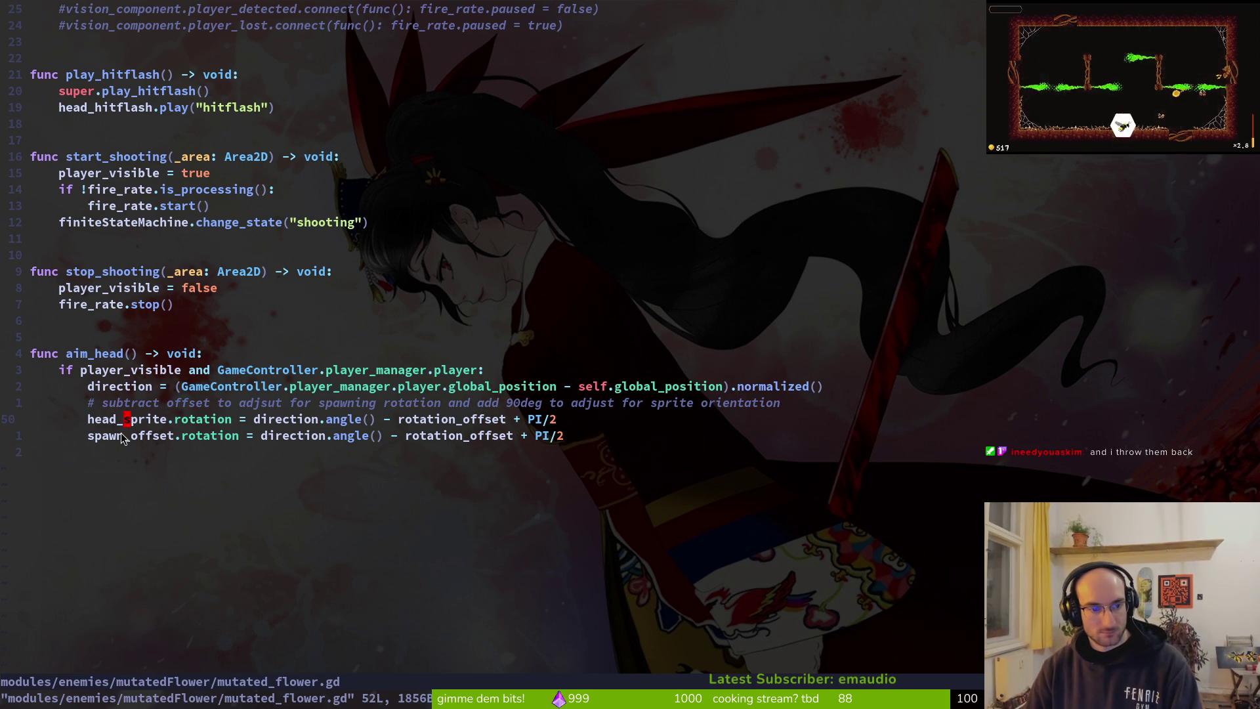
scroll(92, 542, up, 4)
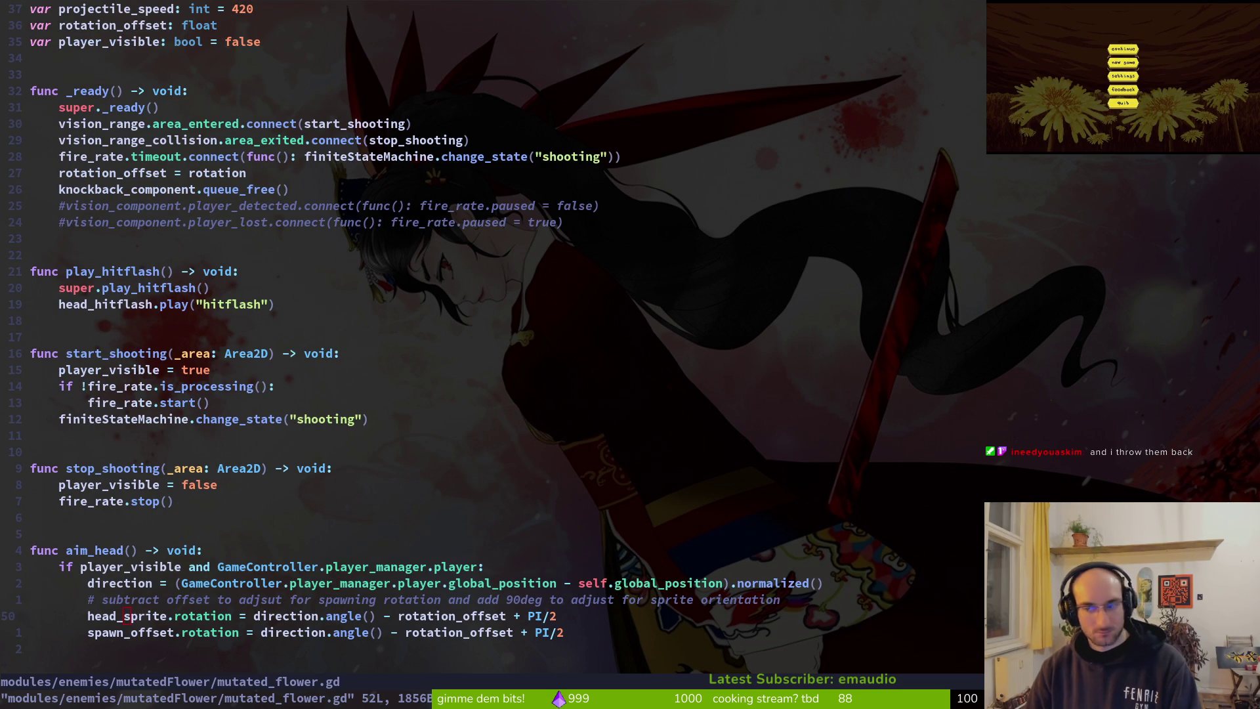
key(alt+Tab)
Step: Test-run the game, start the middle-hex level, then stop it
key(F5)
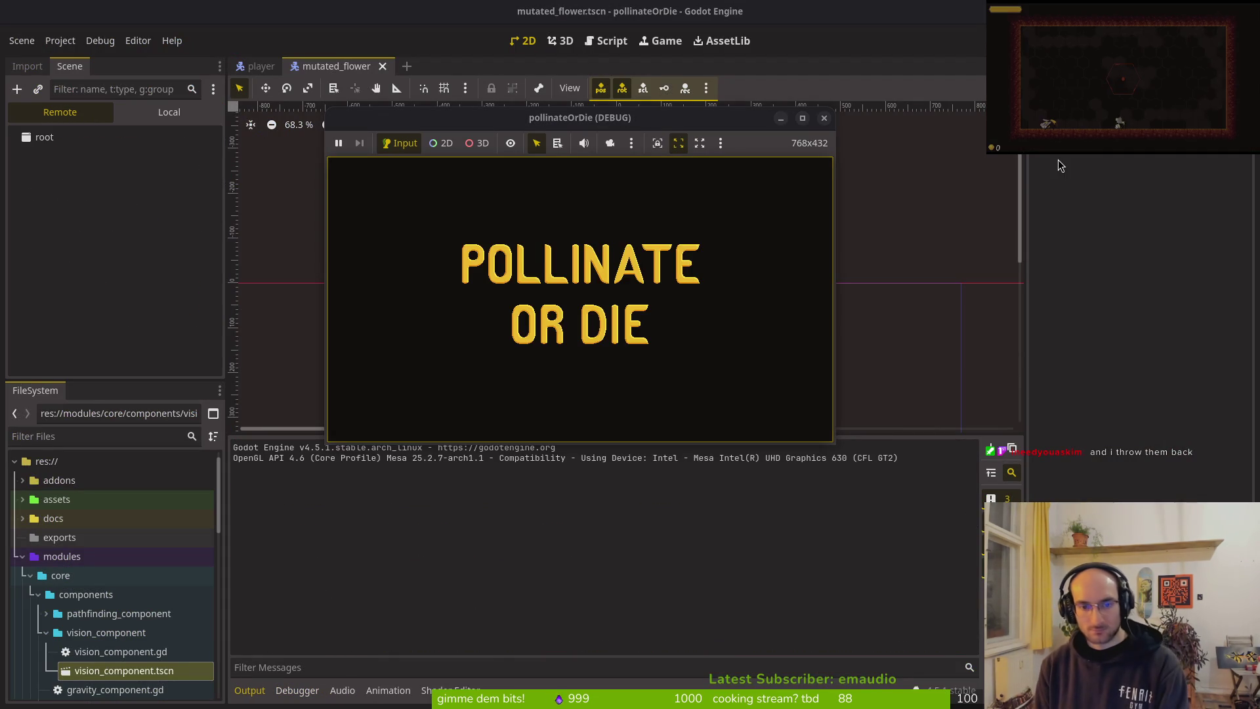
key(Return)
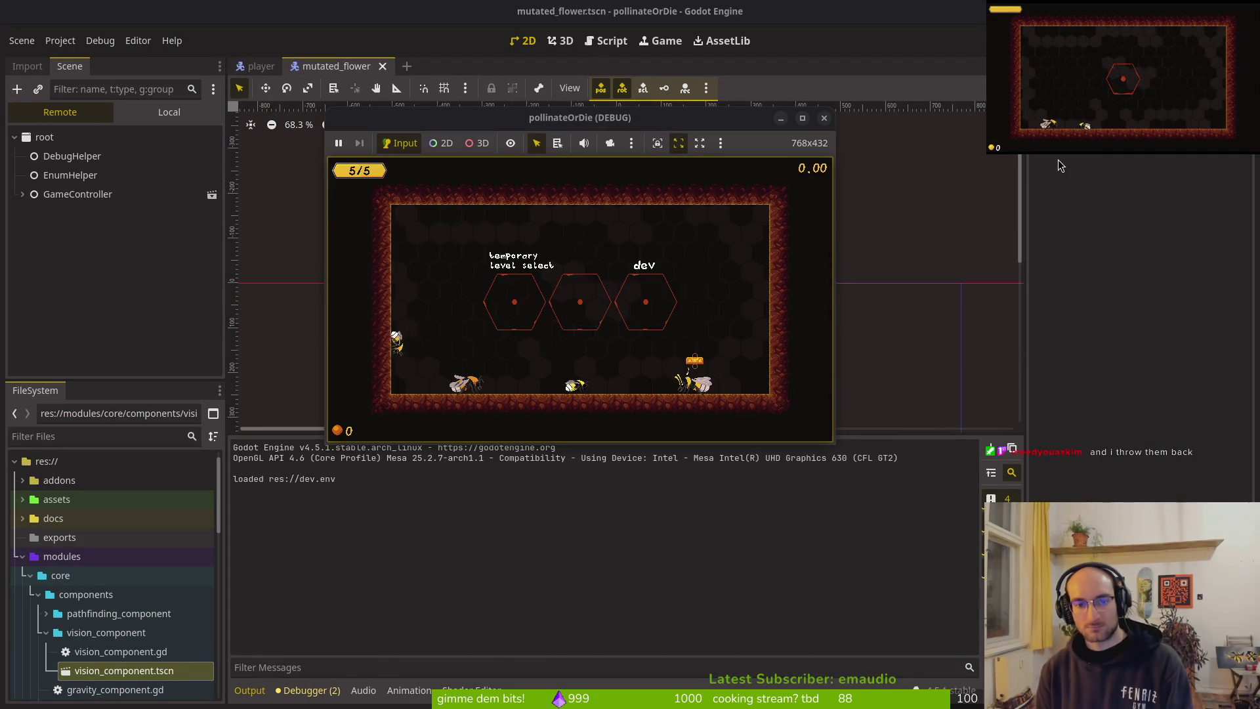
key(w)
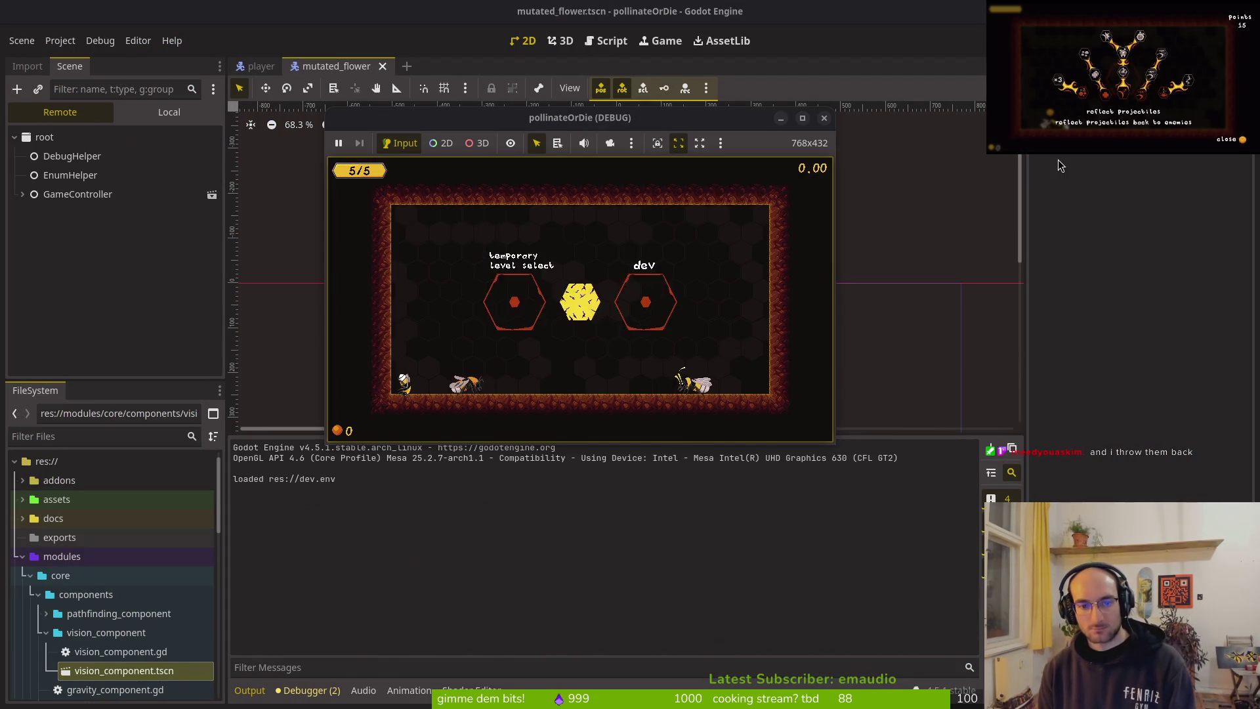
key(F8)
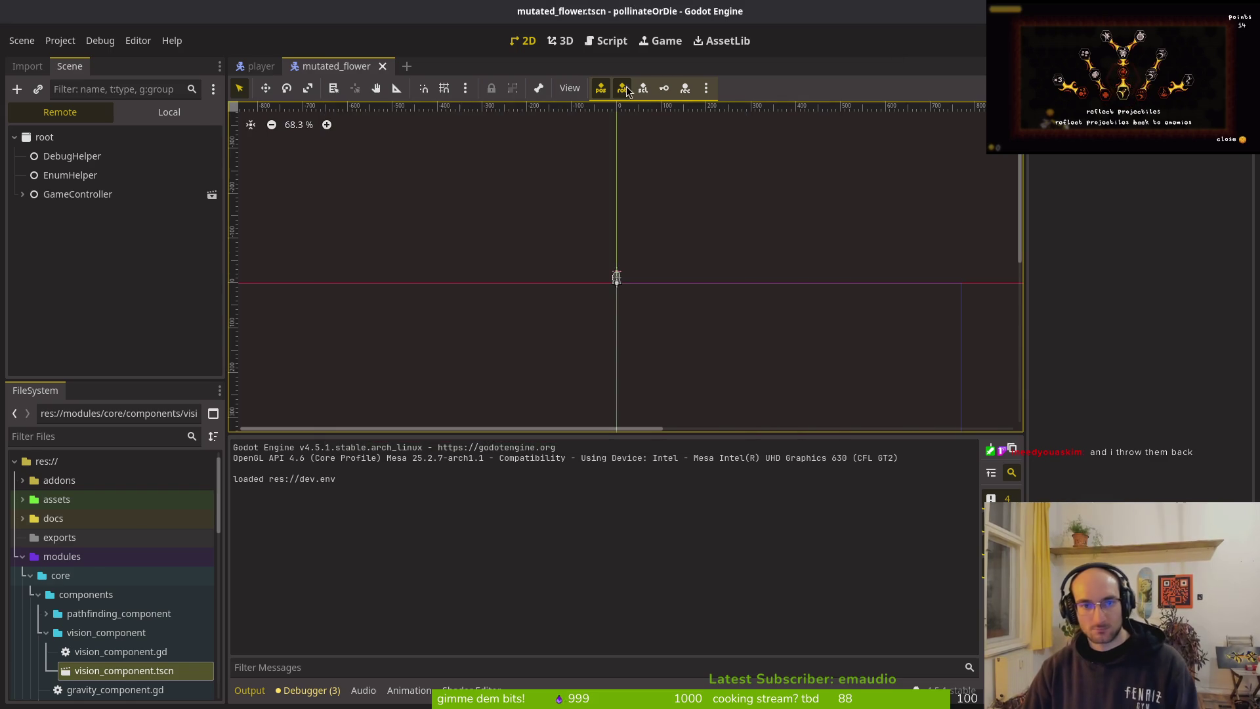
Step: Select visionRange's CollisionPolygon2D and drag the cone's left corner outward
click(131, 321)
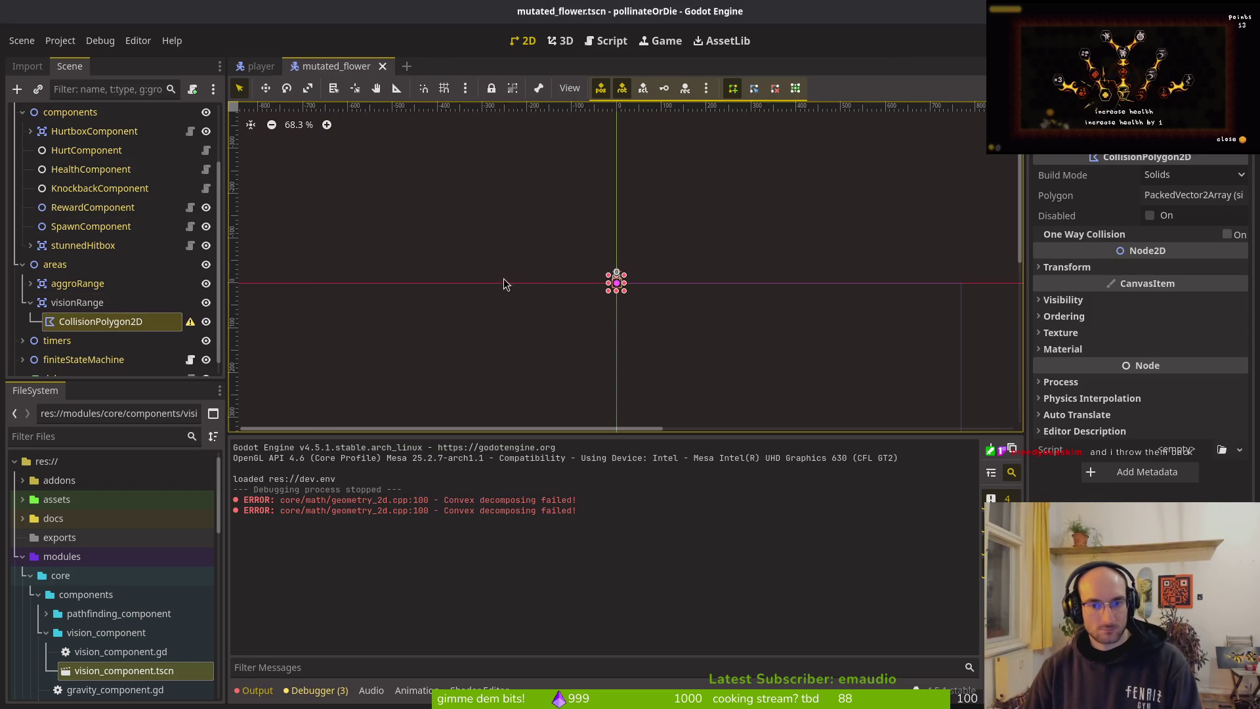
scroll(656, 289, up, 6)
scroll(593, 297, up, 11)
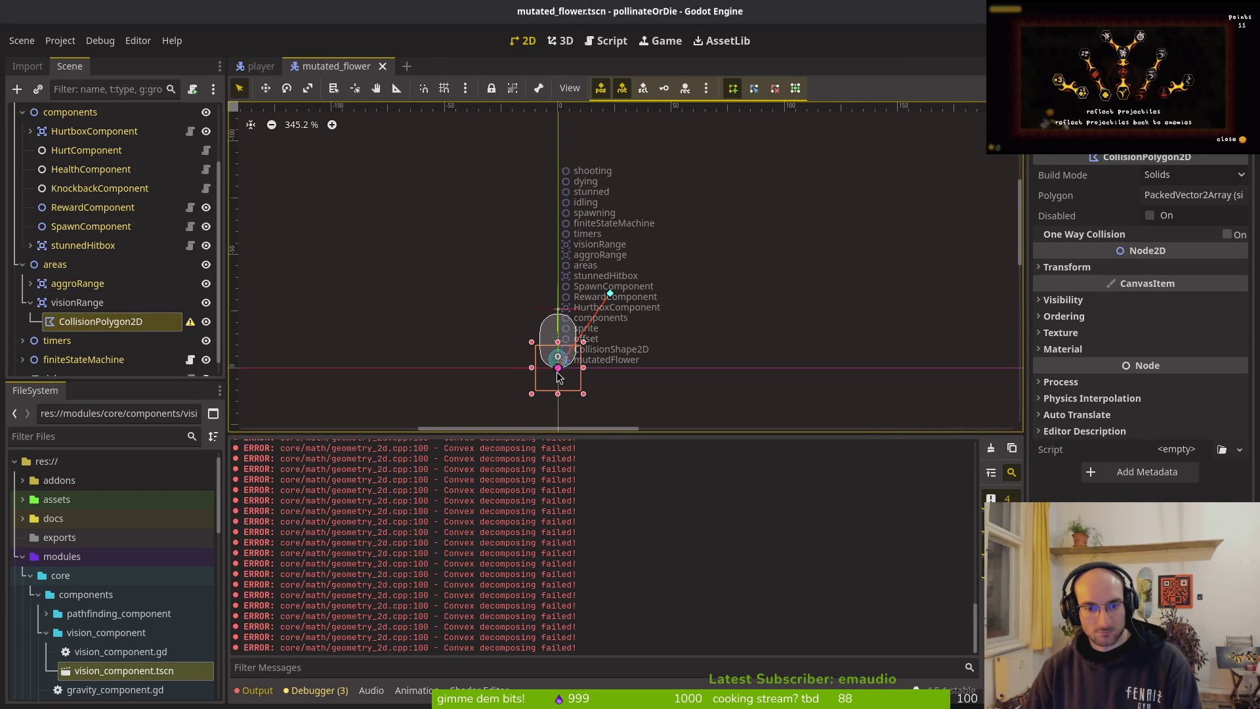
scroll(569, 373, up, 11)
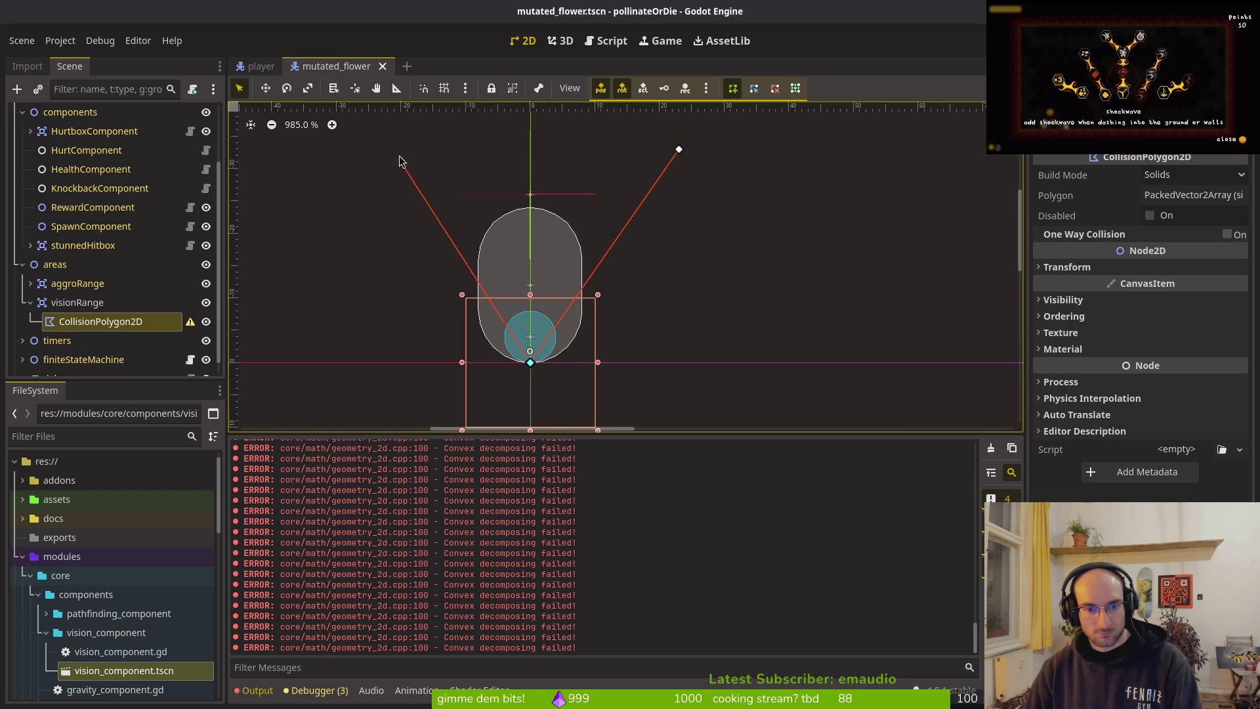
scroll(473, 276, down, 11)
mouse_move(532, 323)
mouse_down()
mouse_move(555, 368)
mouse_move(523, 263)
mouse_move(457, 300)
mouse_move(478, 284)
mouse_move(486, 237)
mouse_move(467, 255)
mouse_move(489, 350)
mouse_move(489, 306)
mouse_move(469, 349)
mouse_move(489, 339)
mouse_up()
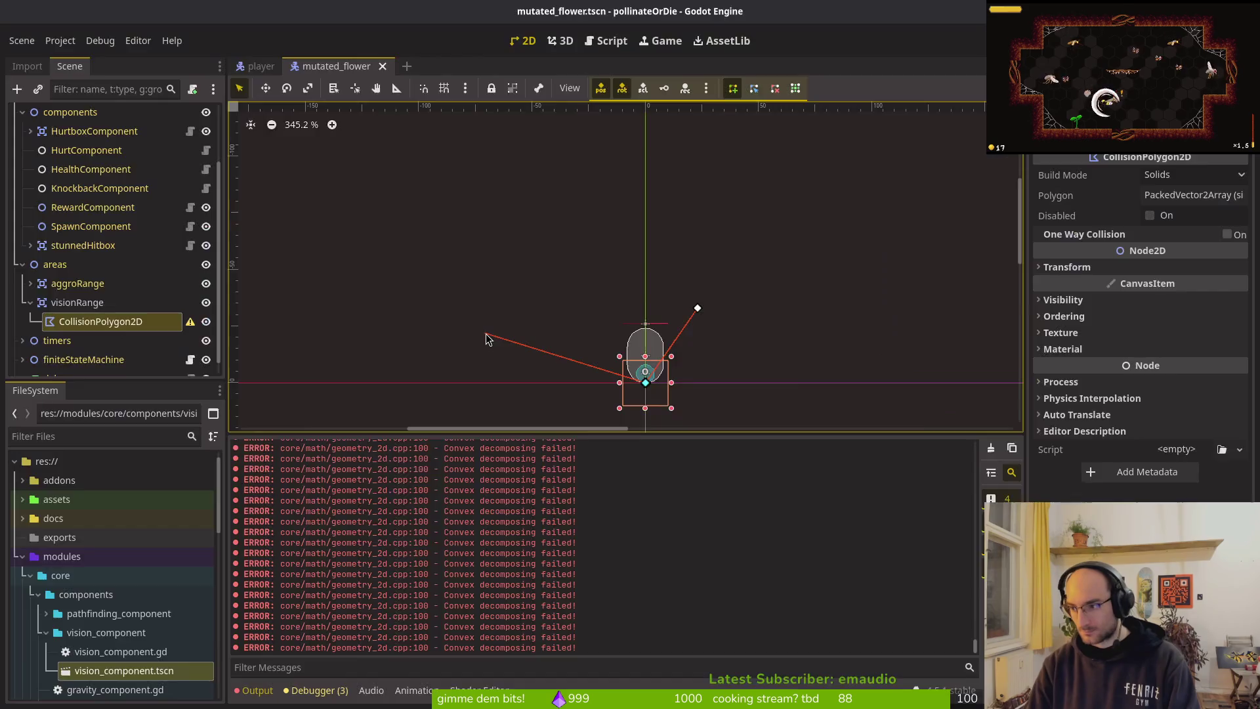
Step: In Aseprite, create a new 100 by 100 sprite
key(alt+Tab)
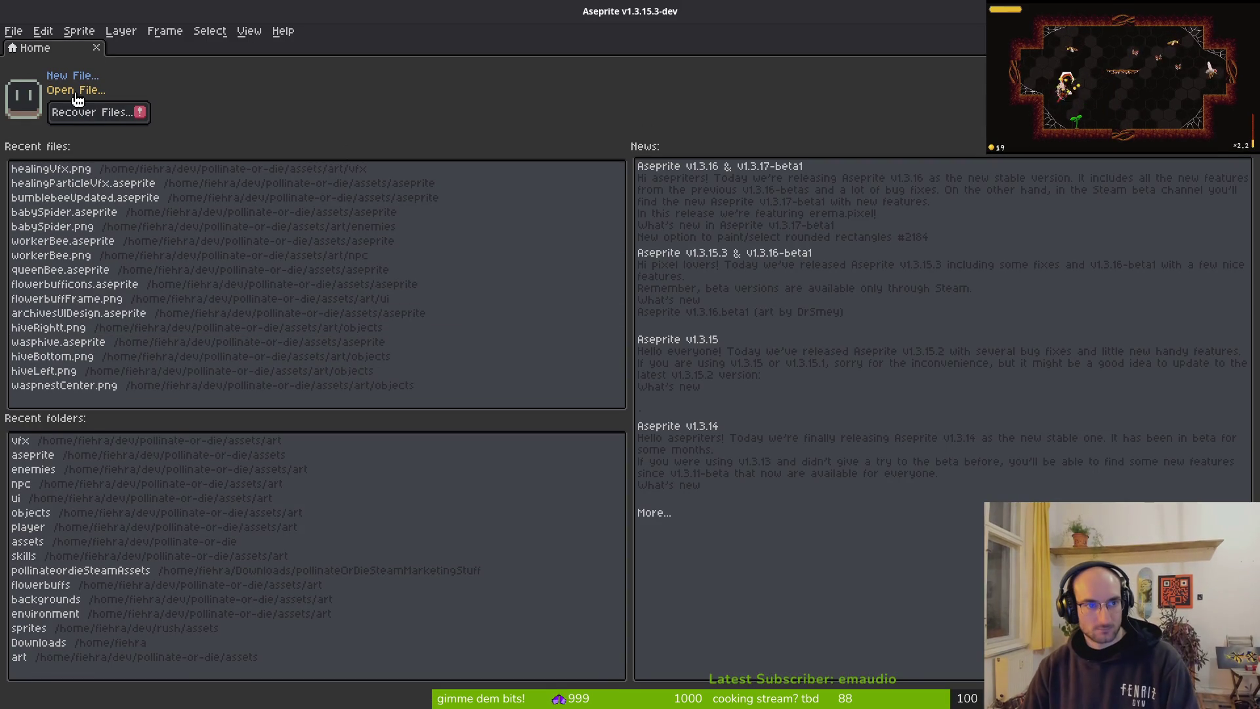
click(81, 78)
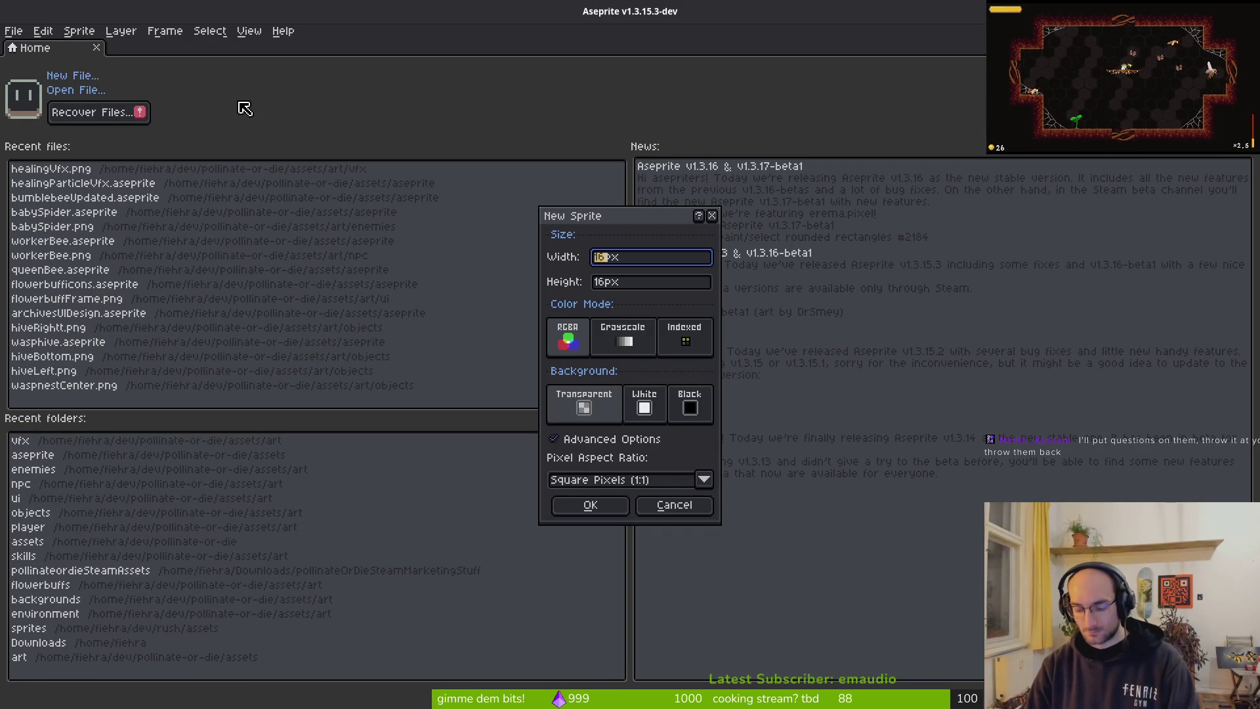
key(Tab)
text(100)
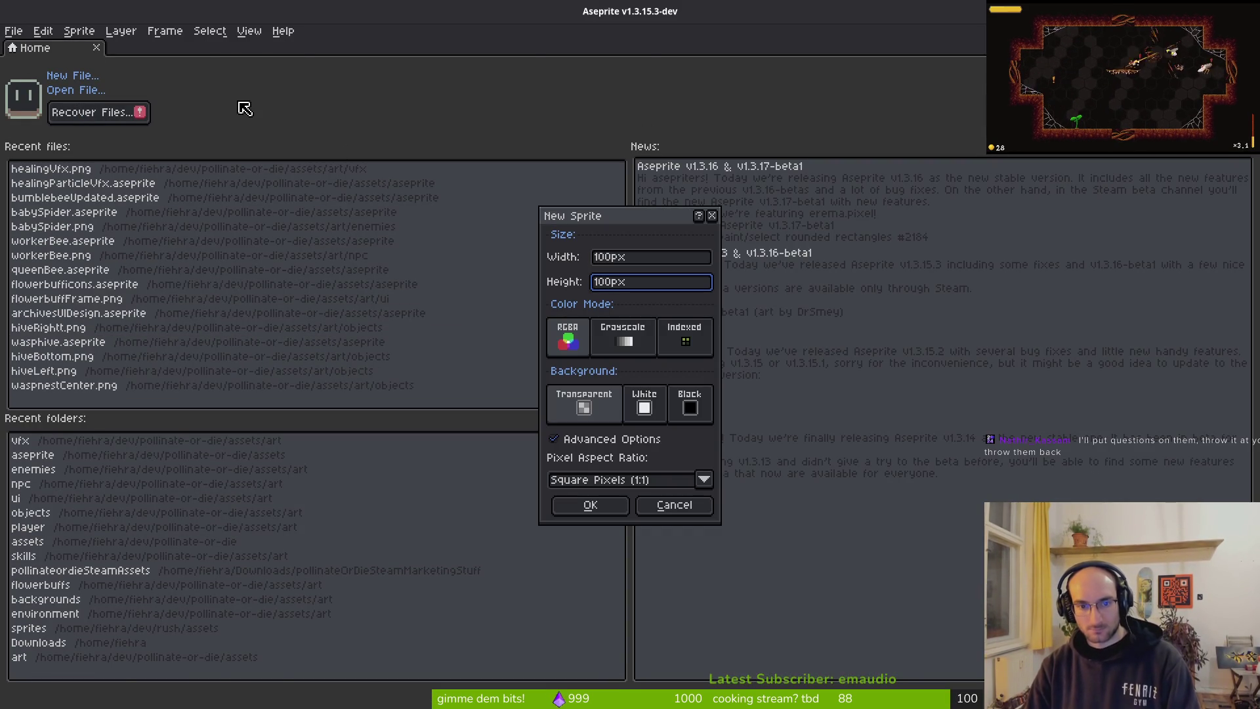
key(Return)
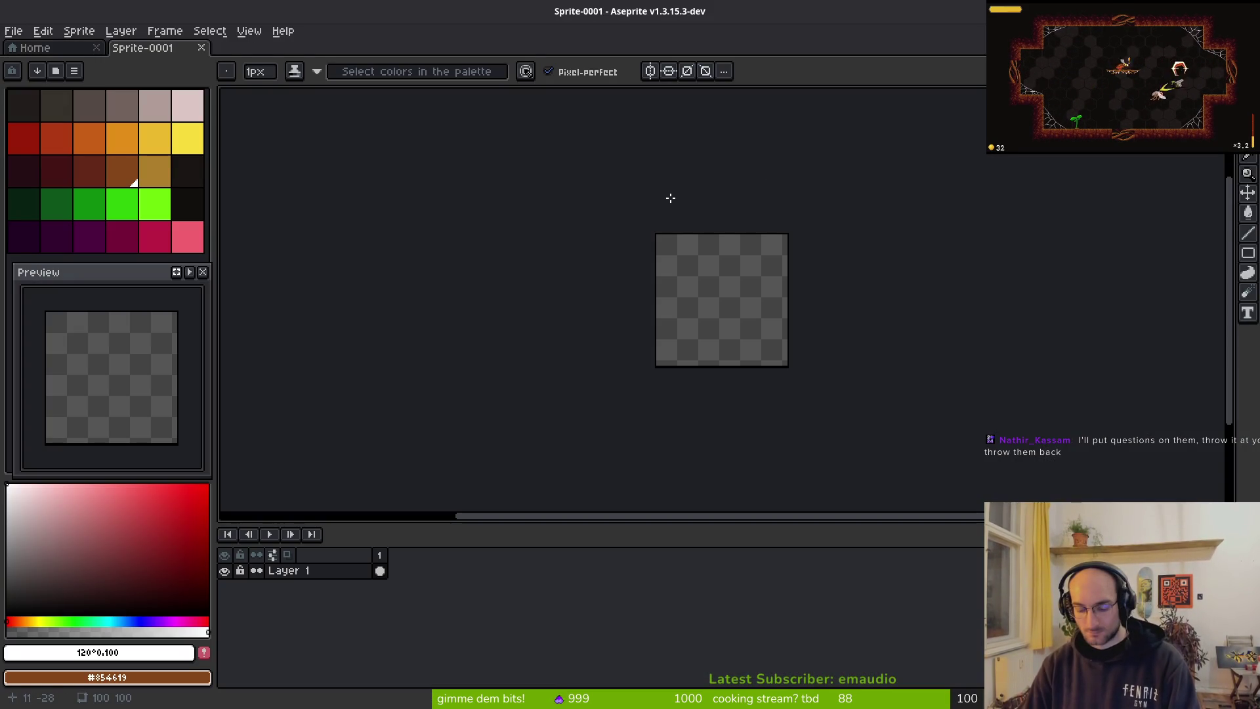
Step: Resize the canvas to 128 by 128 pixels
key(ctrl+alt+c)
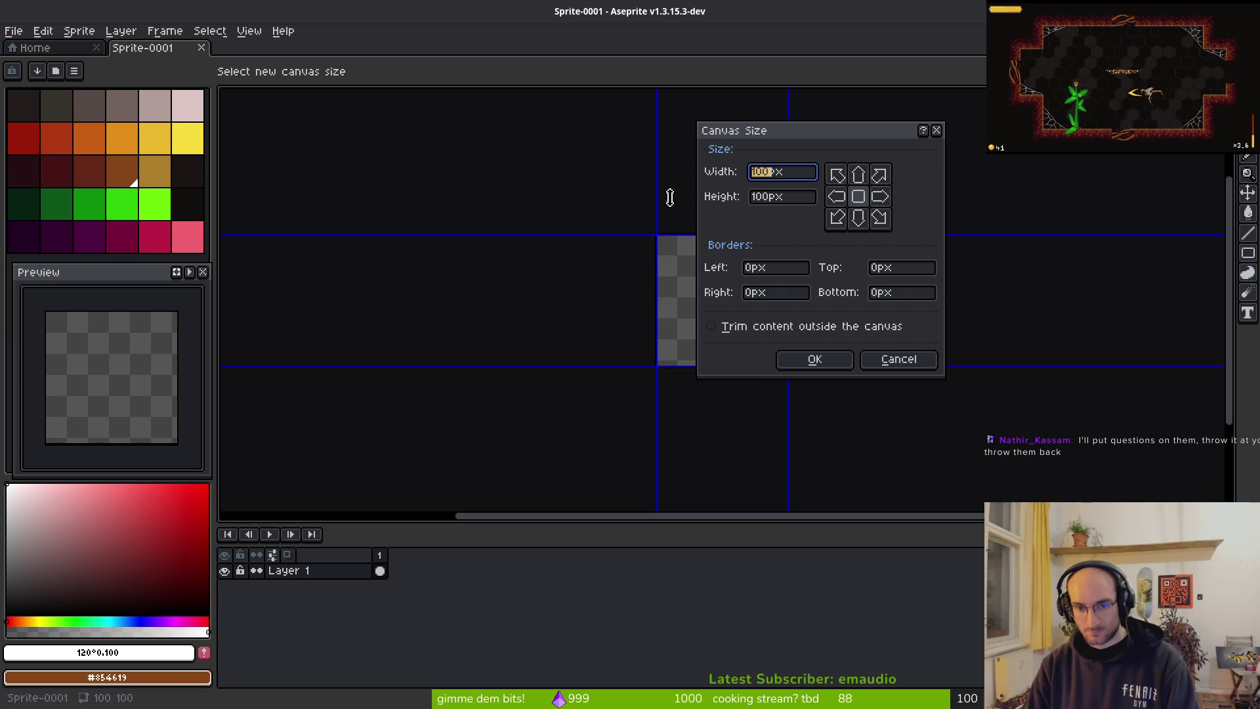
text(128)
key(Tab)
text(128)
key(Tab)
key(Return)
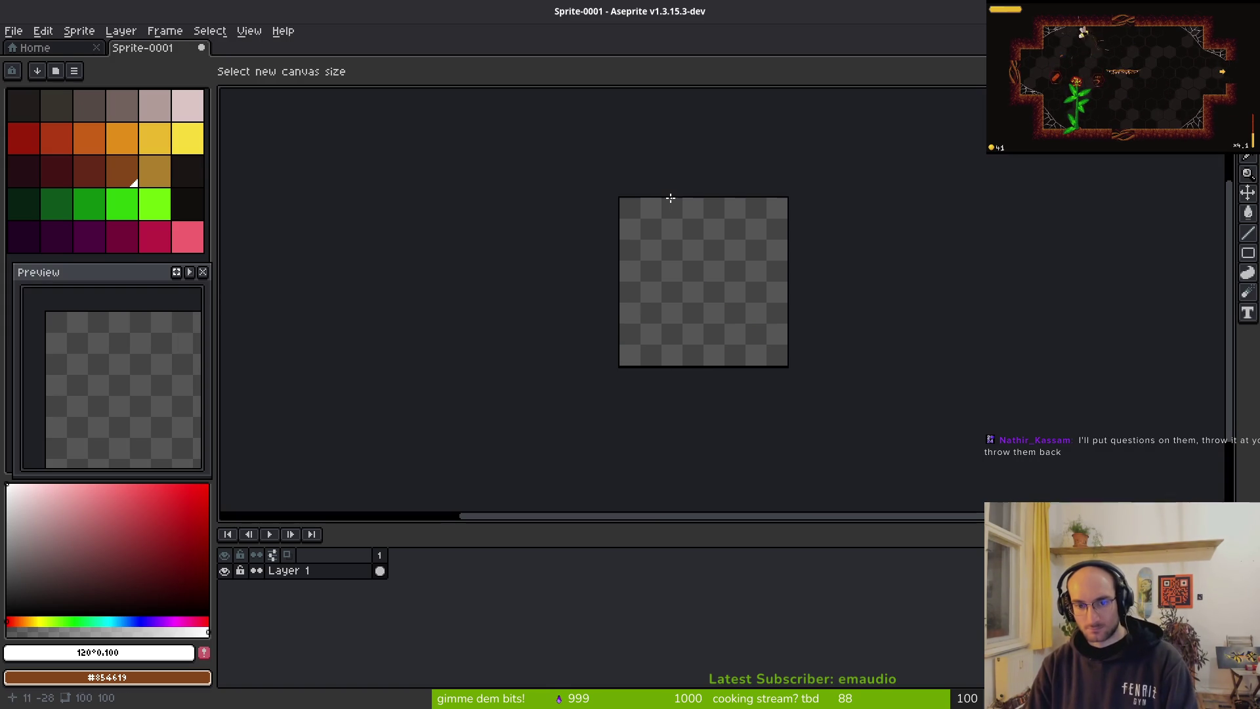
Step: In bright green, draw a horizontal baseline with a vertical line standing on it
click(155, 203)
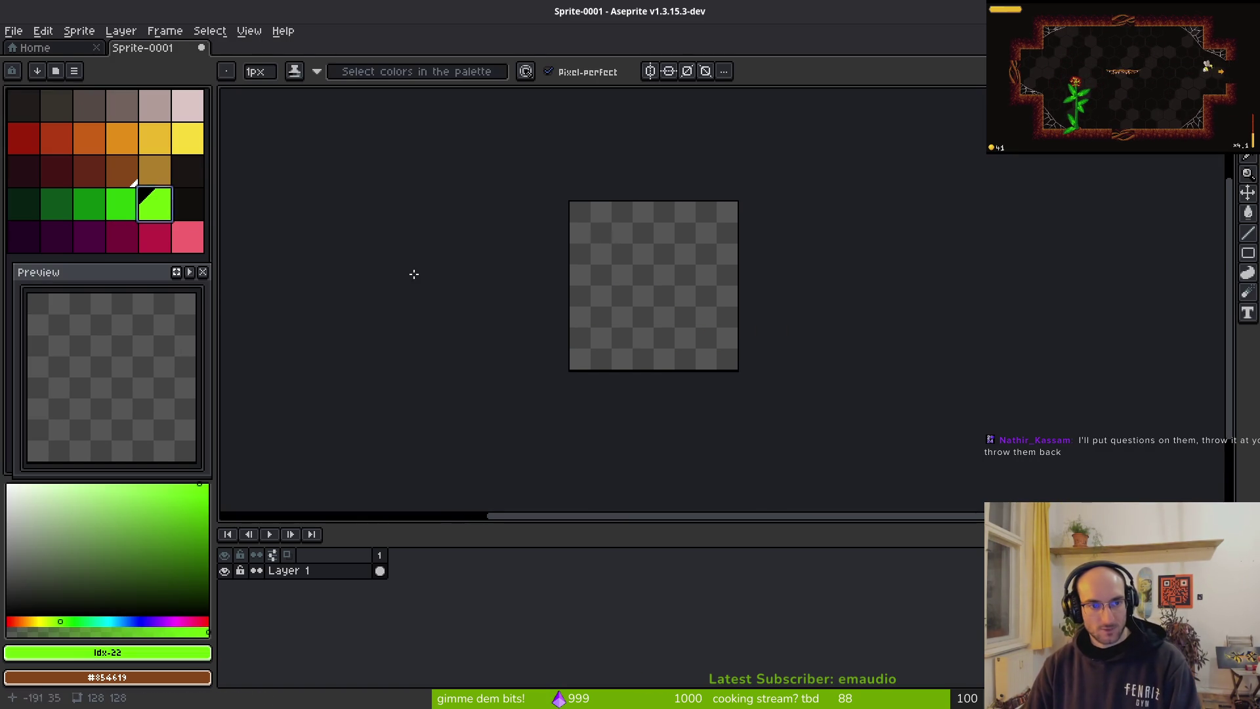
scroll(652, 329, up, 4)
click(749, 315)
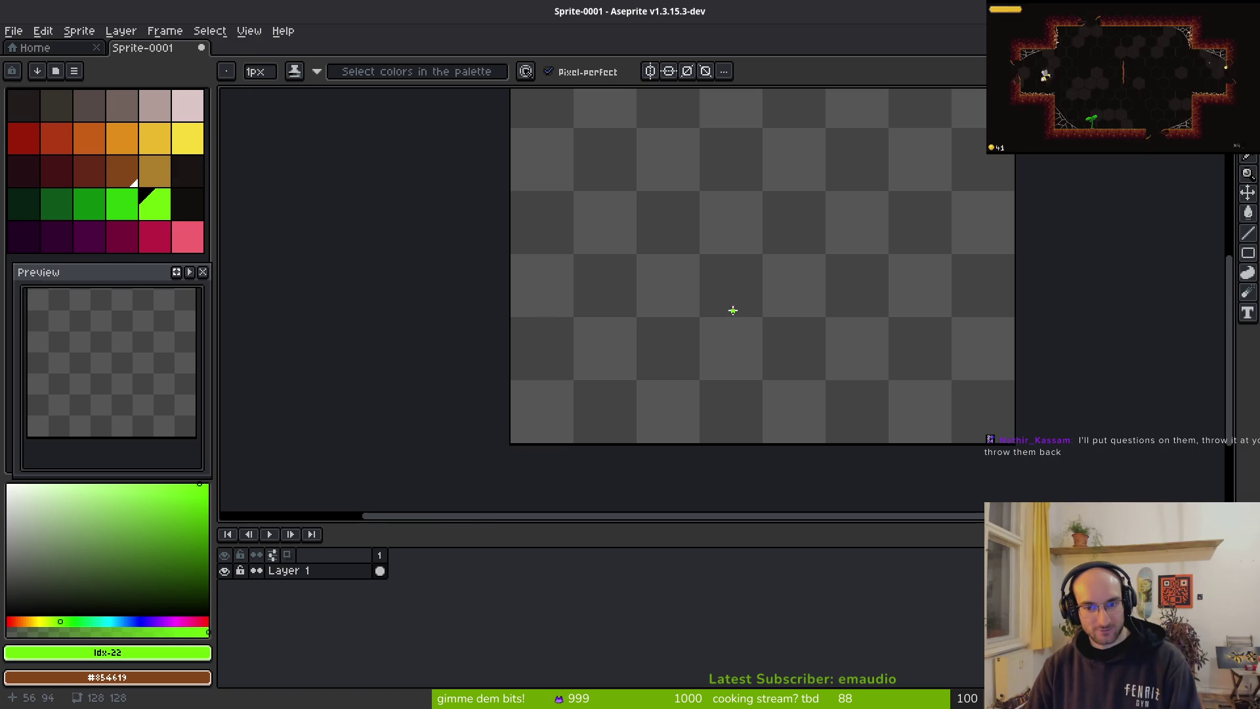
scroll(734, 310, up, 2)
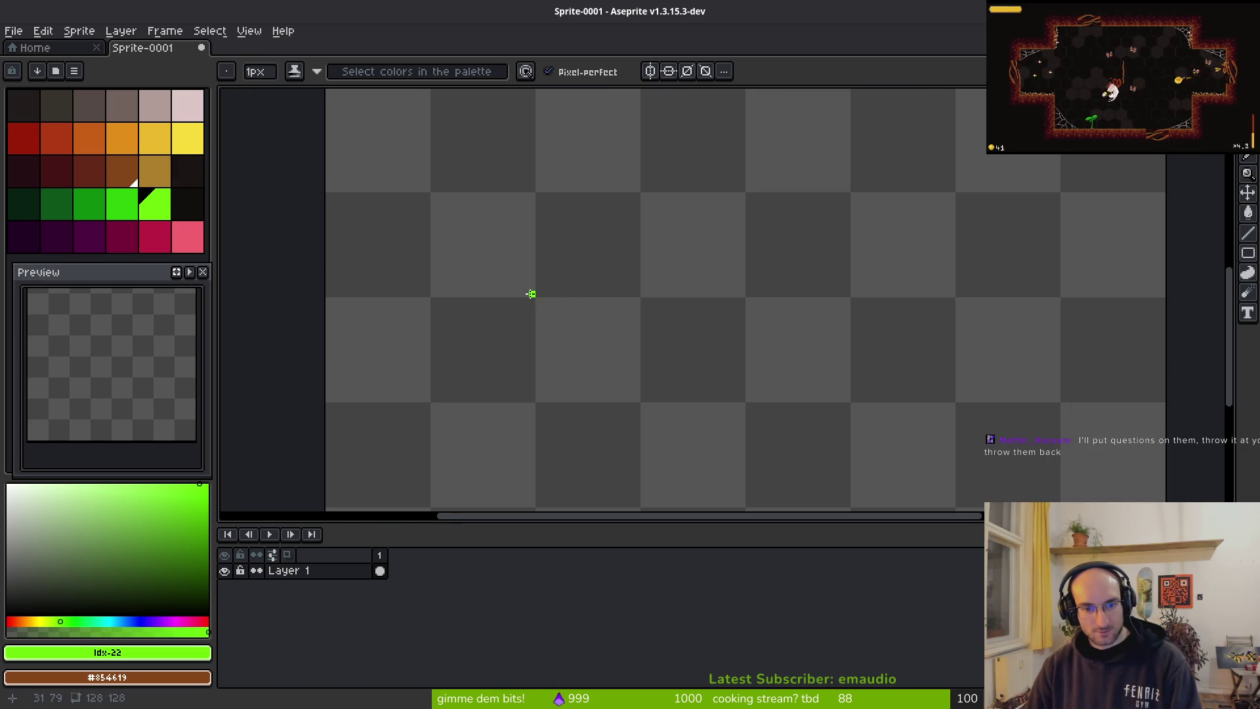
mouse_move(444, 293)
mouse_down()
mouse_move(1046, 288)
mouse_move(1013, 293)
mouse_up()
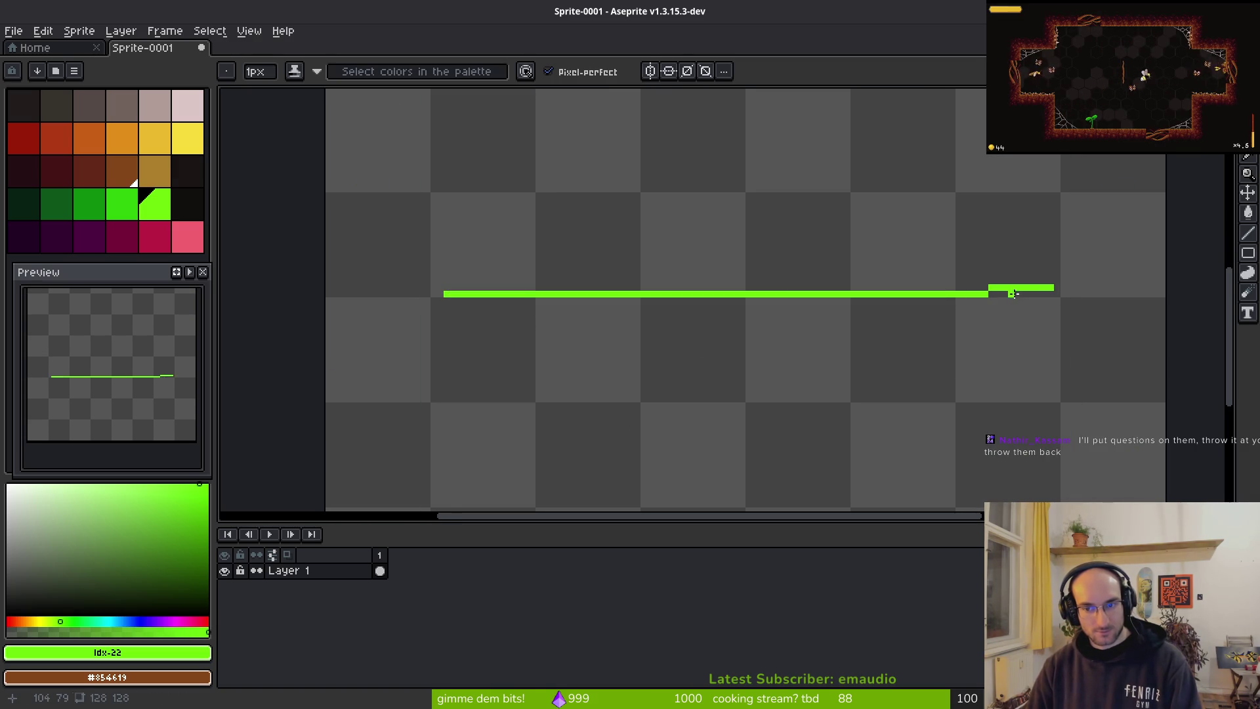
key(ctrl+z)
drag(466, 300, 1105, 293)
scroll(902, 360, left, 1)
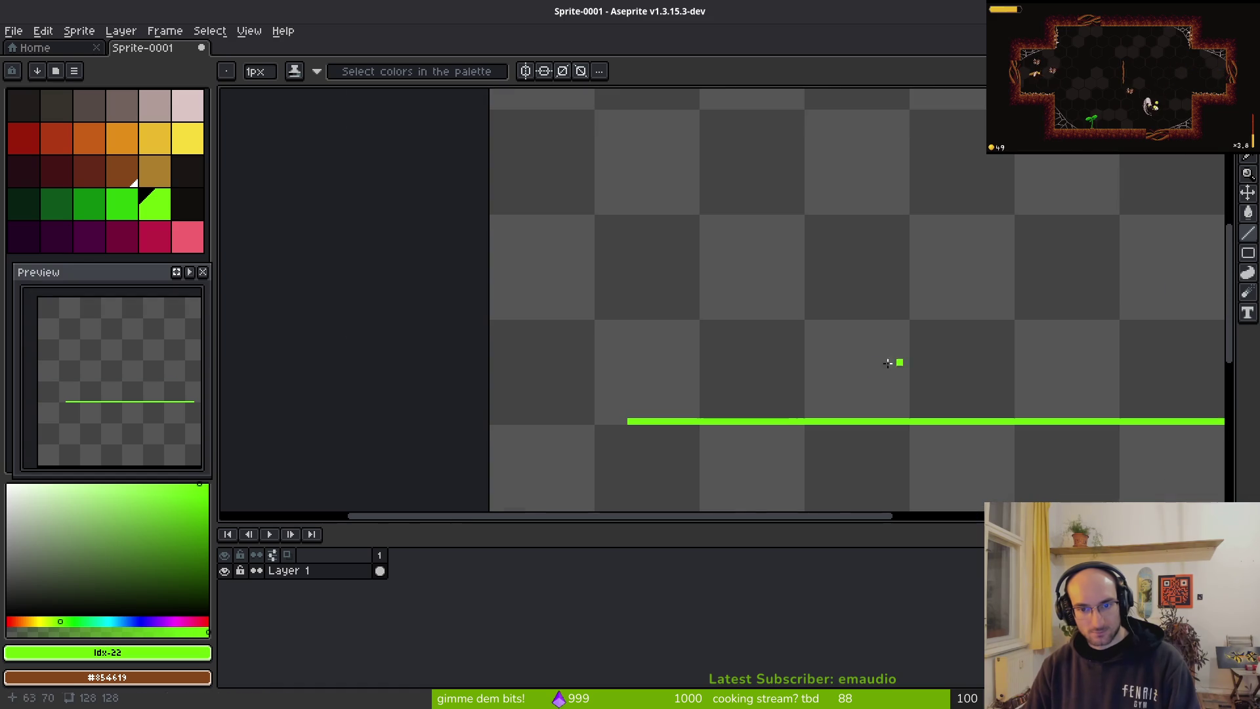
drag(909, 421, 909, 130)
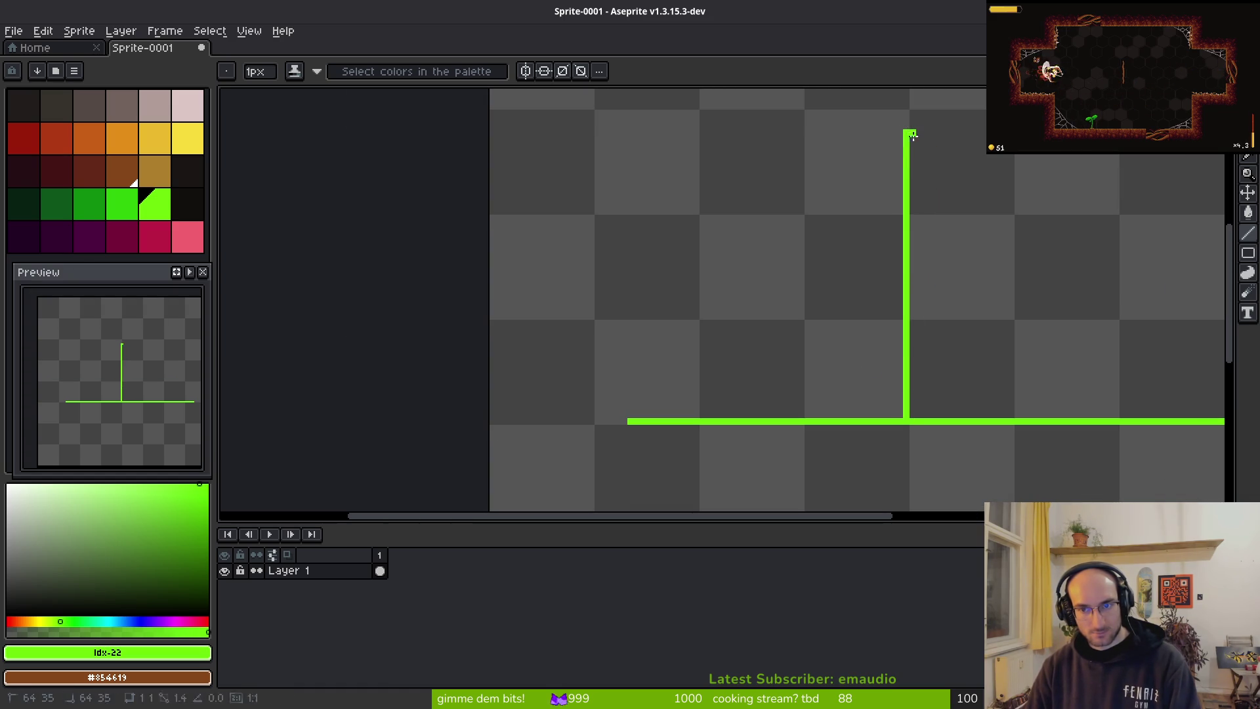
scroll(434, 368, right, 5)
scroll(435, 367, down, 2)
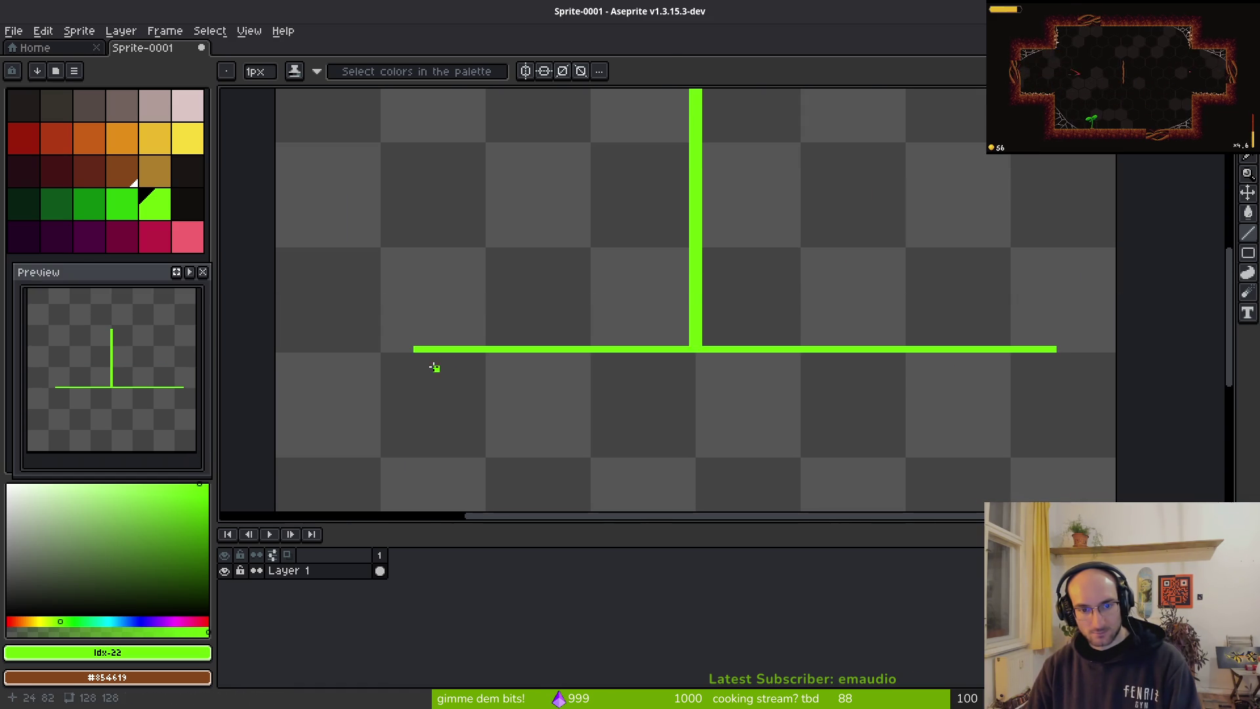
mouse_move(397, 356)
mouse_down()
mouse_move(1093, 341)
mouse_move(1075, 355)
mouse_up()
drag(376, 349, 417, 349)
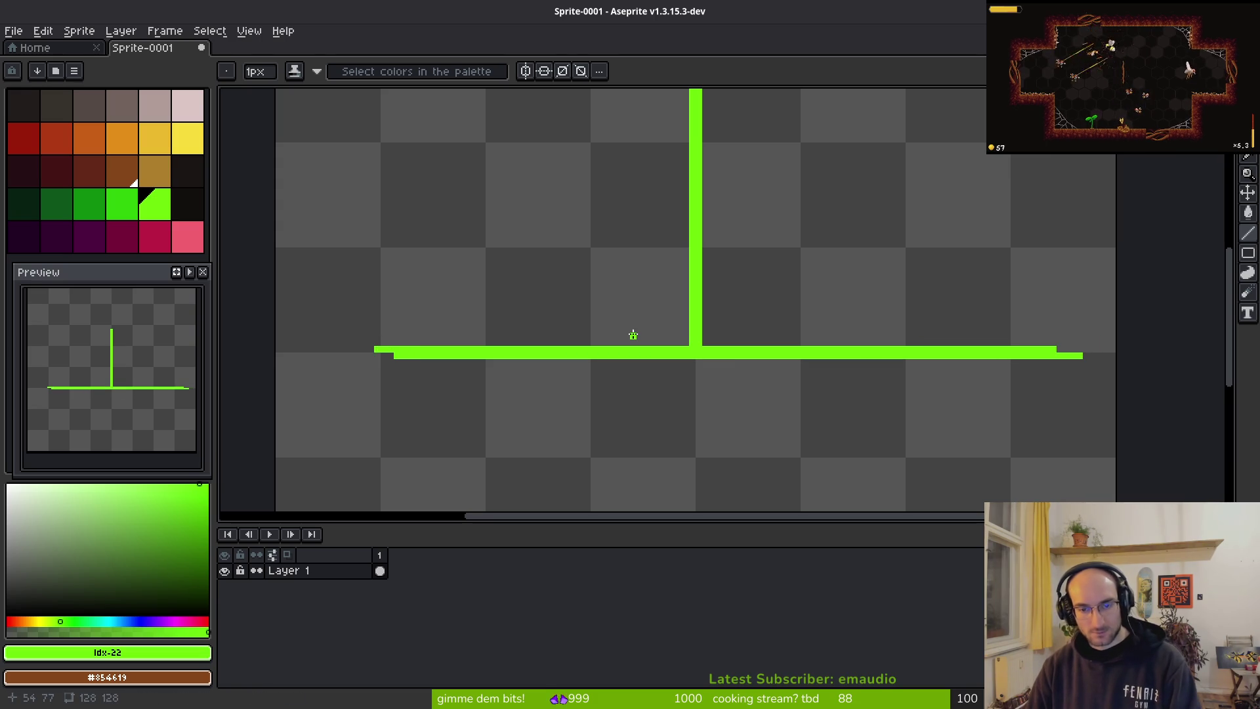
Step: Draw diagonal guide lines at several angles to the bottom centre, then undo the shallower ones
scroll(714, 309, right, 3)
scroll(715, 310, up, 4)
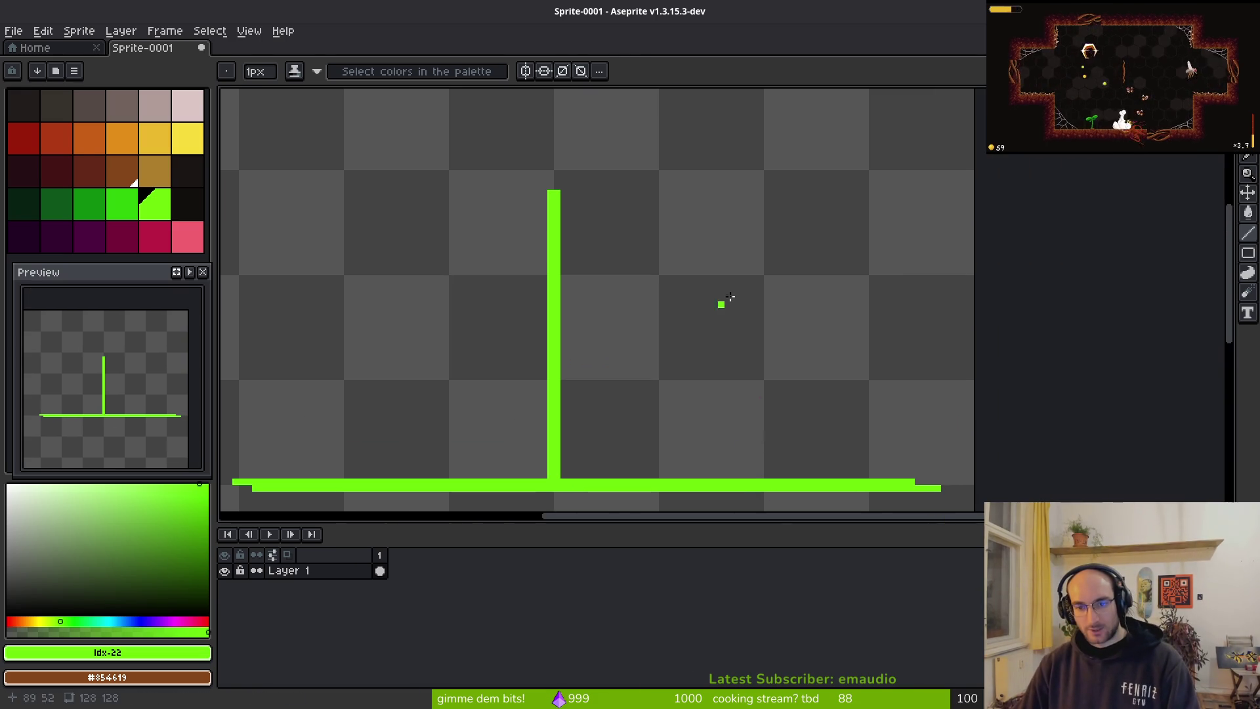
drag(866, 172, 560, 478)
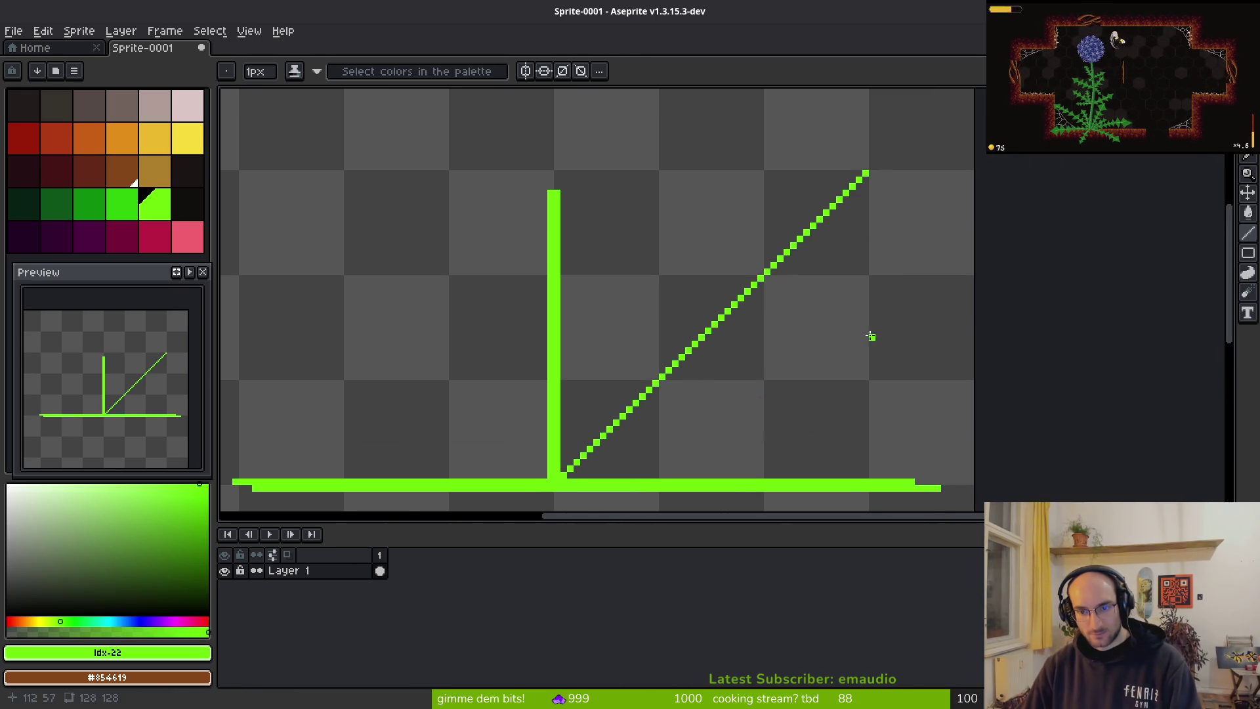
drag(865, 337, 562, 473)
key(Escape)
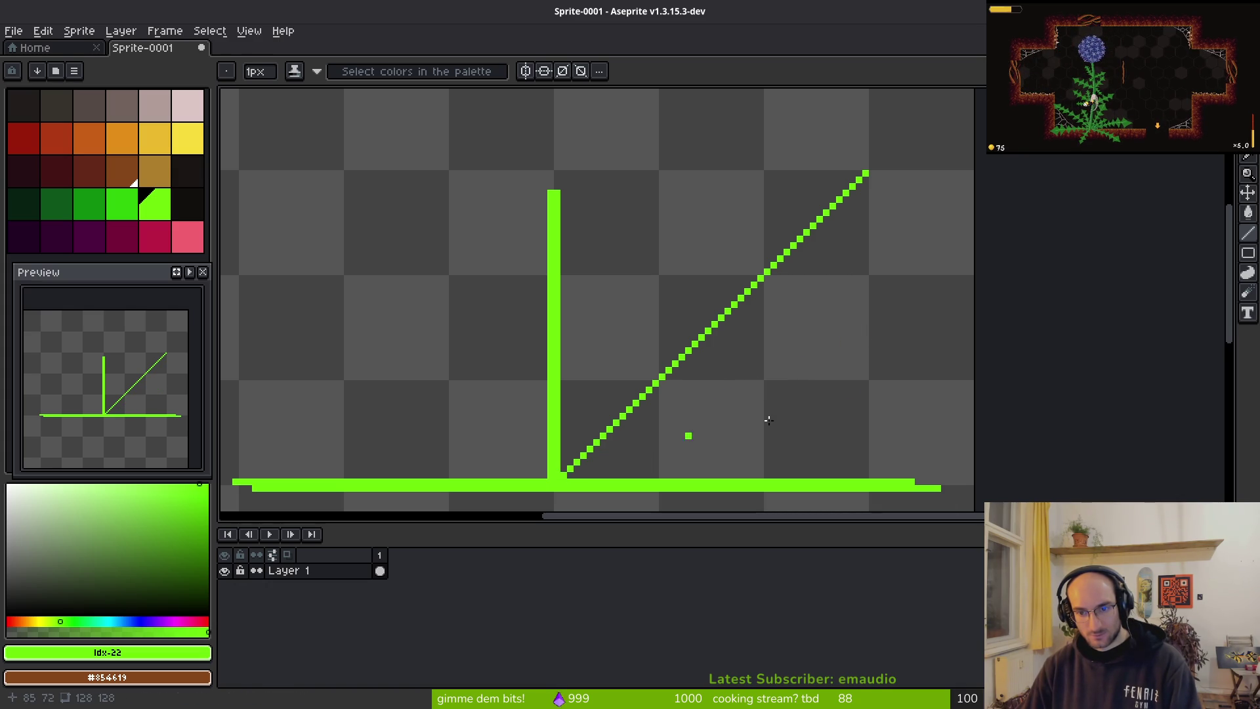
drag(866, 382, 566, 480)
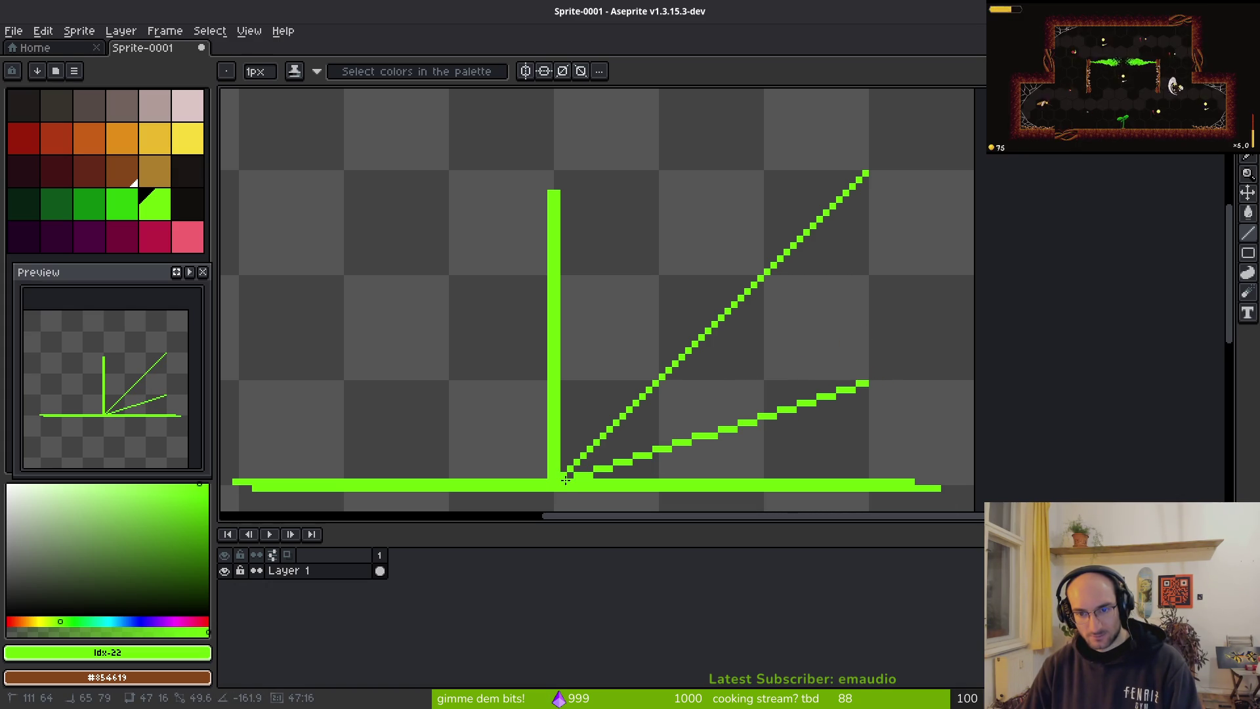
drag(563, 479, 557, 479)
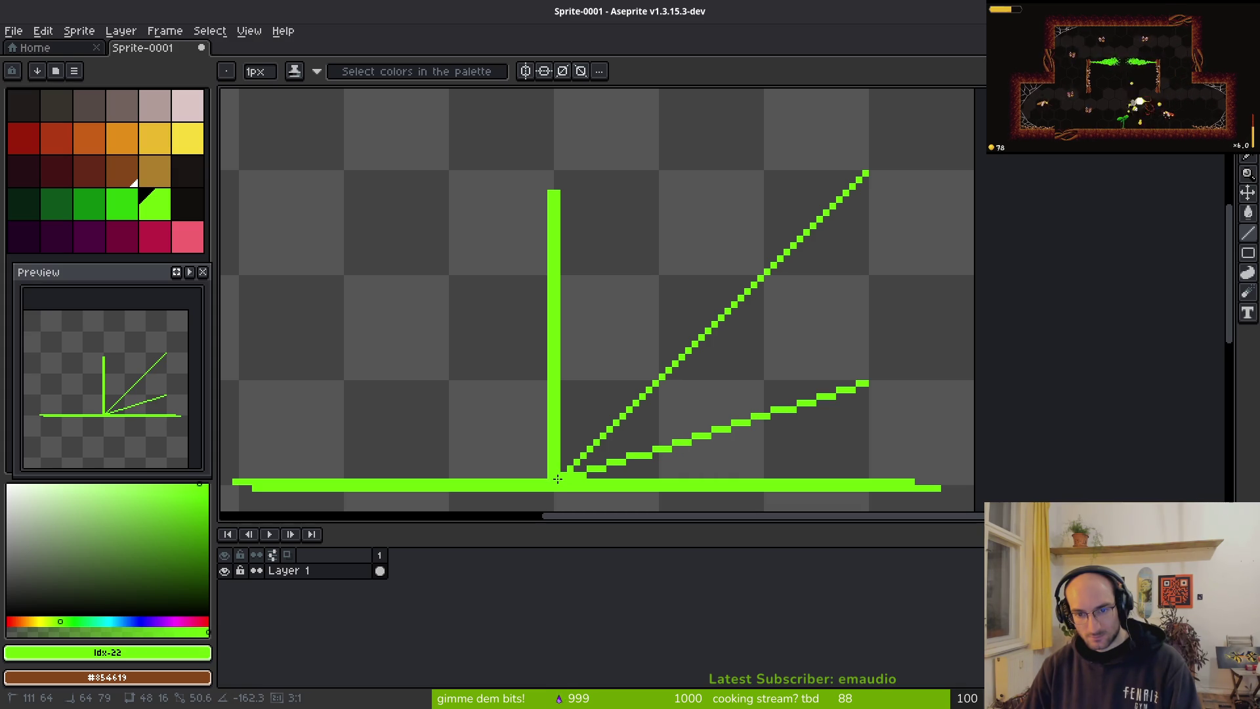
drag(556, 479, 556, 479)
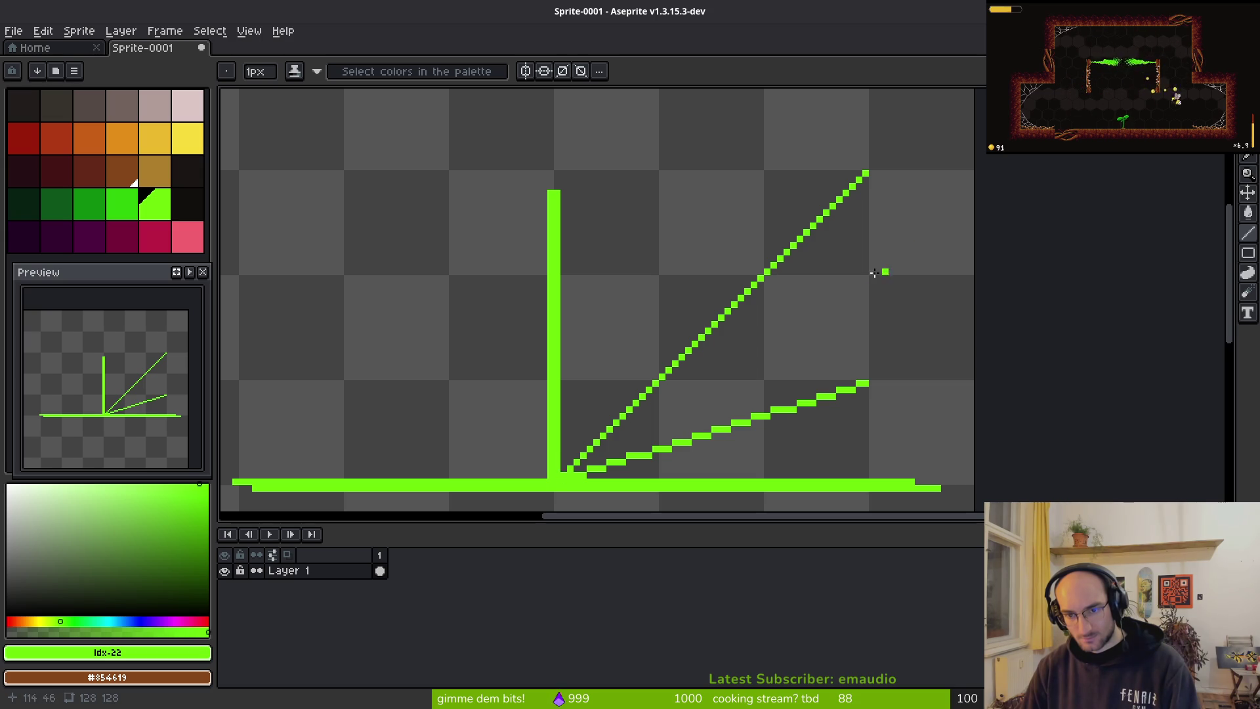
drag(866, 277, 555, 483)
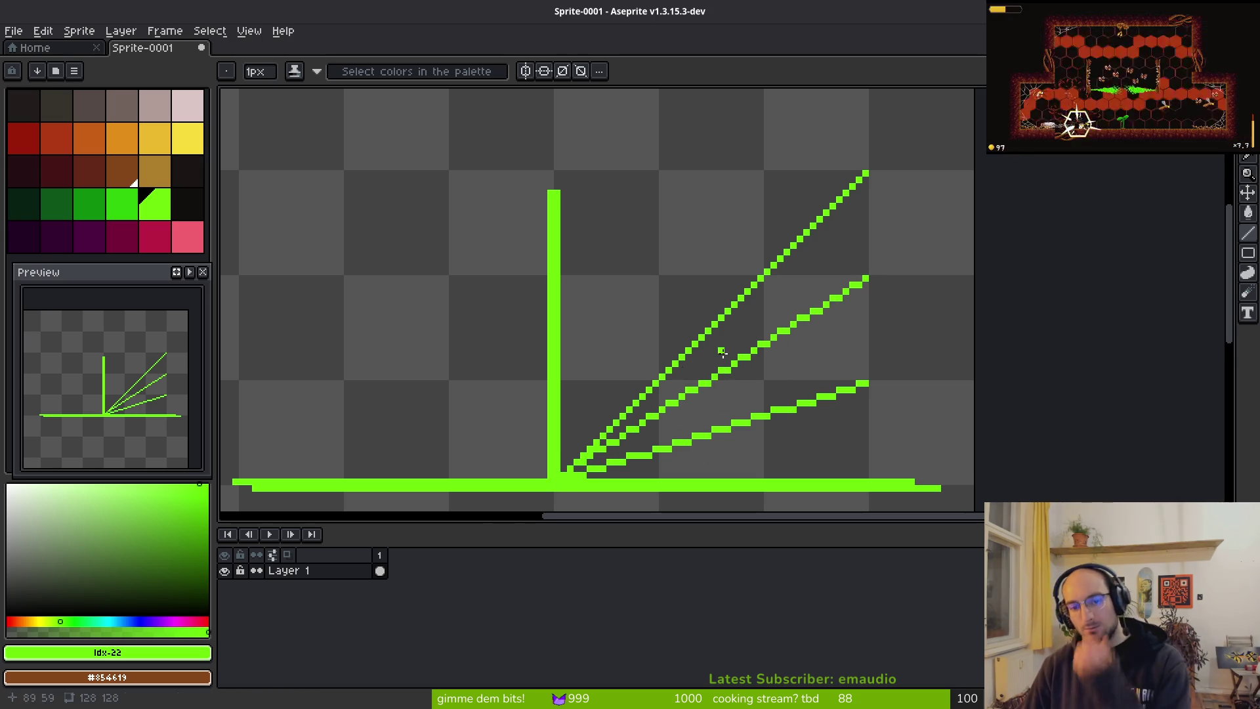
scroll(706, 368, left, 4)
scroll(707, 369, down, 2)
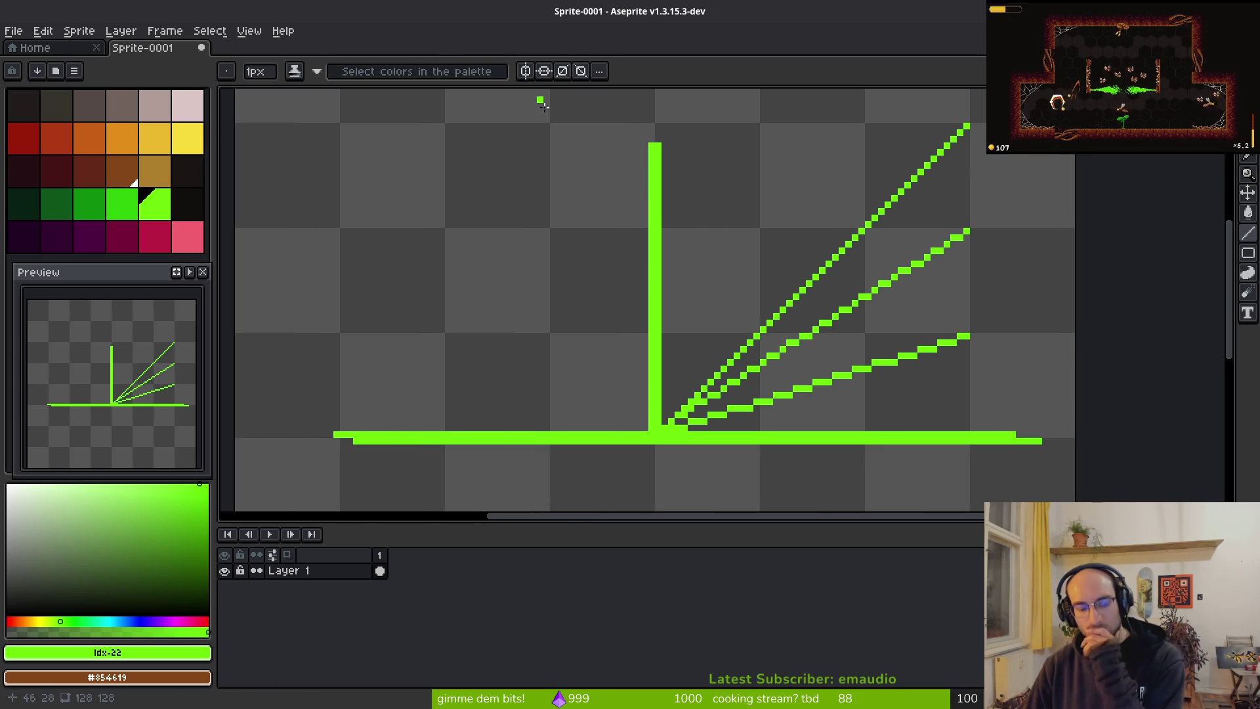
key(ctrl+z)
key(ctrl+z)
key(ctrl+z)
key(ctrl+z)
Step: Enable vertical symmetry on the vertical line and draw mirrored diagonal pairs from its base
click(525, 71)
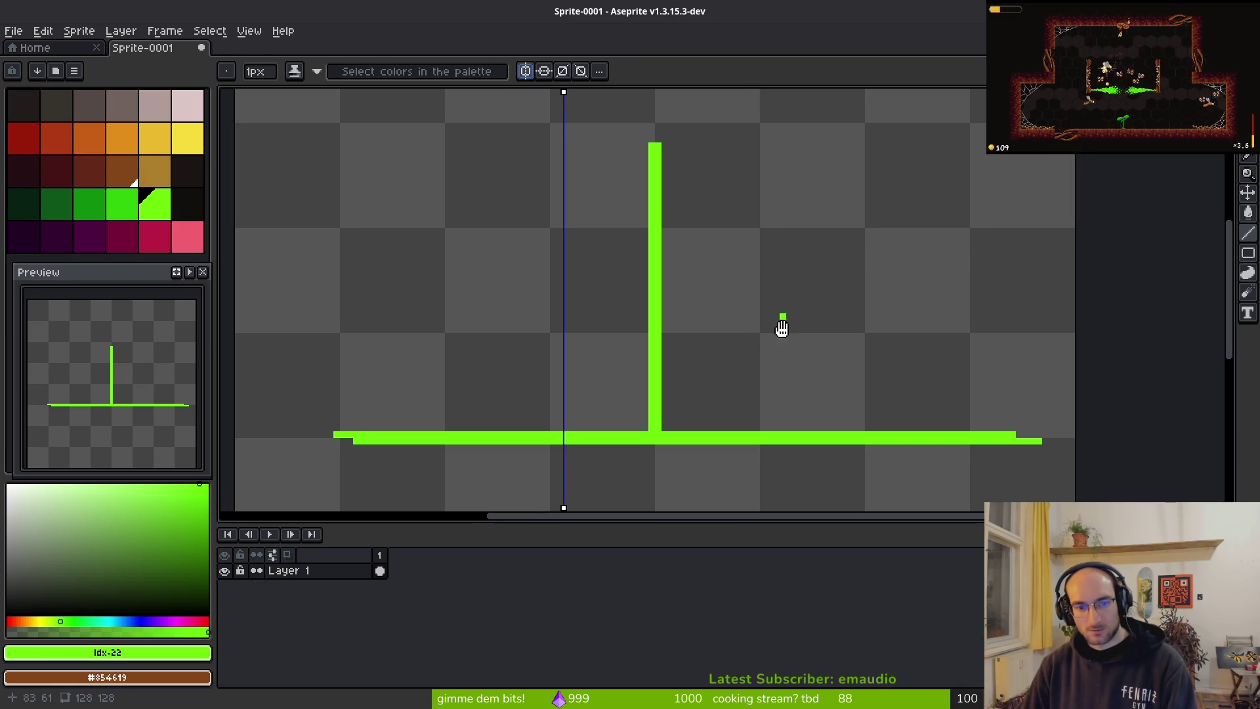
scroll(570, 117, up, 1)
drag(553, 93, 648, 93)
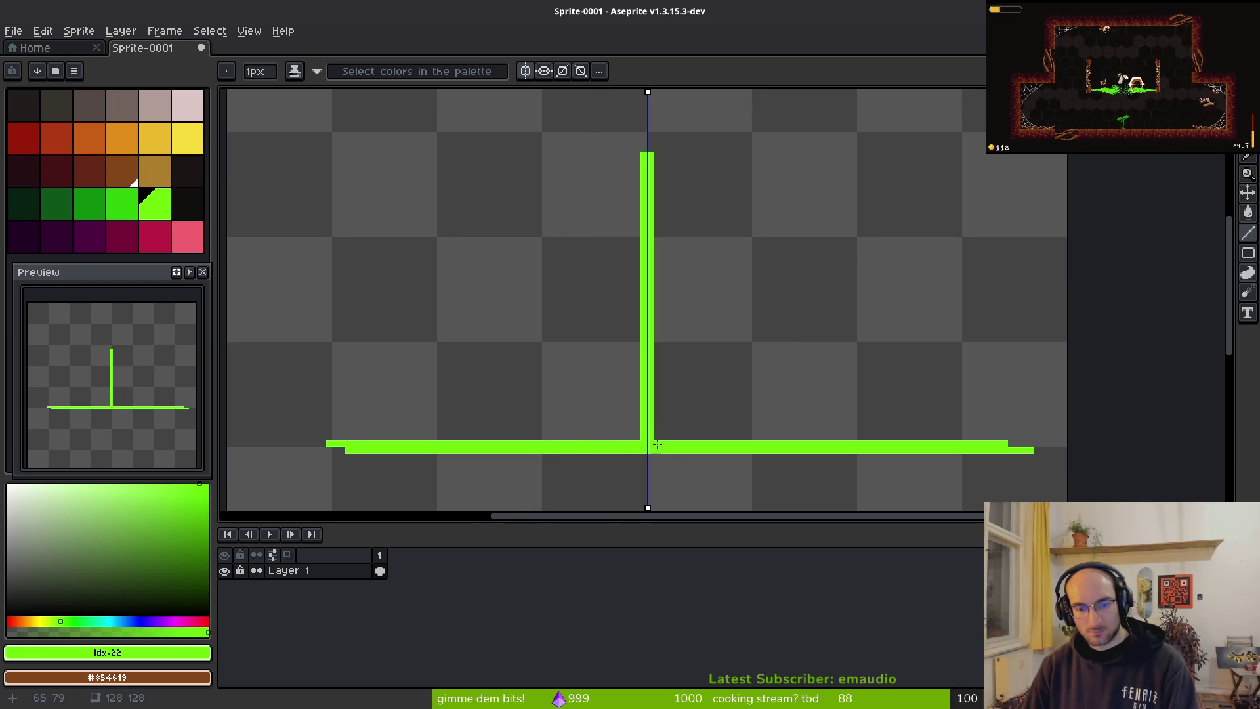
mouse_move(648, 446)
mouse_down()
mouse_move(821, 300)
mouse_move(960, 133)
mouse_move(698, 365)
mouse_move(649, 447)
mouse_move(959, 344)
mouse_up()
key(Escape)
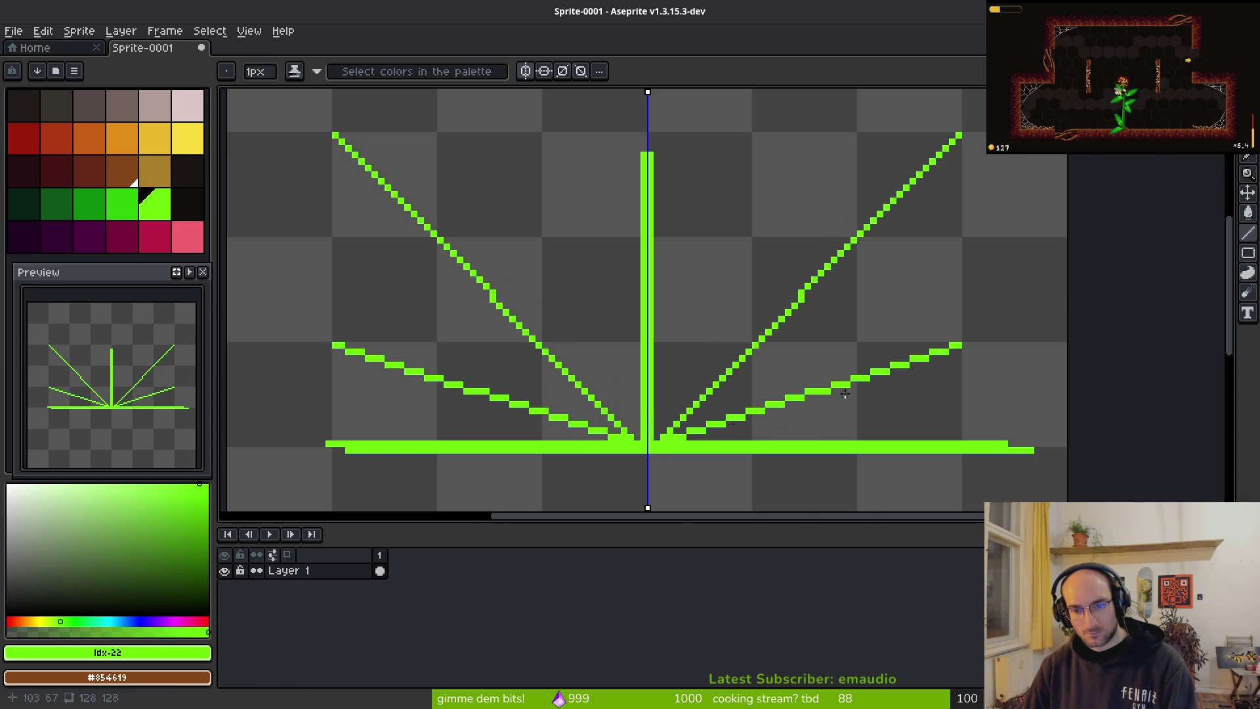
drag(655, 444, 959, 240)
scroll(875, 382, down, 3)
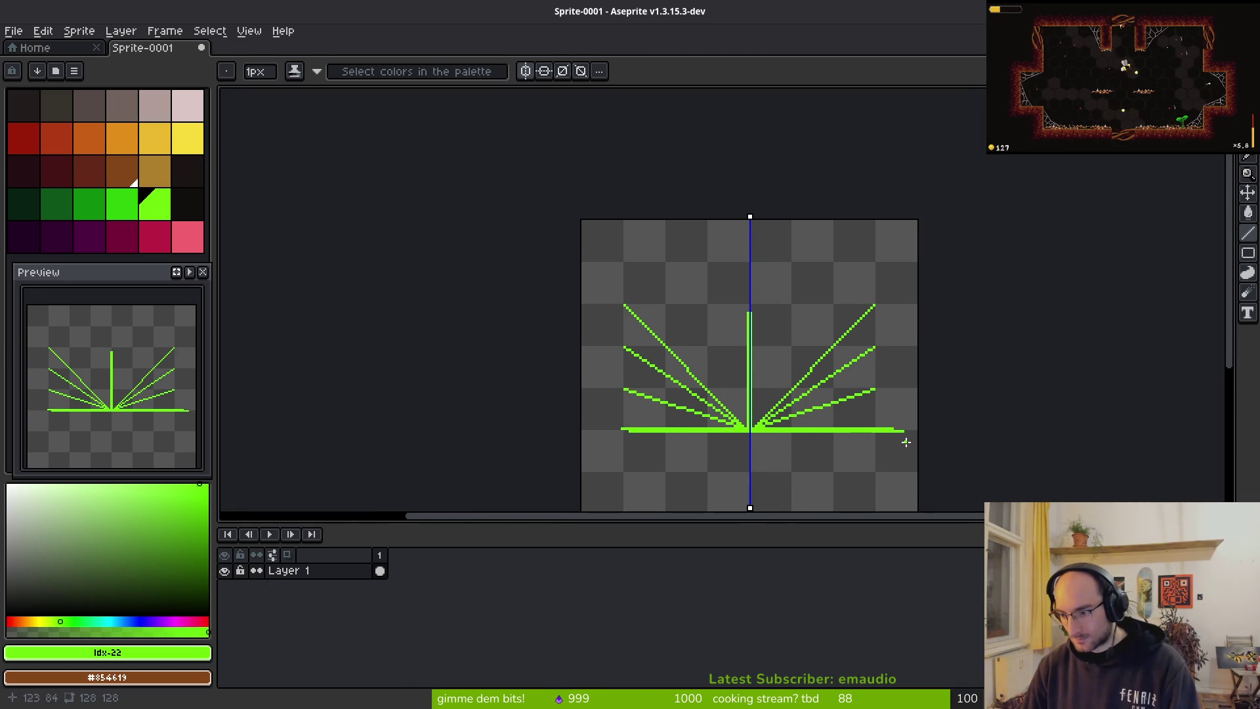
scroll(723, 341, up, 2)
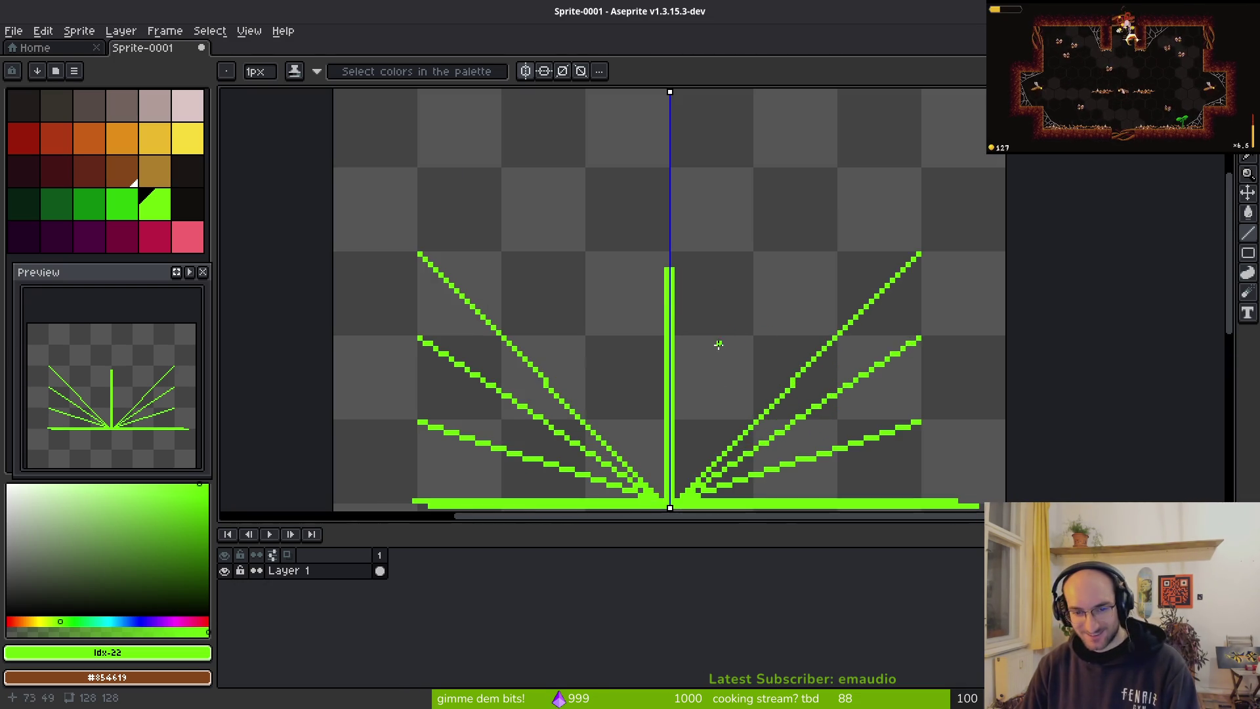
scroll(667, 368, up, 1)
Step: Try freehand mirrored arcs across the top of the fan and undo them
key(b)
mouse_move(427, 318)
mouse_down()
mouse_move(613, 239)
mouse_move(676, 237)
mouse_up()
key(ctrl+z)
mouse_move(427, 317)
mouse_down()
mouse_move(591, 249)
mouse_move(665, 246)
mouse_up()
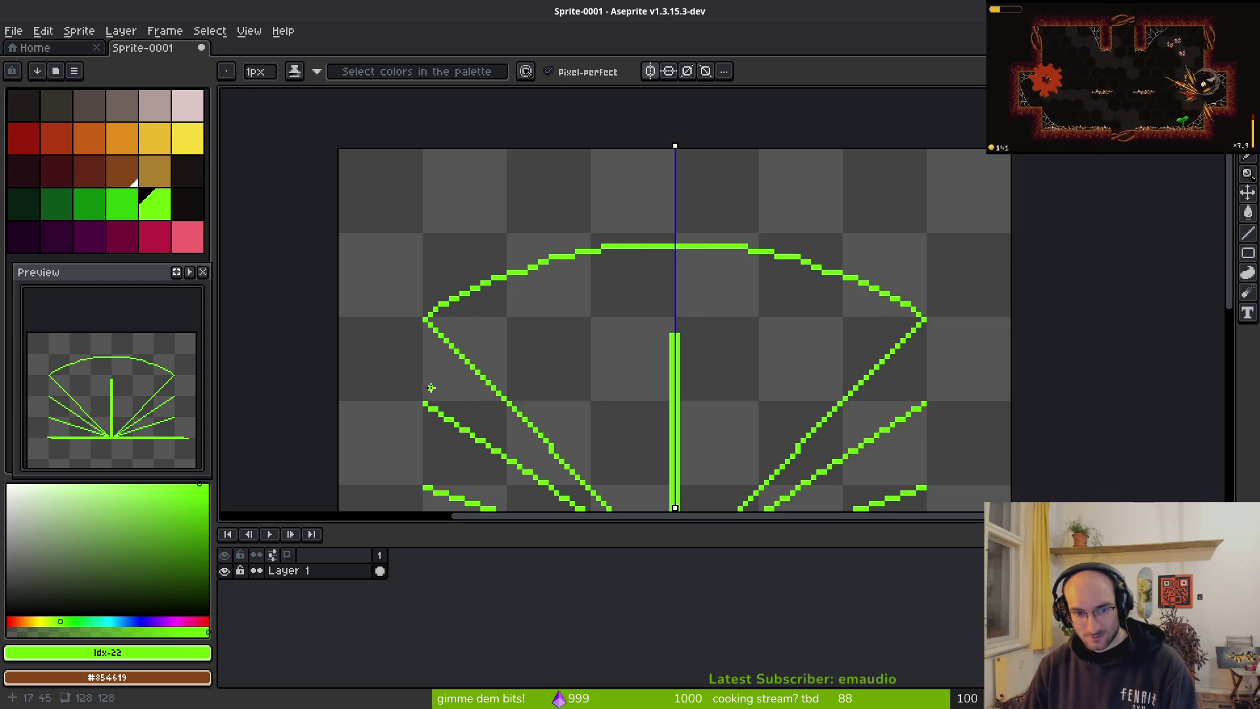
mouse_move(424, 400)
mouse_down()
mouse_move(463, 348)
mouse_move(591, 294)
mouse_up()
key(ctrl+z)
scroll(758, 413, down, 2)
drag(758, 414, 733, 335)
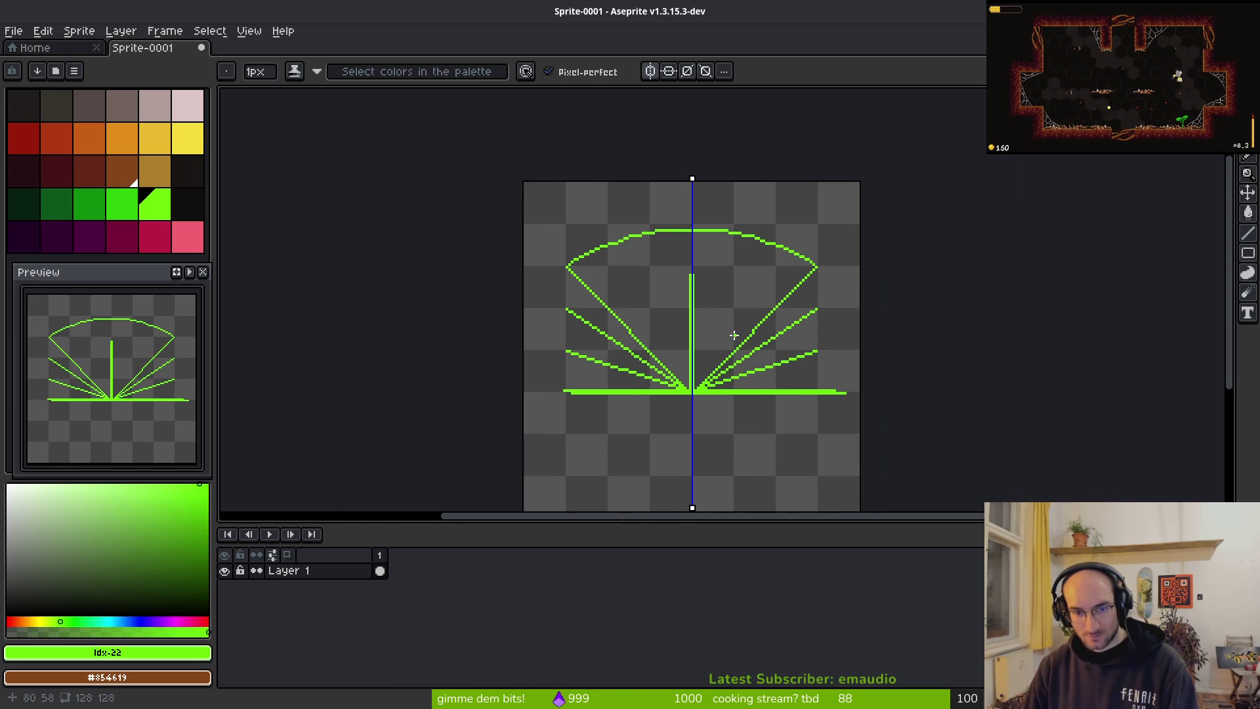
key(ctrl+z)
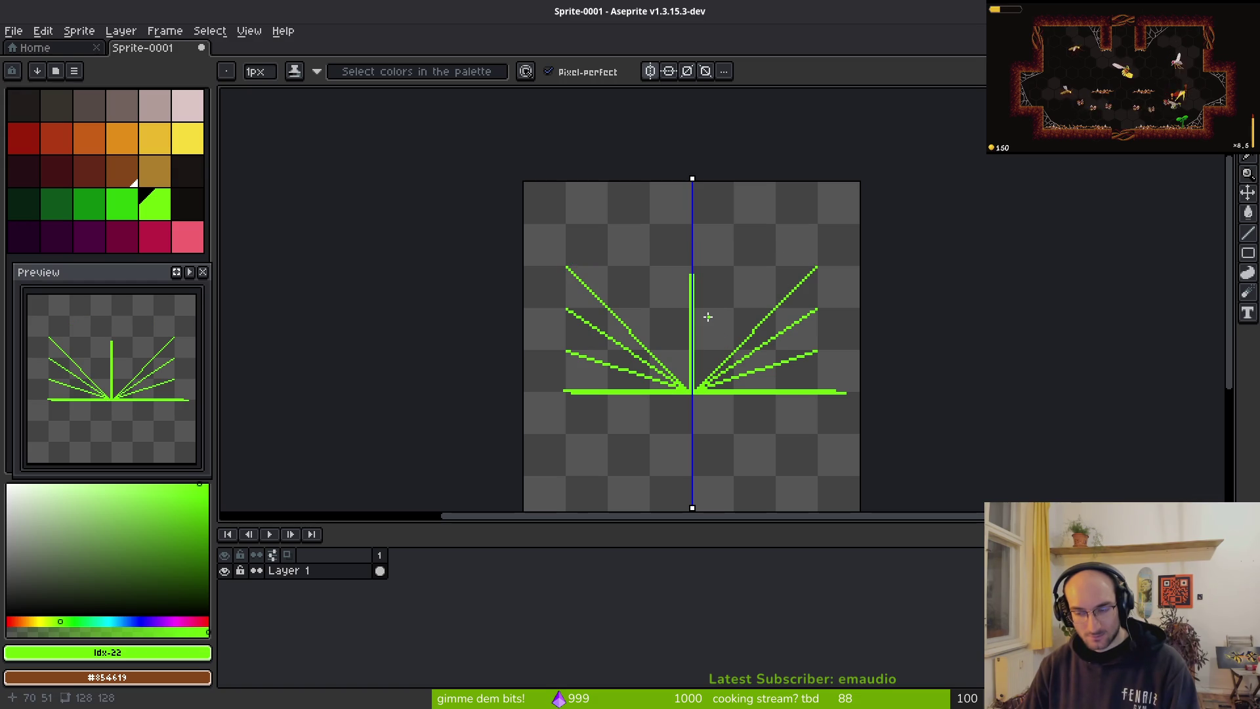
key(shift+r)
scroll(880, 451, down, 5)
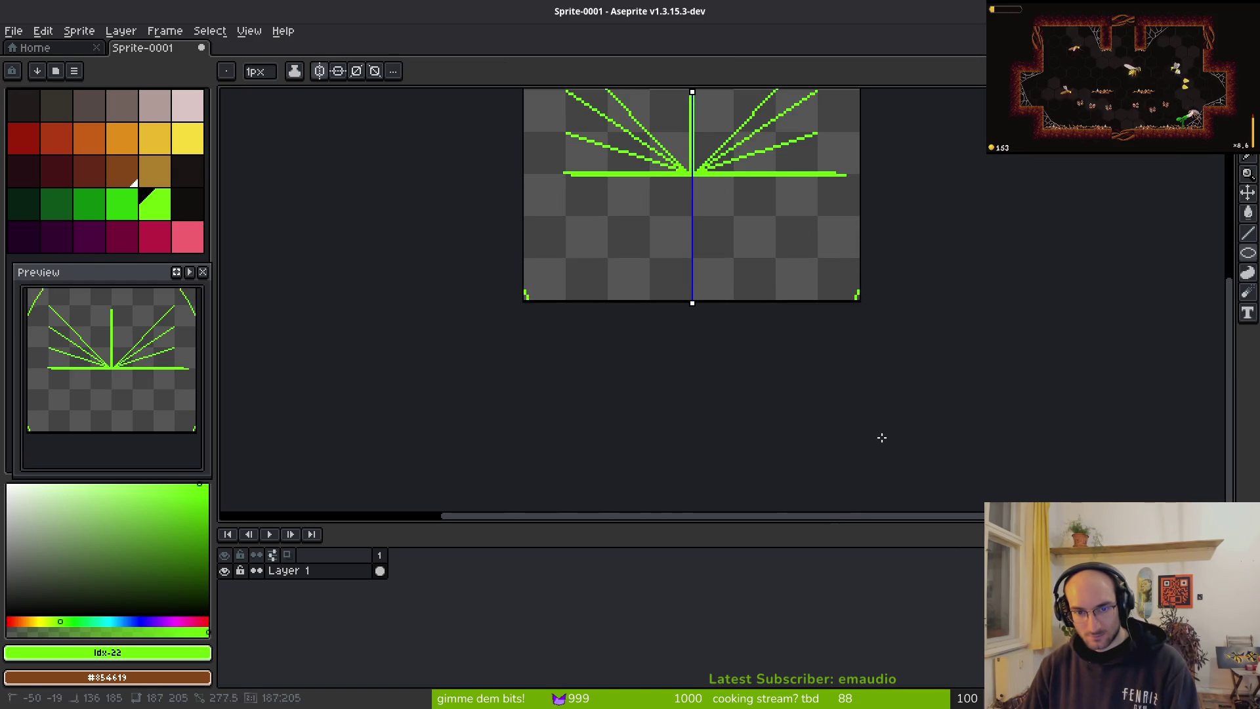
Step: Test a circle spanning the sprite, undo it, and add Layer 2 above Layer 1
drag(752, 202, 781, 376)
key(Tab)
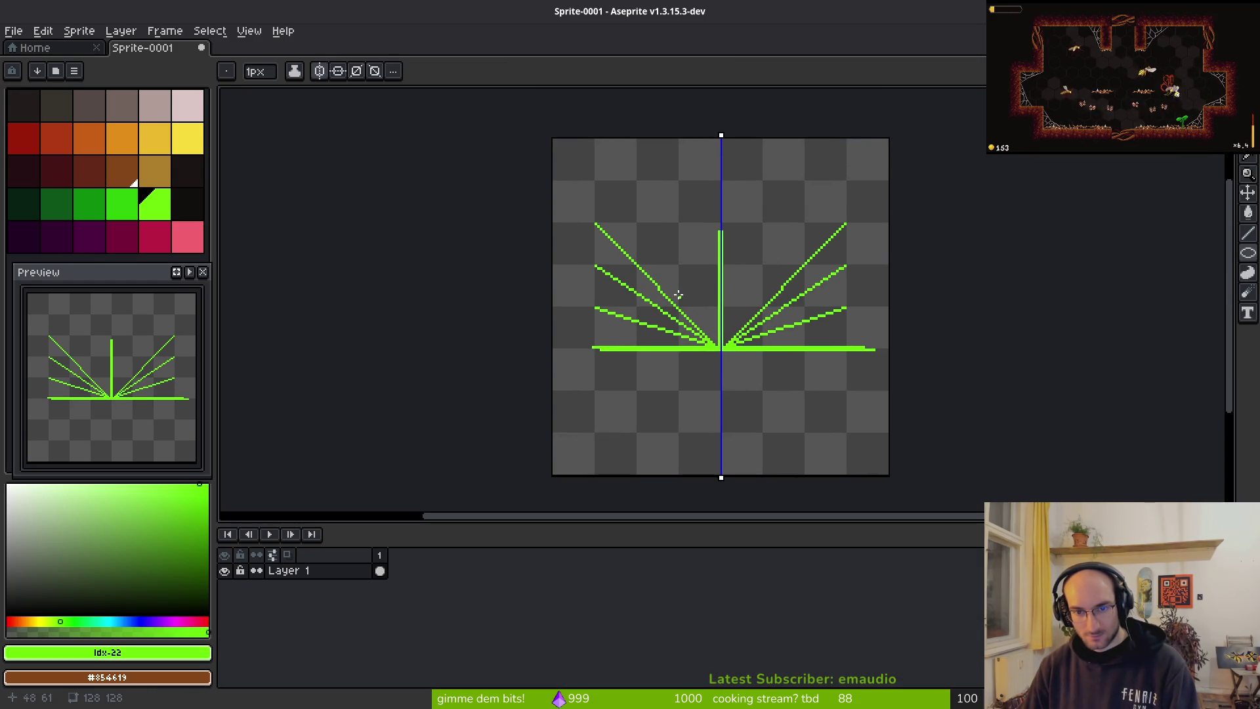
mouse_move(554, 139)
mouse_down()
mouse_move(725, 361)
mouse_move(885, 461)
mouse_up()
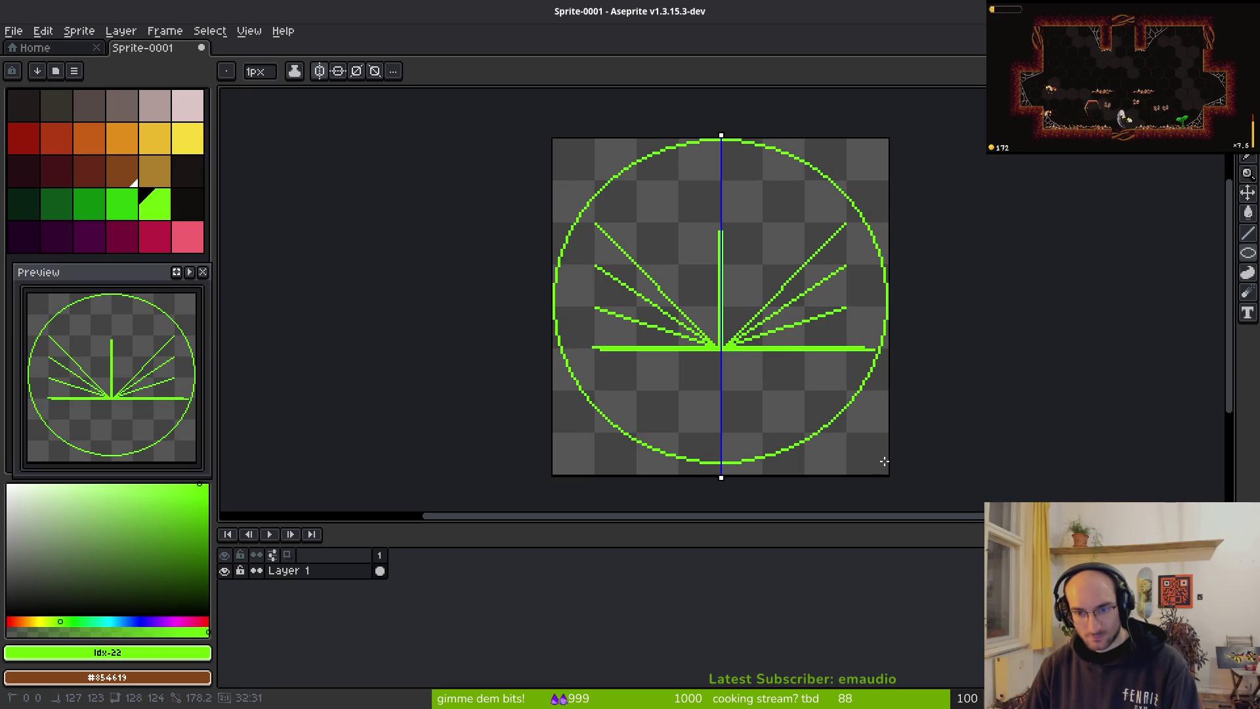
key(Tab)
key(i)
key(Tab)
key(b)
key(ctrl+z)
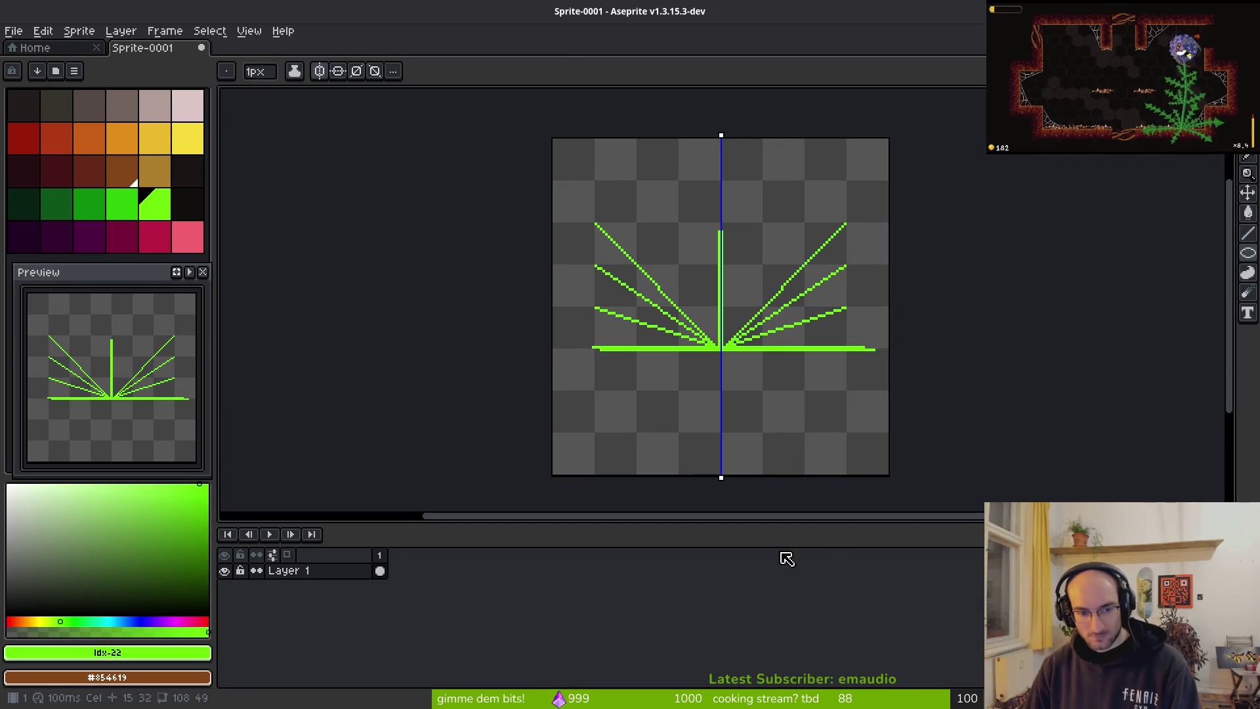
key(shift+n)
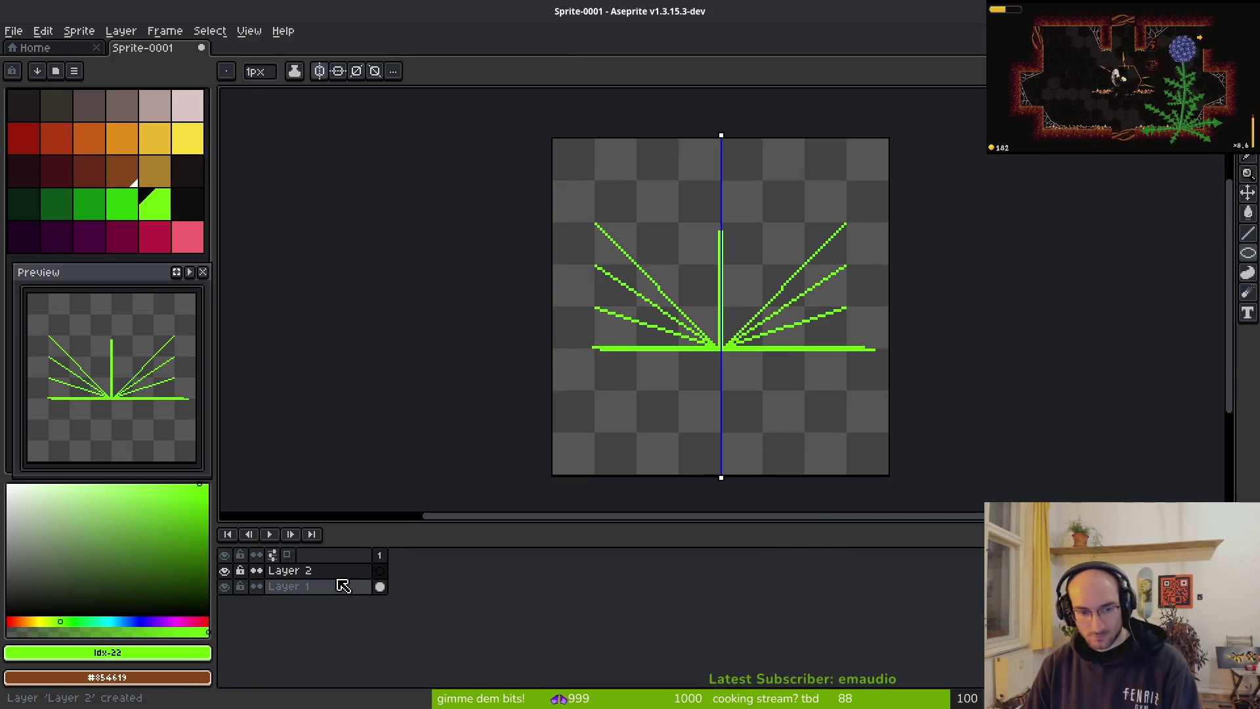
Step: On Layer 2, draw a green circle filling the whole canvas
click(379, 570)
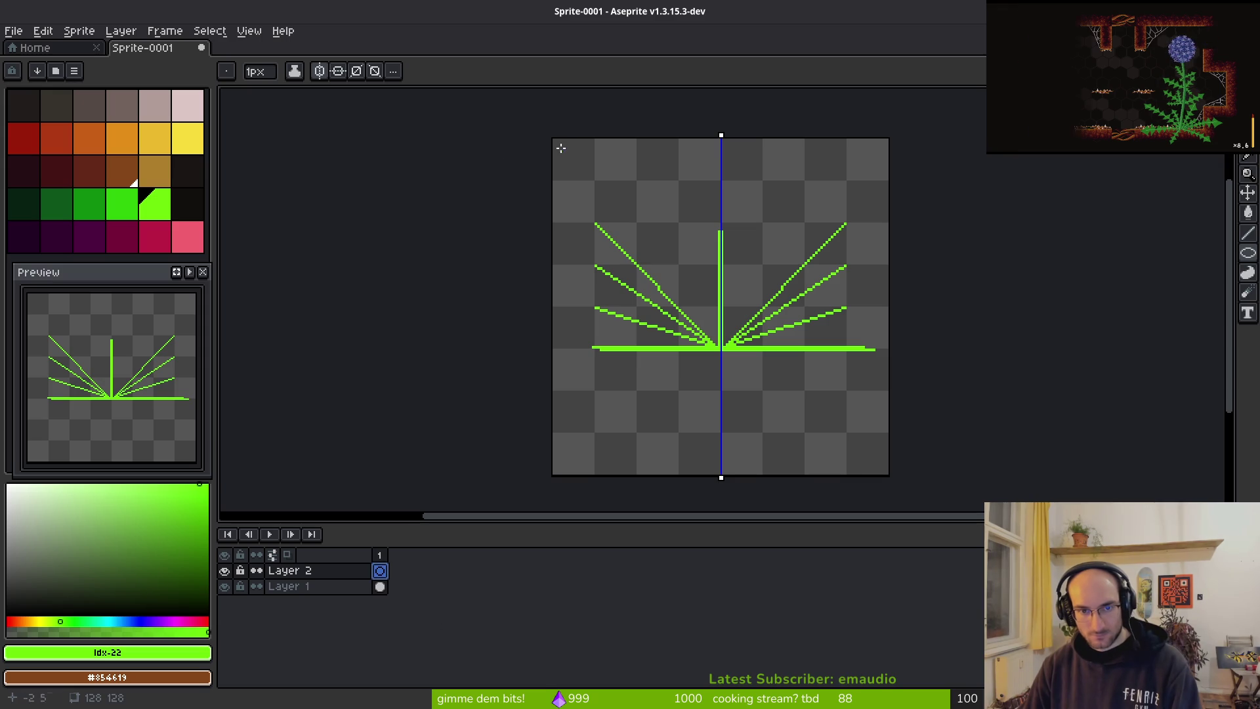
mouse_move(553, 138)
mouse_down()
mouse_move(816, 444)
mouse_move(887, 472)
mouse_up()
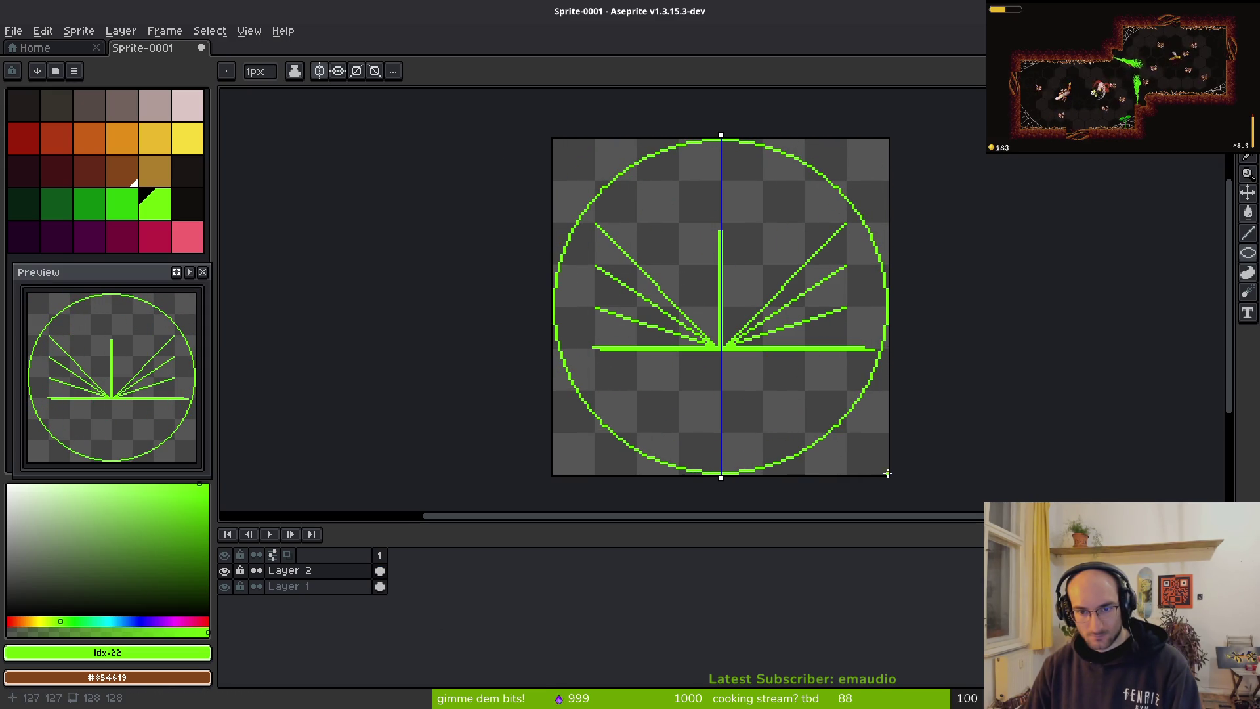
key(m)
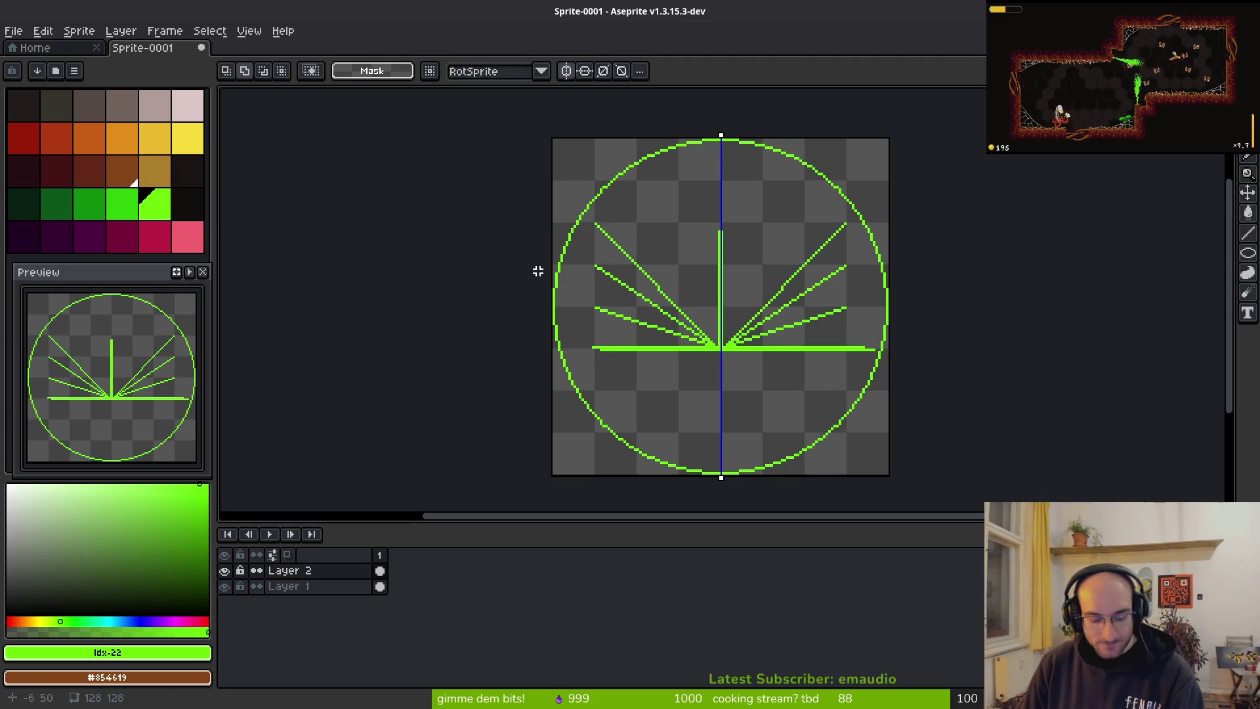
key(b)
Step: Extend the mirrored fan lines from the bottom centre out to the circle's edge
scroll(774, 379, up, 3)
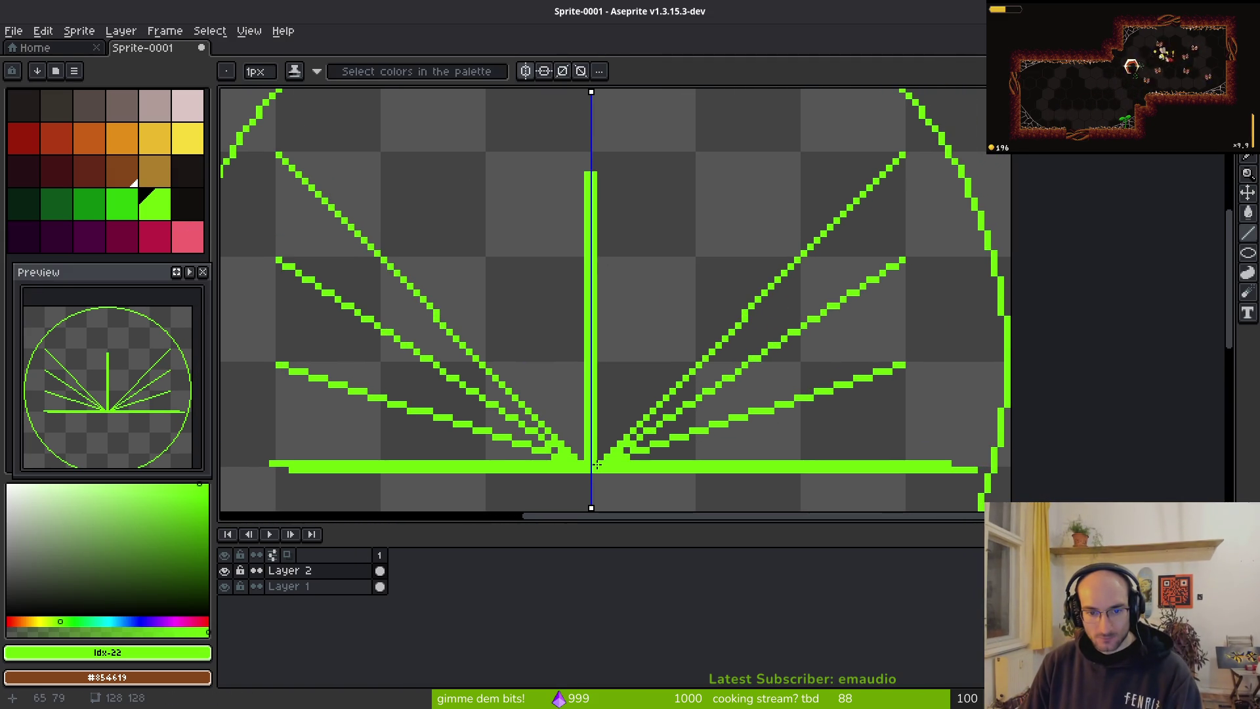
mouse_move(598, 462)
mouse_down()
mouse_move(1001, 351)
mouse_move(994, 338)
mouse_move(1011, 328)
mouse_move(824, 390)
mouse_move(1028, 341)
mouse_up()
key(Escape)
mouse_move(1074, 302)
mouse_down()
mouse_move(1083, 315)
mouse_move(1076, 307)
mouse_up()
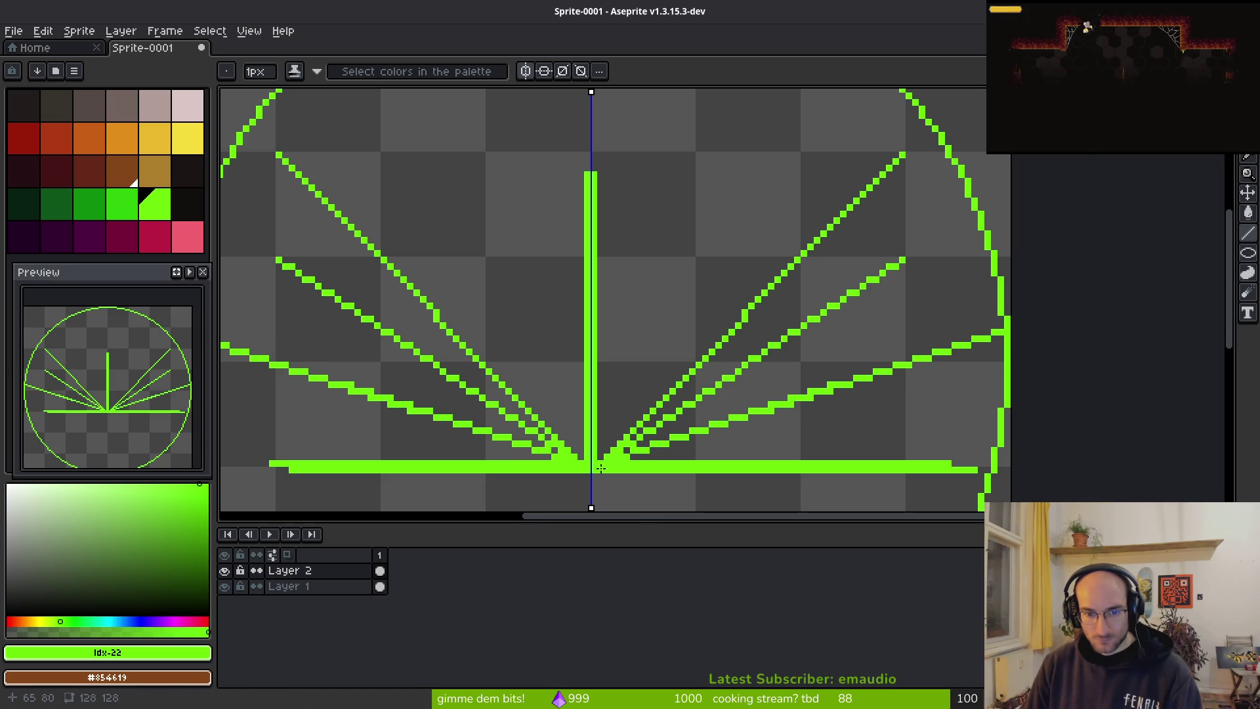
drag(996, 195, 1001, 195)
scroll(1001, 195, down, 3)
scroll(969, 224, up, 3)
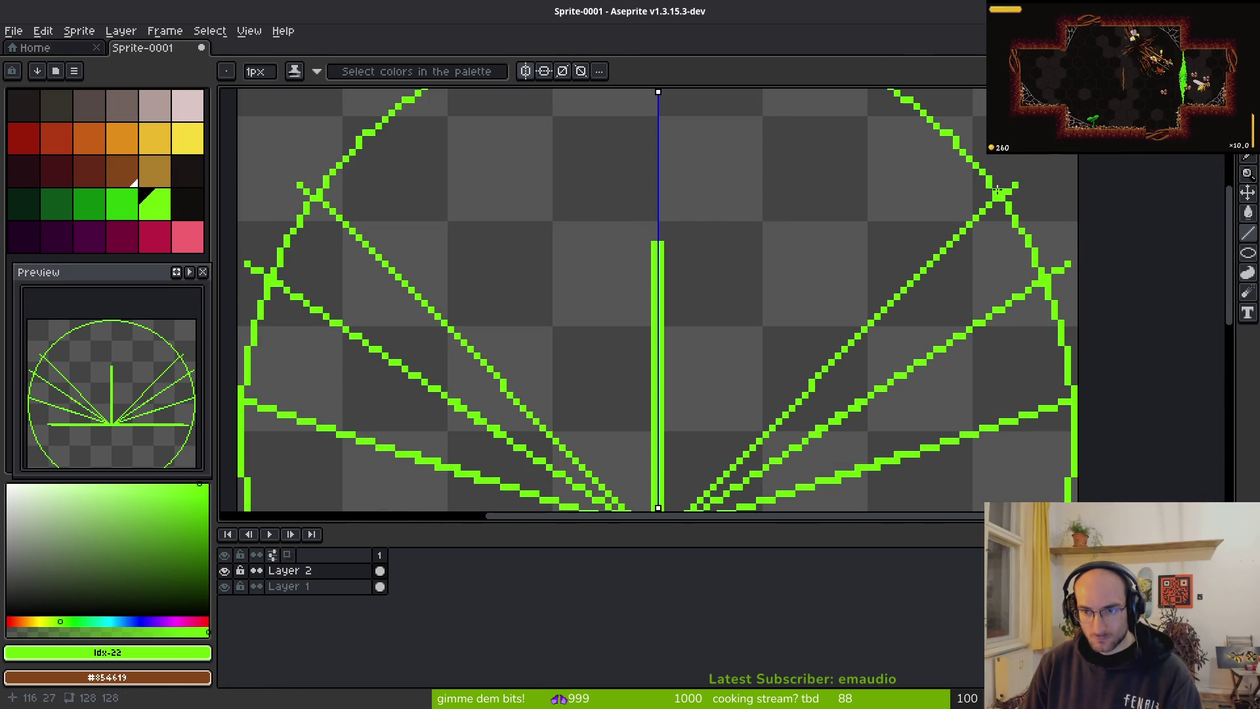
scroll(974, 220, down, 5)
scroll(852, 273, up, 6)
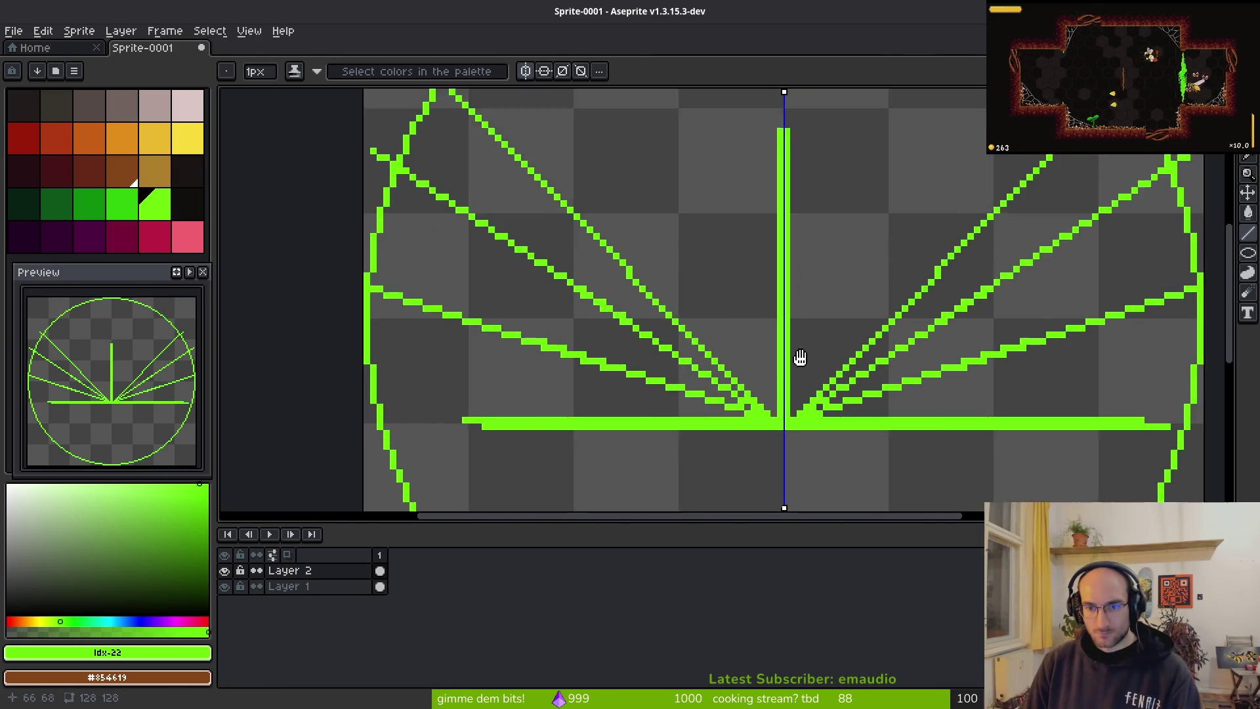
Step: Select the darker green and test a Paint Bucket fill on the centre, then undo it
click(92, 205)
key(g)
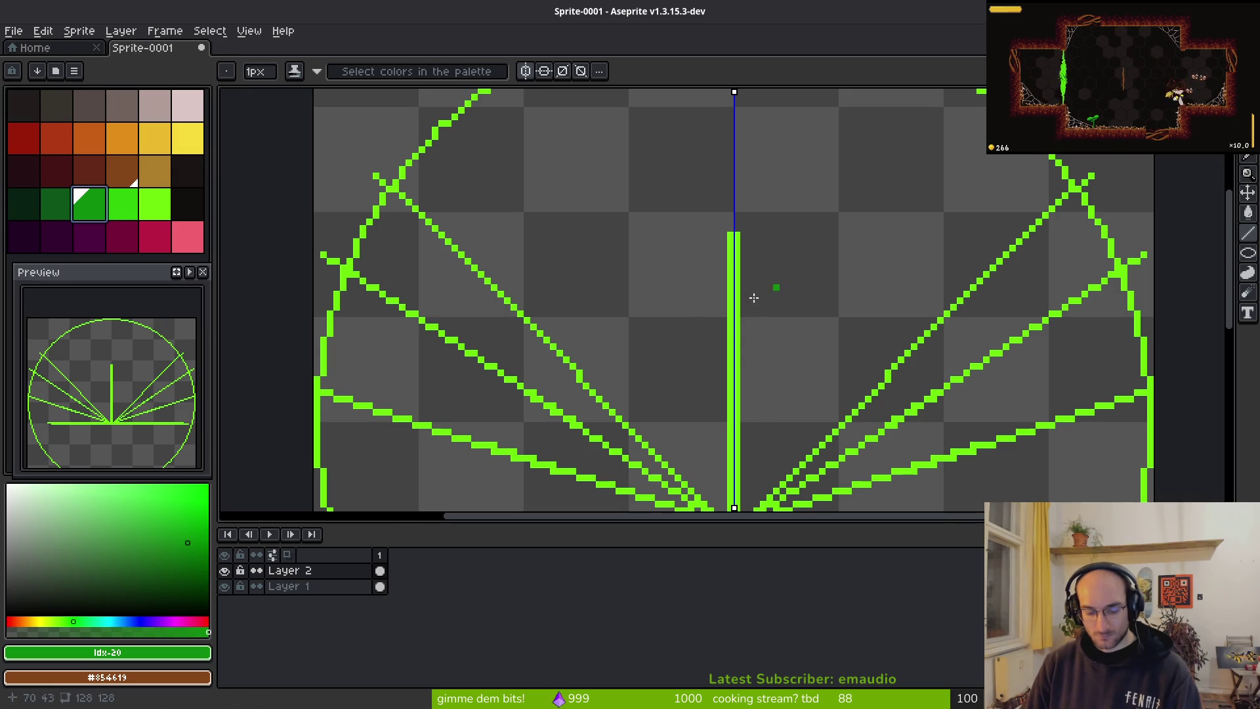
click(837, 279)
key(ctrl+z)
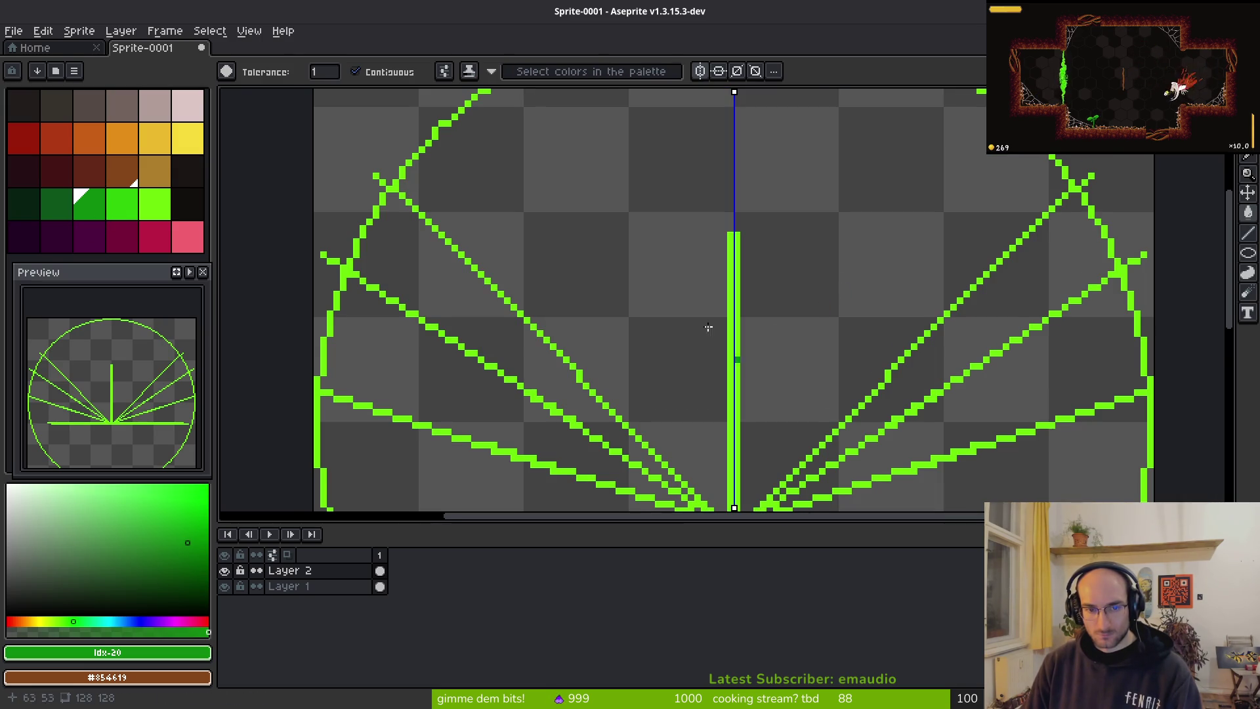
Step: On Layer 1, draw bright-green fan lines to the circle edge, mirrored from the bottom centre
drag(719, 342, 706, 259)
key(b)
alt+click(727, 441)
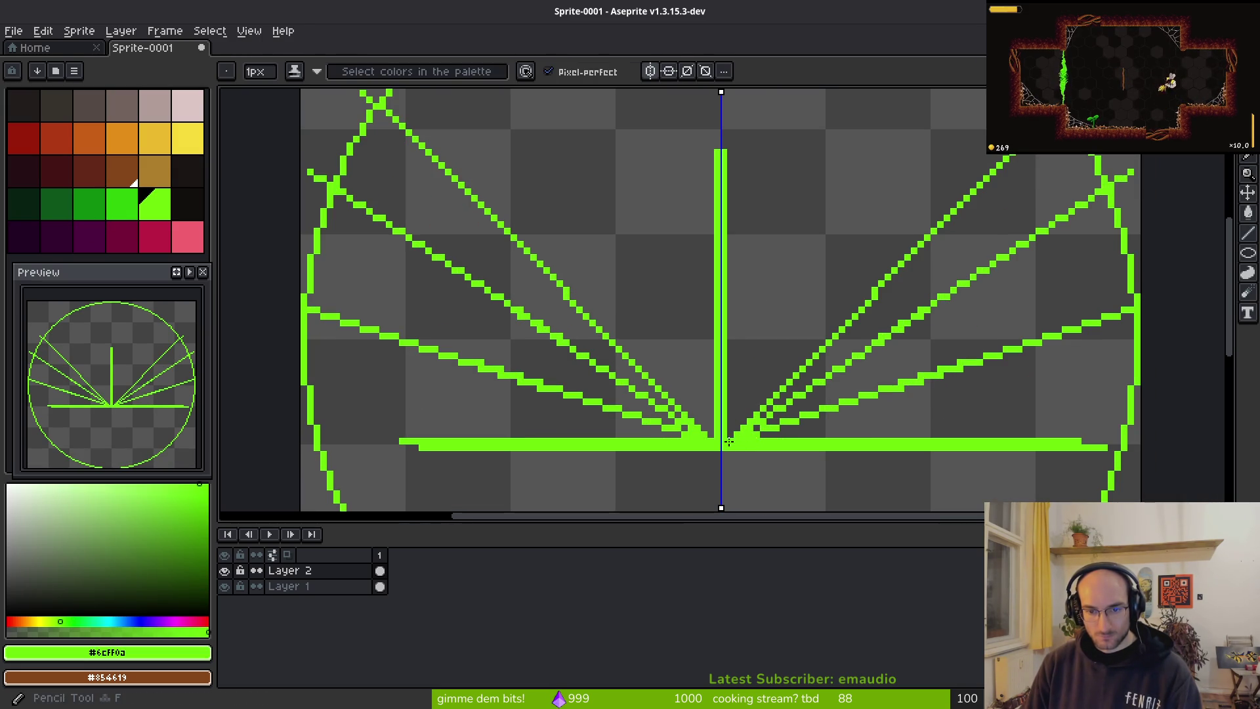
scroll(745, 325, down, 1)
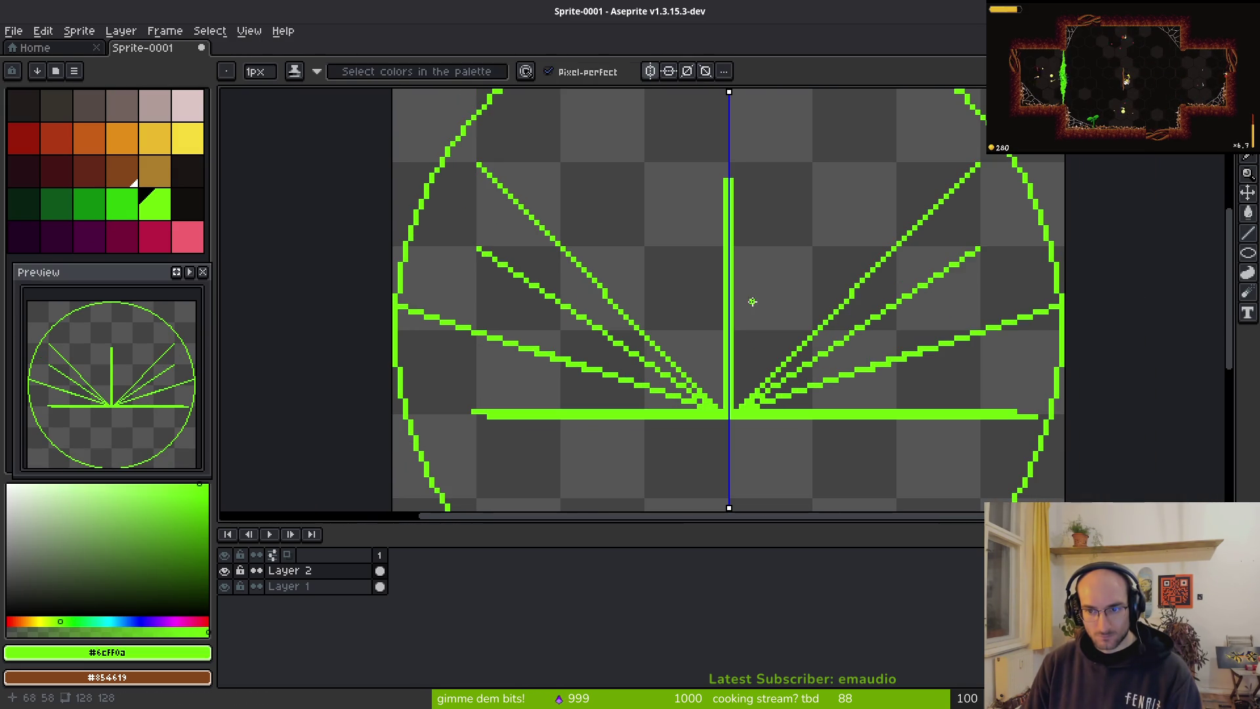
click(379, 586)
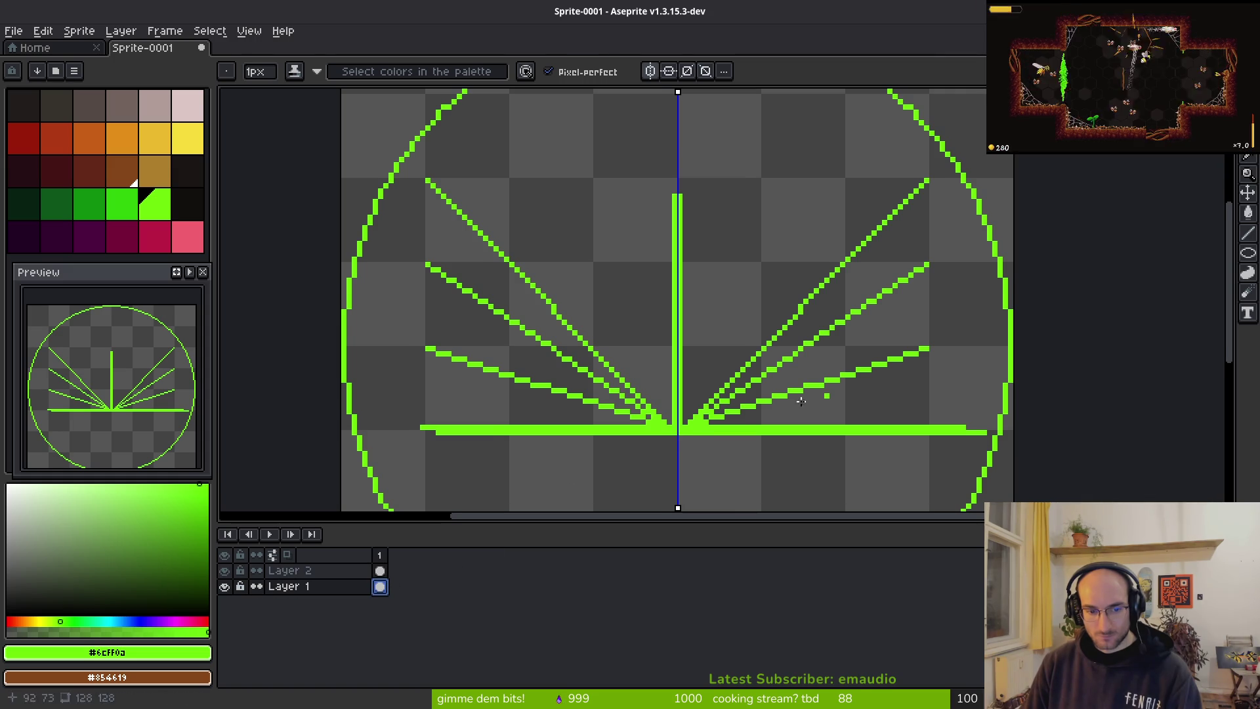
key(l)
scroll(861, 394, up, 1)
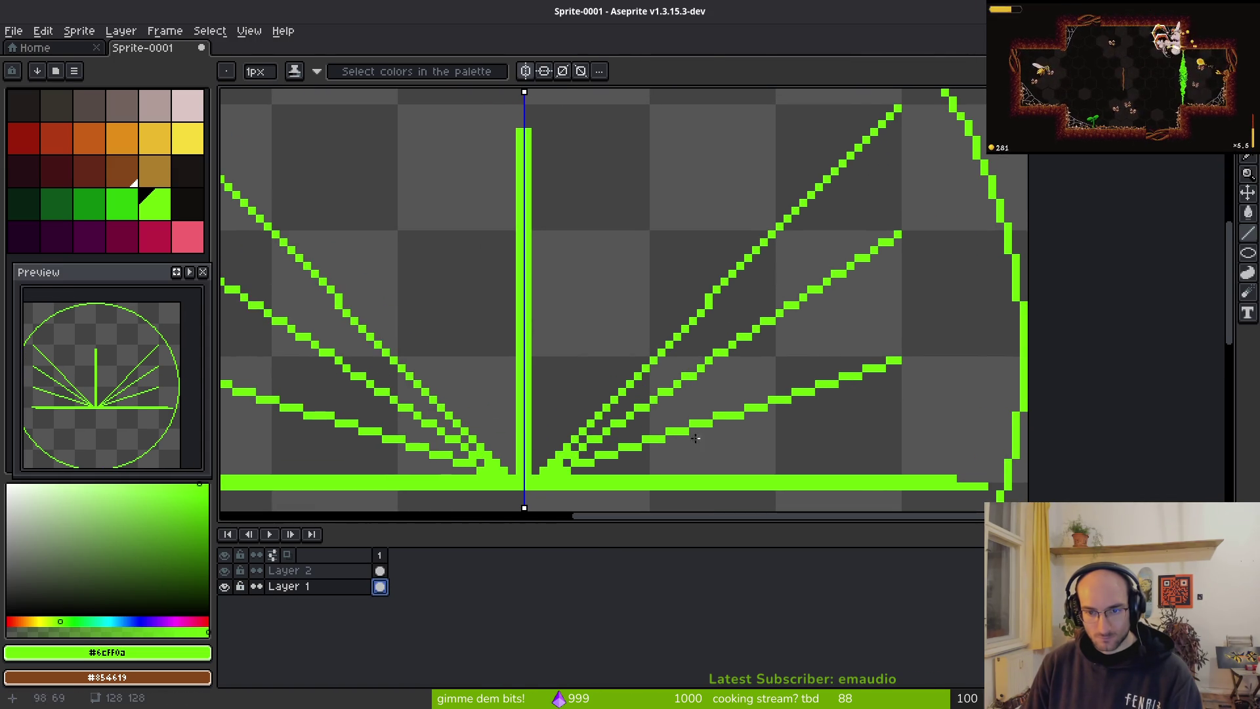
drag(886, 363, 1022, 322)
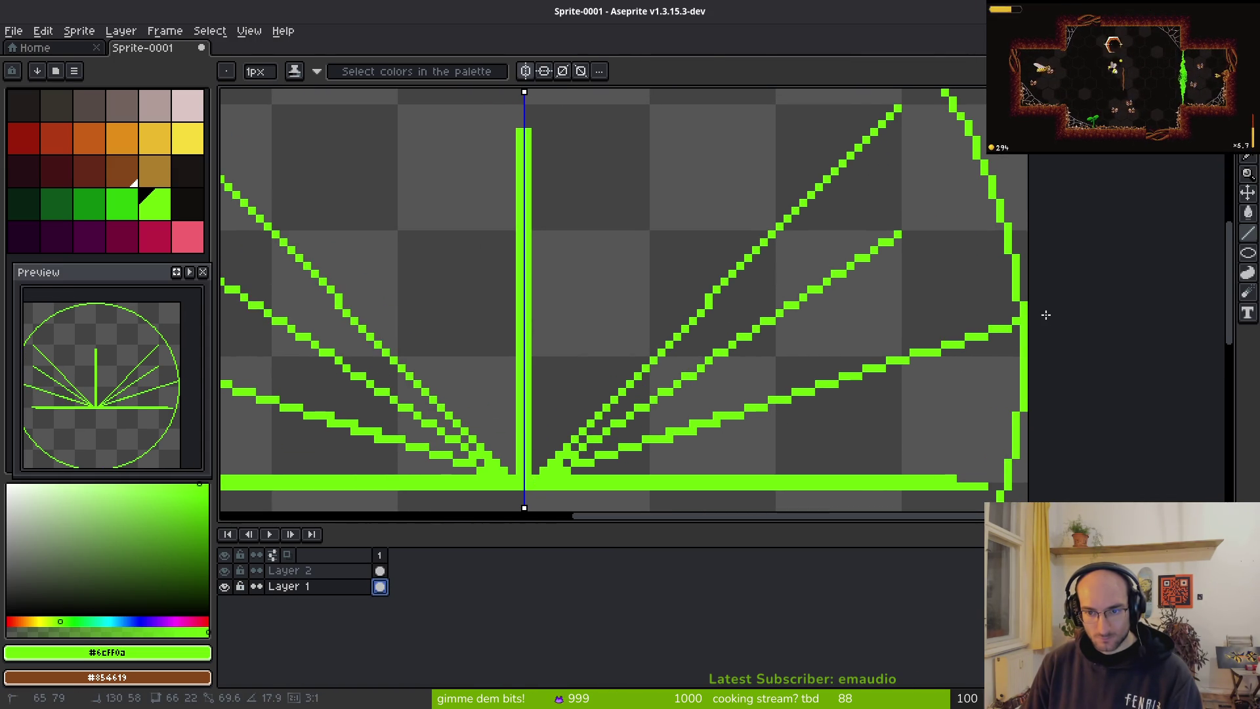
mouse_move(531, 480)
mouse_down()
mouse_move(985, 161)
mouse_move(1022, 157)
mouse_up()
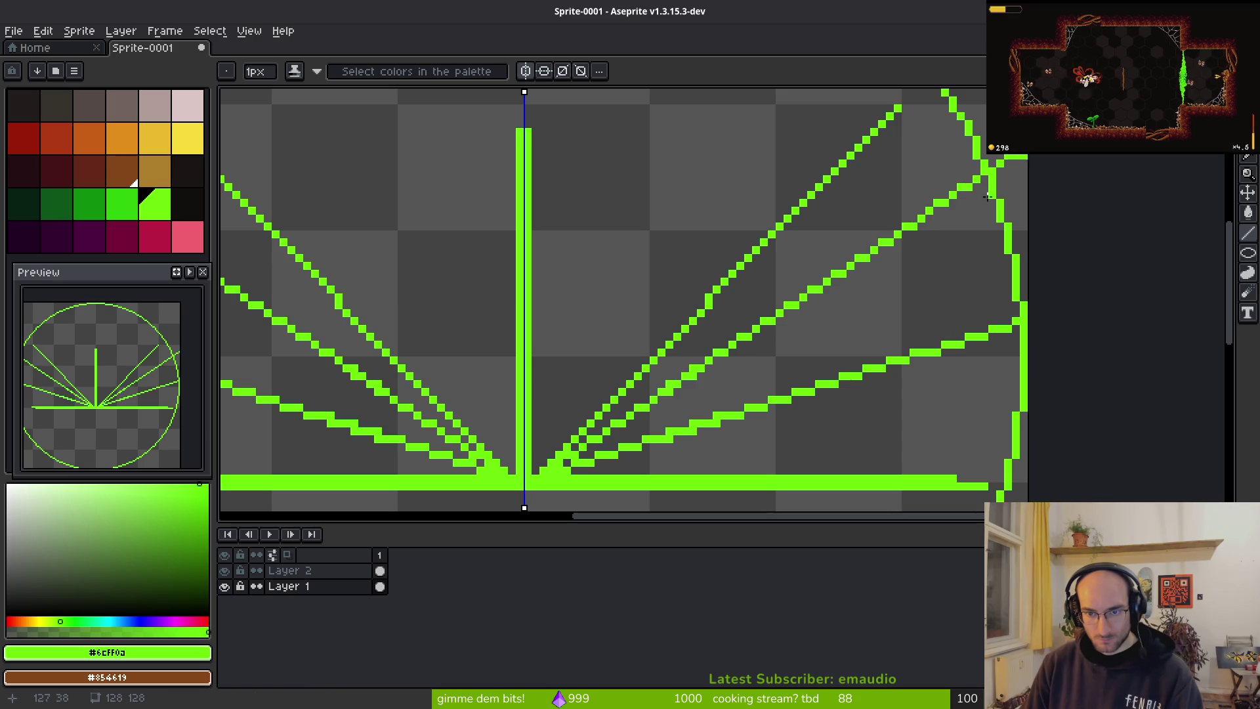
mouse_move(534, 483)
mouse_down()
mouse_move(705, 348)
mouse_move(856, 167)
mouse_up()
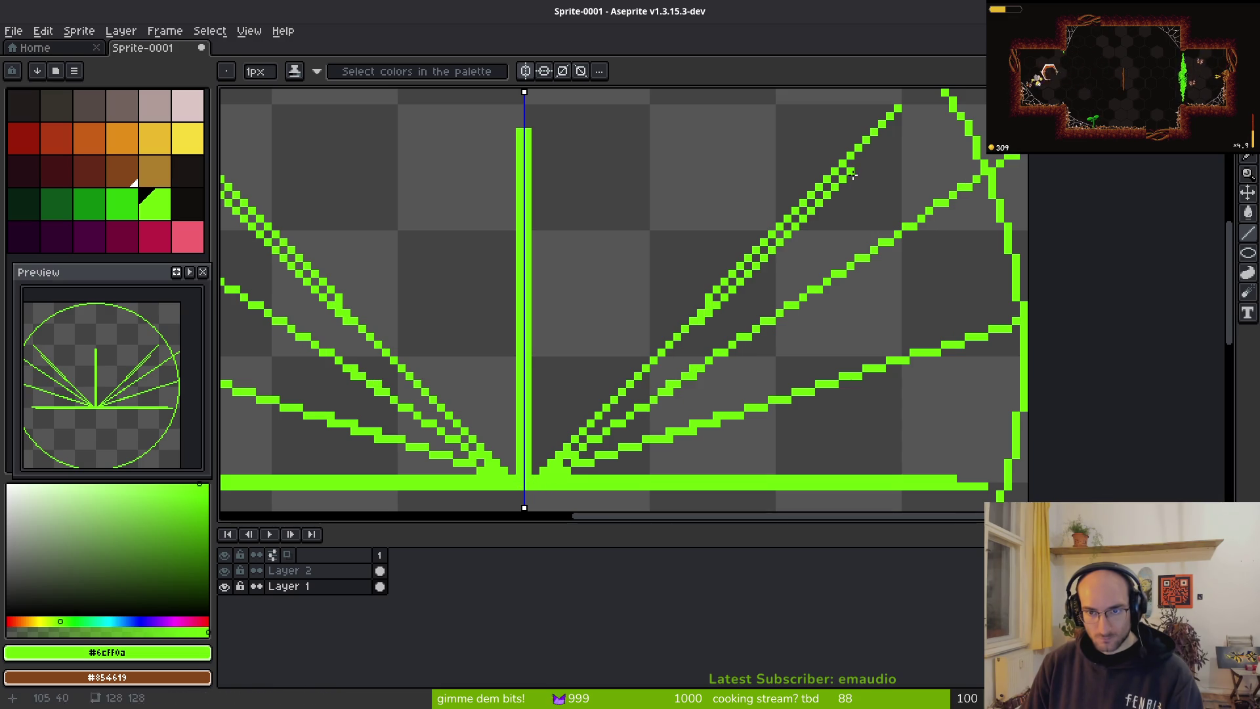
Step: Retry a darker-green fill above the lines, undo it, and select both layers' cels
scroll(830, 332, up, 2)
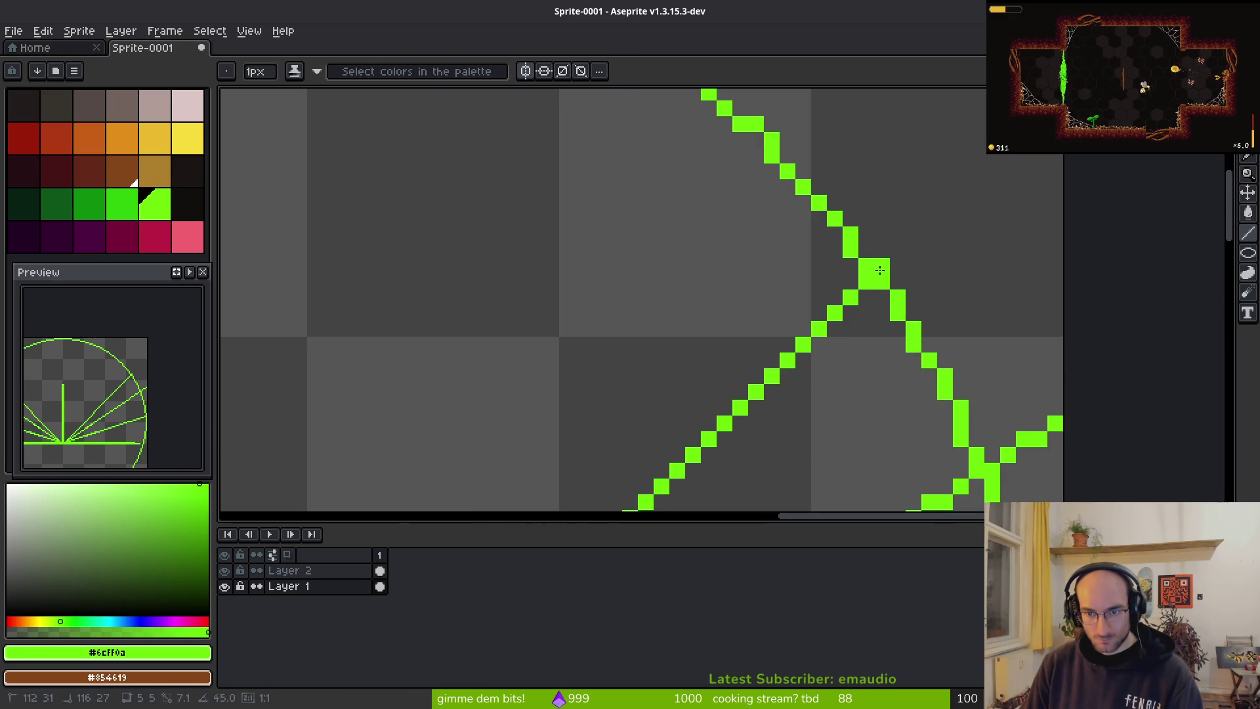
scroll(866, 275, down, 2)
click(89, 204)
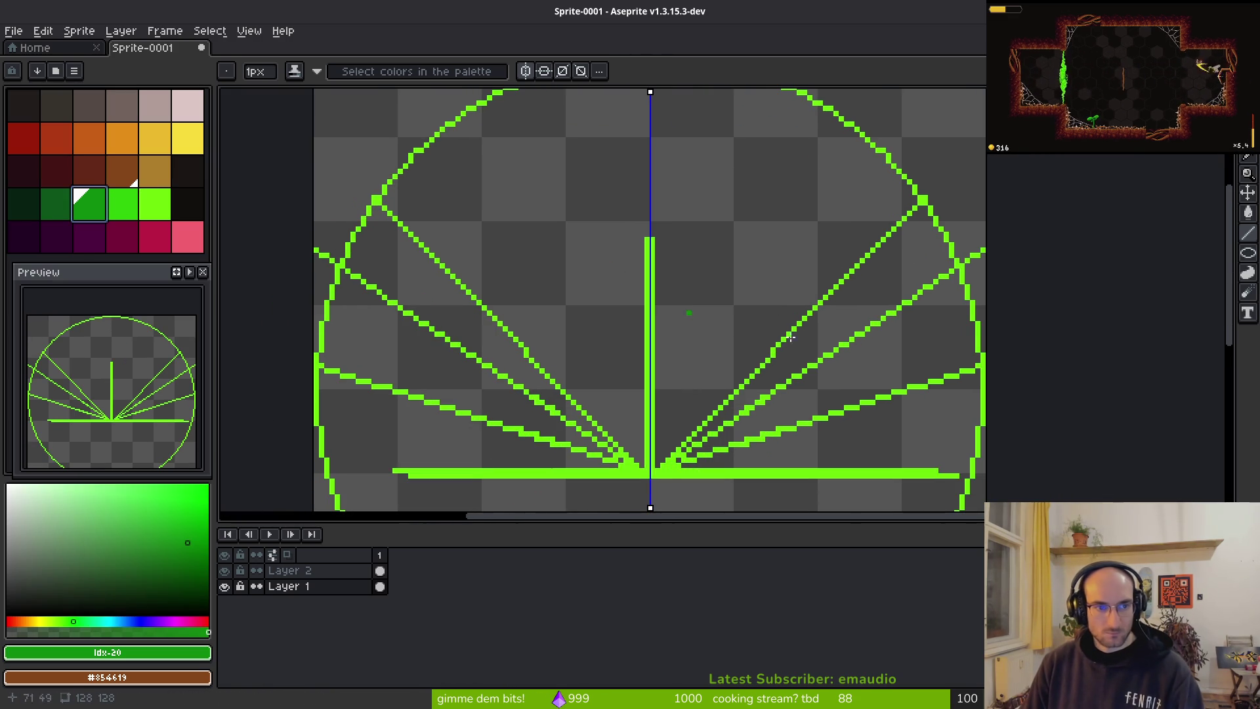
scroll(773, 349, up, 1)
scroll(715, 267, down, 1)
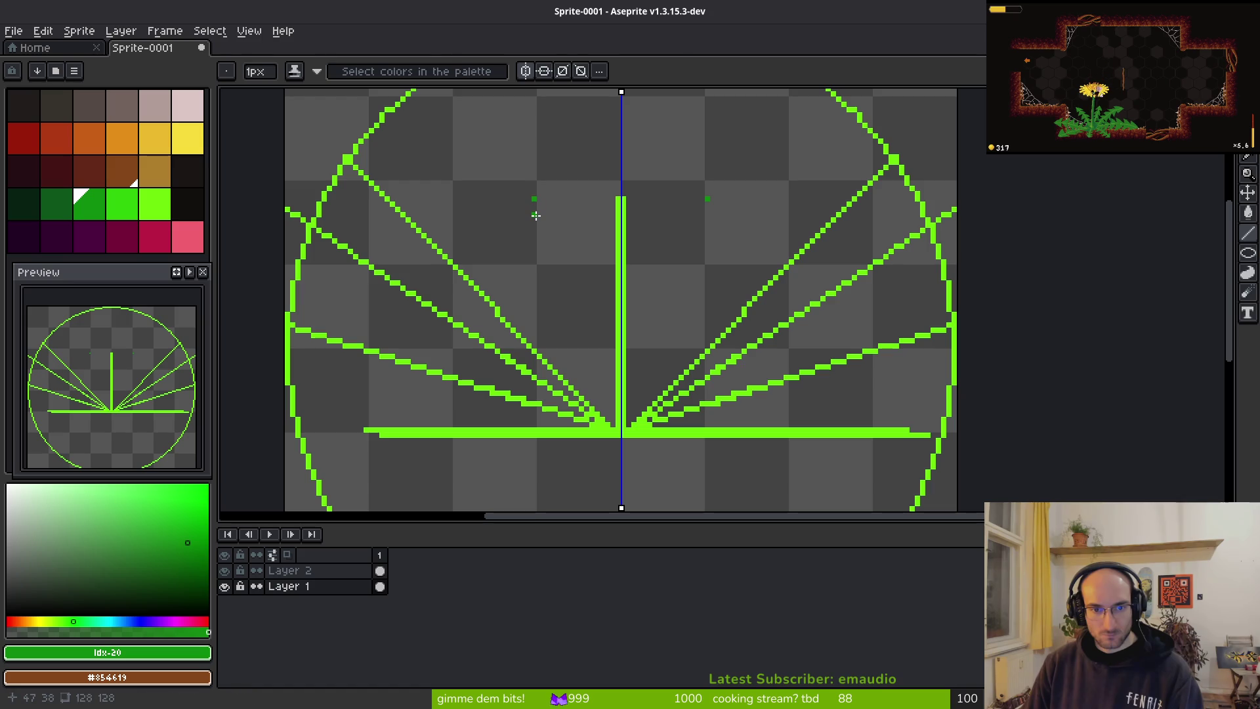
key(g)
click(518, 184)
key(ctrl+z)
scroll(532, 263, up, 2)
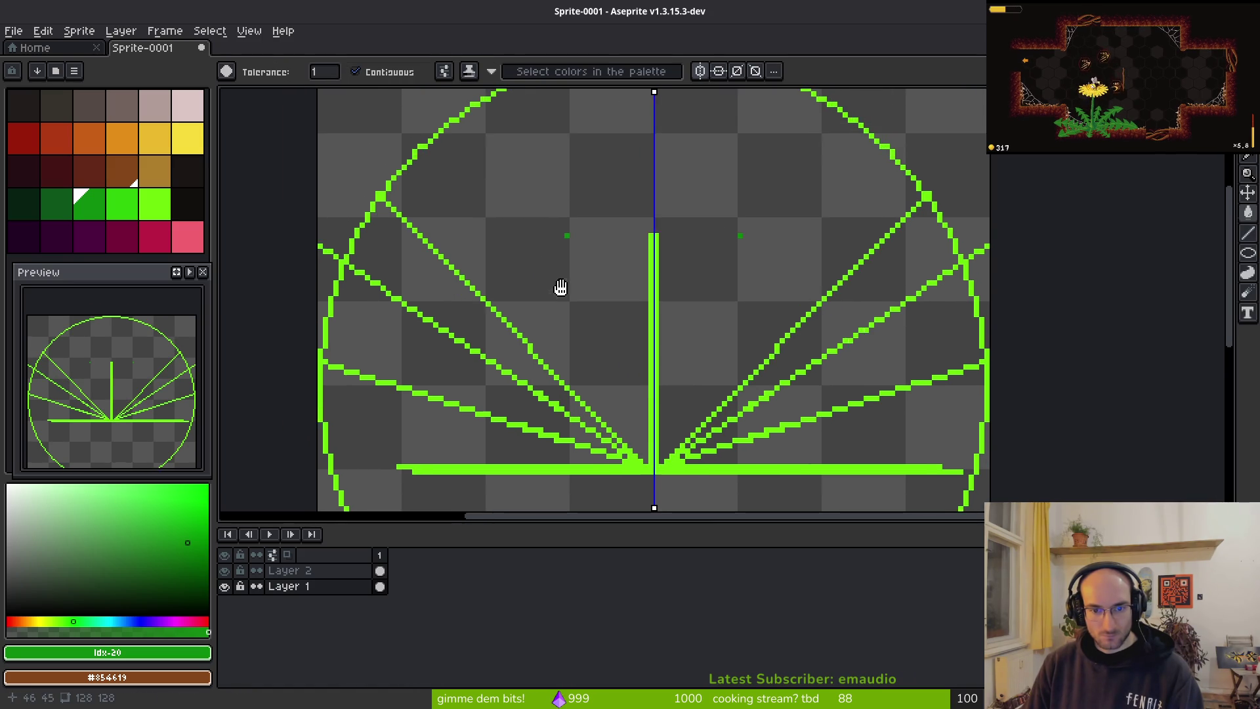
mouse_move(380, 571)
mouse_down()
mouse_move(382, 588)
mouse_move(344, 572)
mouse_up()
Step: Flatten Layer 2 and Layer 1 into a single layer
right_click(381, 586)
click(340, 583)
right_click(346, 577)
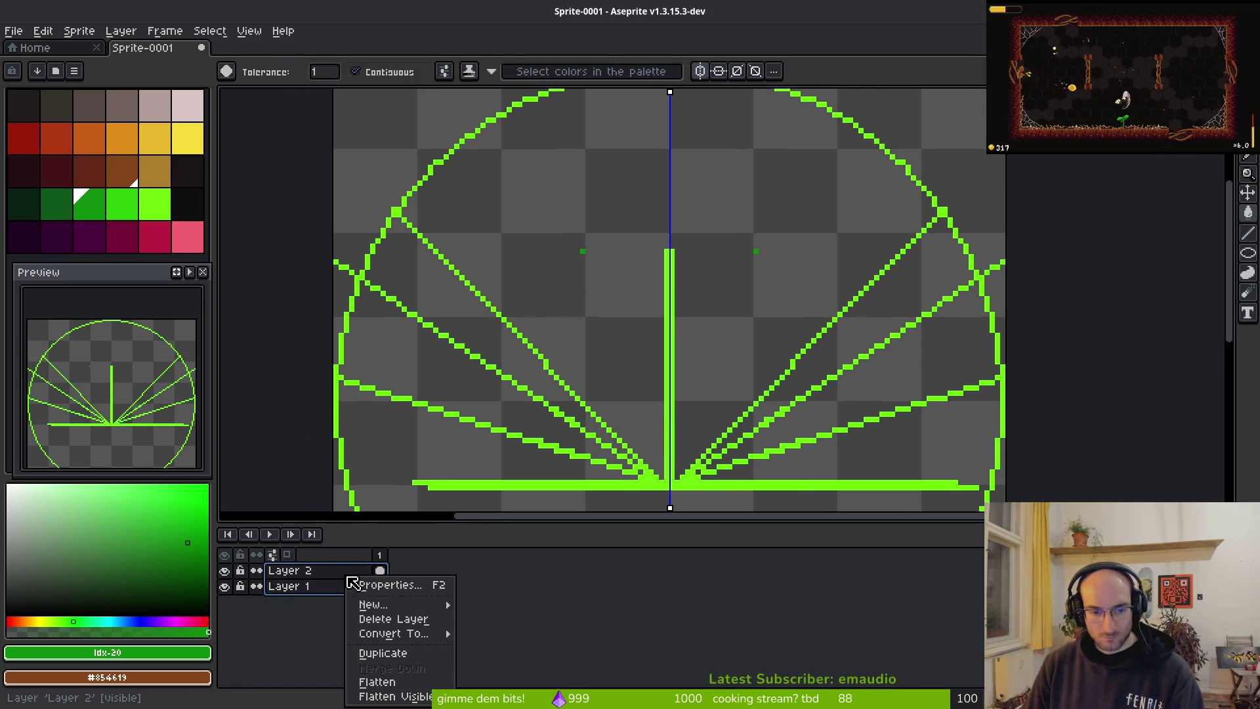
click(405, 683)
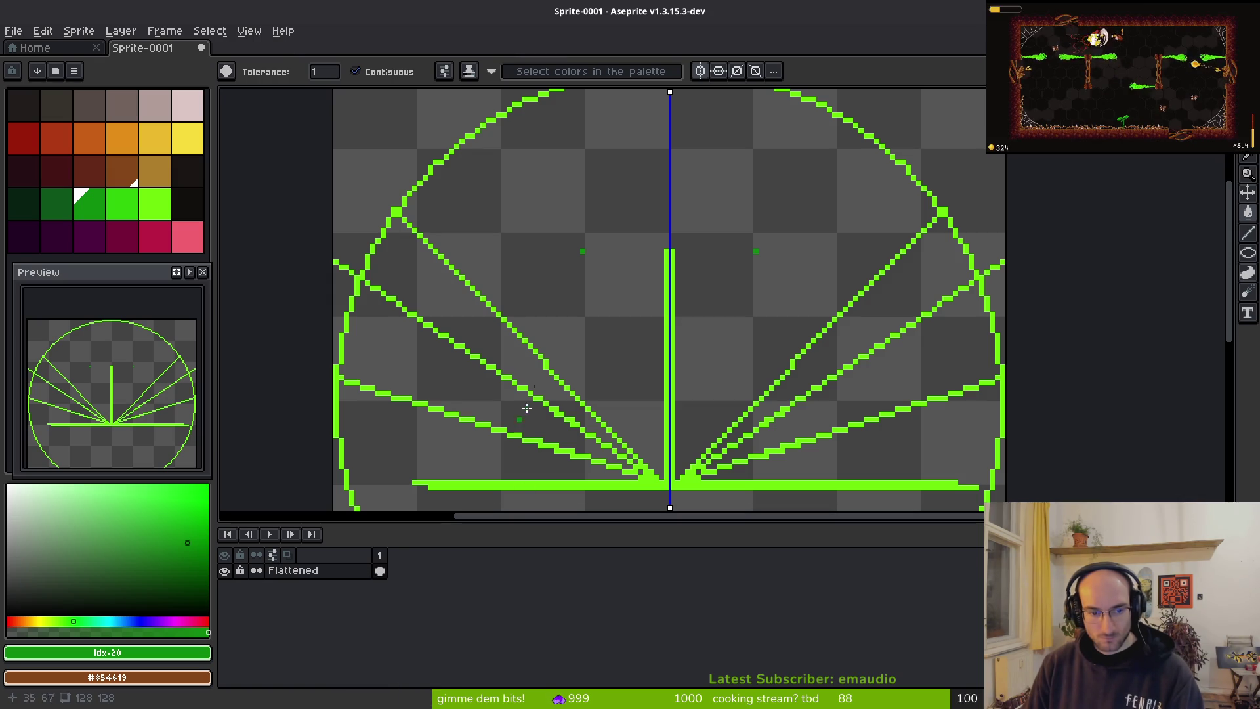
Step: Fill the fan wedges with dark green, brighter green and lime, top to bottom
click(559, 153)
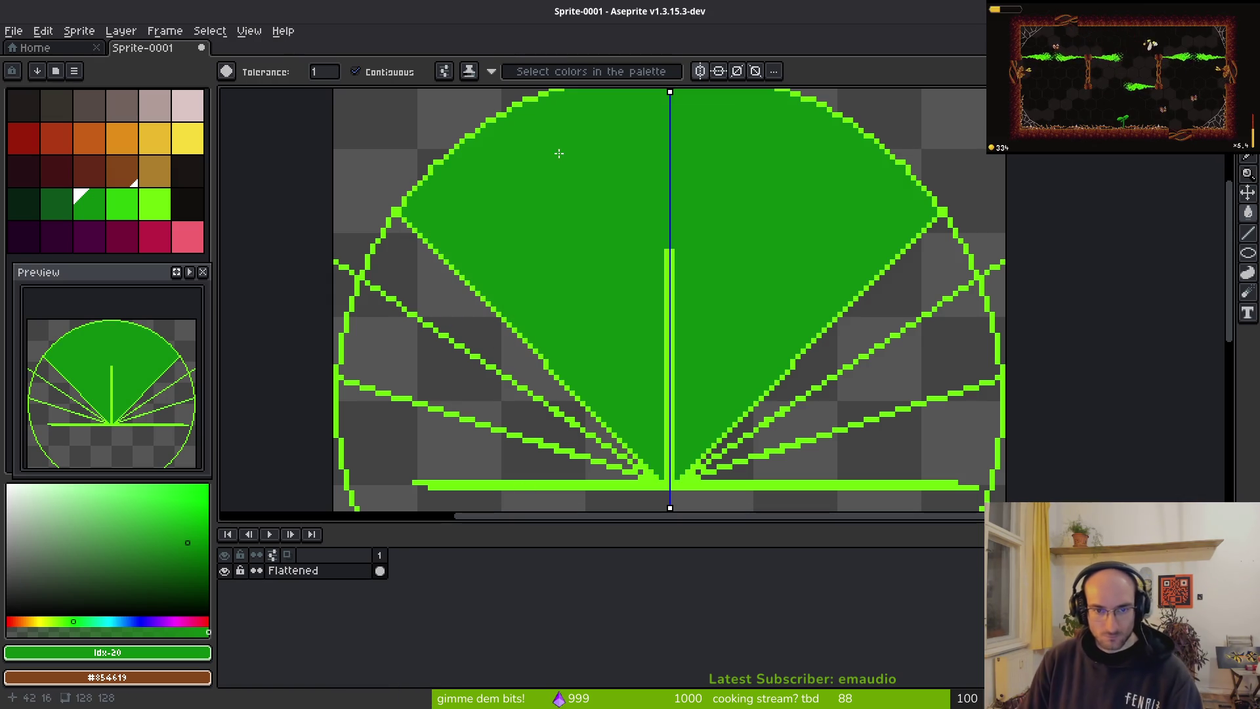
right_click(118, 204)
click(459, 318)
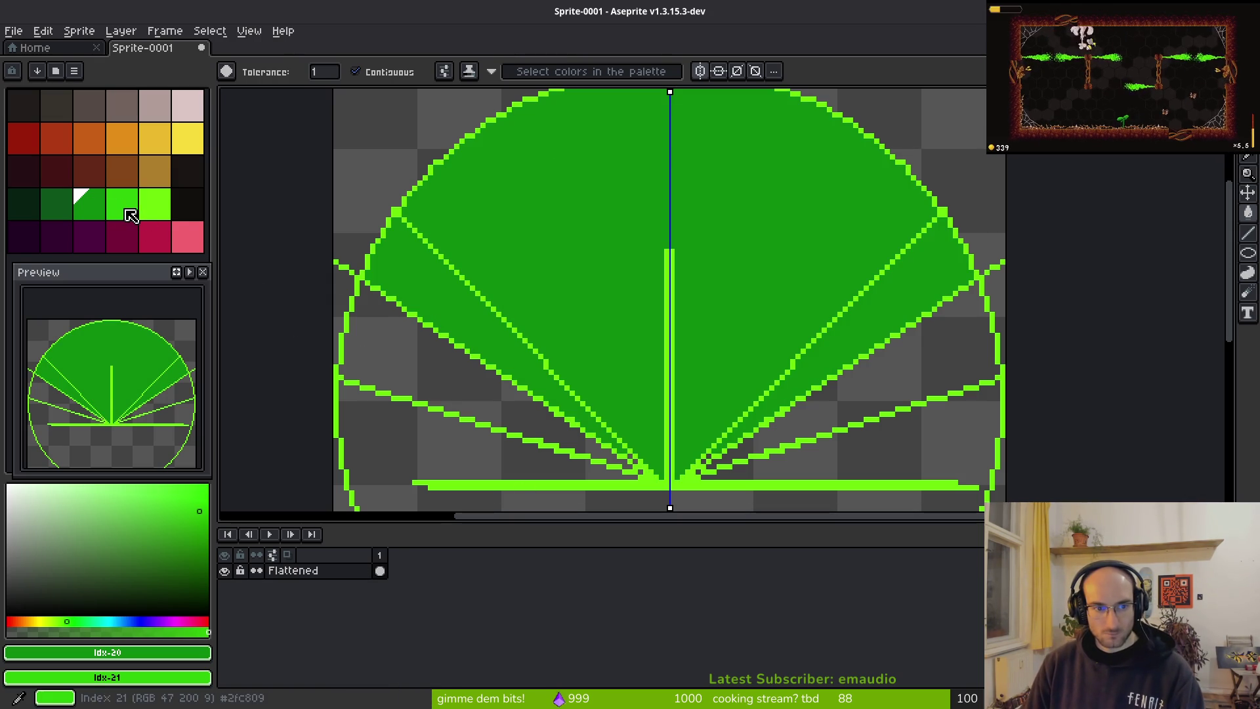
key(ctrl+z)
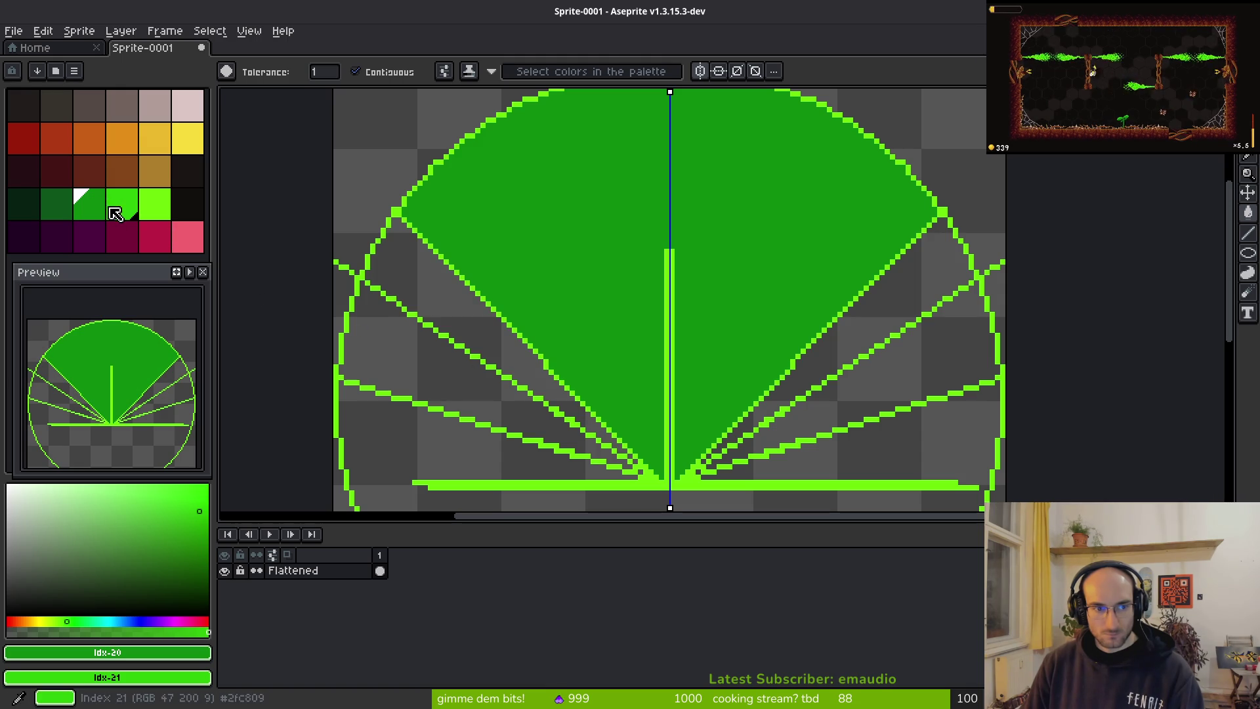
right_click(423, 308)
click(154, 204)
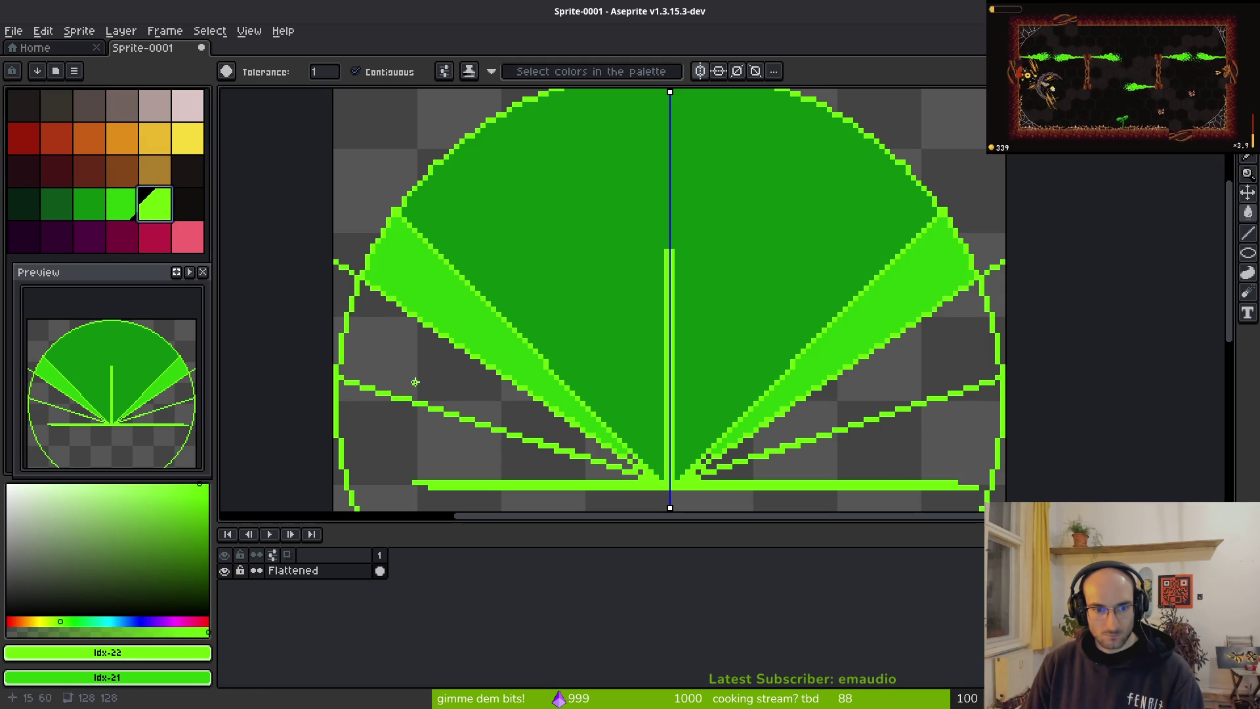
click(408, 381)
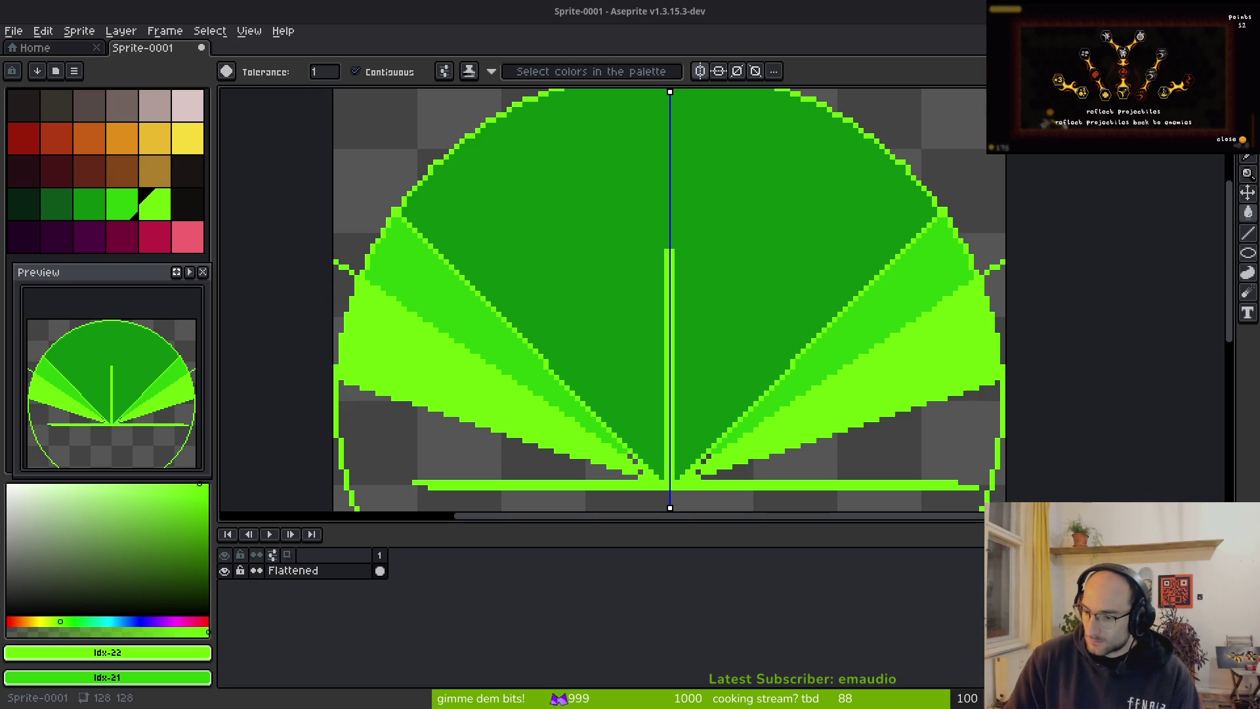
Step: Fill the area below the horizontal line with black
scroll(789, 383, down, 6)
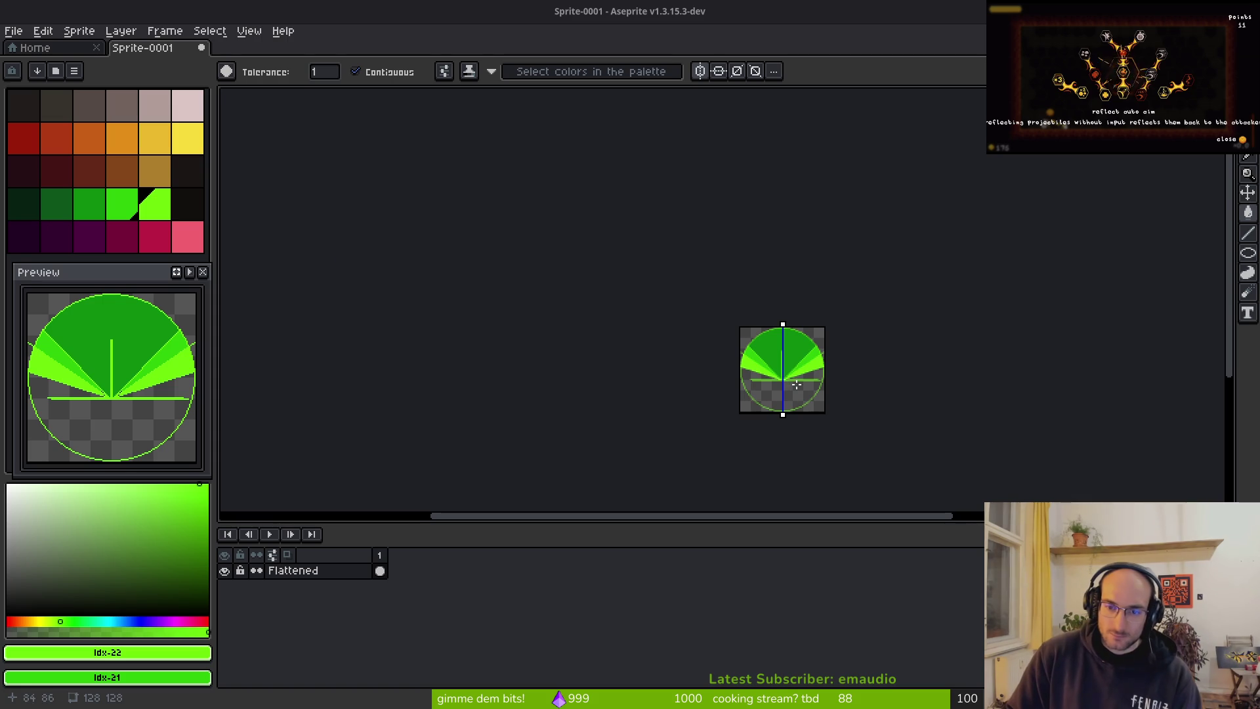
scroll(789, 383, up, 5)
click(188, 200)
click(609, 406)
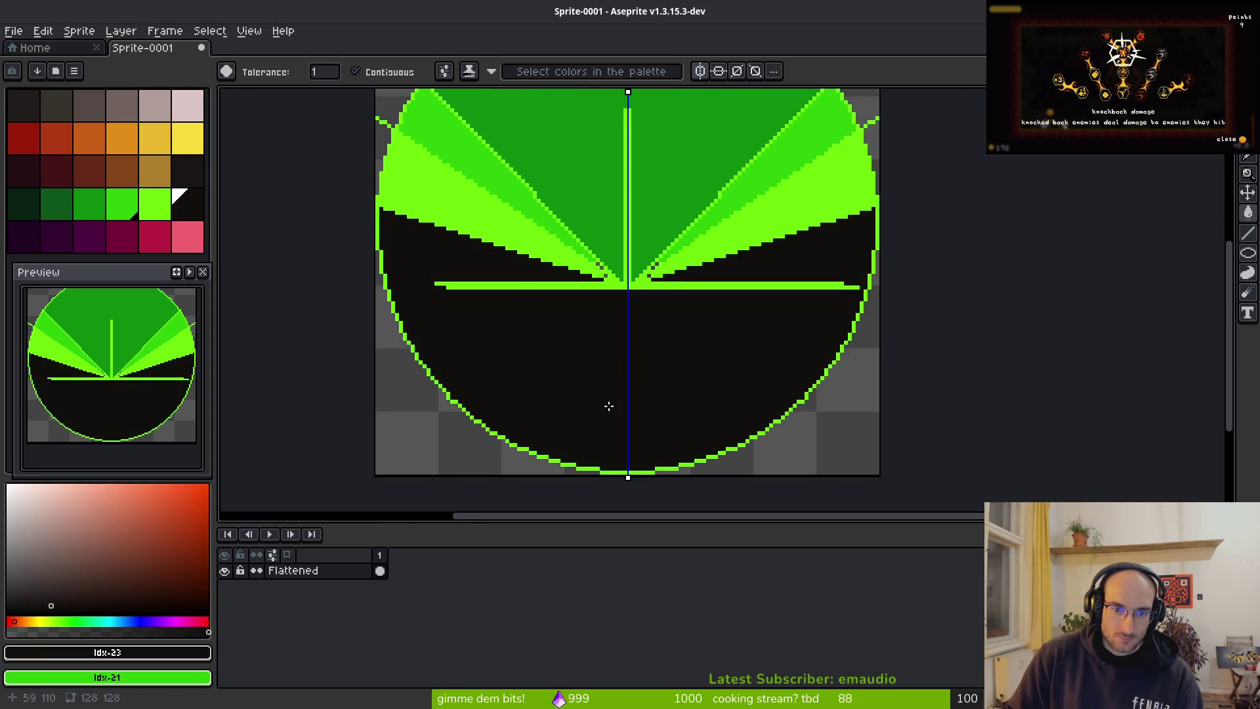
scroll(744, 398, down, 4)
scroll(731, 397, up, 5)
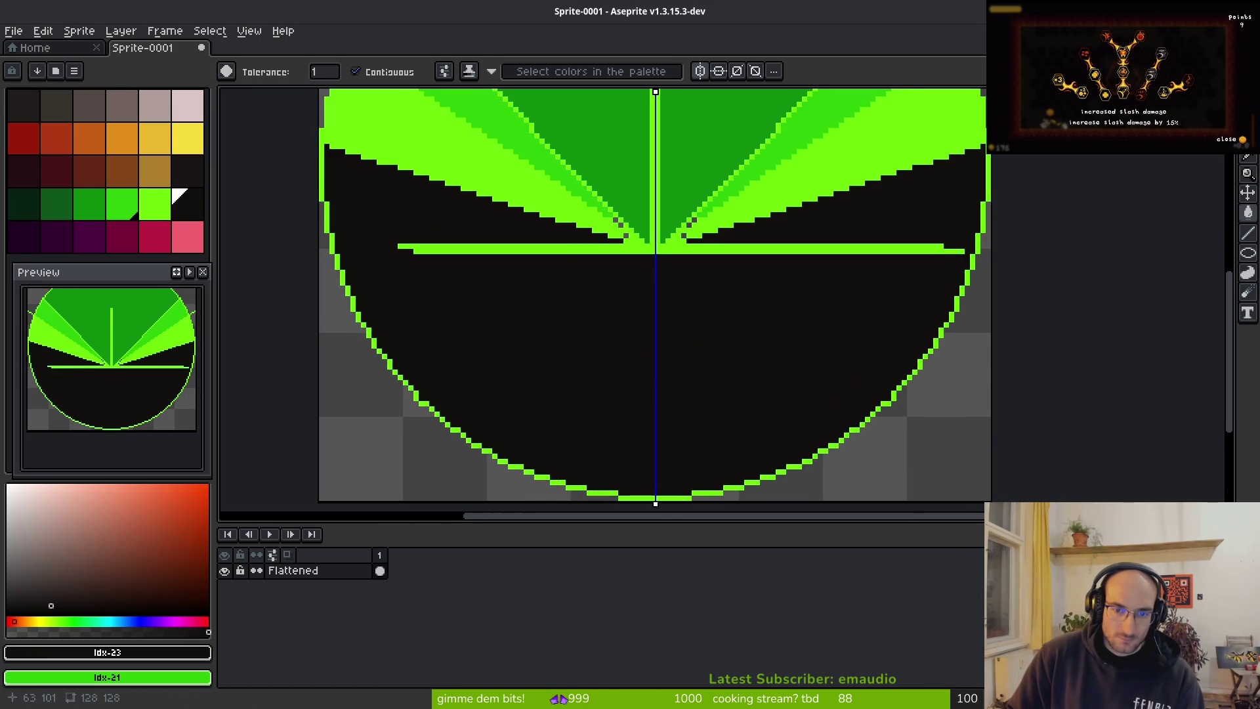
scroll(636, 308, up, 2)
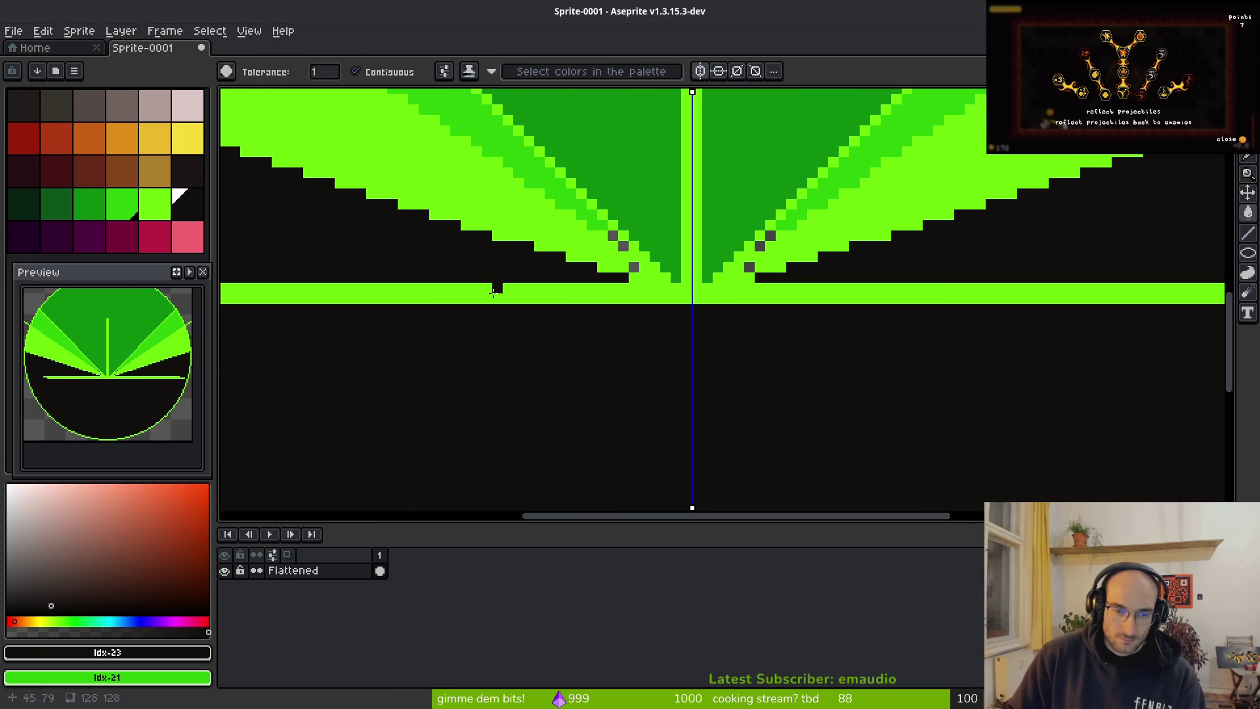
Step: With the Pencil, black out the stepped green line and redraw it straight in green
key(b)
scroll(506, 296, down, 2)
click(371, 294)
shift+click(495, 295)
drag(495, 295, 919, 296)
shift+right_click(872, 299)
scroll(871, 305, down, 5)
scroll(827, 329, up, 3)
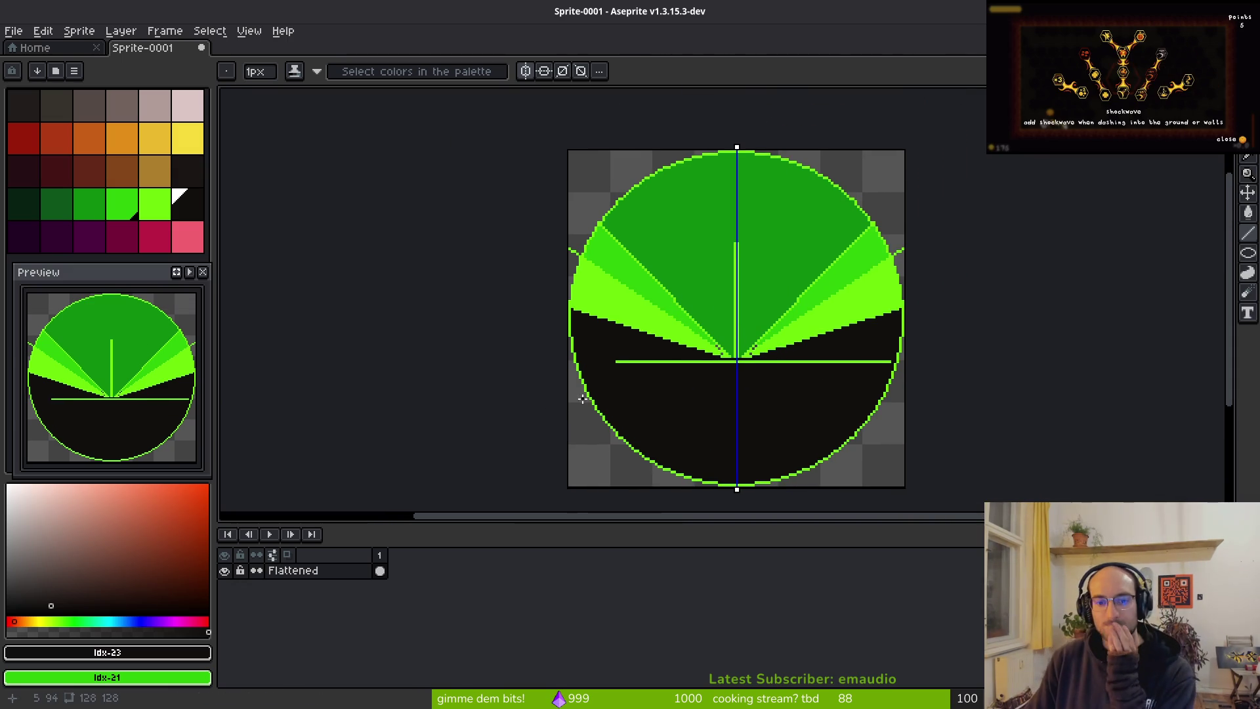
scroll(637, 321, down, 2)
scroll(651, 313, up, 2)
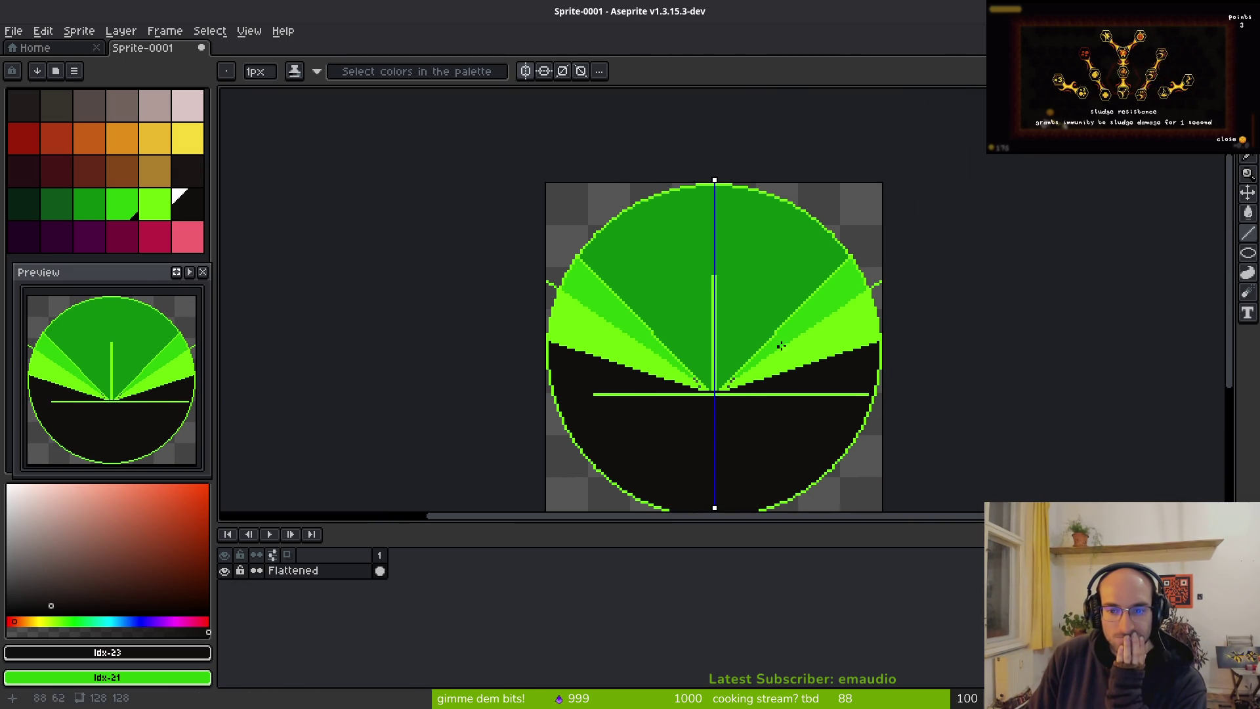
scroll(781, 334, up, 4)
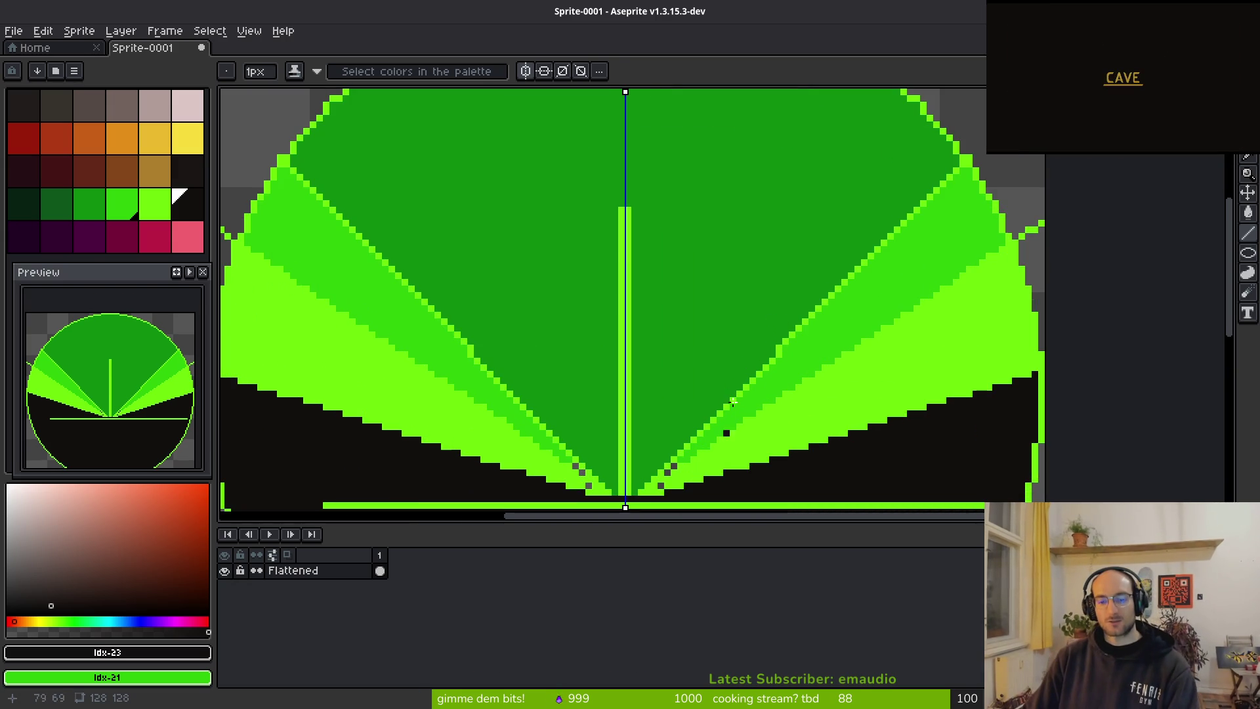
scroll(793, 353, down, 1)
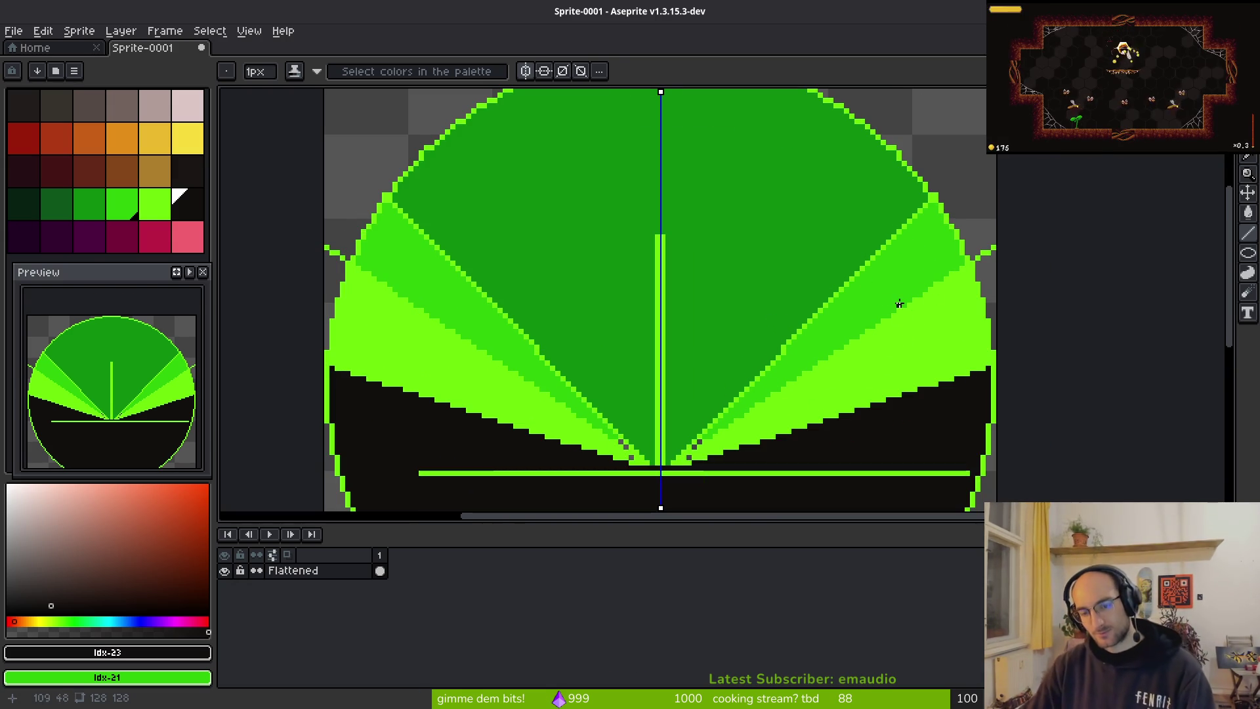
click(957, 210)
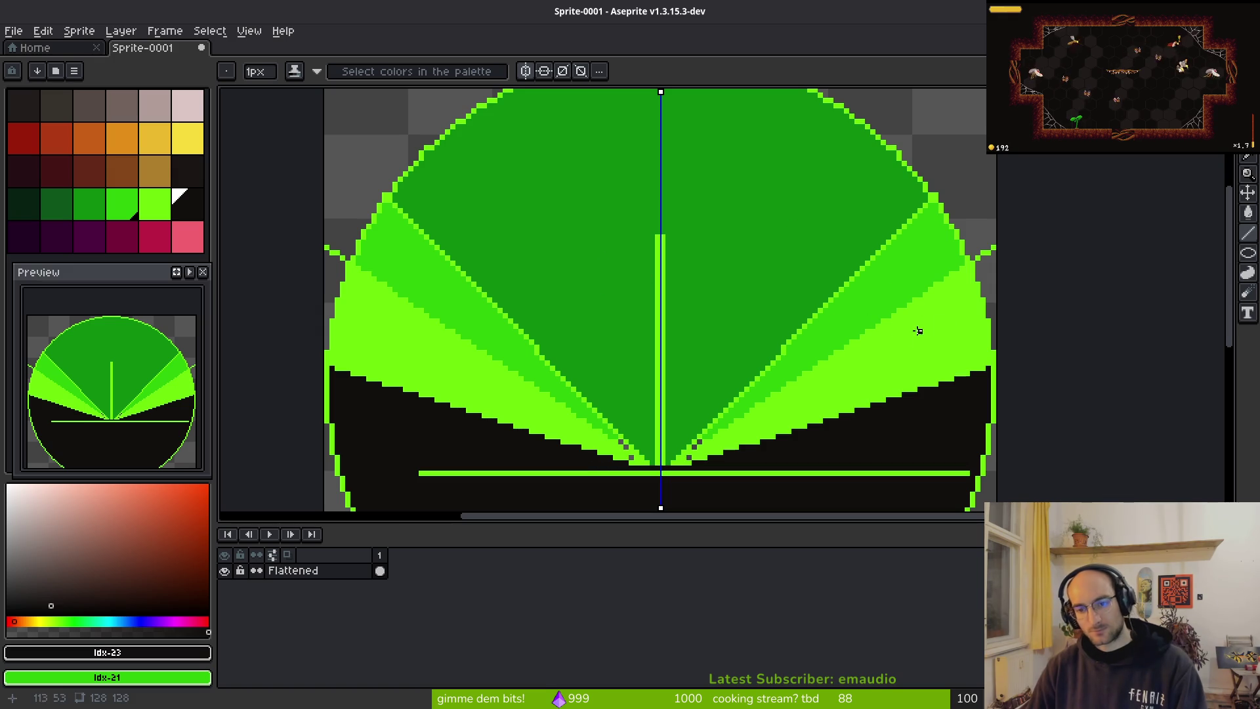
Step: Try the eyedropper, recentre the sprite, and open then cancel the Canvas Size dialog
scroll(830, 320, down, 4)
key(i)
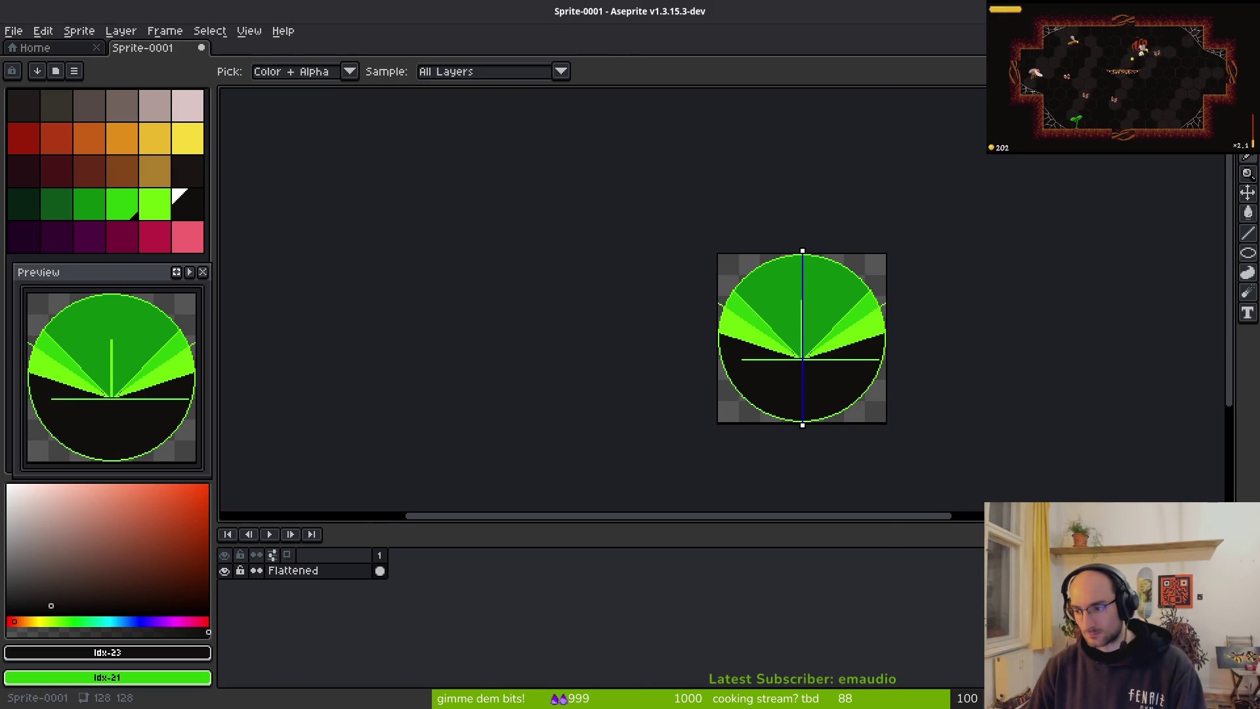
key(b)
drag(791, 317, 747, 309)
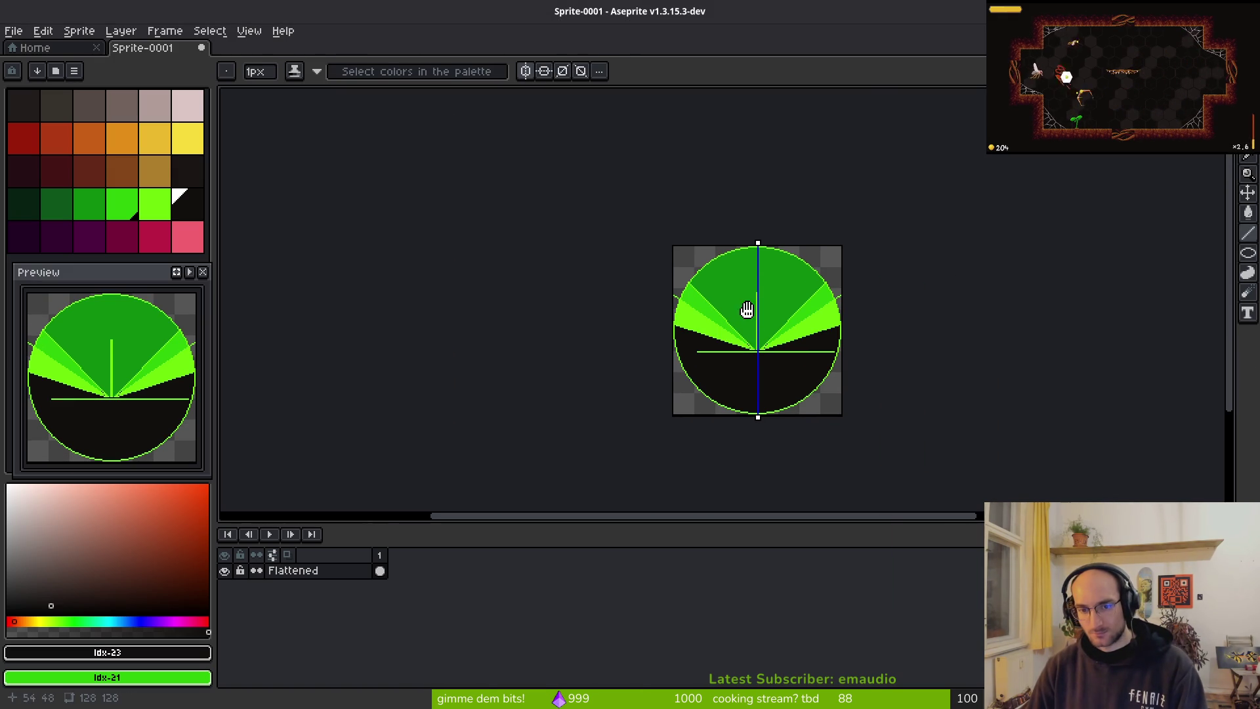
scroll(752, 315, up, 4)
scroll(752, 328, down, 2)
key(ctrl+alt+c)
key(Escape)
drag(748, 356, 682, 323)
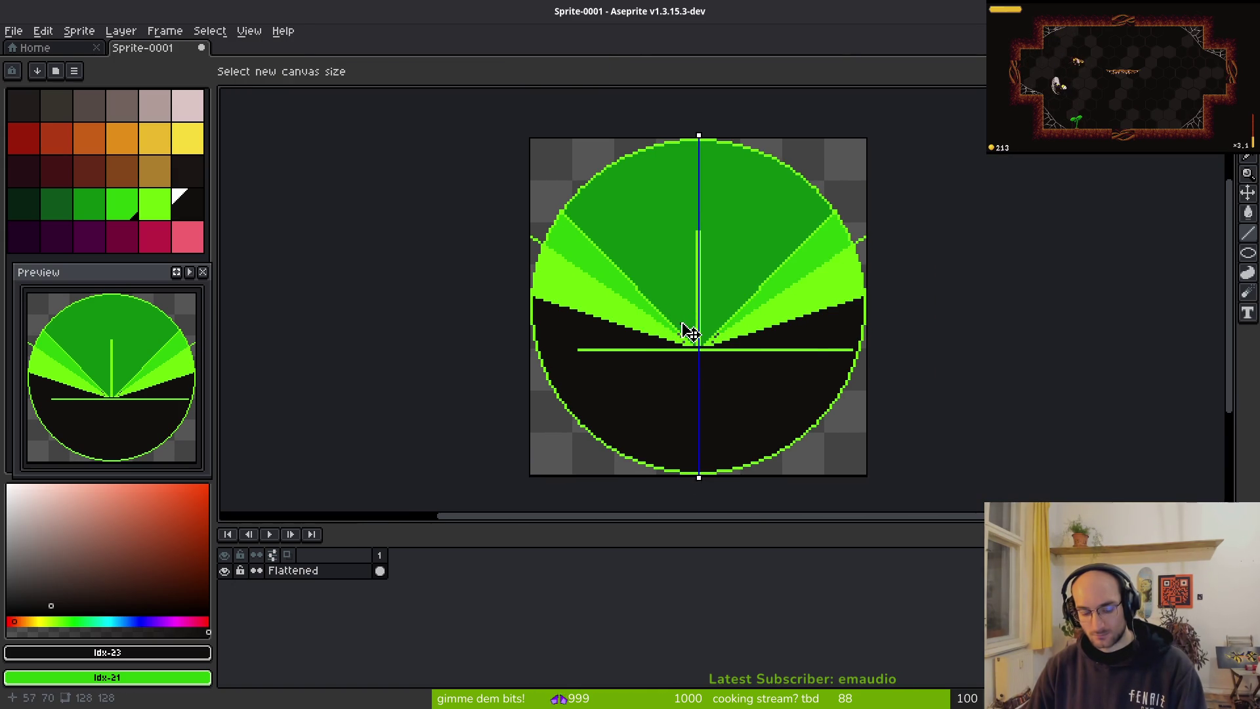
Step: Resize the canvas to 640×640 and delete the old fan artwork
key(ctrl+alt+c)
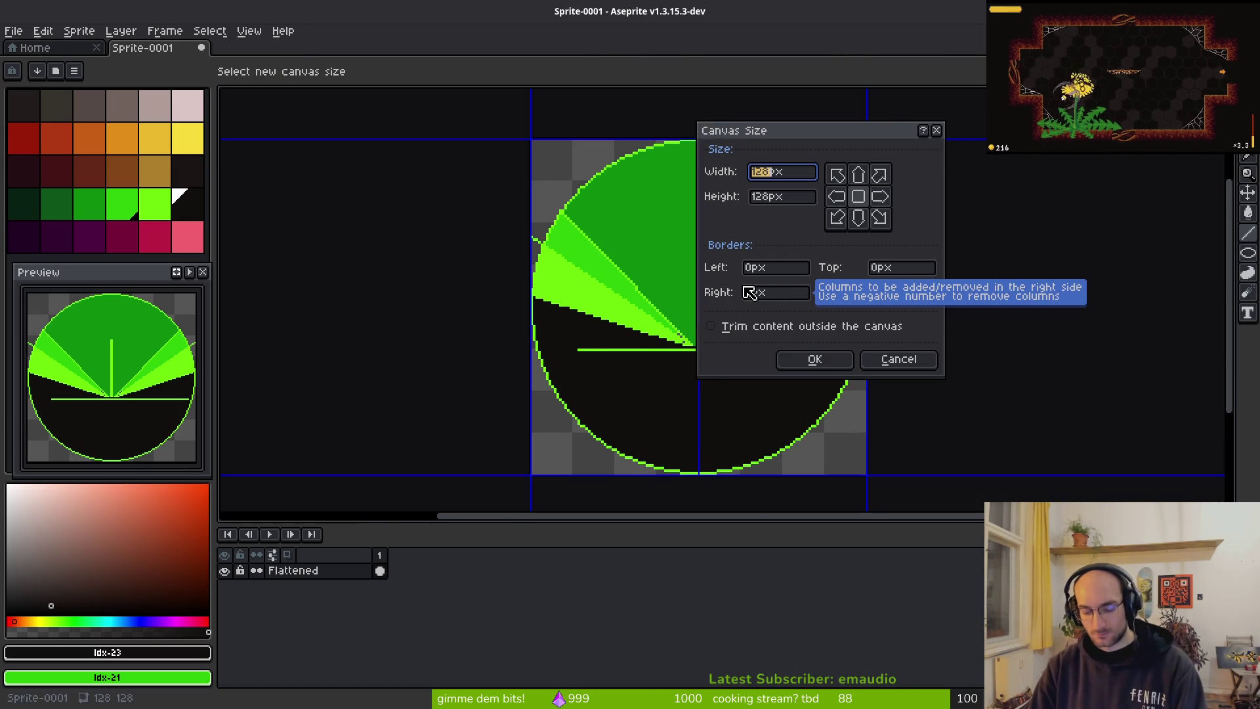
text(640)
key(Tab)
text(640)
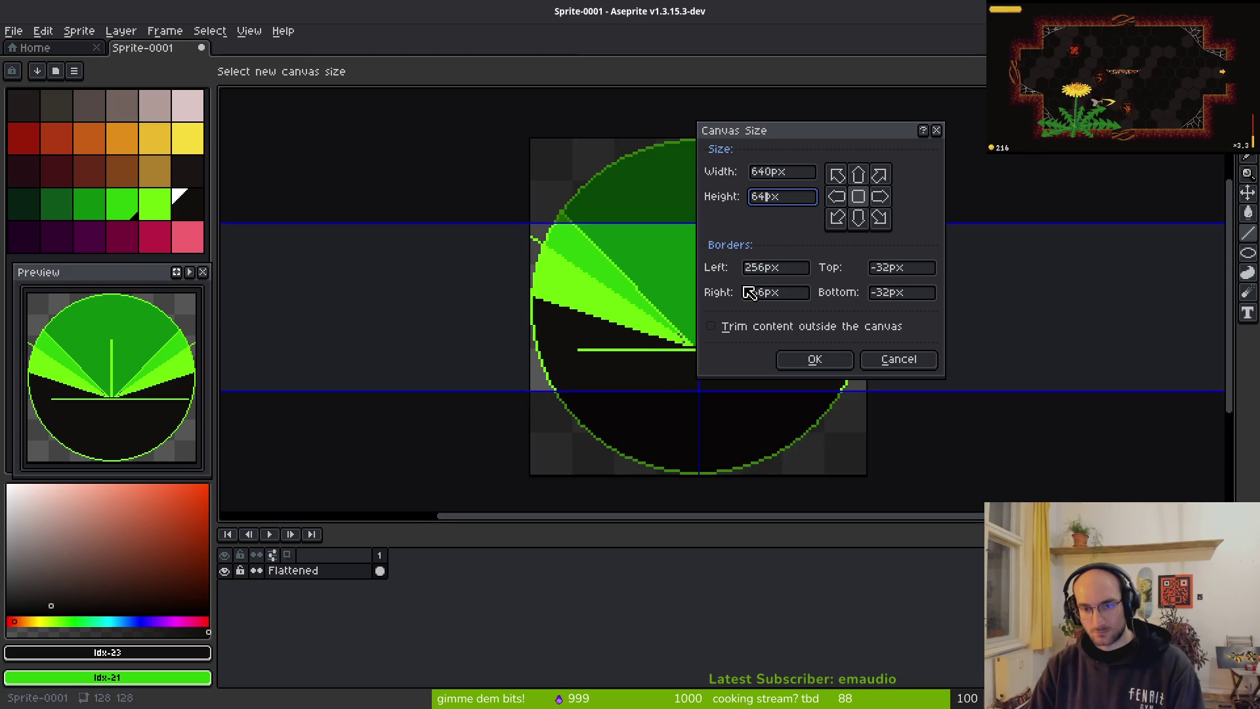
key(Return)
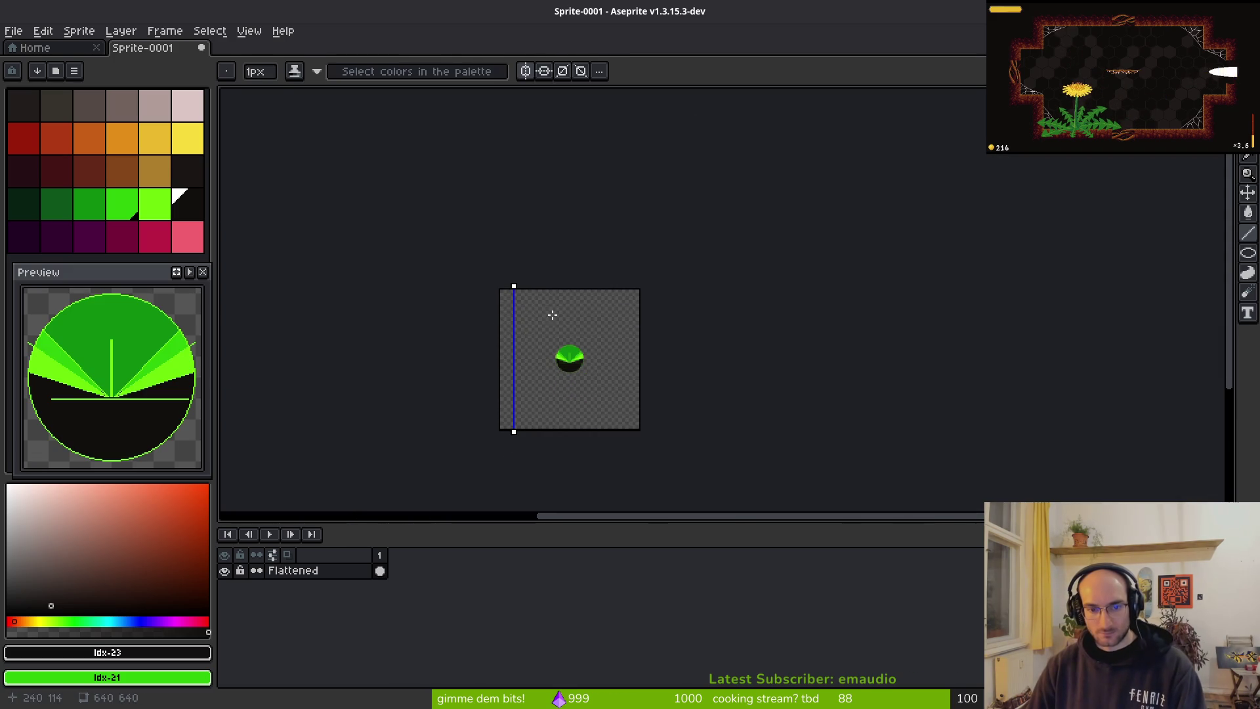
key(m)
key(Delete)
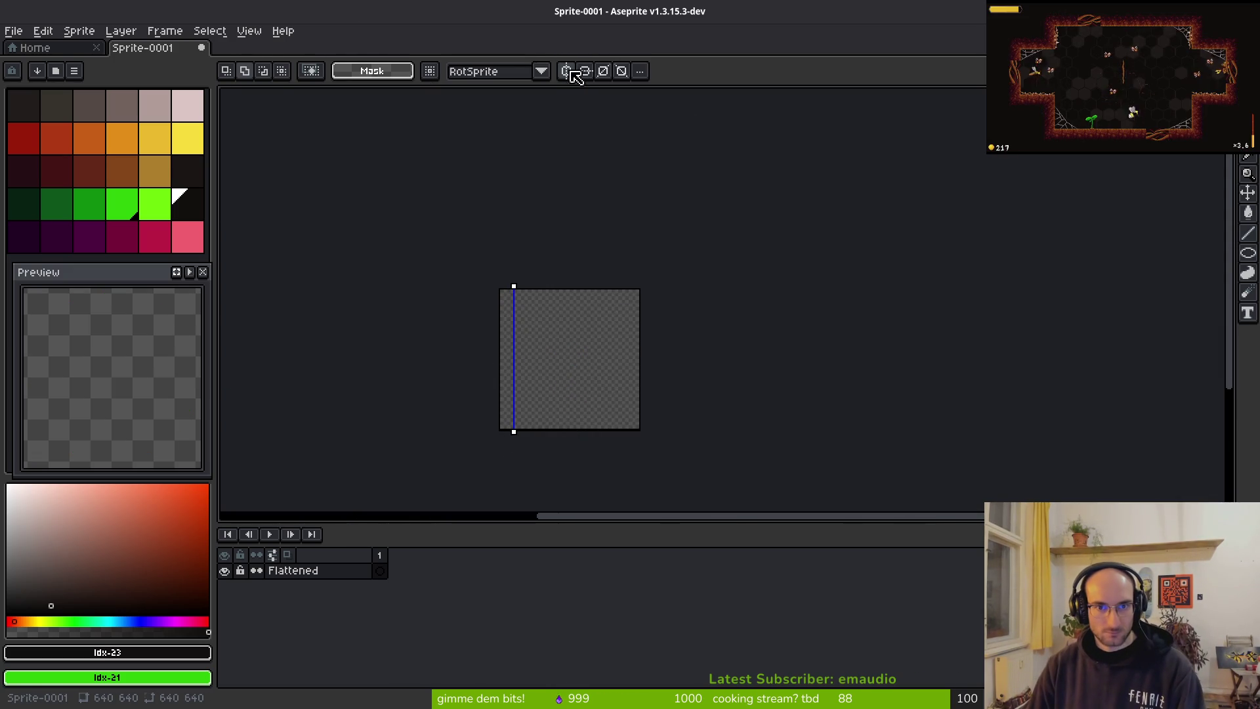
Step: Zoom to 2x and drag the vertical symmetry axis to the canvas middle
key(2)
scroll(489, 239, right, 3)
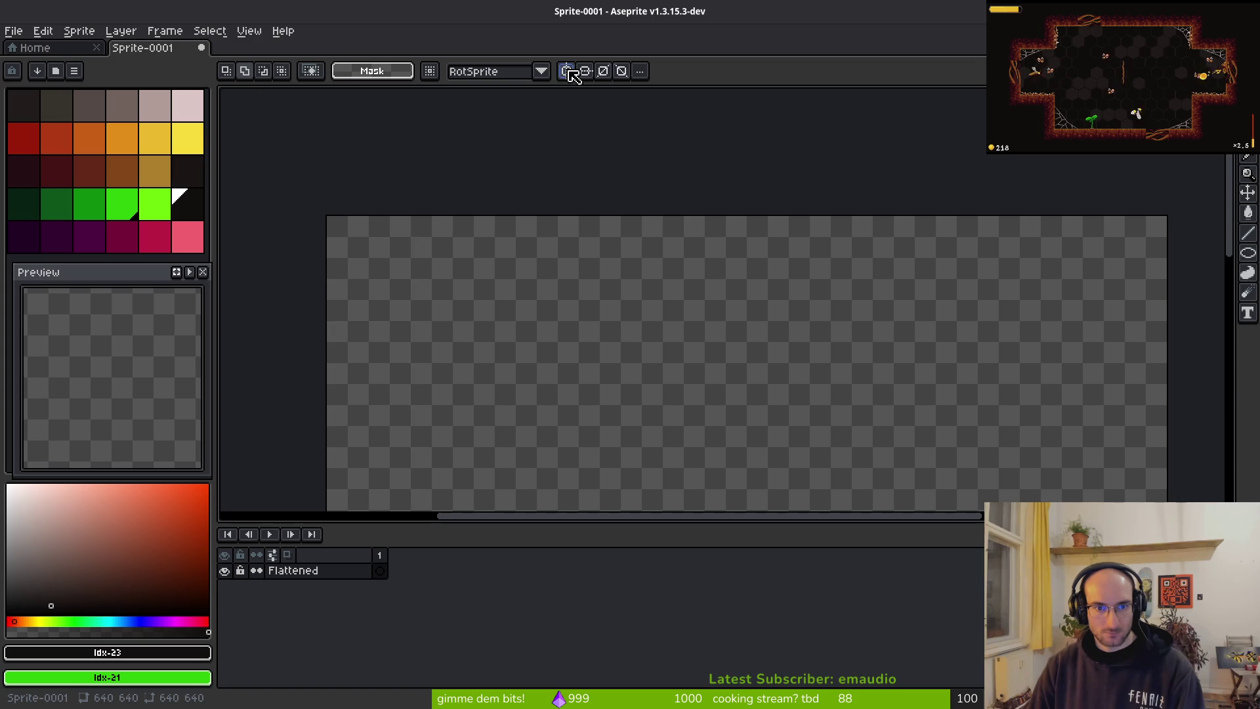
drag(410, 212, 726, 209)
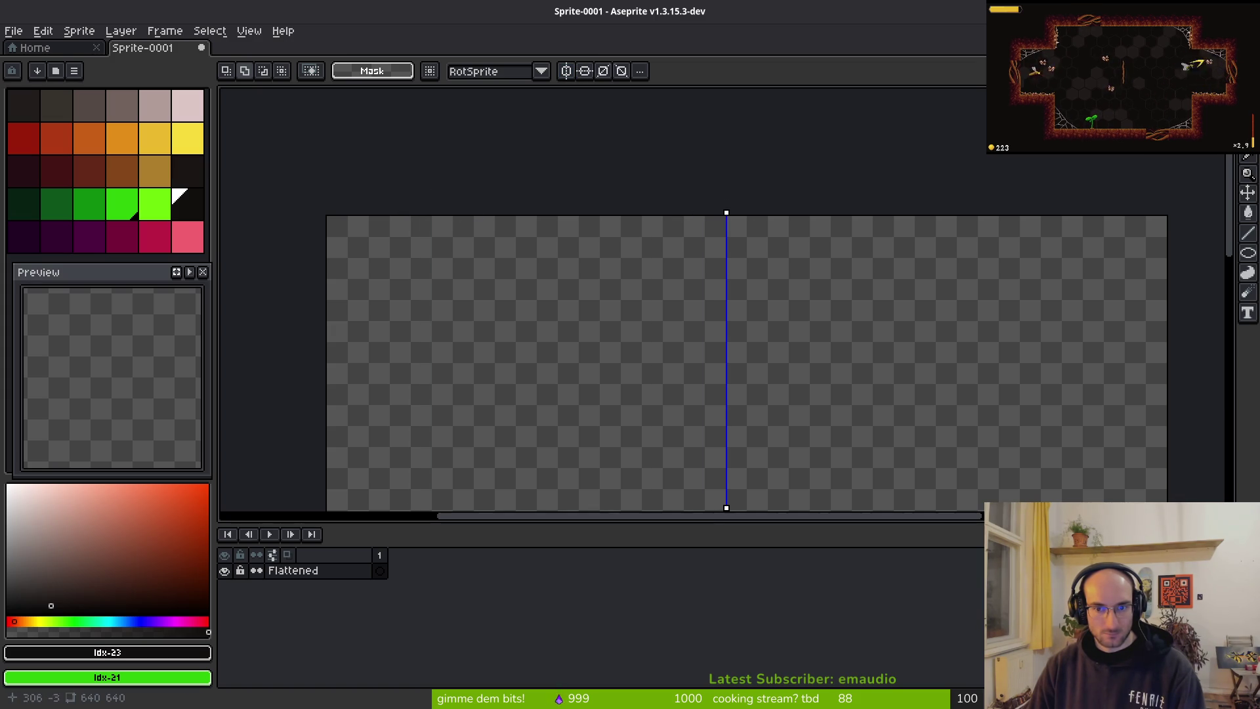
scroll(724, 209, down, 4)
scroll(780, 263, up, 5)
scroll(461, 140, up, 1)
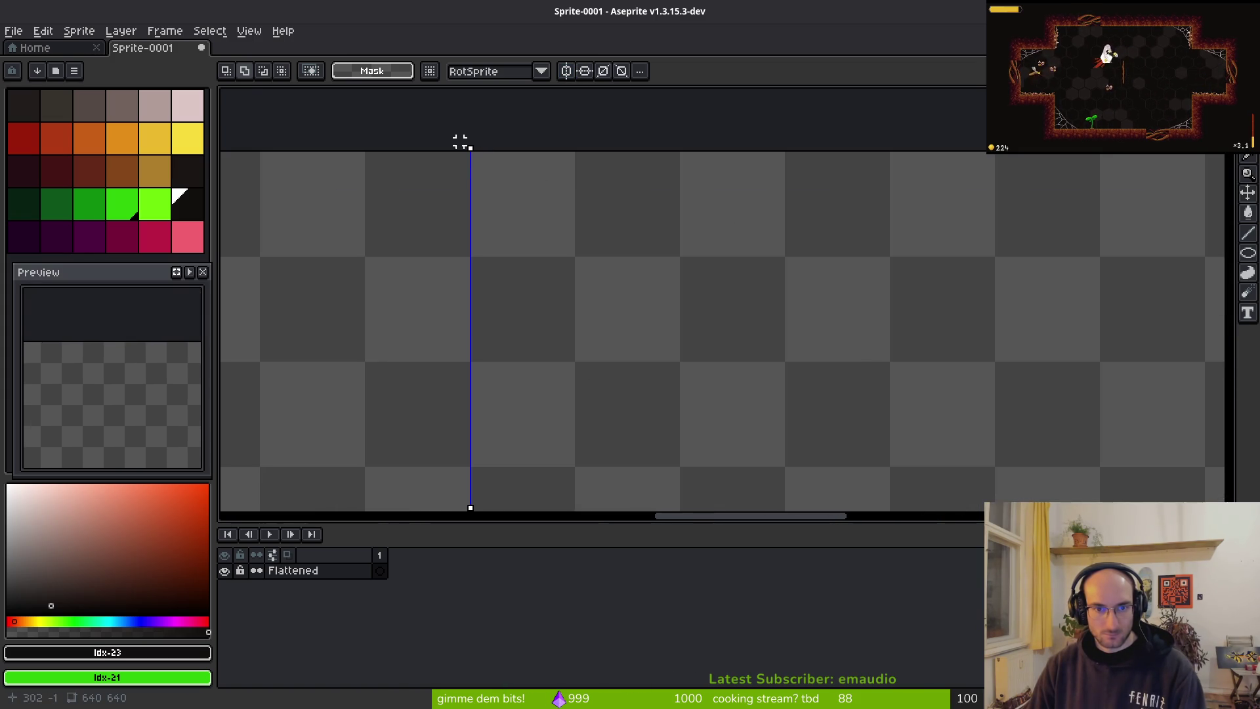
drag(470, 150, 594, 155)
scroll(667, 238, down, 3)
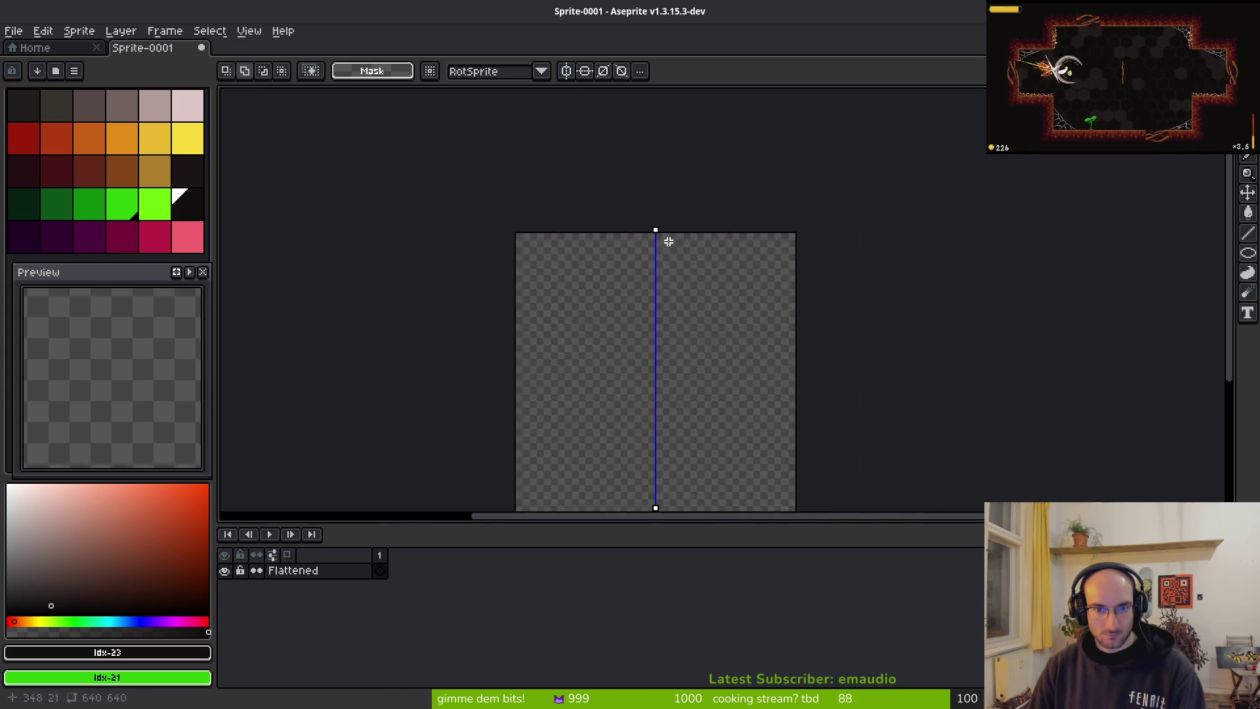
scroll(656, 266, down, 2)
scroll(658, 266, up, 3)
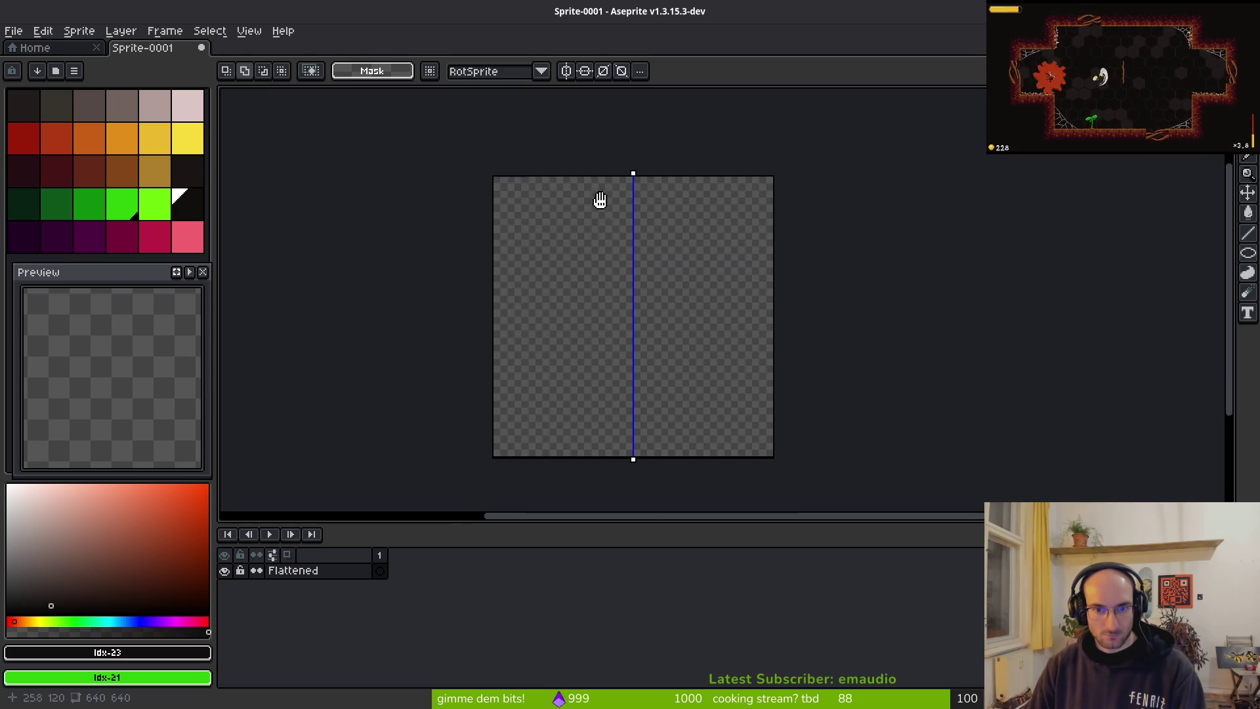
scroll(698, 319, up, 5)
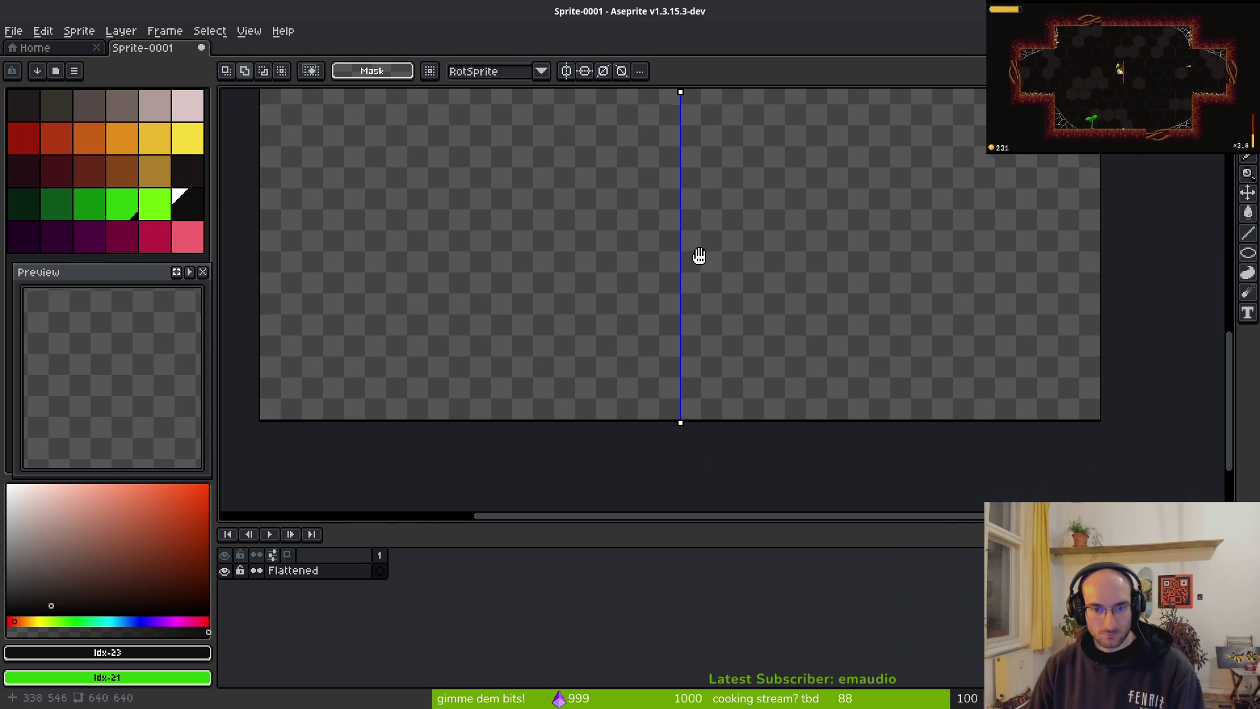
Step: Ready the 1px Pencil with bright green as the drawing colour
key(b)
scroll(599, 321, up, 1)
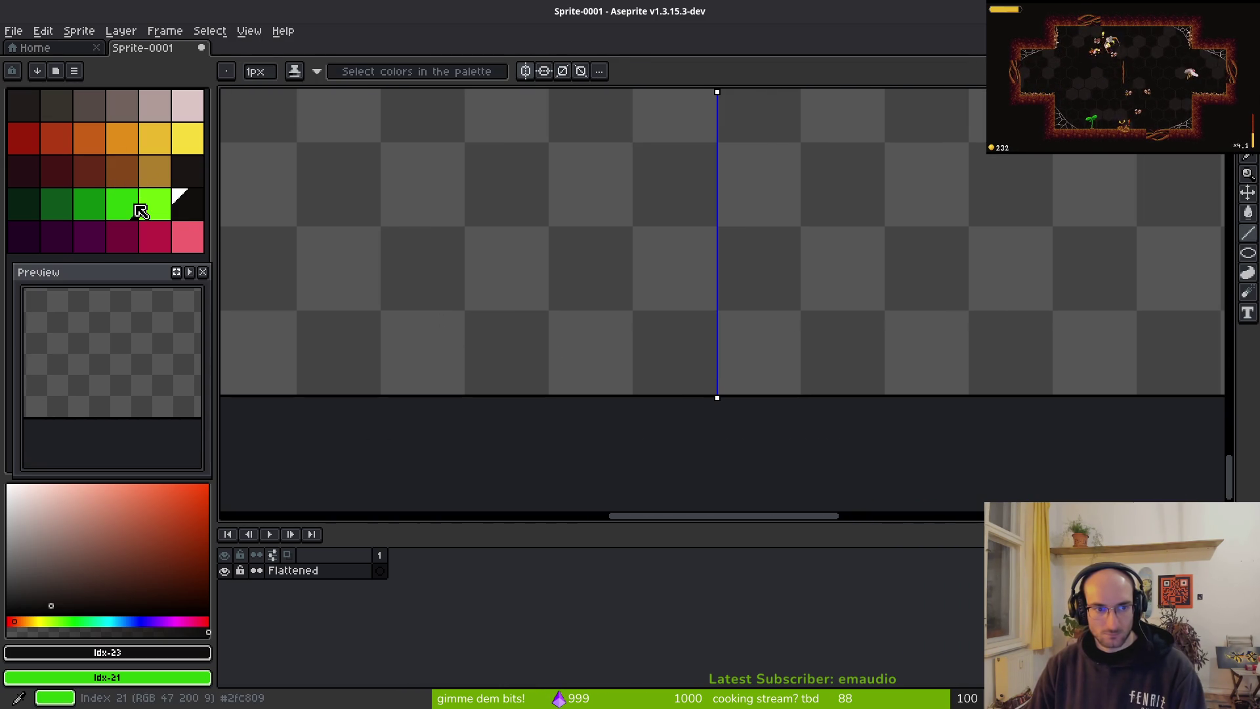
click(89, 204)
Step: Draw mirrored green guide lines rising outward from the bottom centre of the canvas
scroll(702, 380, down, 2)
scroll(766, 382, up, 3)
mouse_move(671, 400)
mouse_down()
mouse_move(521, 284)
mouse_move(529, 264)
mouse_up()
scroll(447, 211, down, 3)
mouse_move(447, 211)
mouse_down()
mouse_move(348, 180)
mouse_move(329, 160)
mouse_move(346, 127)
mouse_move(328, 111)
mouse_up()
scroll(338, 124, up, 4)
scroll(329, 115, up, 1)
scroll(585, 309, up, 1)
mouse_move(584, 303)
mouse_down()
mouse_move(441, 140)
mouse_move(374, 111)
mouse_move(378, 380)
mouse_move(459, 368)
mouse_move(444, 444)
mouse_move(442, 413)
mouse_move(483, 414)
mouse_up()
scroll(526, 245, down, 1)
scroll(459, 369, down, 3)
scroll(444, 442, up, 3)
scroll(567, 317, down, 3)
Step: Bring the canvas bottom into view and switch back to Godot
mouse_move(567, 317)
mouse_down()
mouse_move(504, 267)
mouse_move(510, 296)
mouse_move(465, 299)
mouse_move(447, 261)
mouse_up()
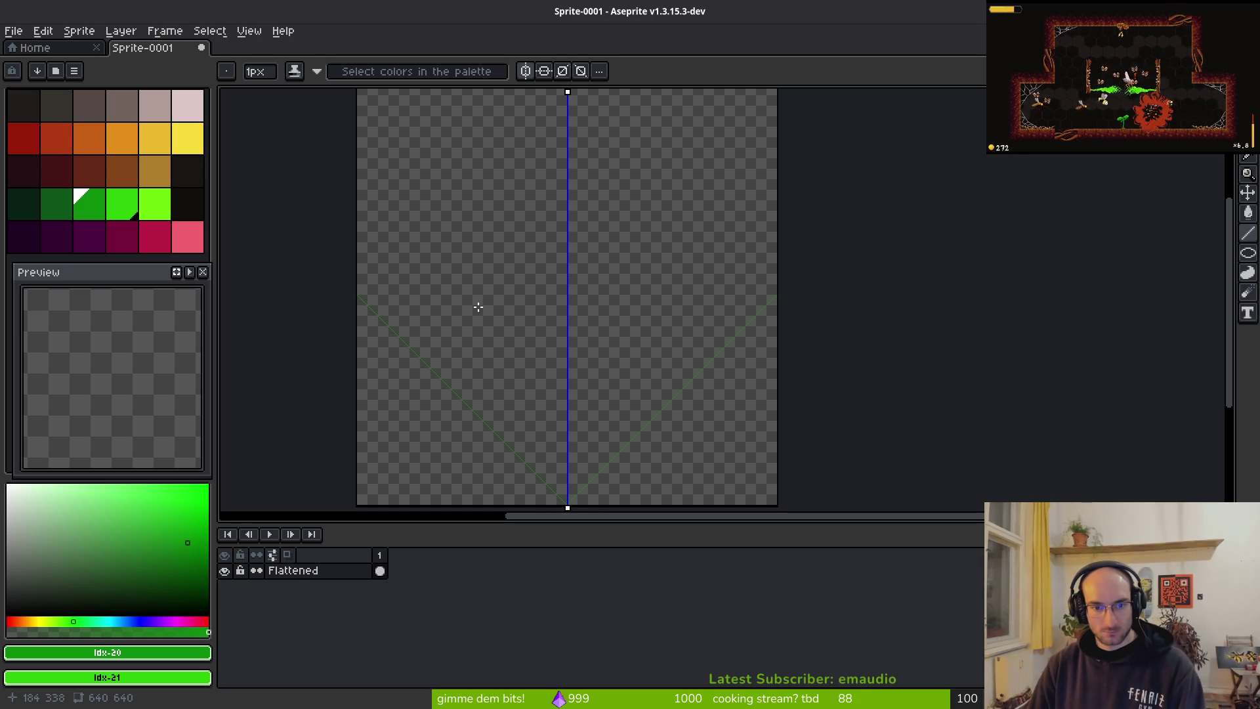
scroll(475, 337, up, 5)
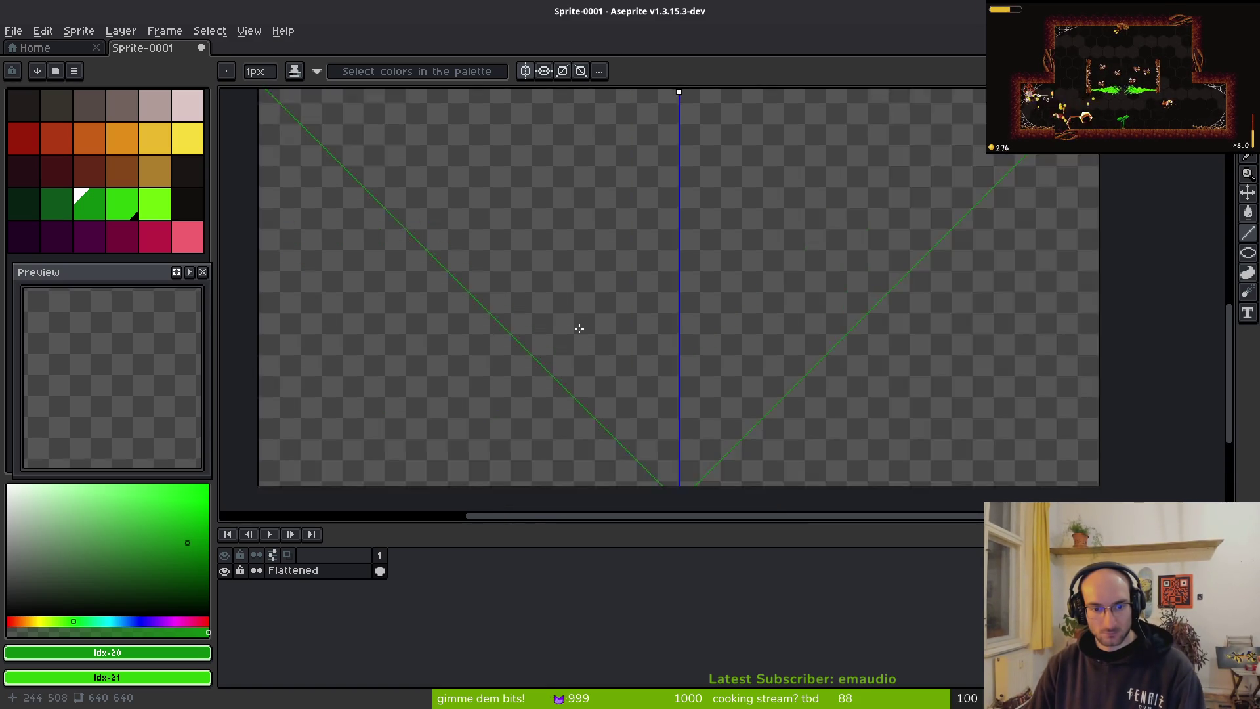
scroll(695, 188, down, 2)
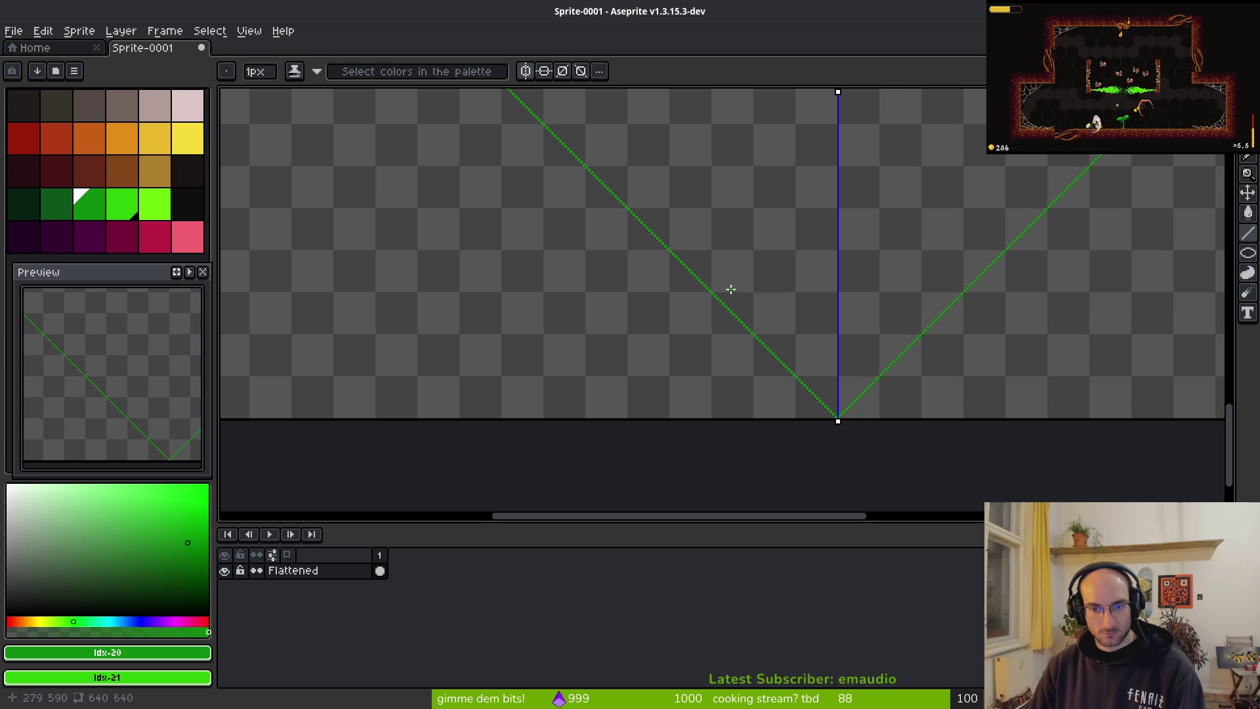
key(alt+Tab)
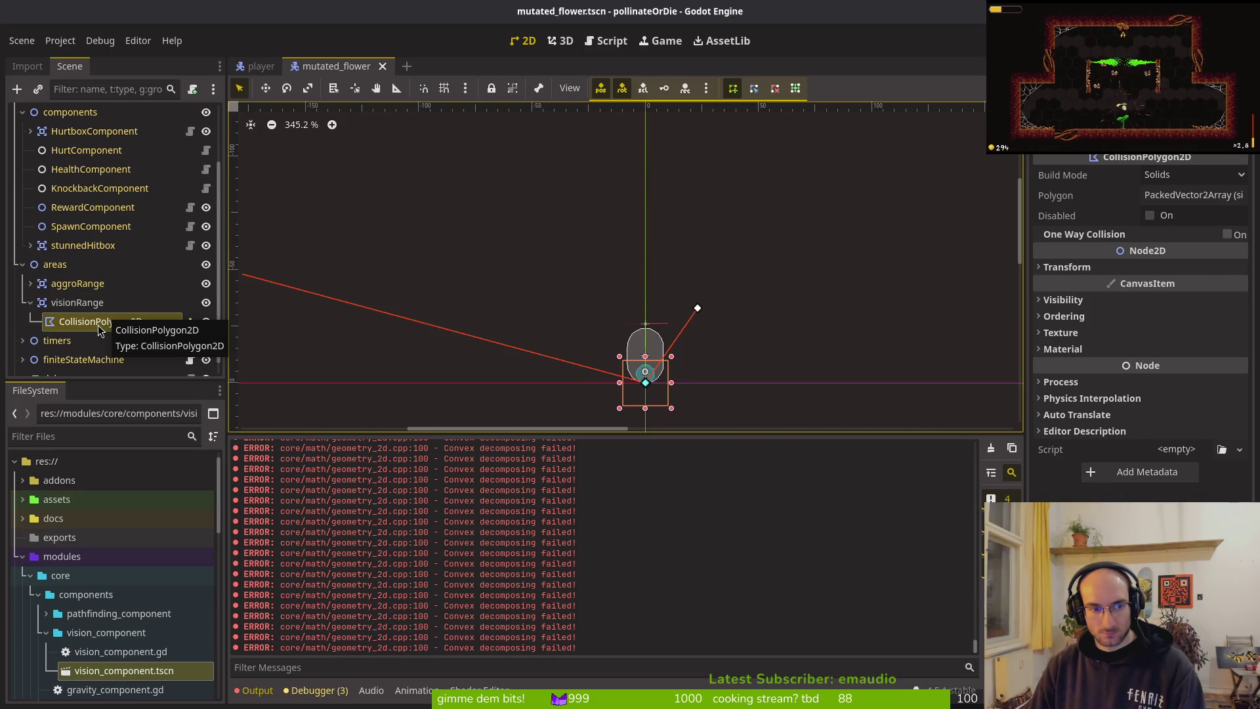
Step: Look around the flower in the scene view and clear the Output log
drag(442, 348, 563, 355)
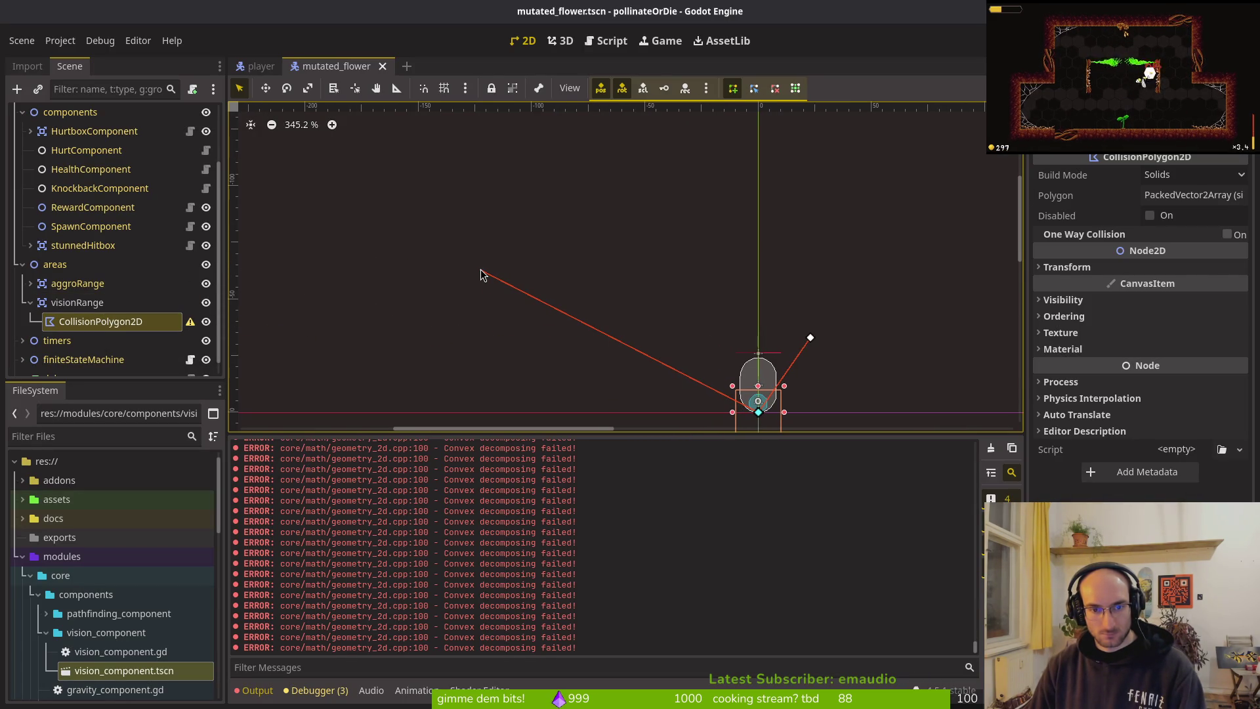
scroll(481, 274, down, 2)
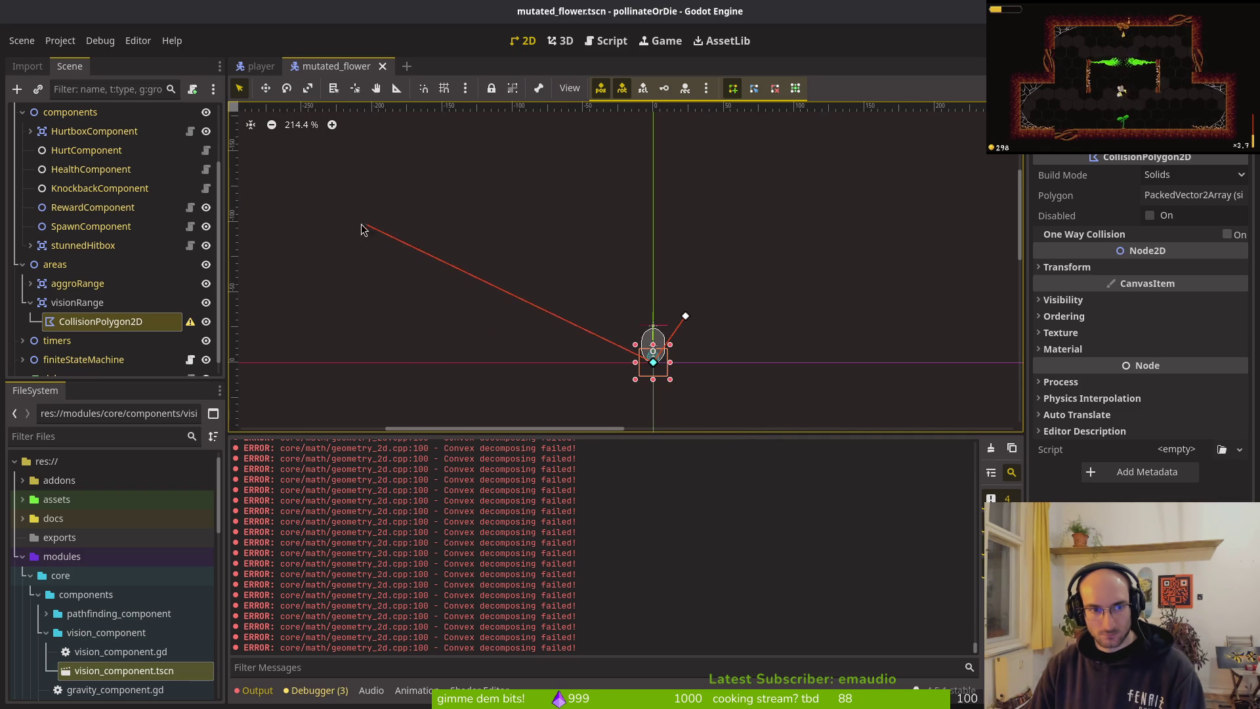
mouse_move(345, 253)
mouse_down()
mouse_move(464, 175)
mouse_move(501, 309)
mouse_up()
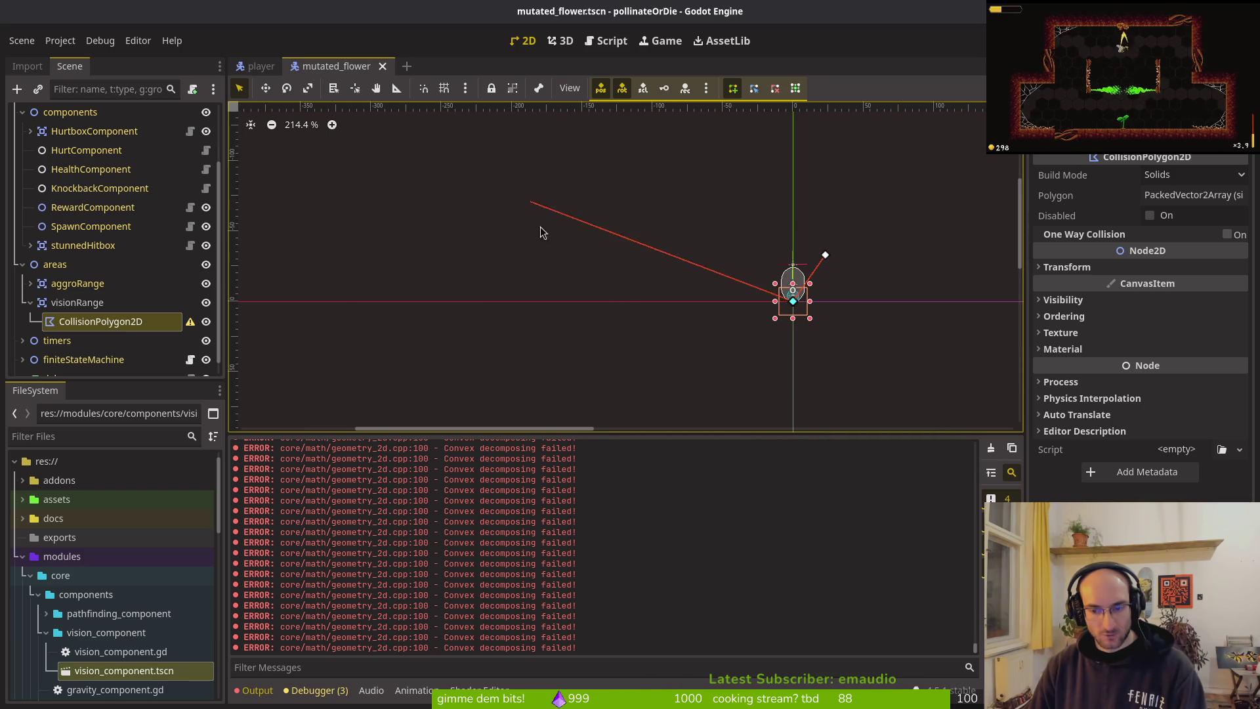
scroll(534, 206, up, 2)
scroll(523, 319, up, 2)
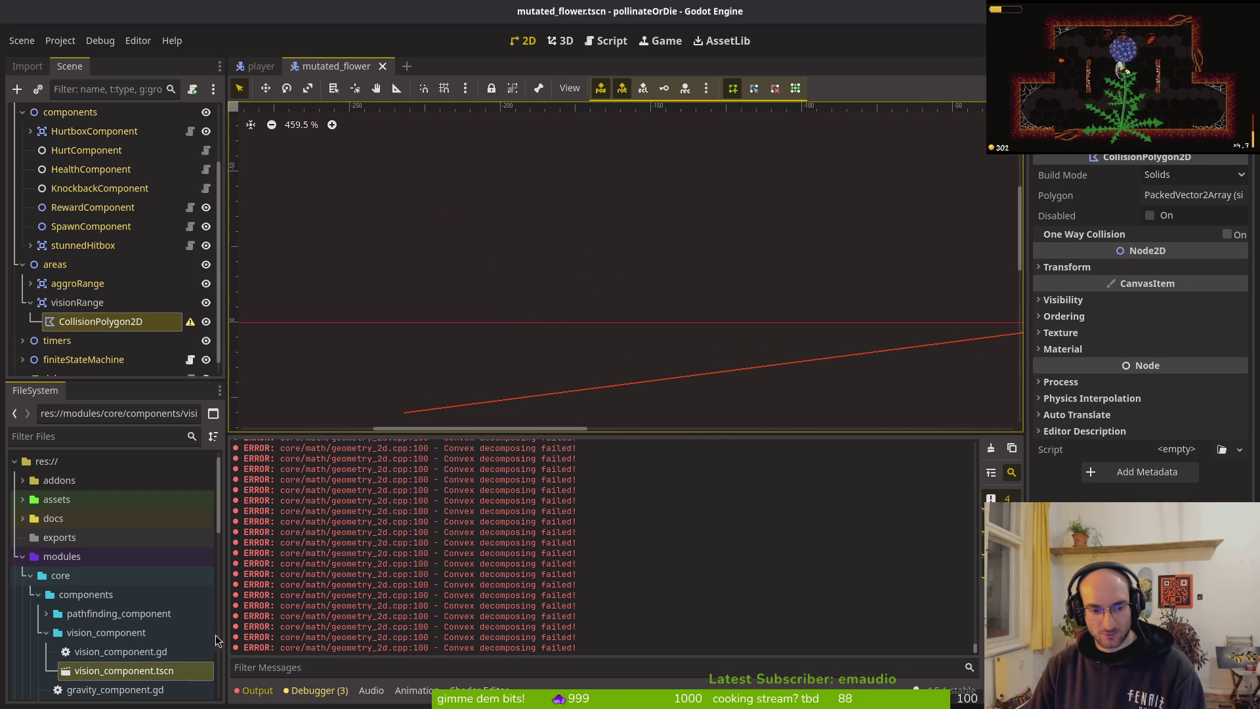
click(258, 690)
click(256, 691)
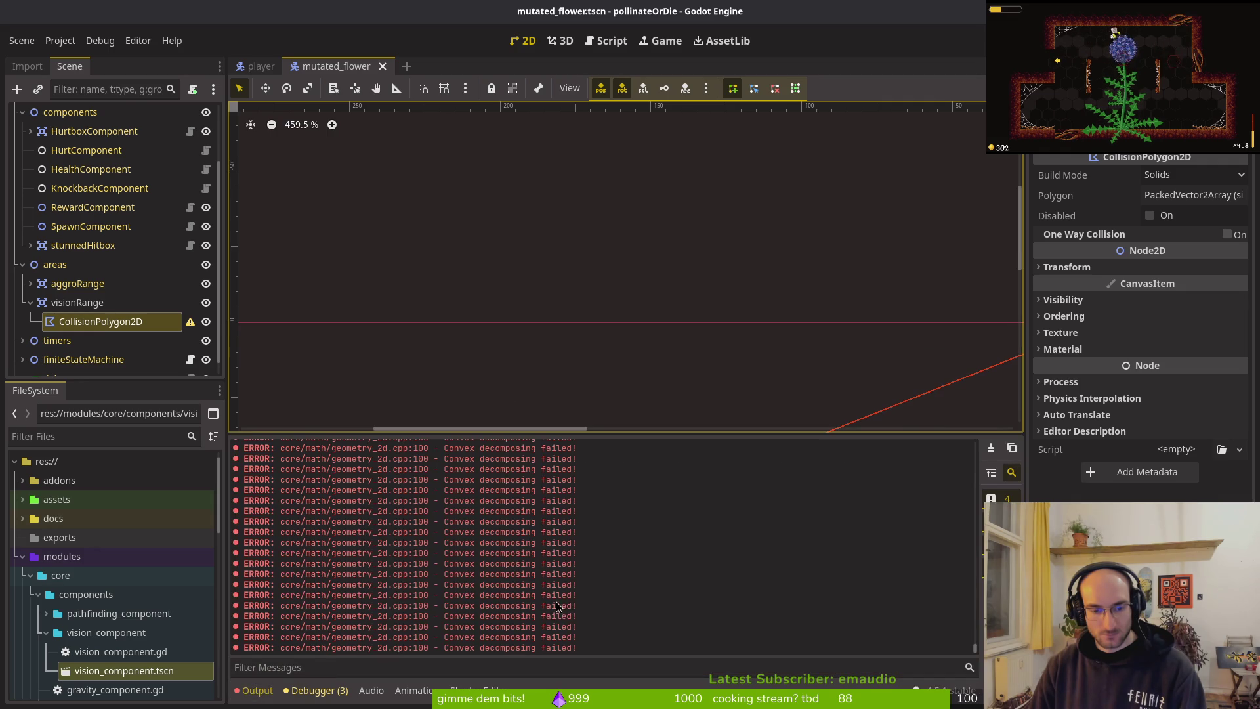
click(993, 450)
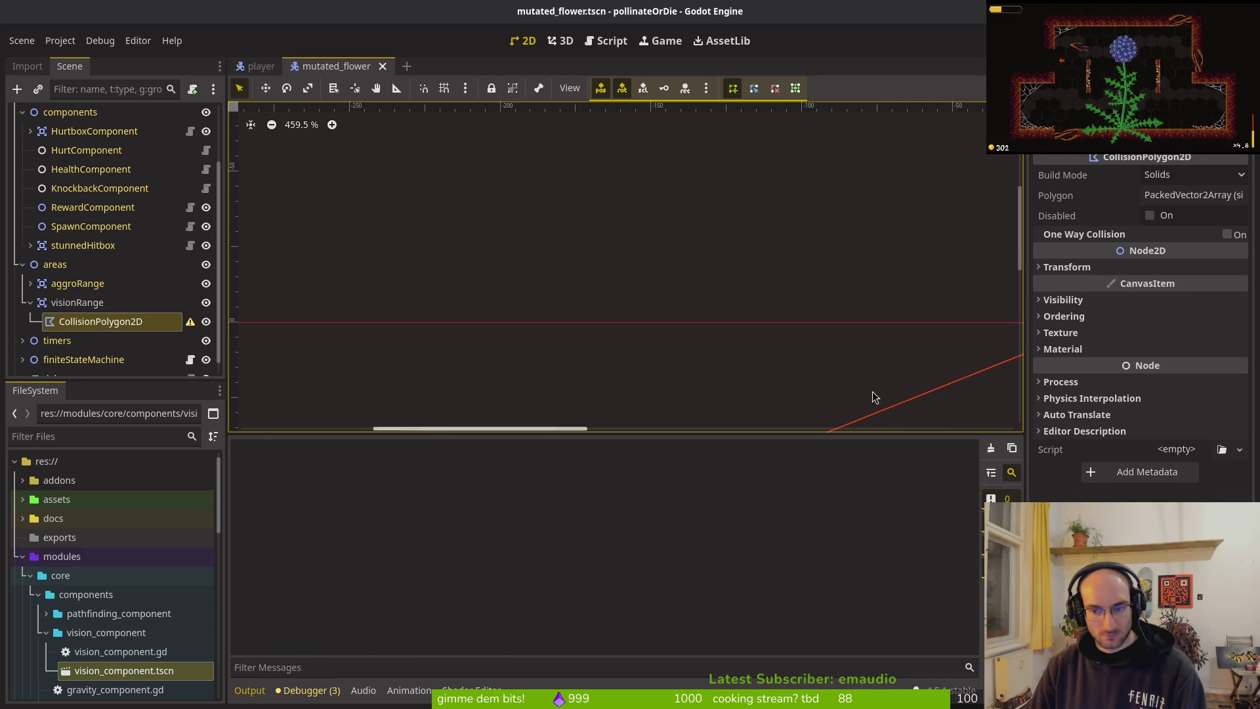
Step: Add vertices closing the vision polygon into a filled shape, clear errors, return to Aseprite
key(f)
click(693, 135)
click(814, 235)
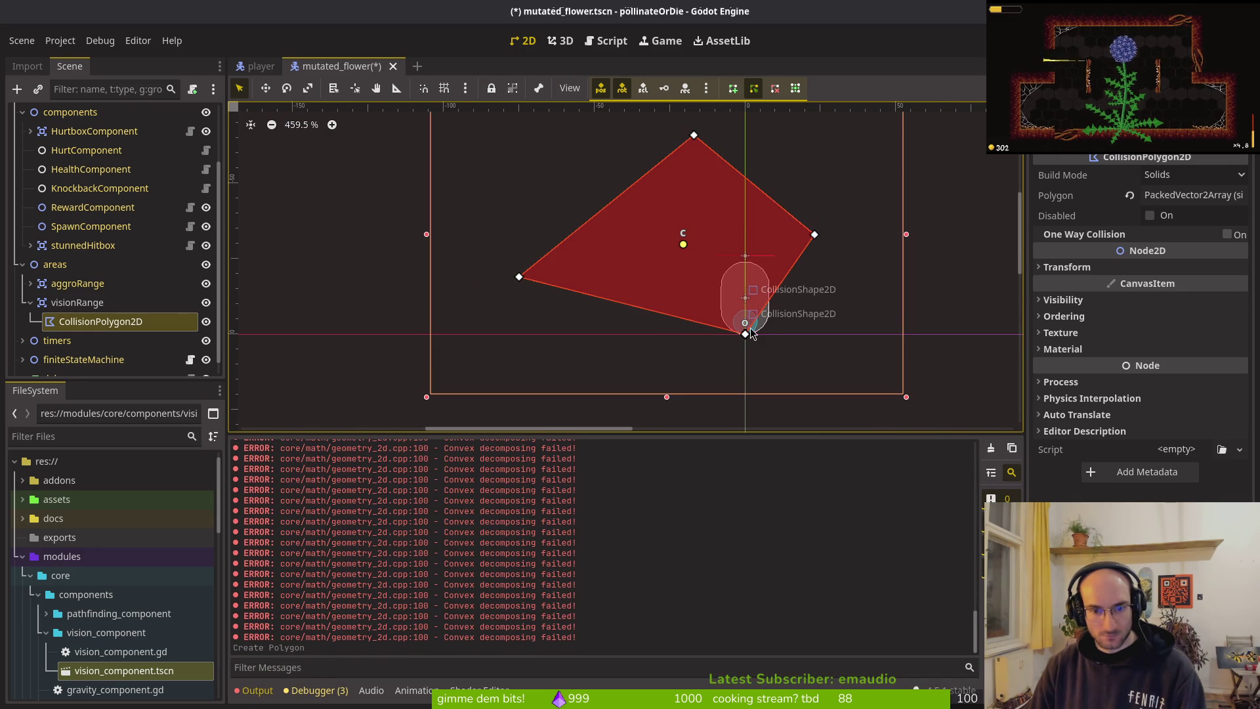
click(991, 450)
key(alt+Tab)
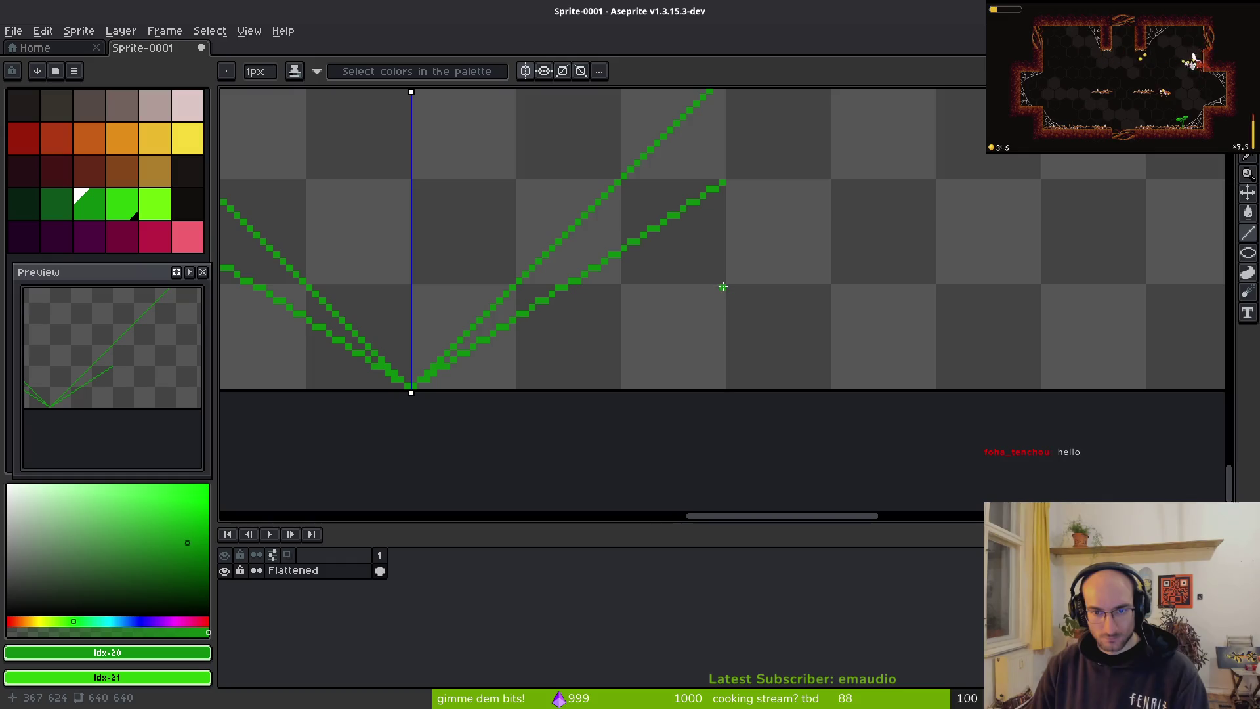
scroll(678, 351, down, 3)
scroll(722, 272, up, 1)
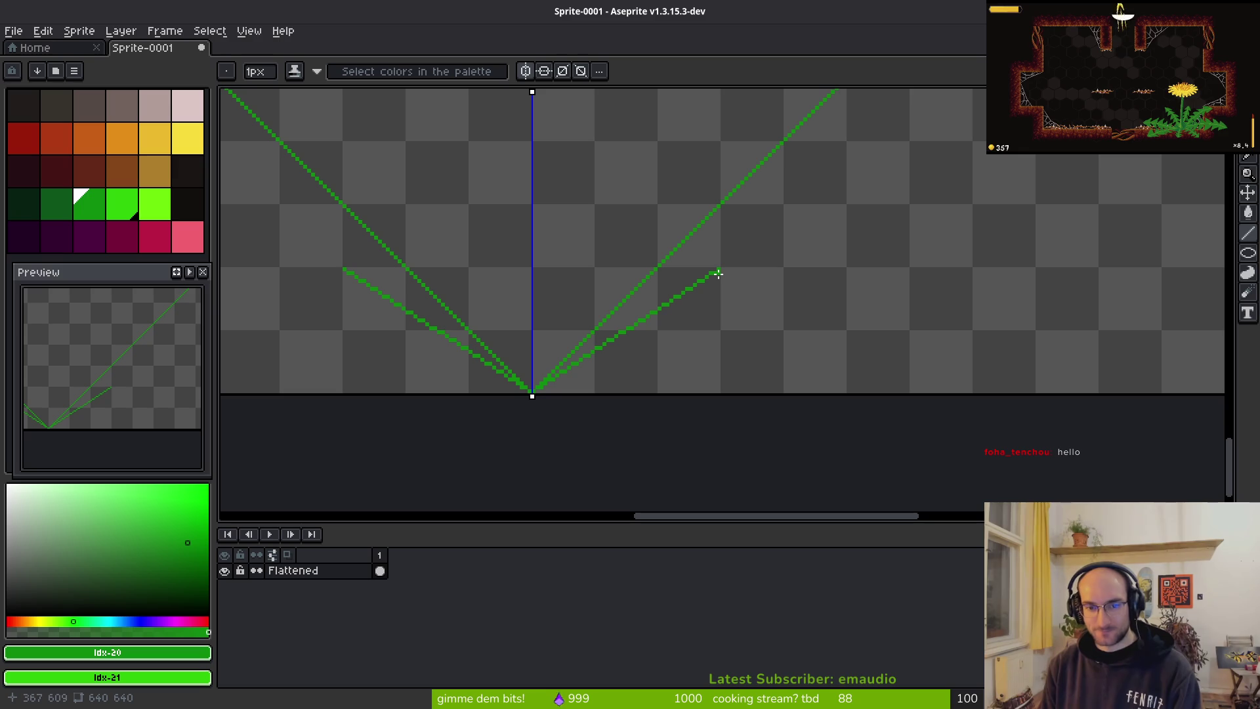
key(alt+Tab)
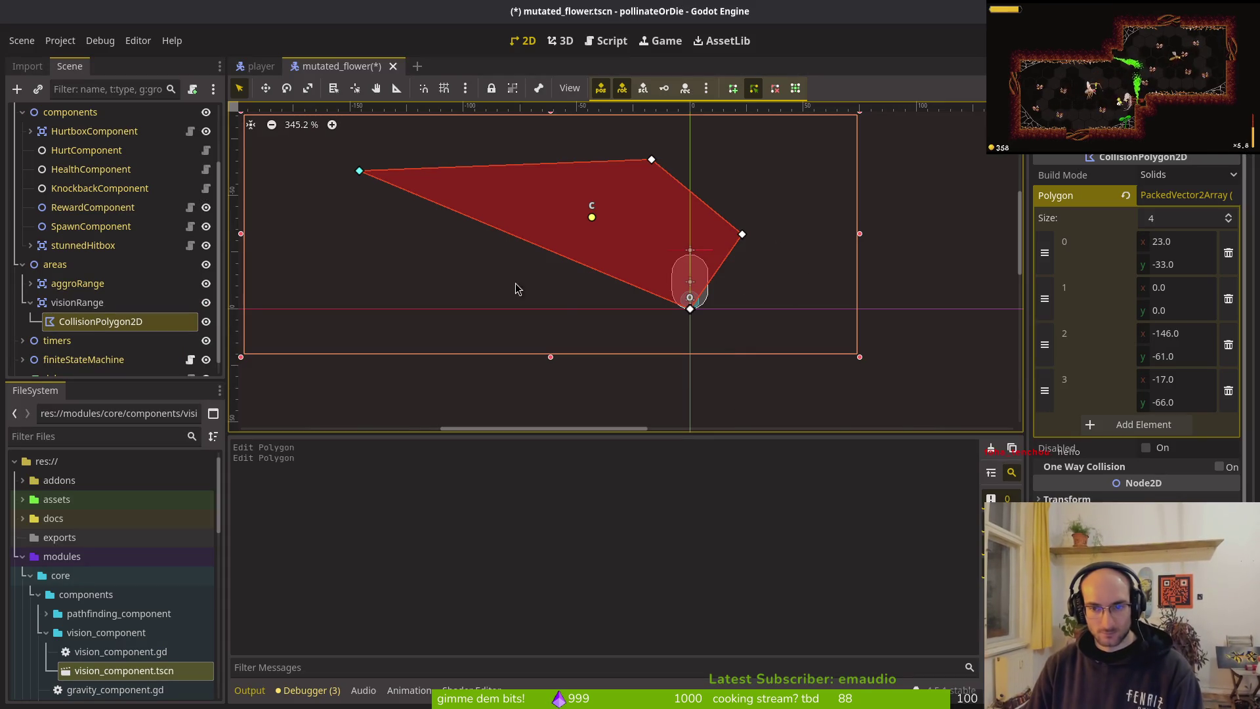
Step: Drag polygon vertex 2 further left and set its y to -120
scroll(482, 301, left, 5)
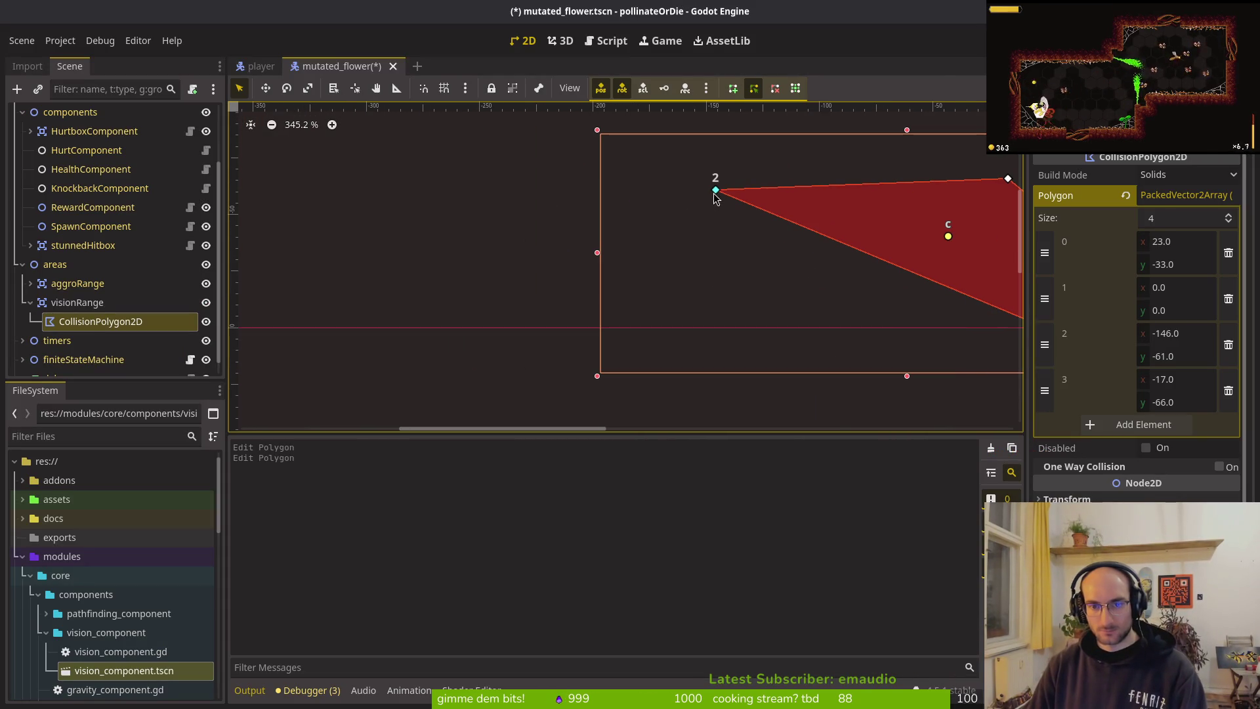
mouse_move(711, 192)
mouse_down()
mouse_move(439, 194)
mouse_move(629, 197)
mouse_move(594, 200)
mouse_up()
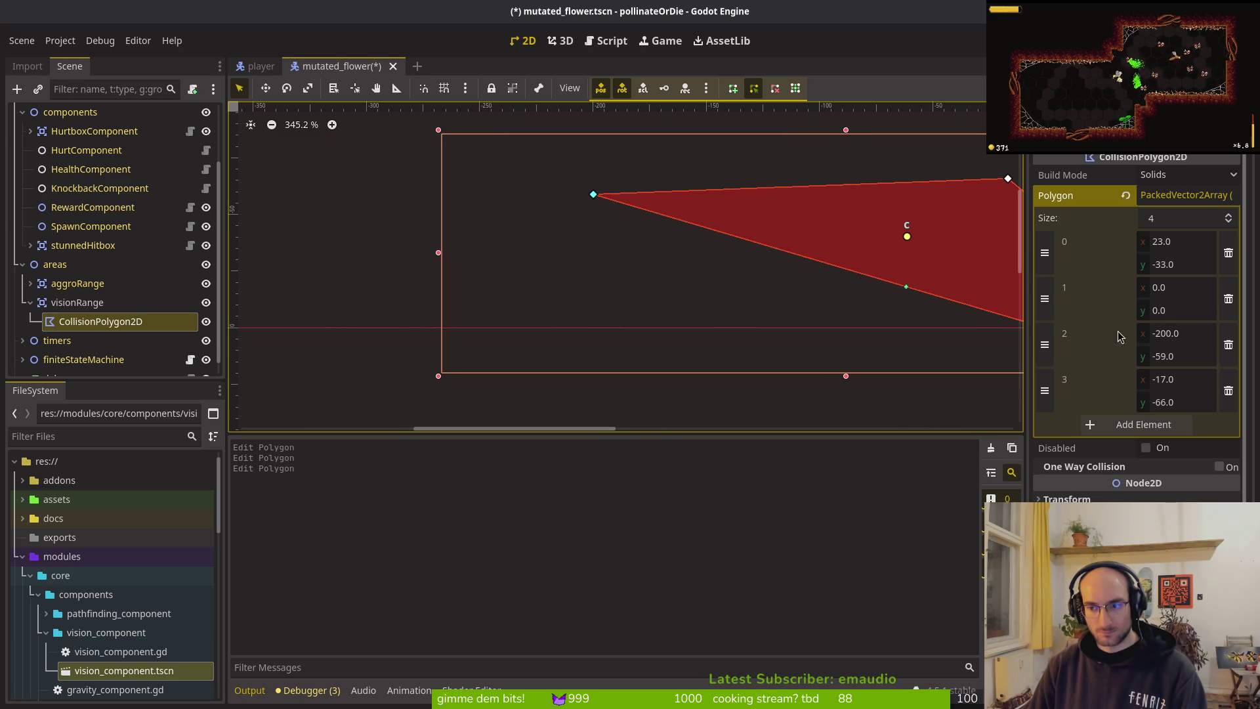
click(1173, 356)
text(-)
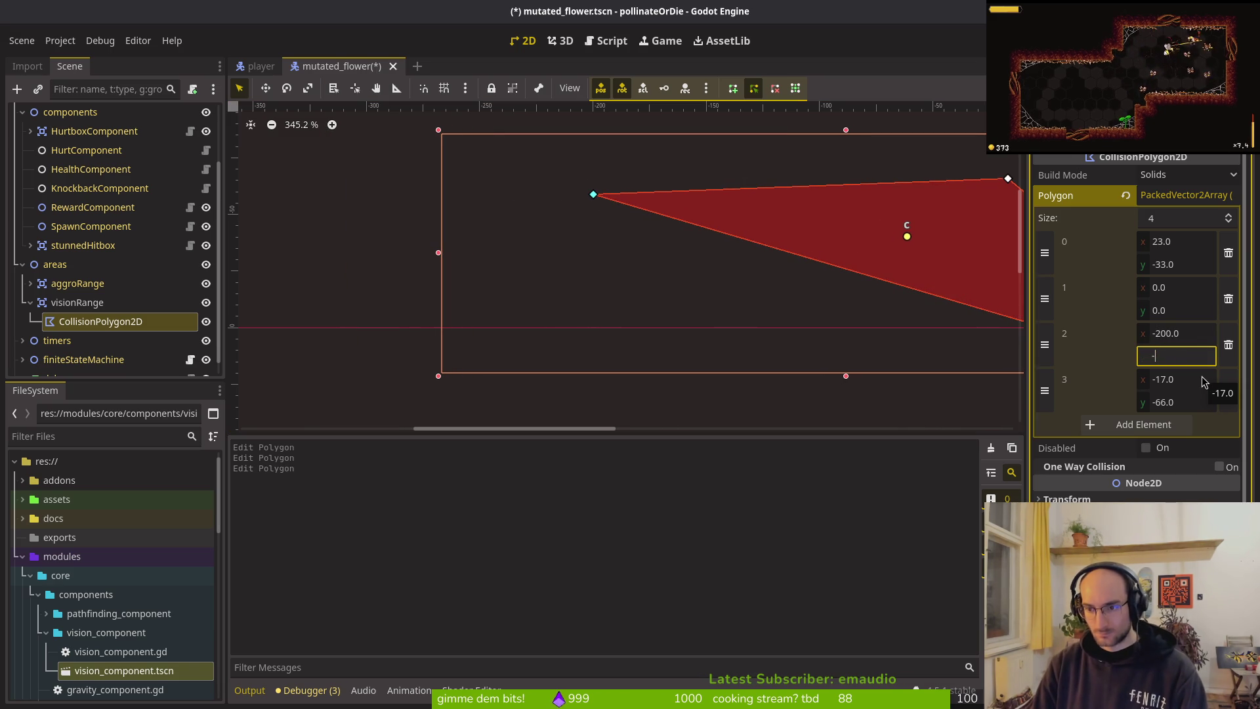
key(Return)
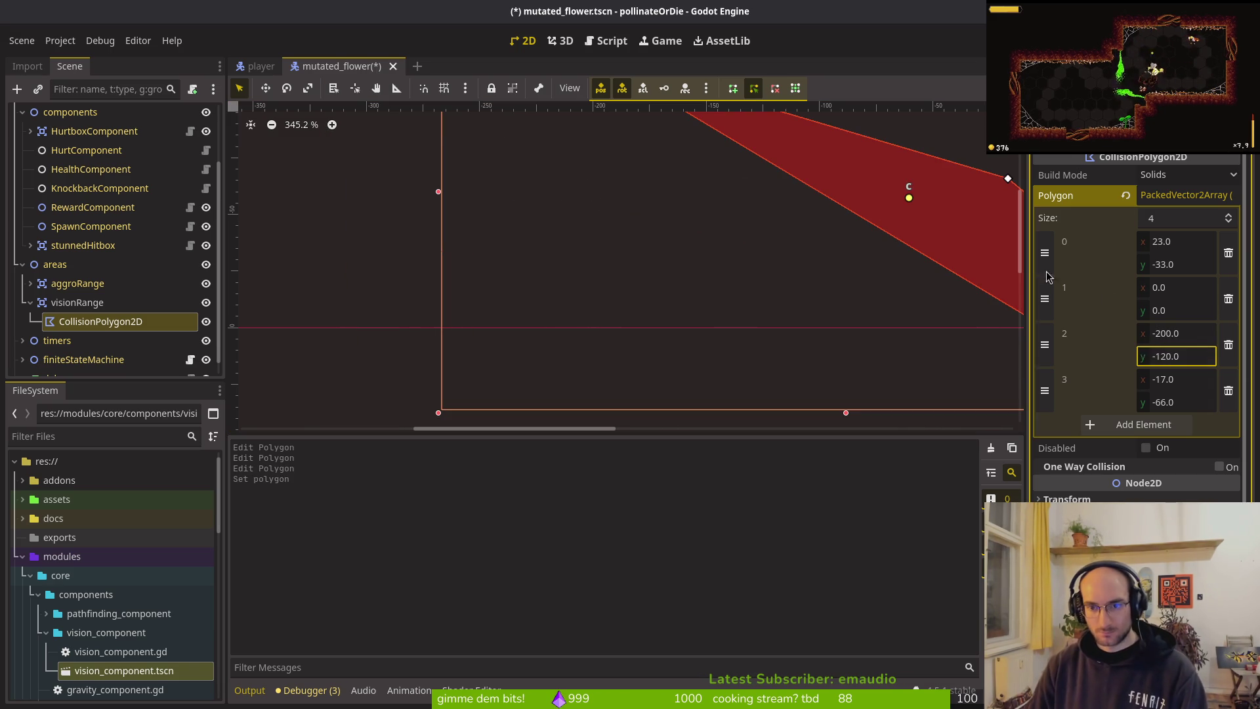
scroll(741, 322, down, 5)
scroll(742, 322, right, 2)
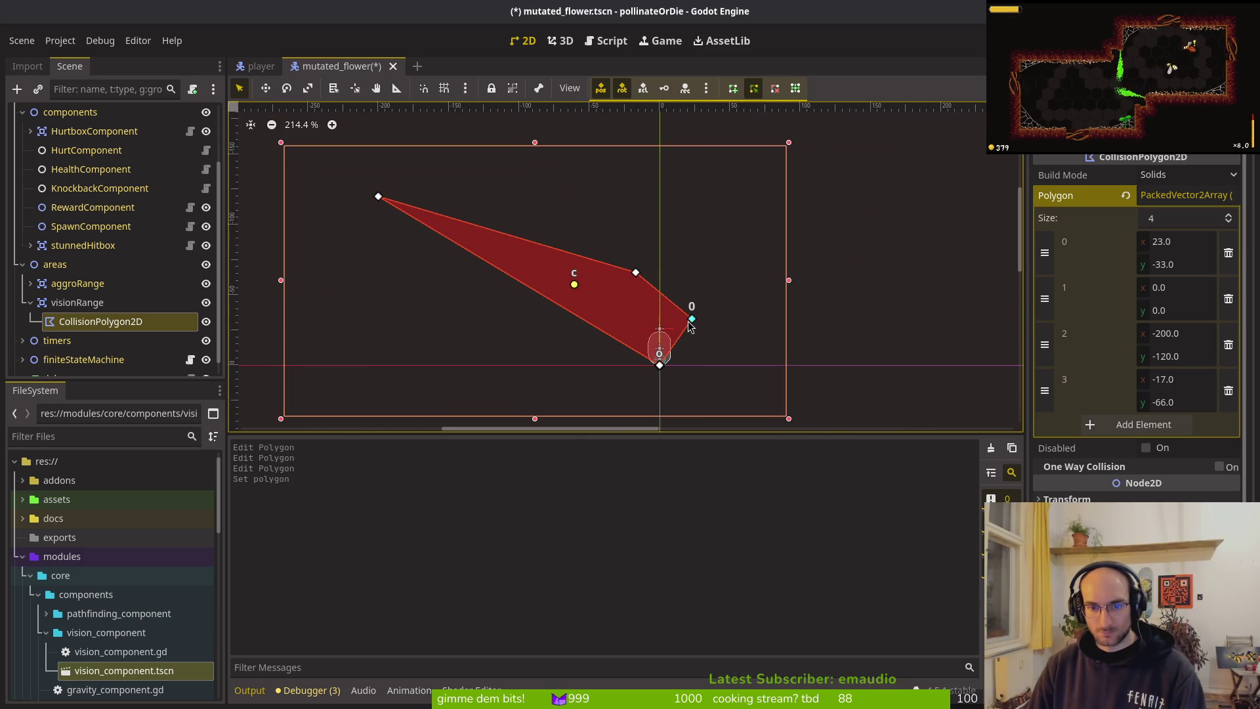
alt+right_click(662, 367)
key(Escape)
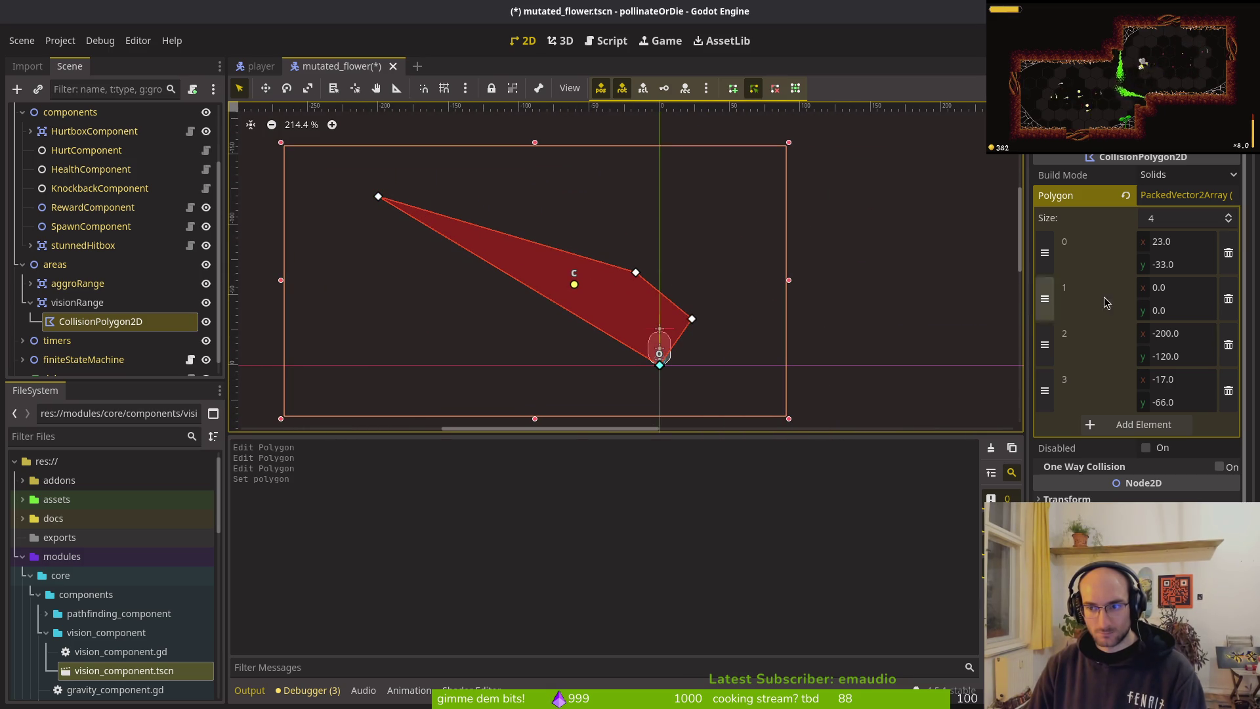
Step: Set polygon point 0 to (0, 0), point 1 to (-200, -120), and point 2's x to 0
click(1177, 242)
text(0)
key(Tab)
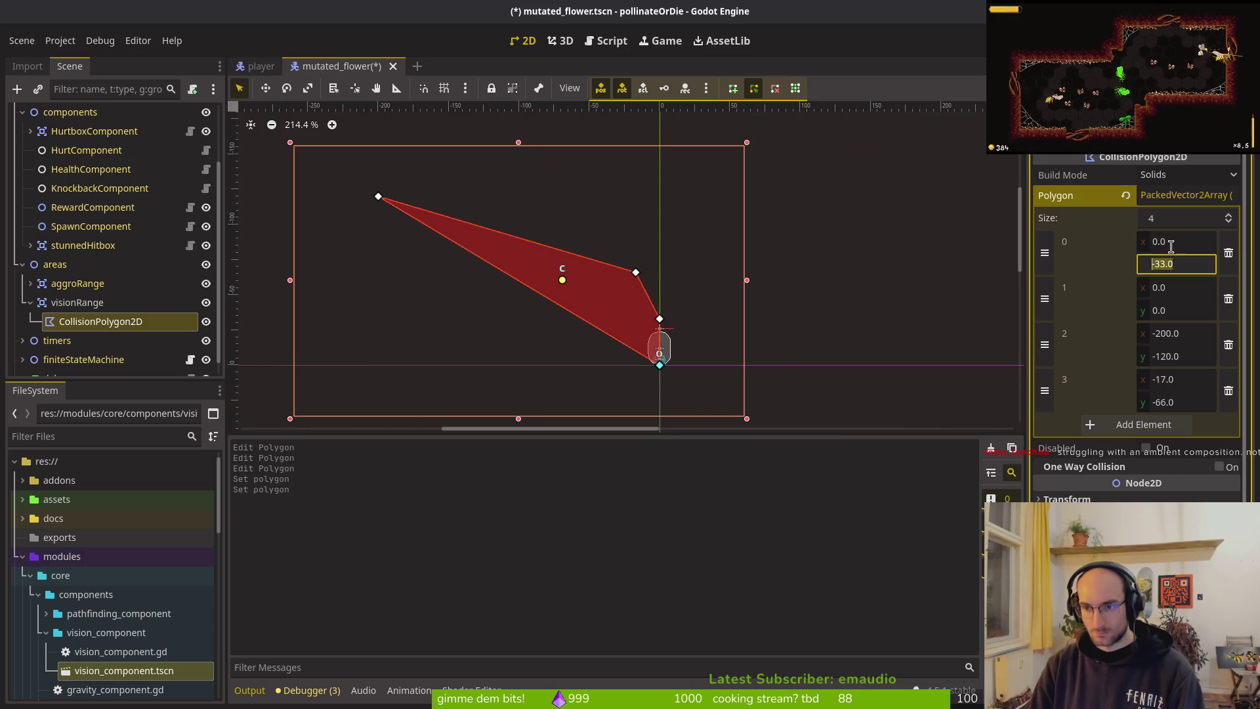
text(0.0)
key(Return)
alt+right_click(661, 360)
key(Escape)
click(1194, 288)
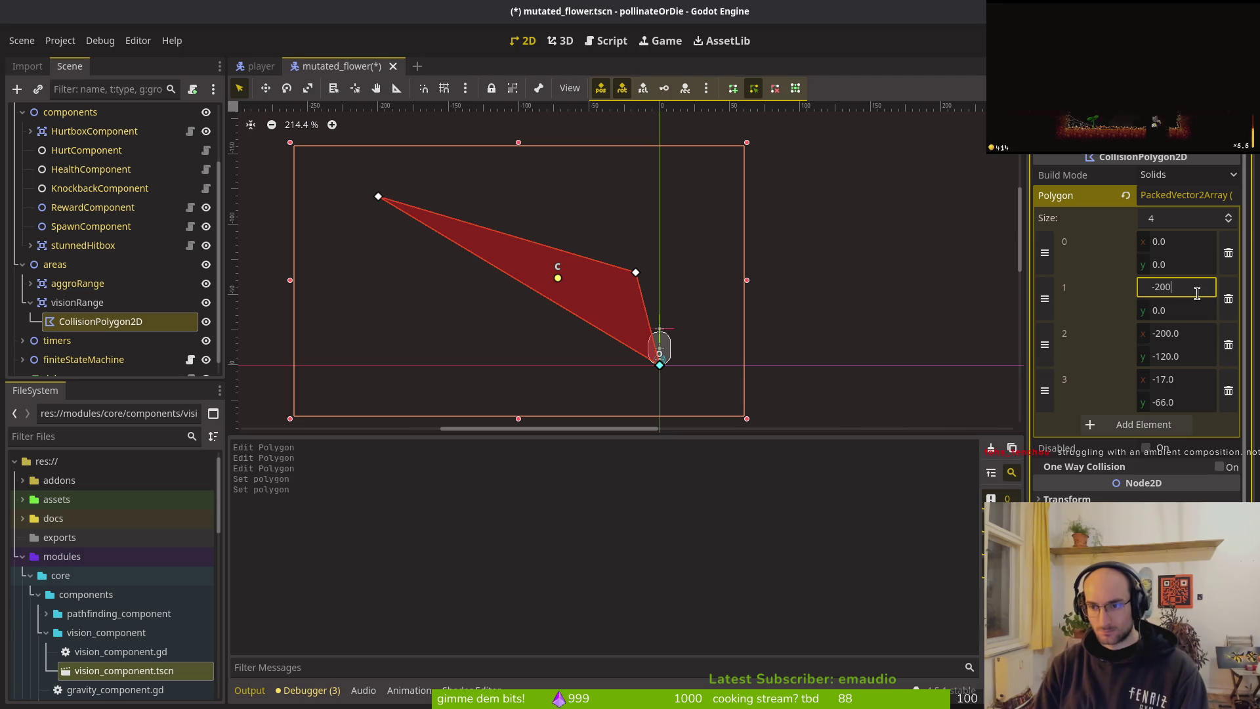
key(Tab)
text(-120)
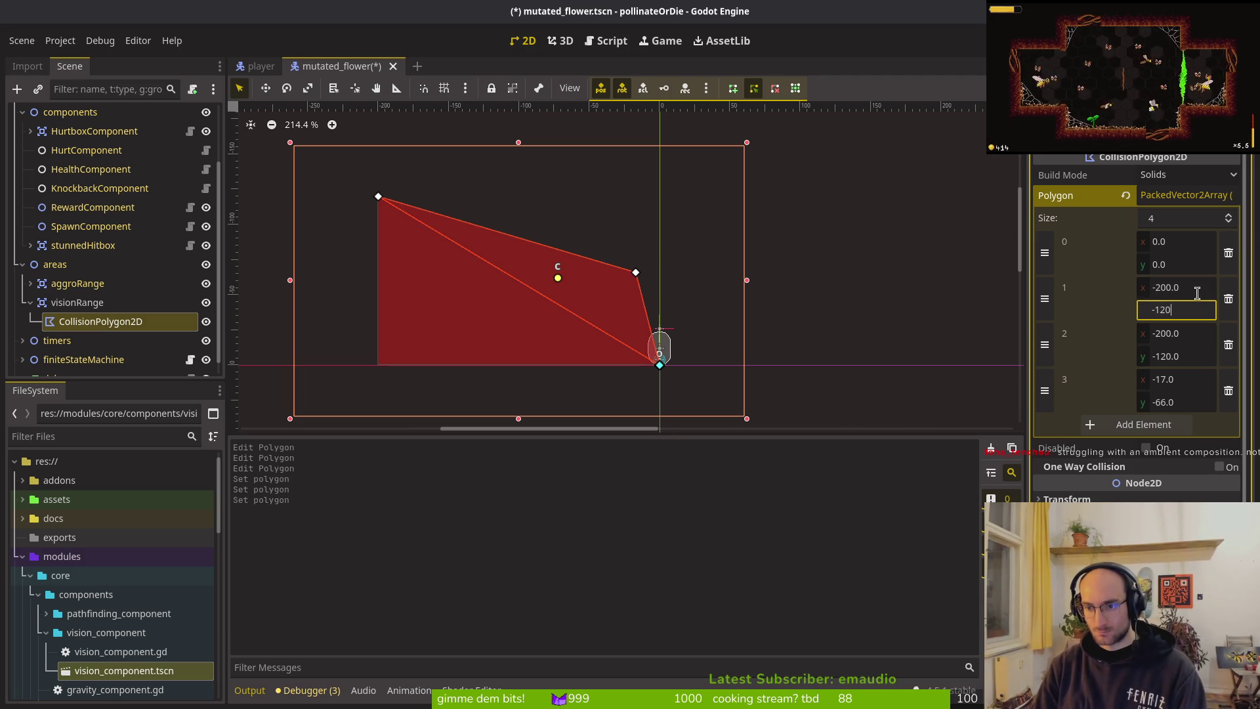
key(Tab)
key(Tab)
key(Tab)
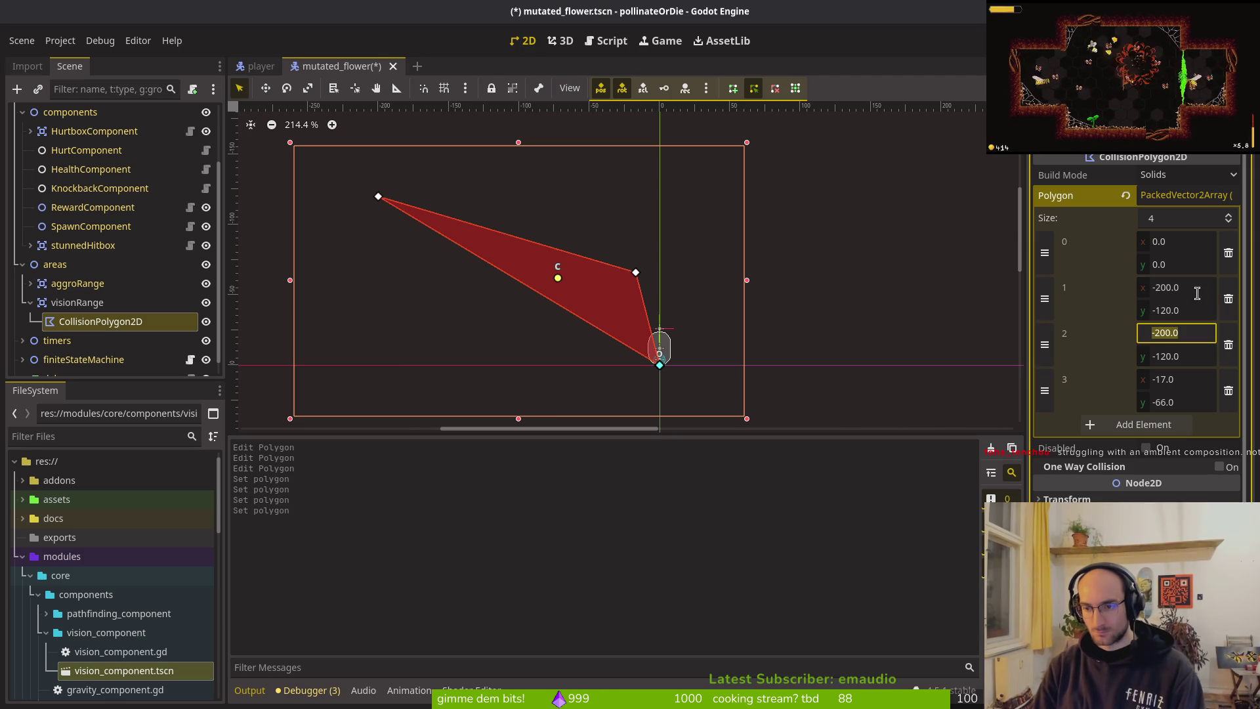
text(0)
key(Tab)
text(-)
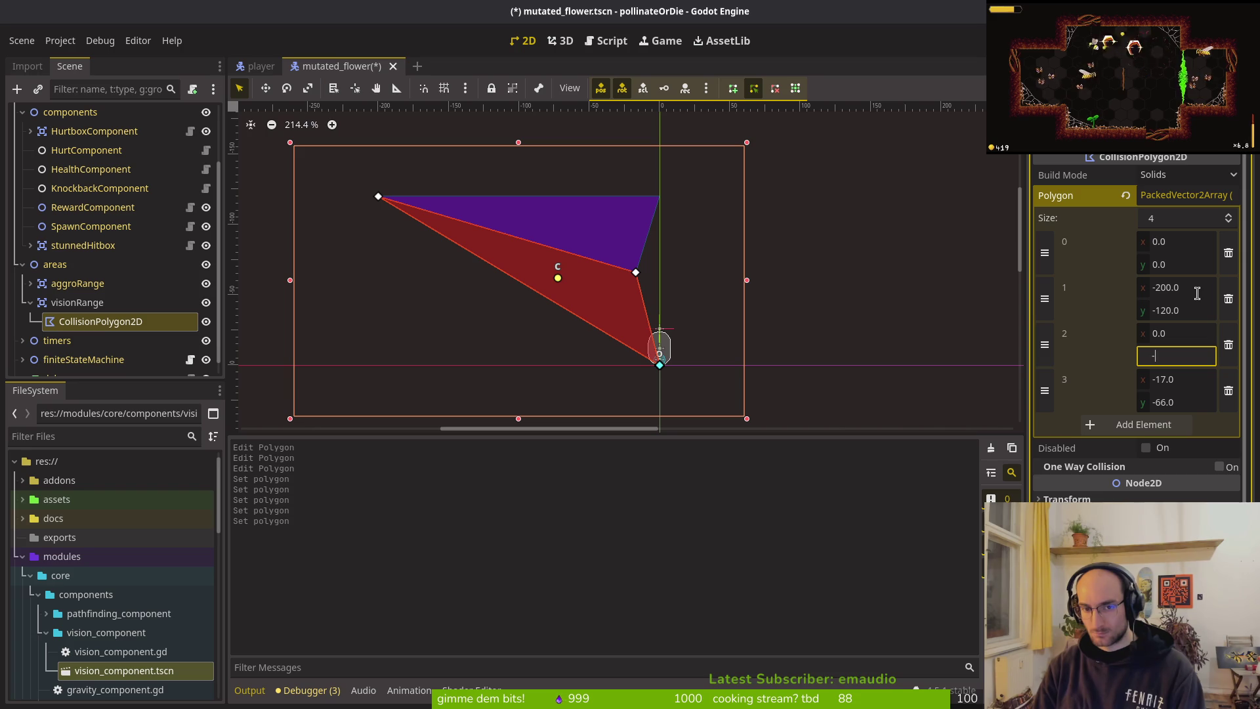
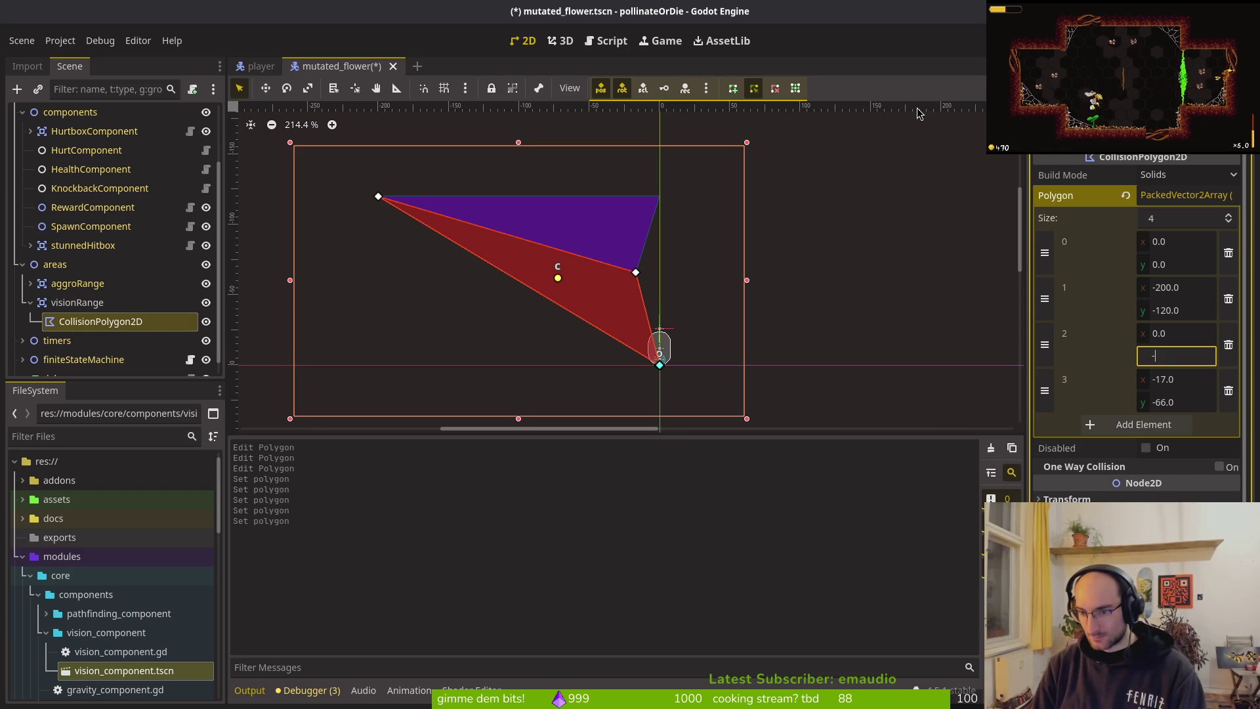
Step: Set the polygon's top point to (0,-200) and point 3 to (200,-120)
text(200)
key(Return)
key(Tab)
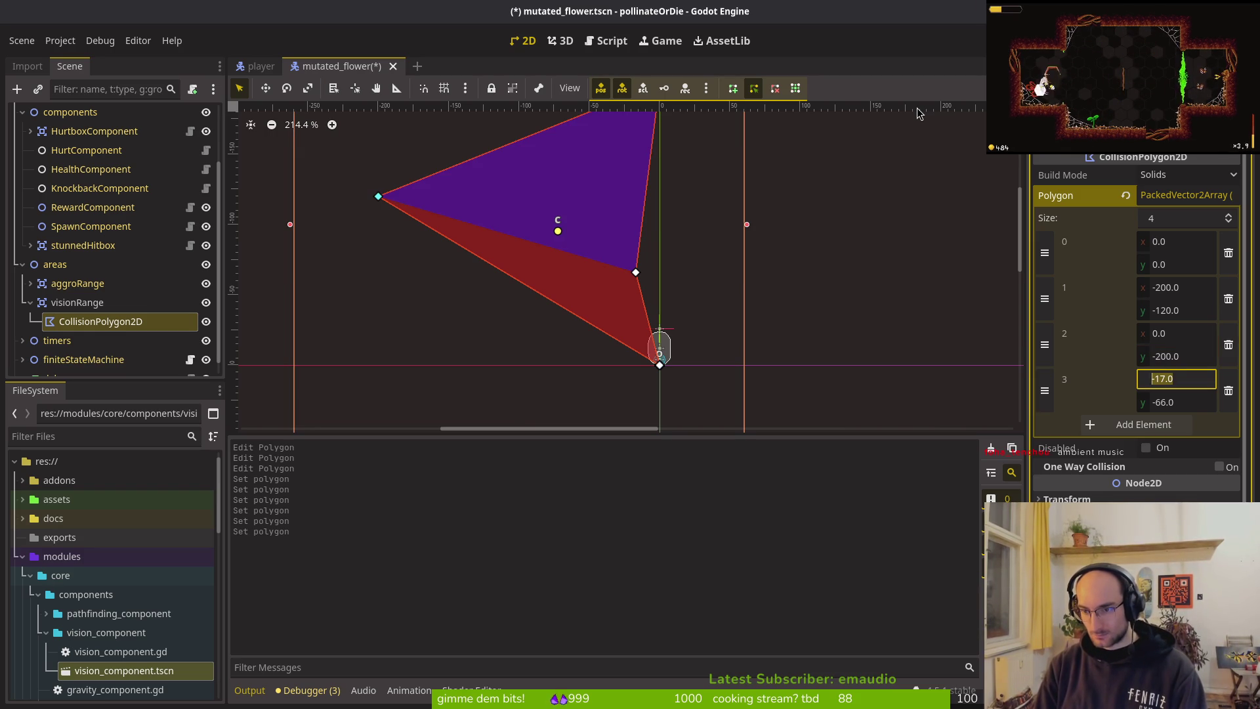
key(Tab)
text(1)
key(BackSpace)
text(-)
key(Return)
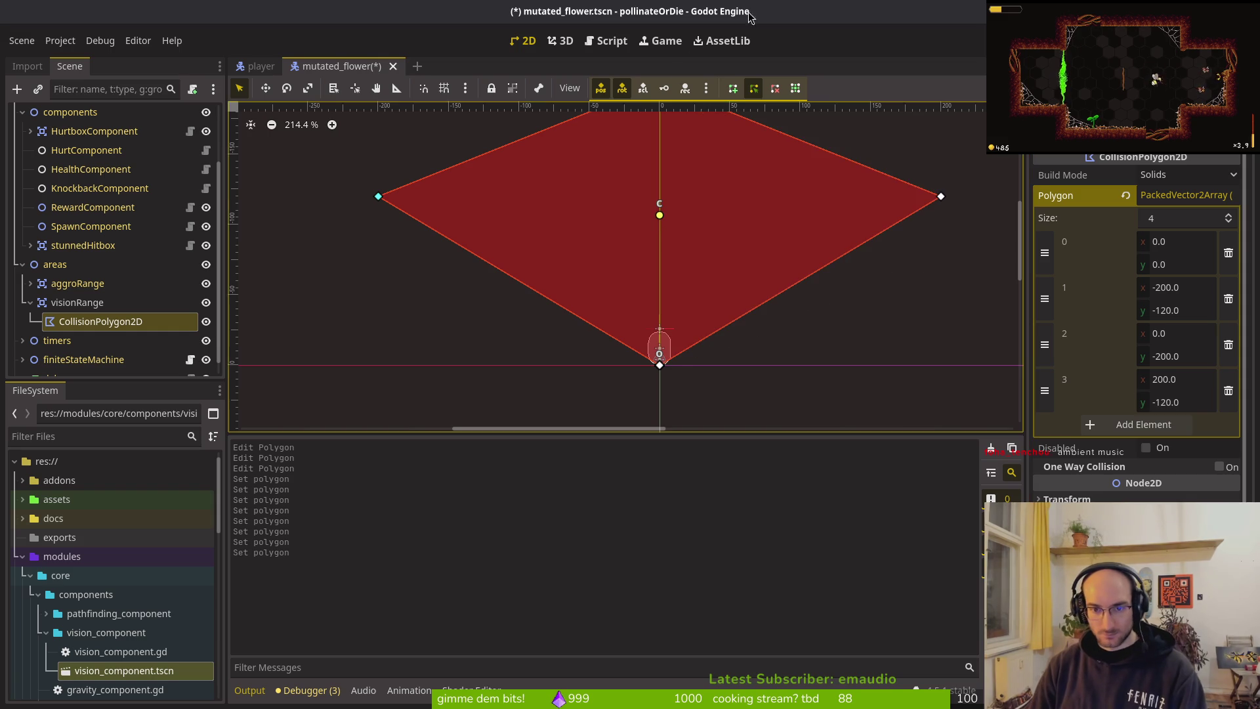
Step: Insert a fifth vertex on the upper-right edge at (90.143, -163.943) and reorder the point list
key(f)
scroll(688, 238, up, 4)
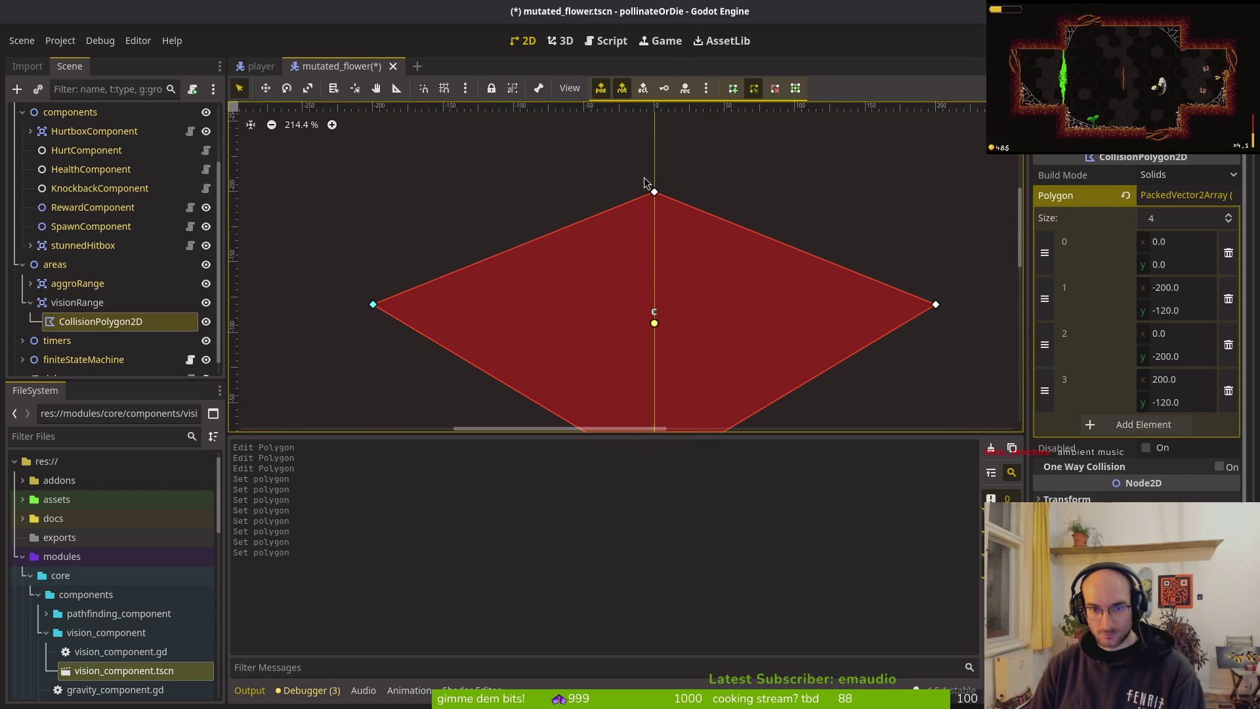
click(781, 244)
mouse_move(1044, 389)
mouse_down()
mouse_move(1045, 436)
mouse_move(630, 367)
mouse_move(643, 390)
mouse_up()
mouse_move(1044, 390)
mouse_down()
mouse_move(1045, 344)
mouse_move(597, 399)
mouse_up()
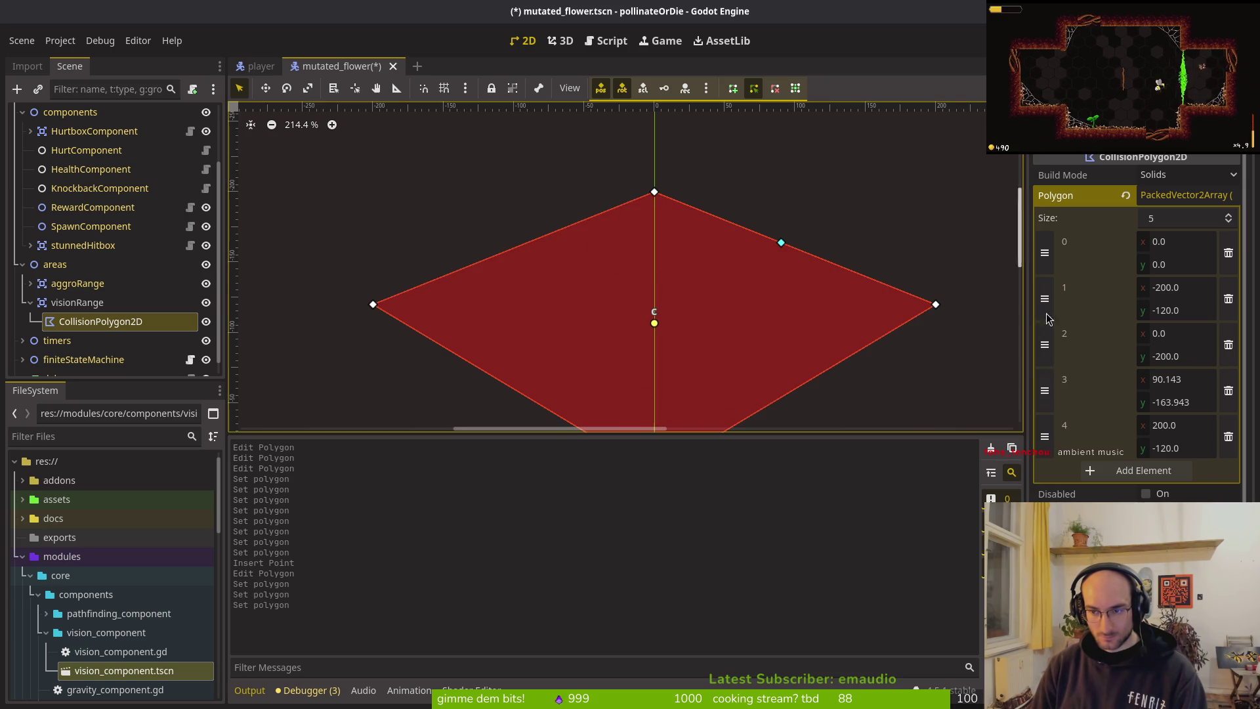
Step: Set polygon point 1 to (-240,-160) and point 2 to (-60,-240)
text(-)
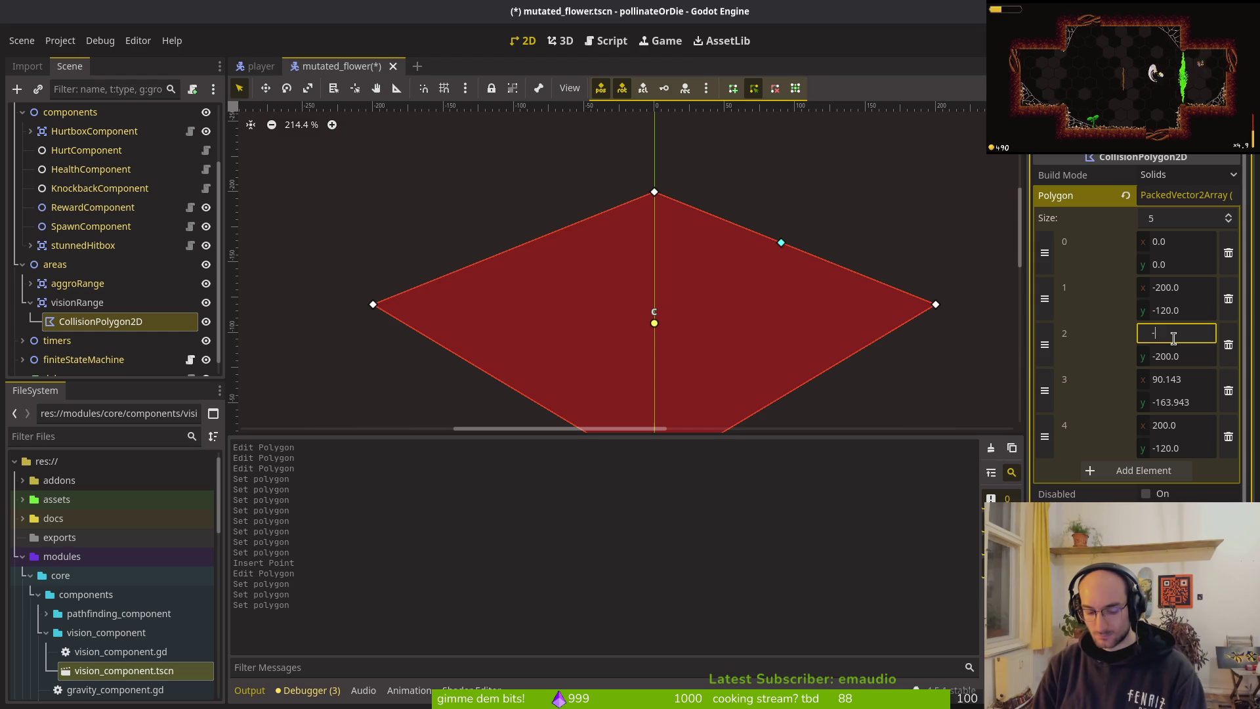
text(40)
key(Return)
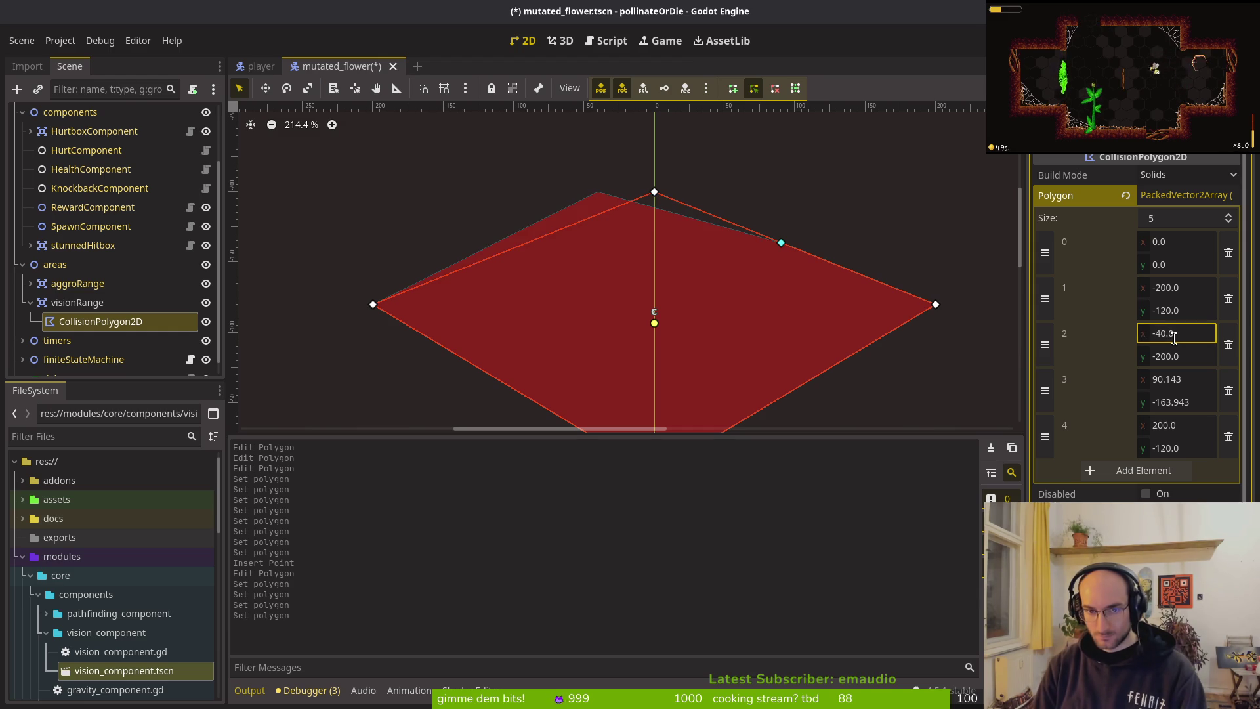
click(1193, 358)
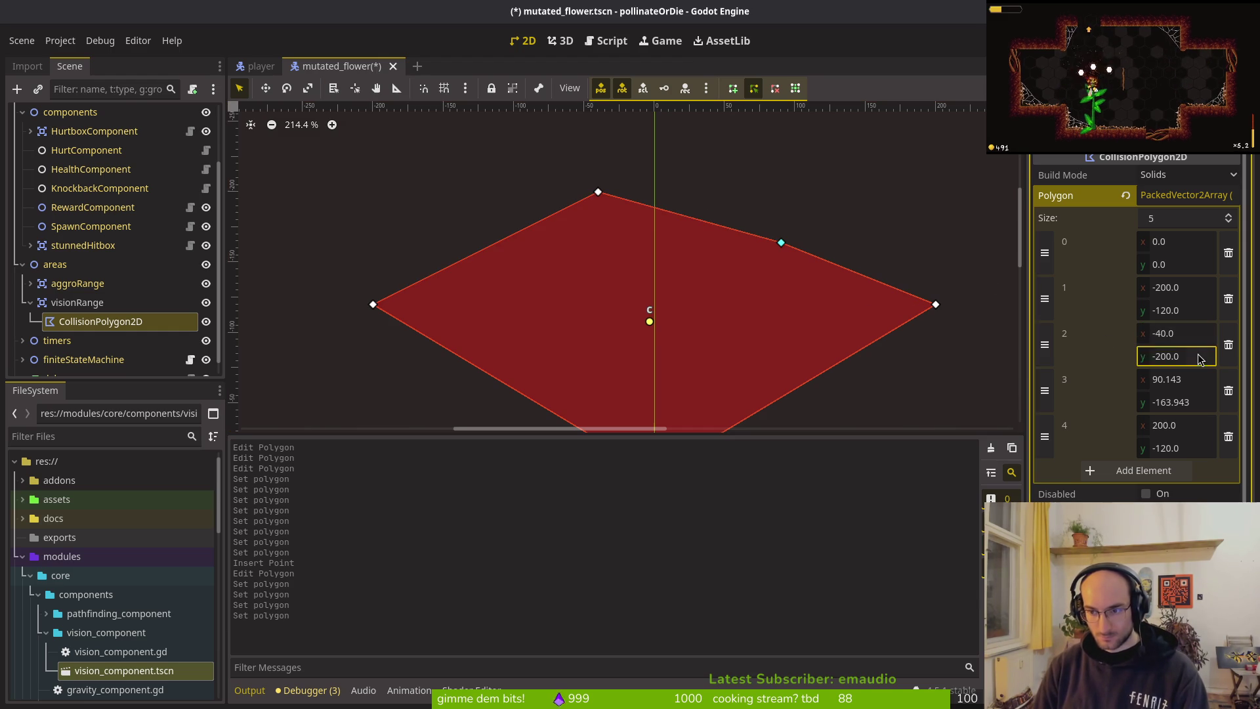
key(Escape)
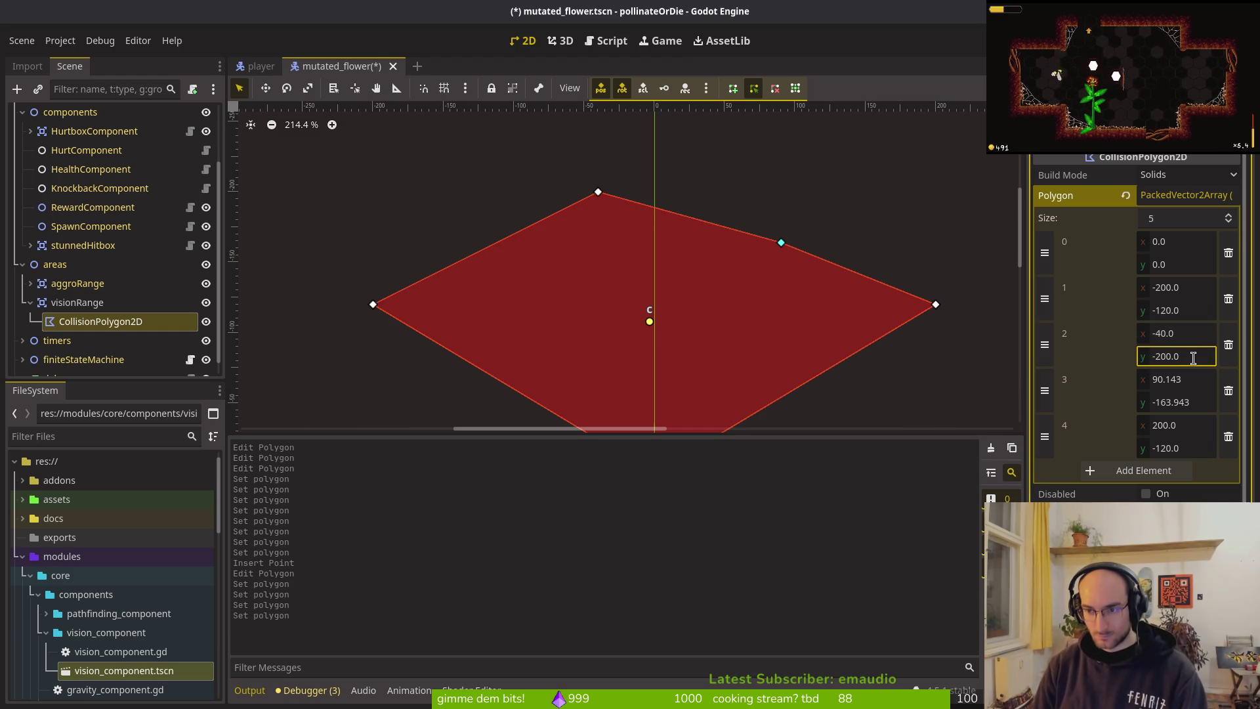
click(1201, 289)
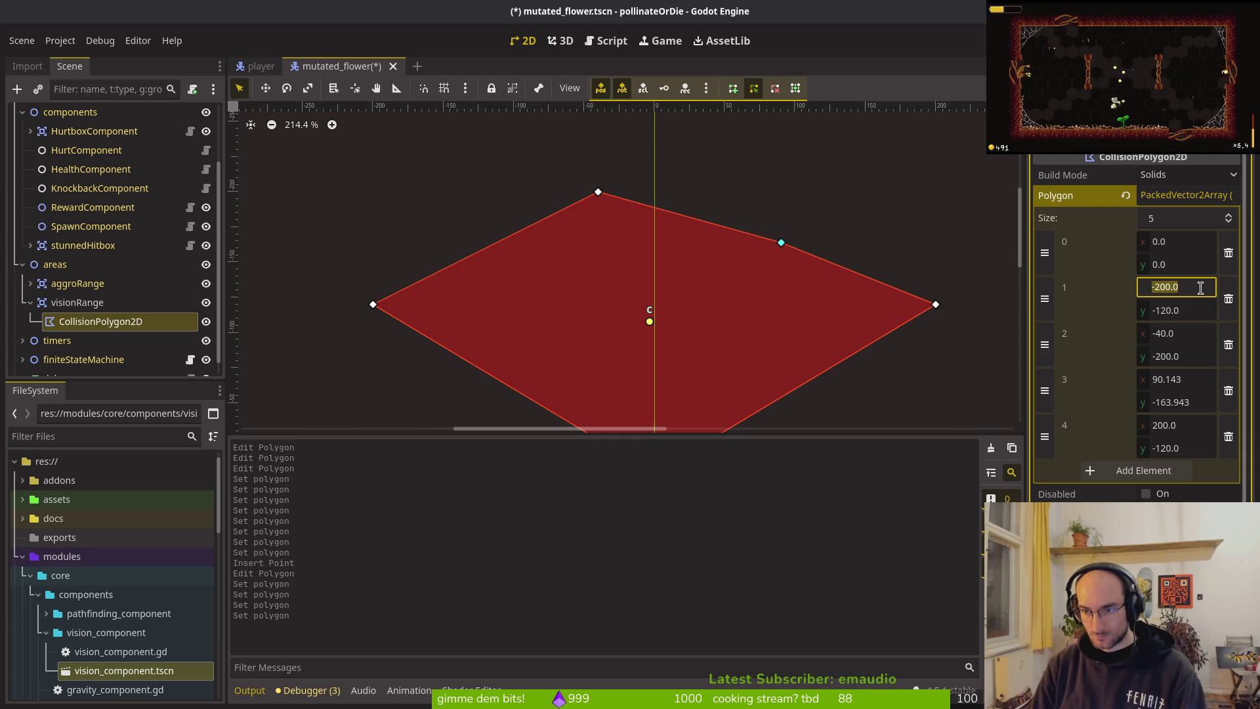
text(-)
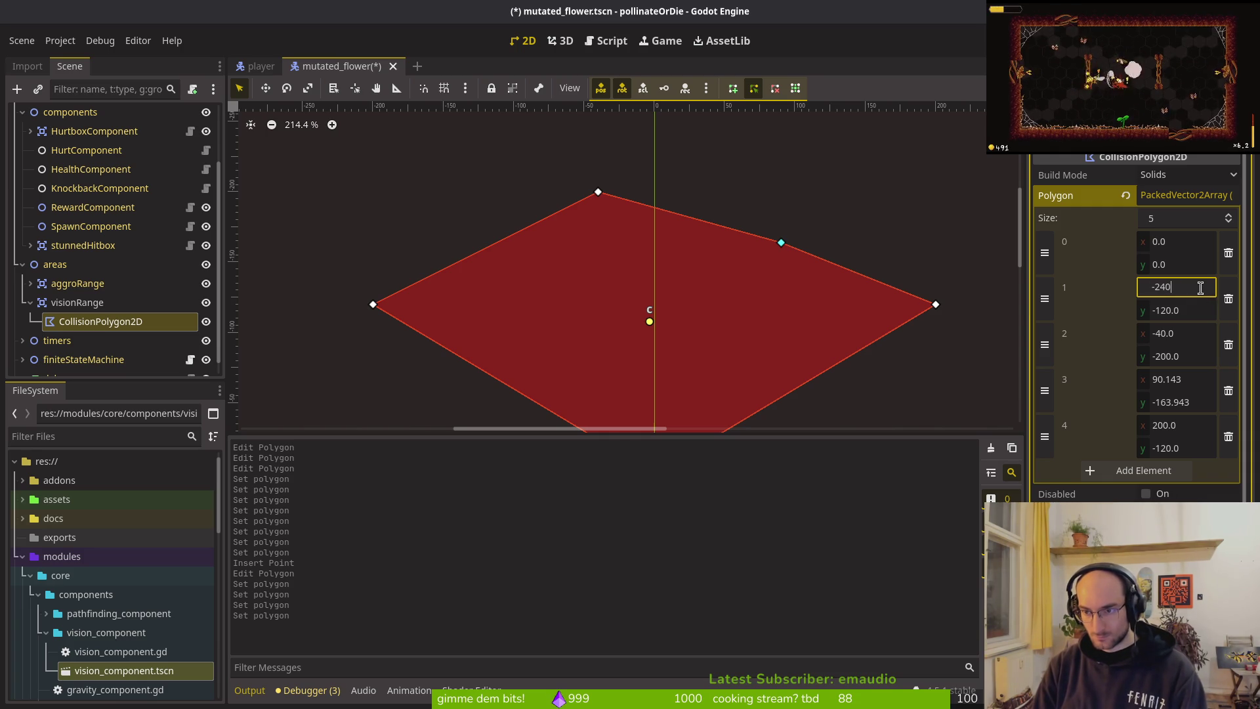
key(Tab)
text(-)
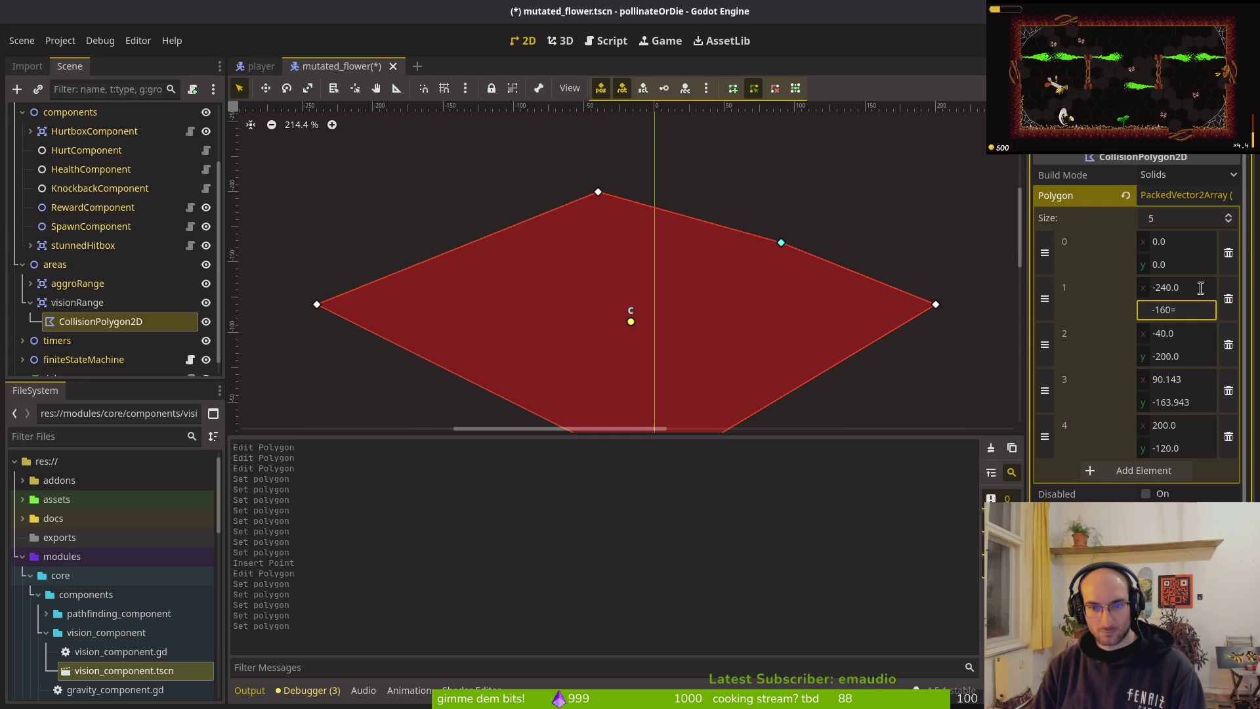
key(Return)
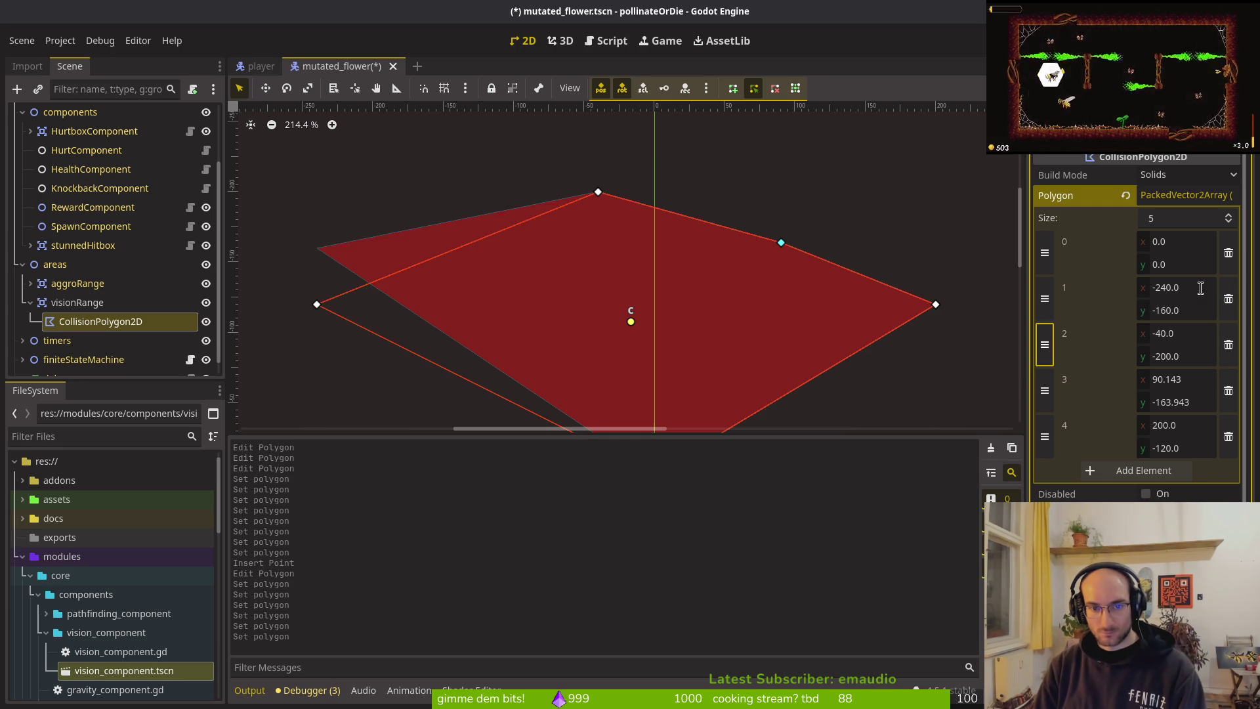
key(Tab)
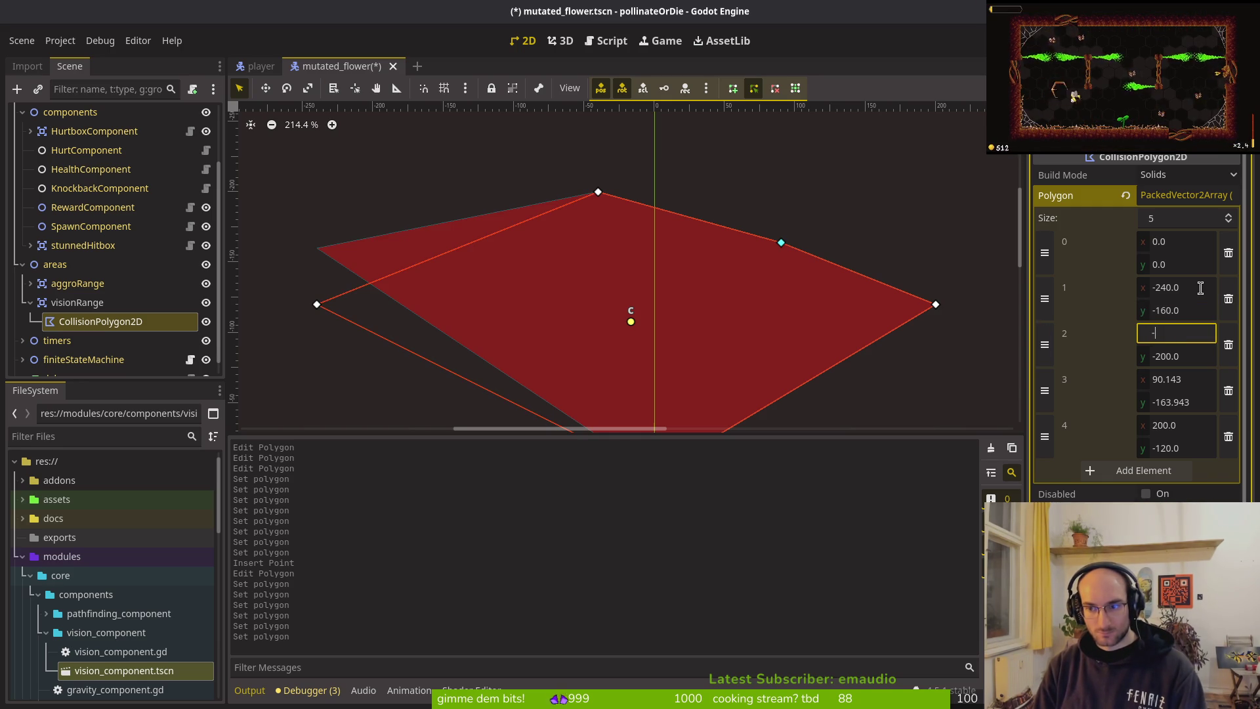
text(60)
key(Tab)
text(-2)
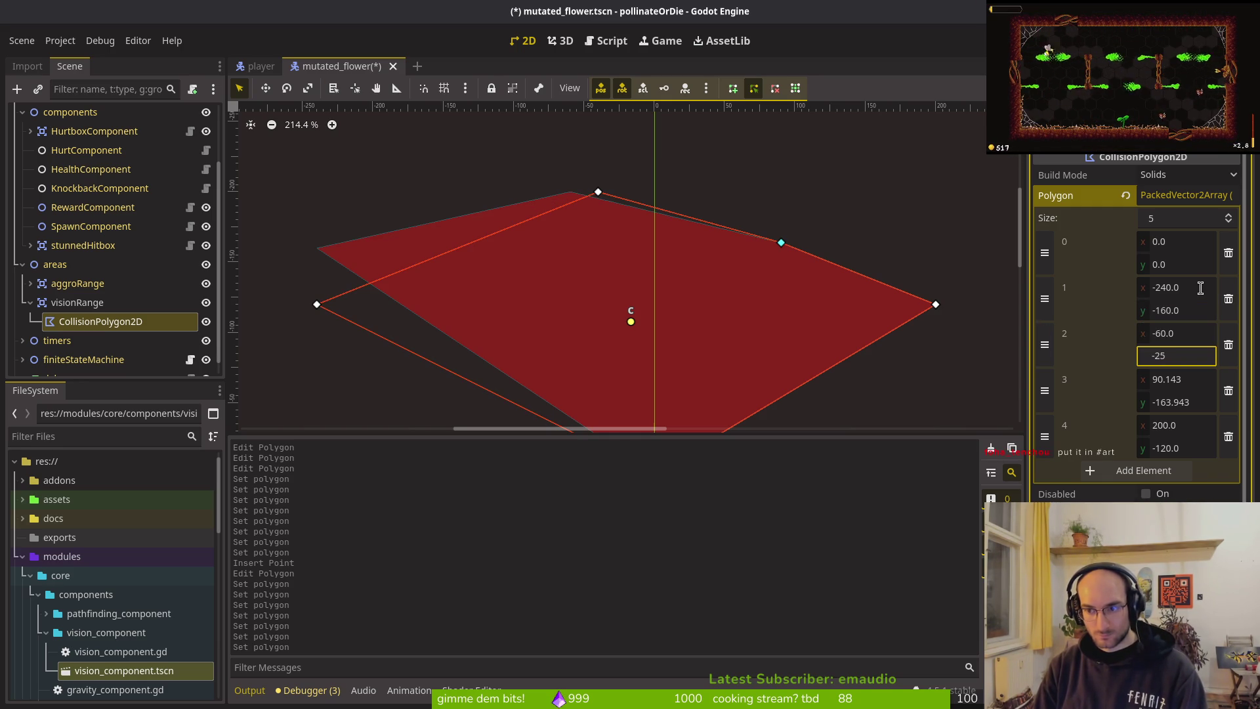
text(46)
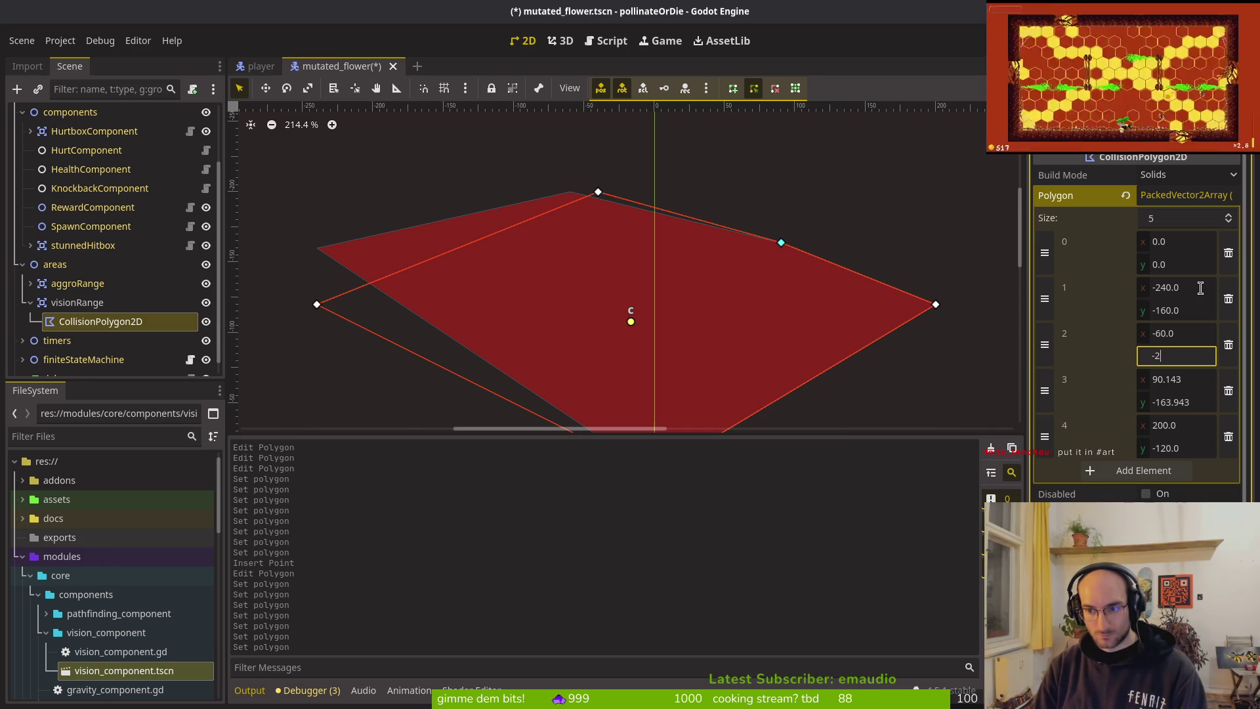
key(BackSpace)
text(0)
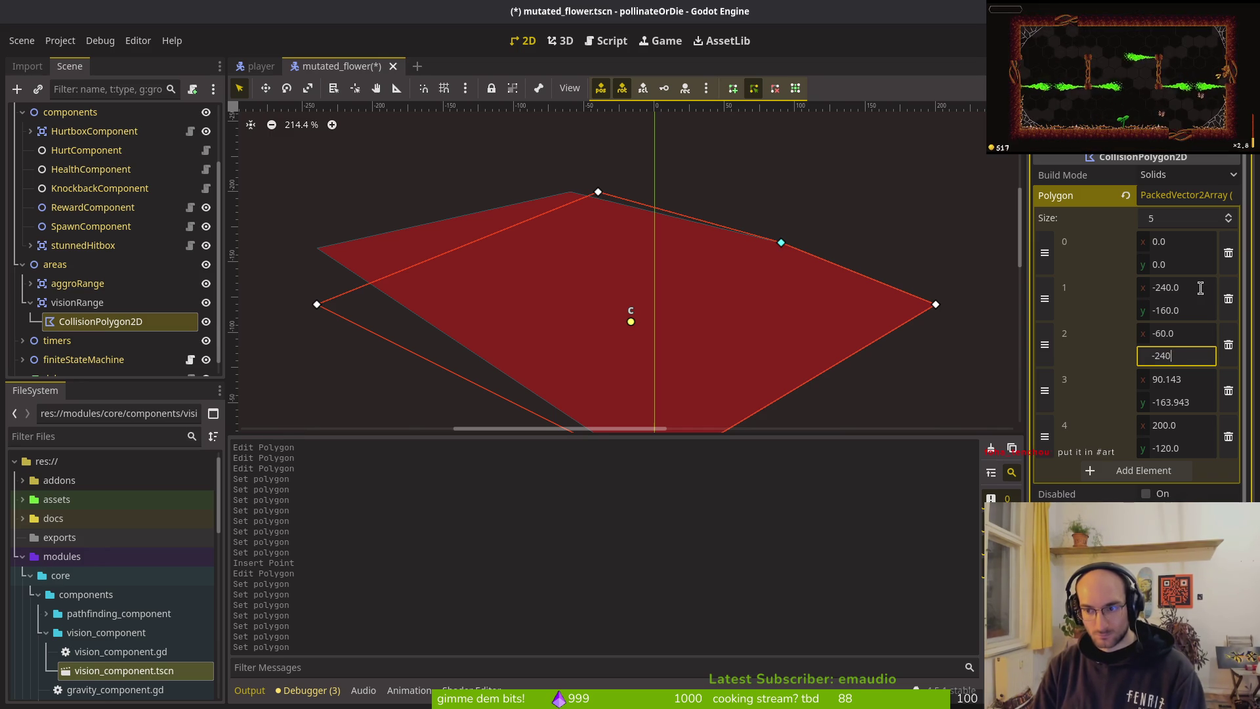
key(Tab)
key(Tab)
key(Tab)
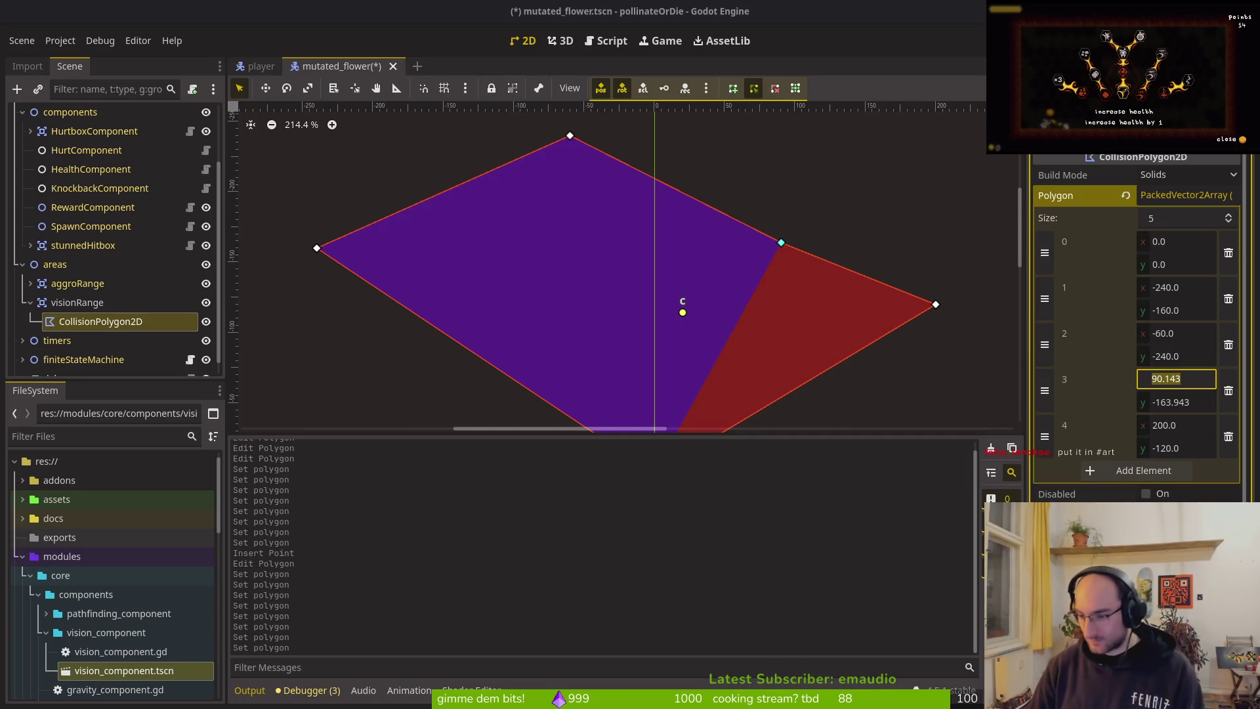
Step: Set polygon point 3 to (60,-240) and point 4 to (240,-160)
click(1206, 385)
key(ctrl+a)
text(60)
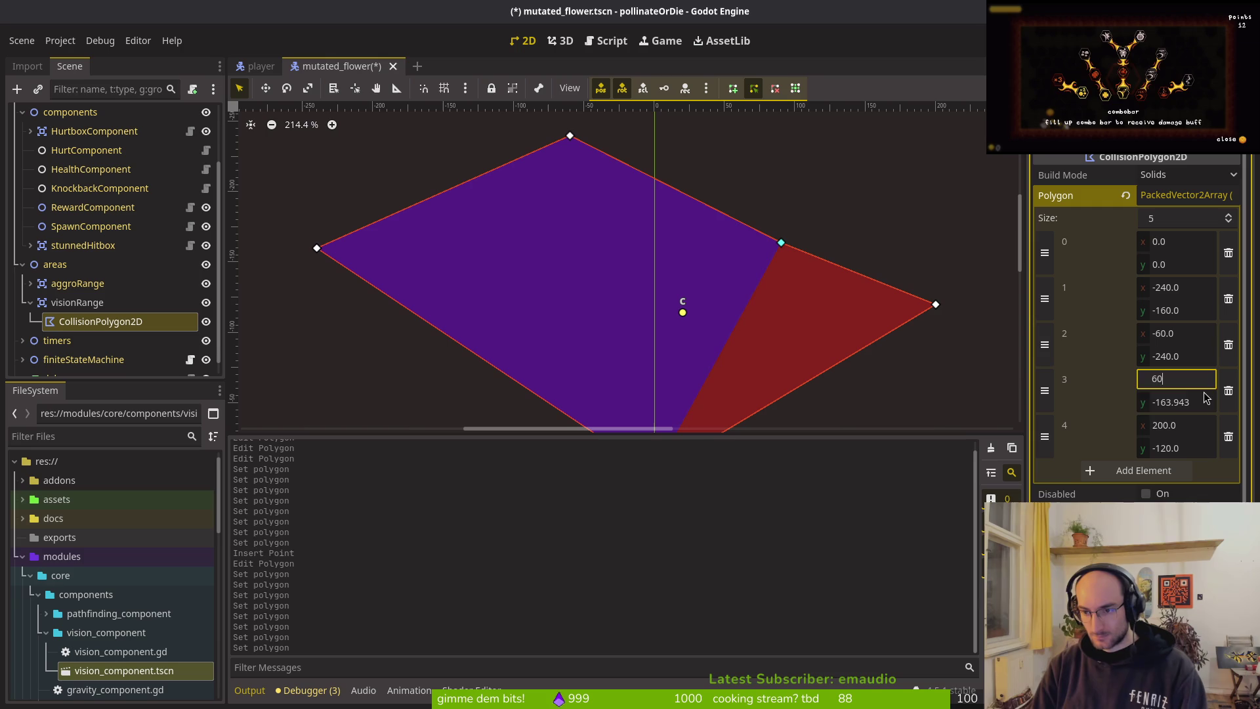
key(Tab)
text(-2)
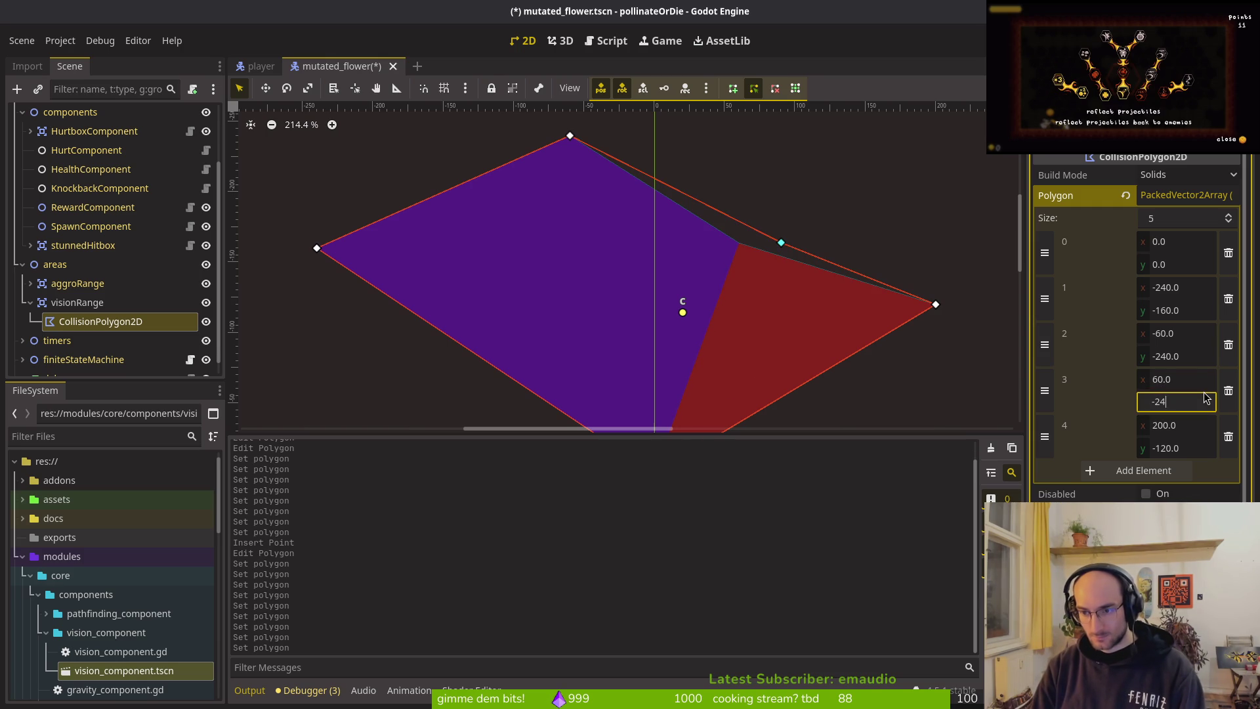
text(4)
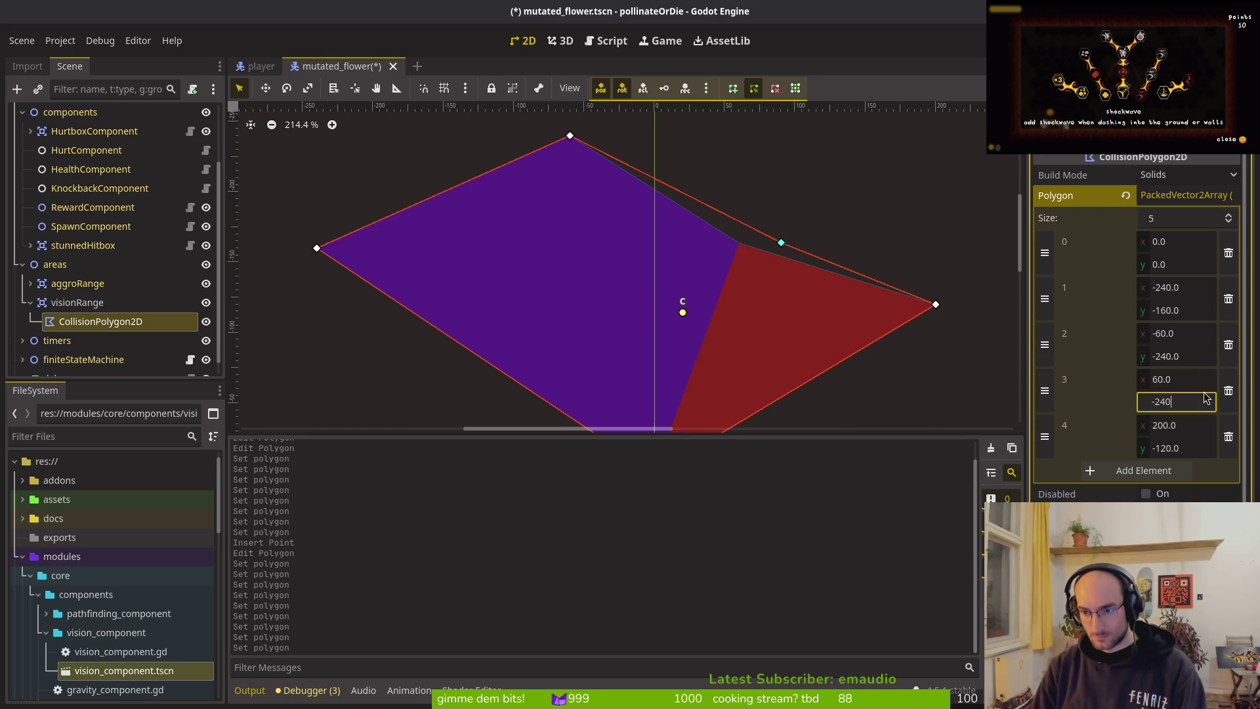
key(Return)
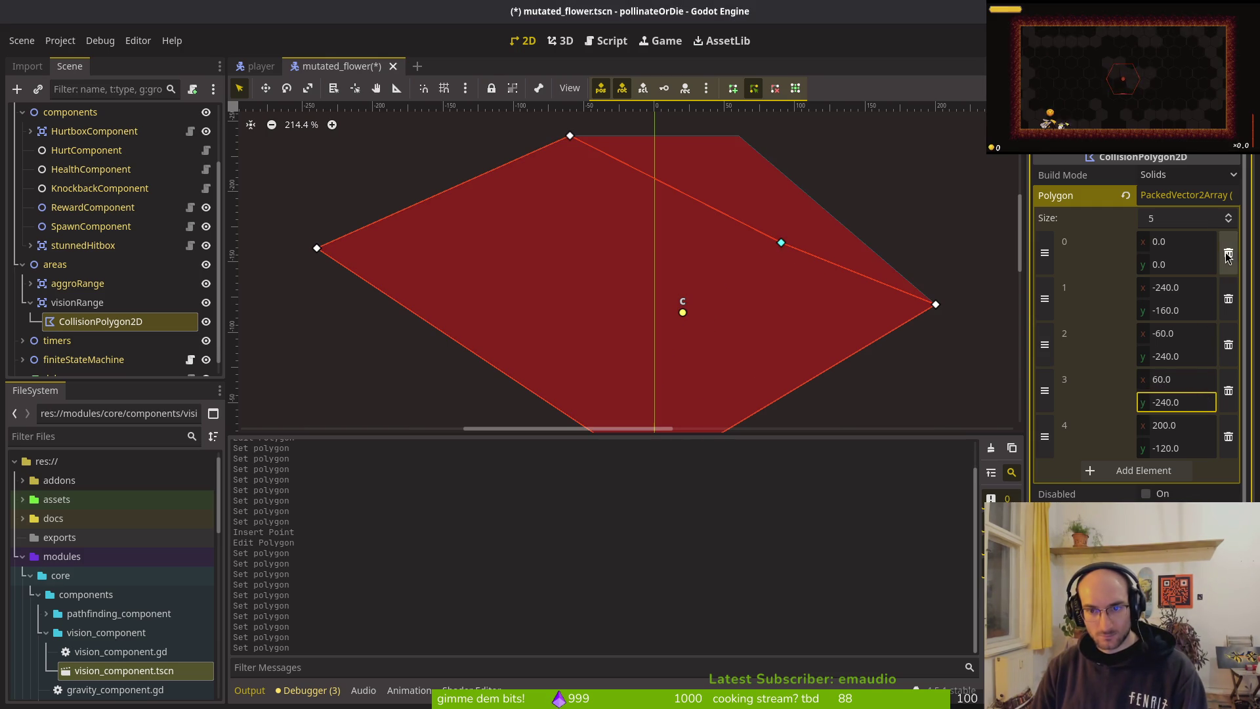
scroll(641, 267, down, 2)
click(1174, 430)
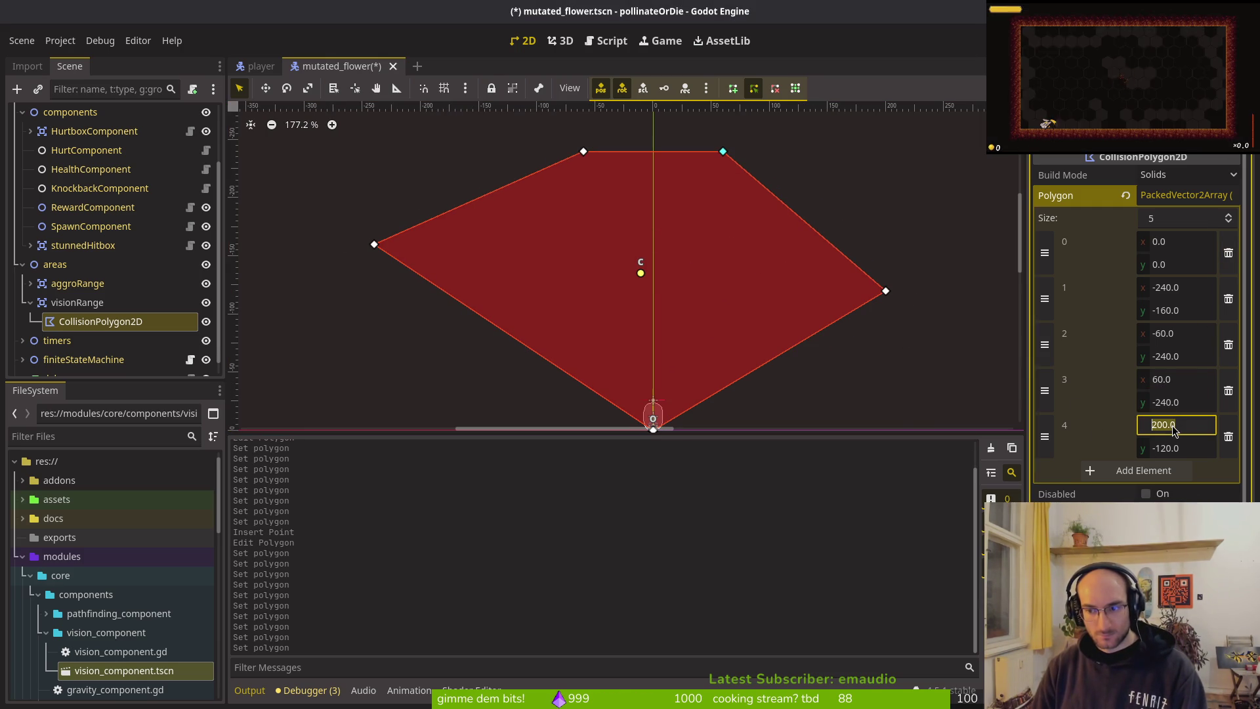
text(250)
key(Tab)
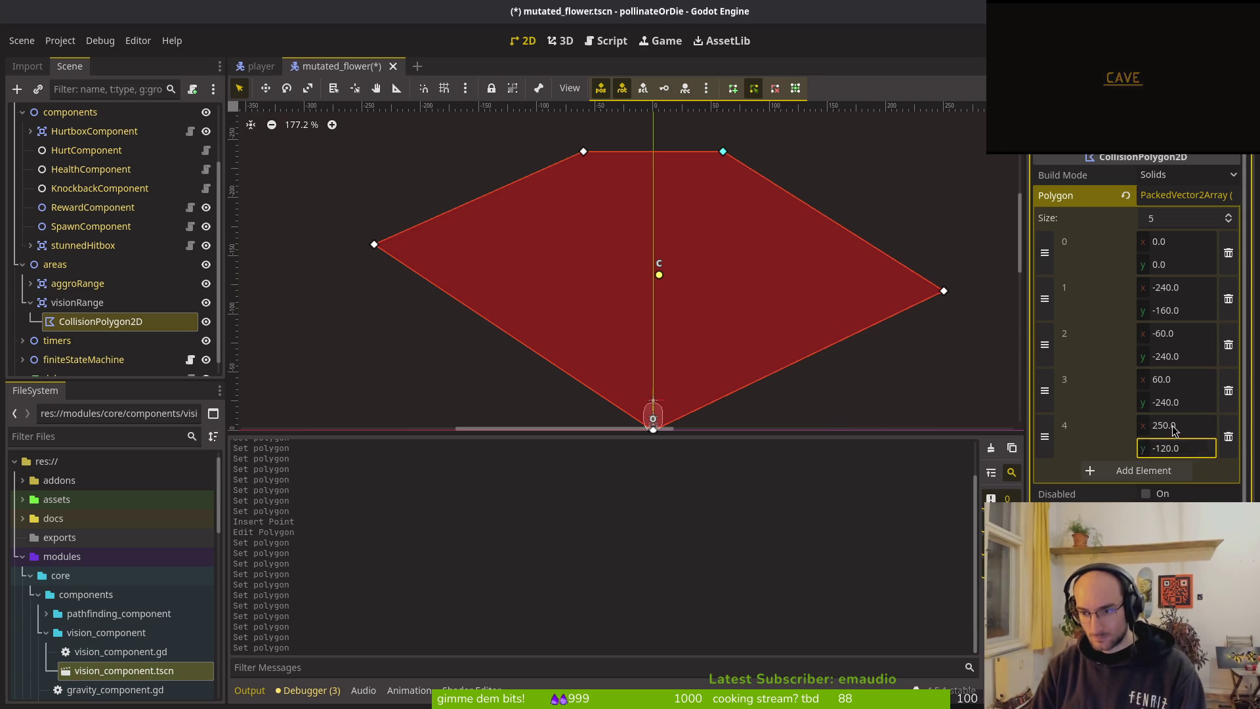
key(Tab)
key(Tab)
key(shift+Tab)
key(shift+Tab)
key(shift+Tab)
text(1)
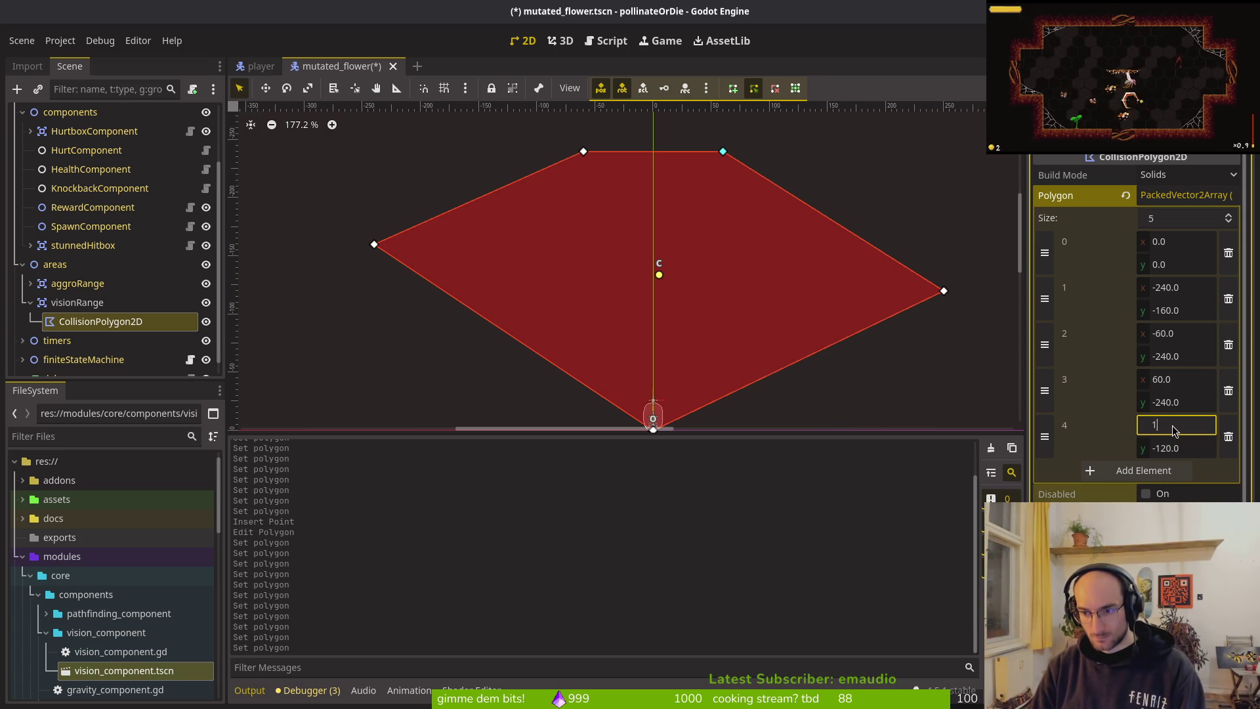
text(40)
key(Tab)
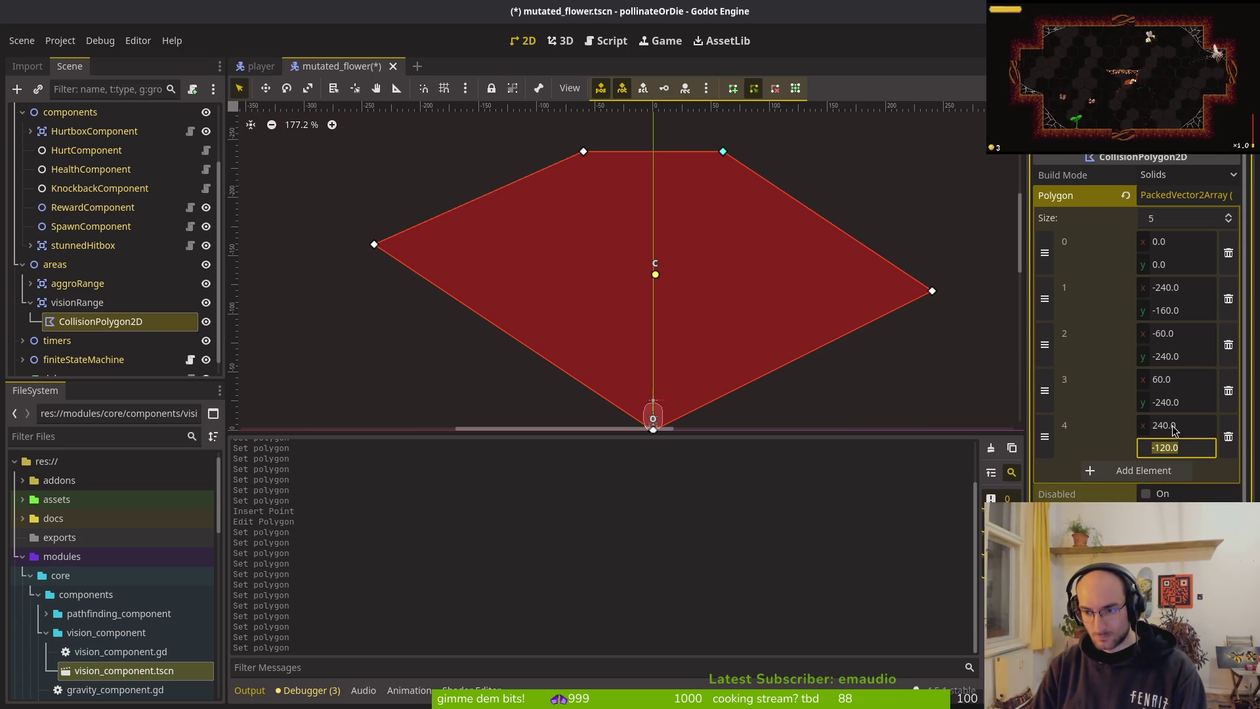
text(-16)
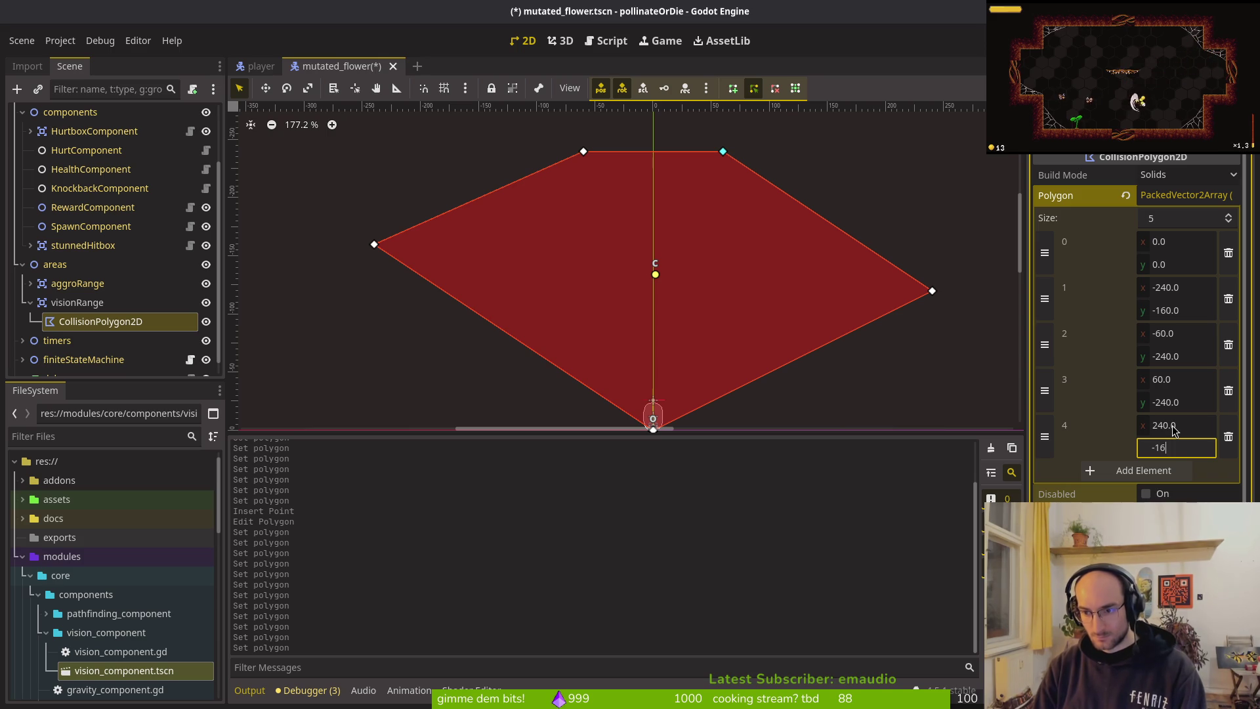
text(0.0)
key(Return)
scroll(723, 300, down, 2)
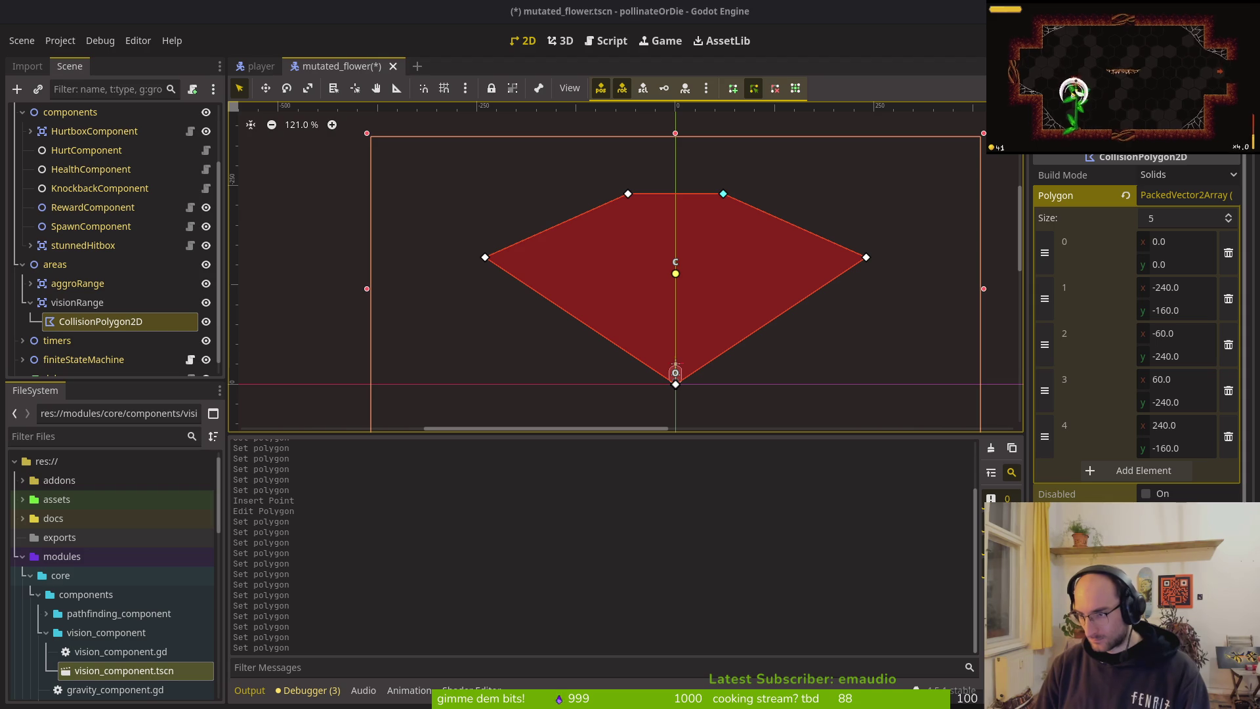
Step: Collapse the areas and visionRange groups in the scene tree and save the mutated_flower scene
scroll(660, 298, down, 2)
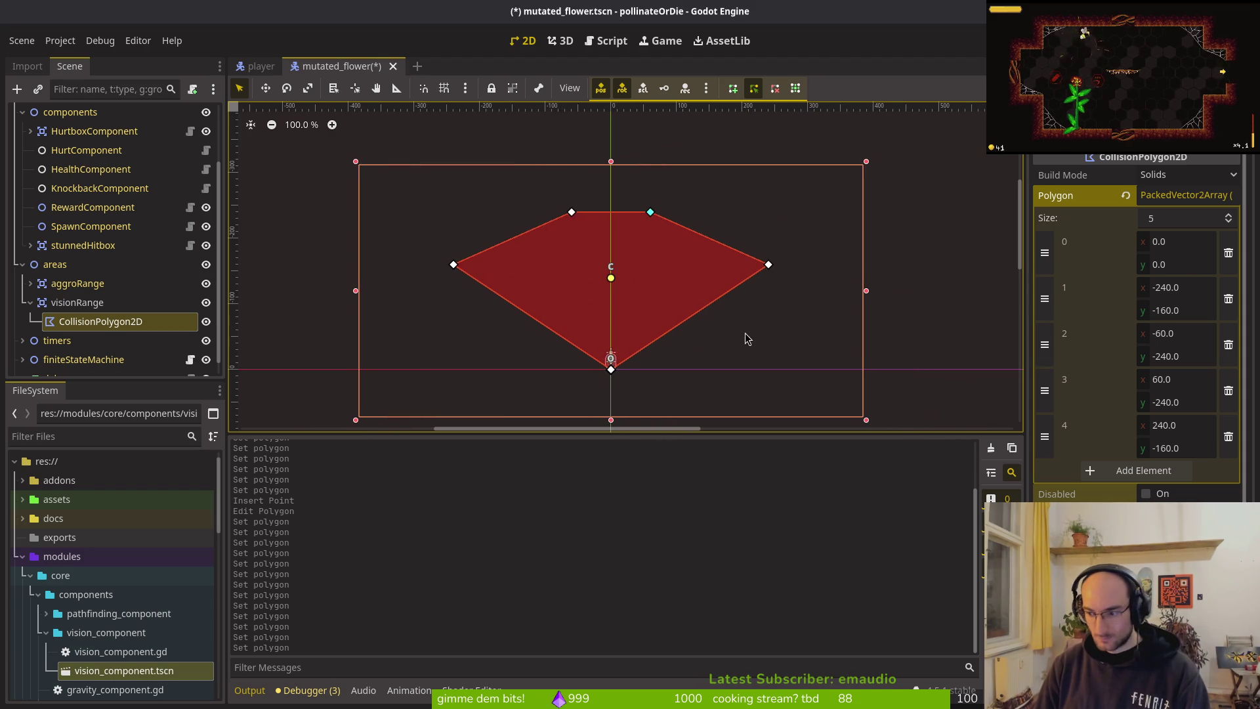
scroll(669, 315, down, 2)
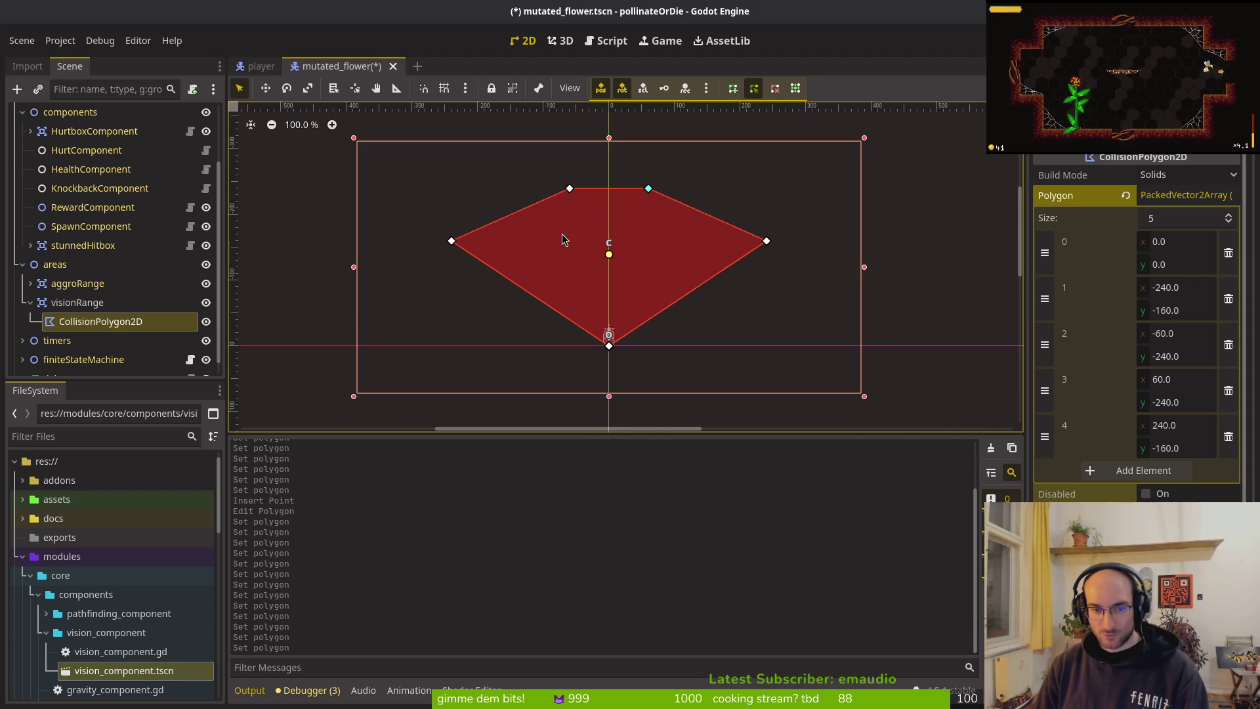
click(22, 264)
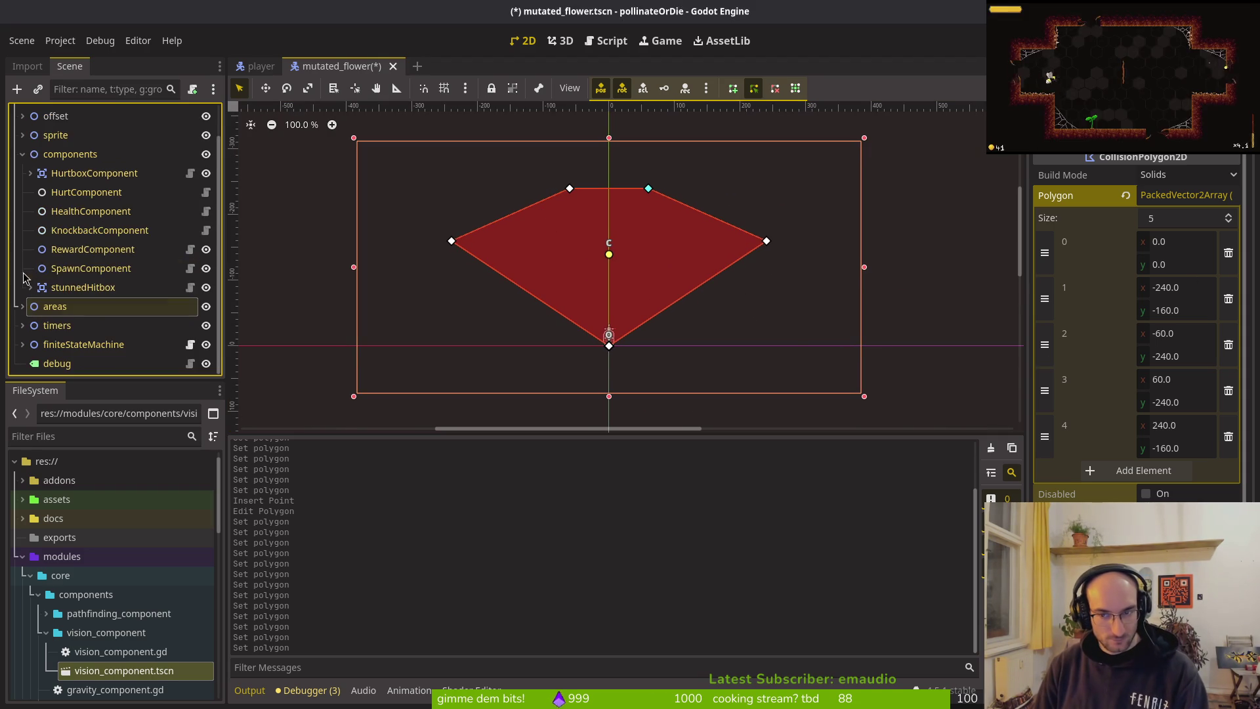
key(ctrl+s)
scroll(605, 293, down, 3)
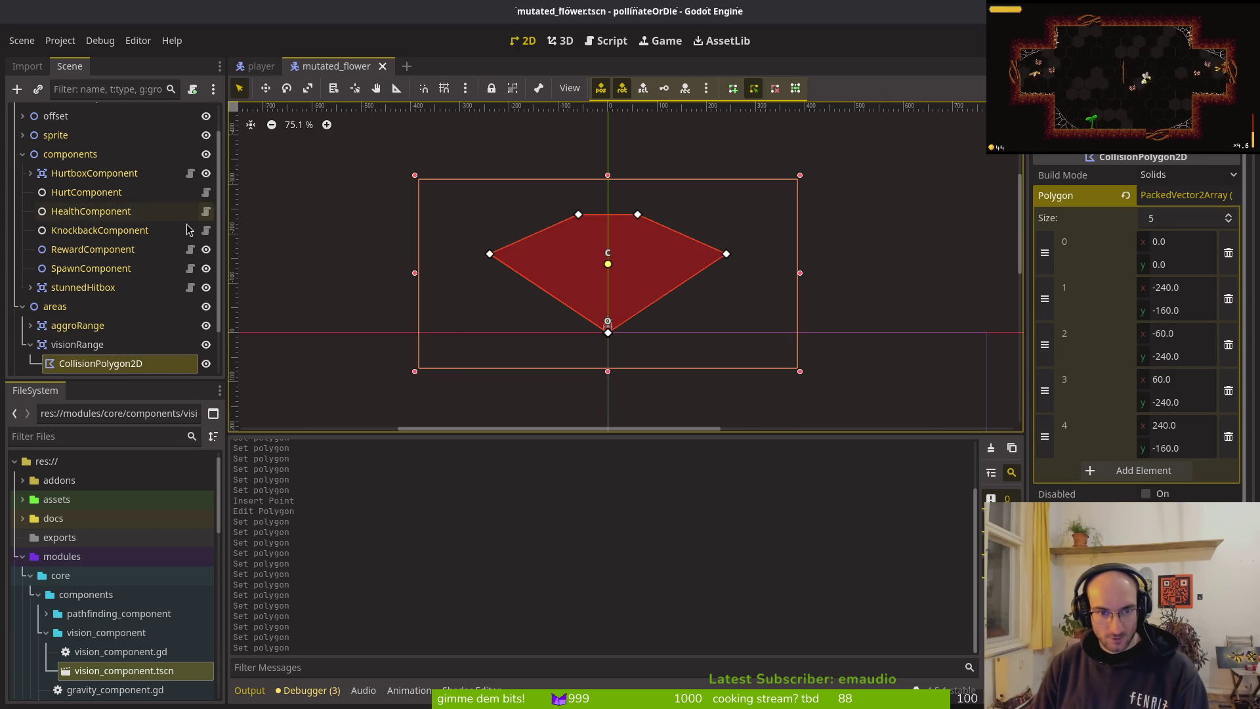
click(30, 344)
Step: Reselect the red vision polygon and insert a sixth vertex at the middle of its top edge
click(623, 263)
click(624, 262)
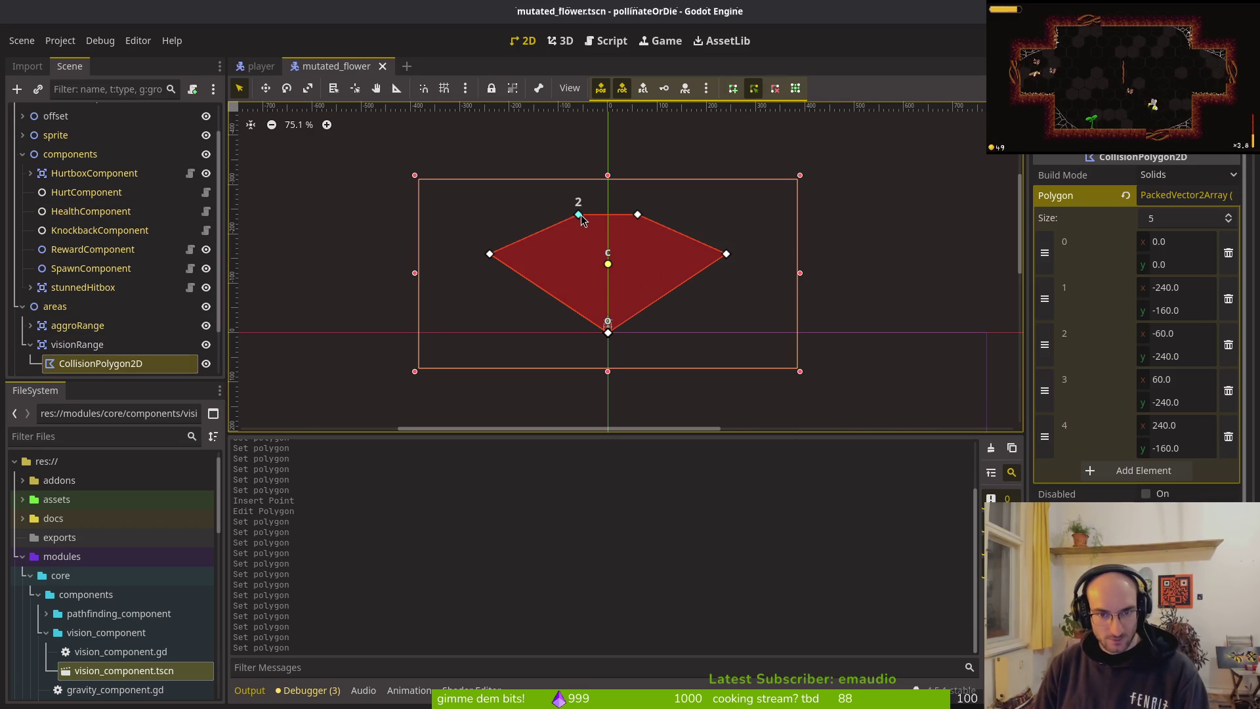
scroll(674, 254, up, 2)
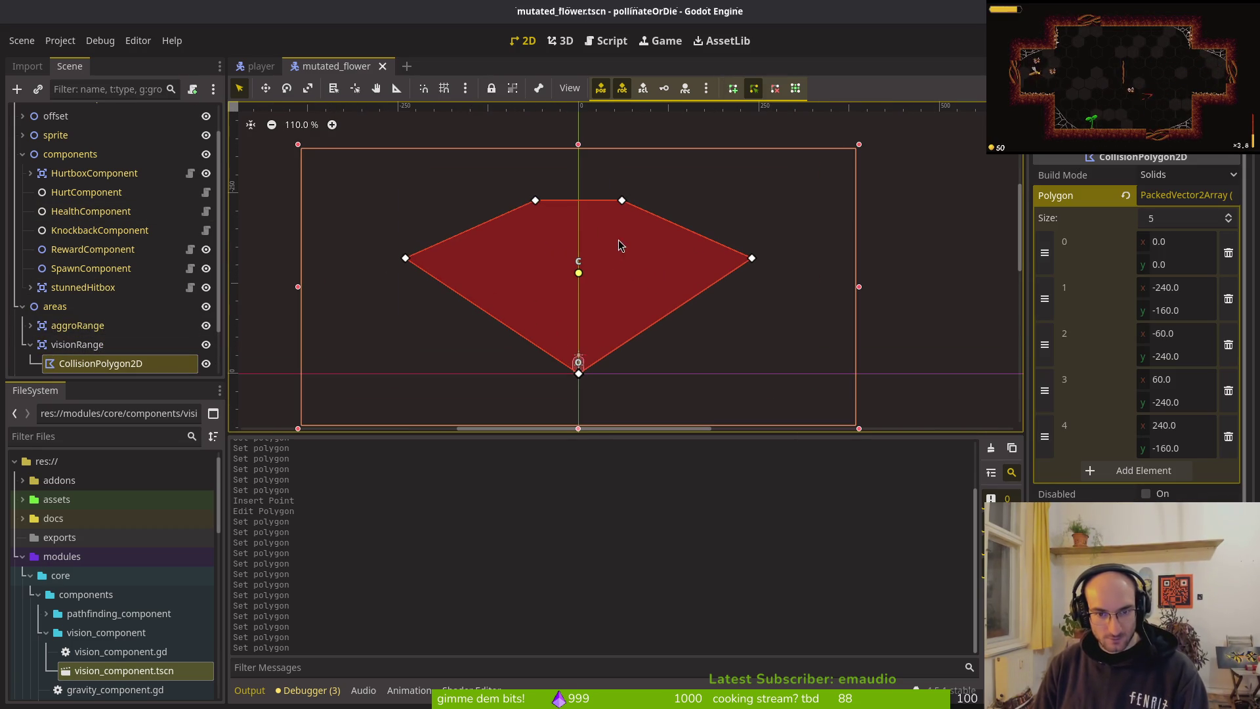
click(578, 201)
click(1189, 378)
Step: Place the new top vertex at (0,-240)
text(0)
key(Tab)
text(0)
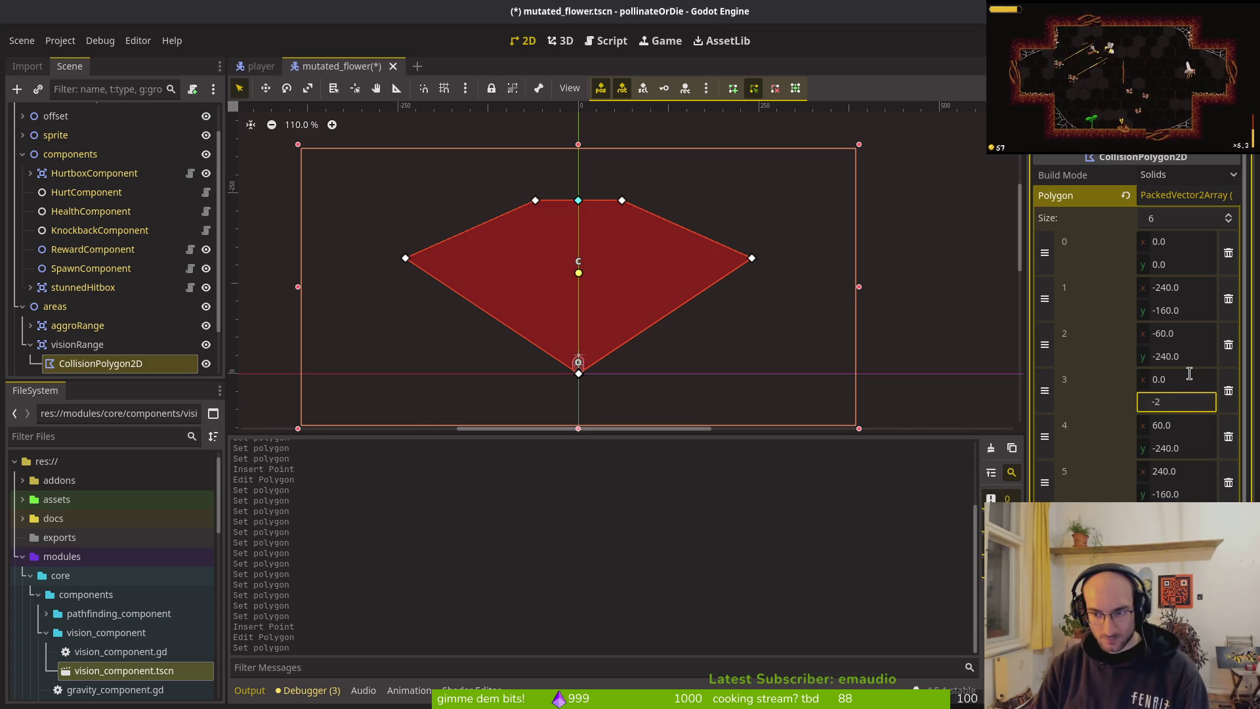
text(40.0)
key(Return)
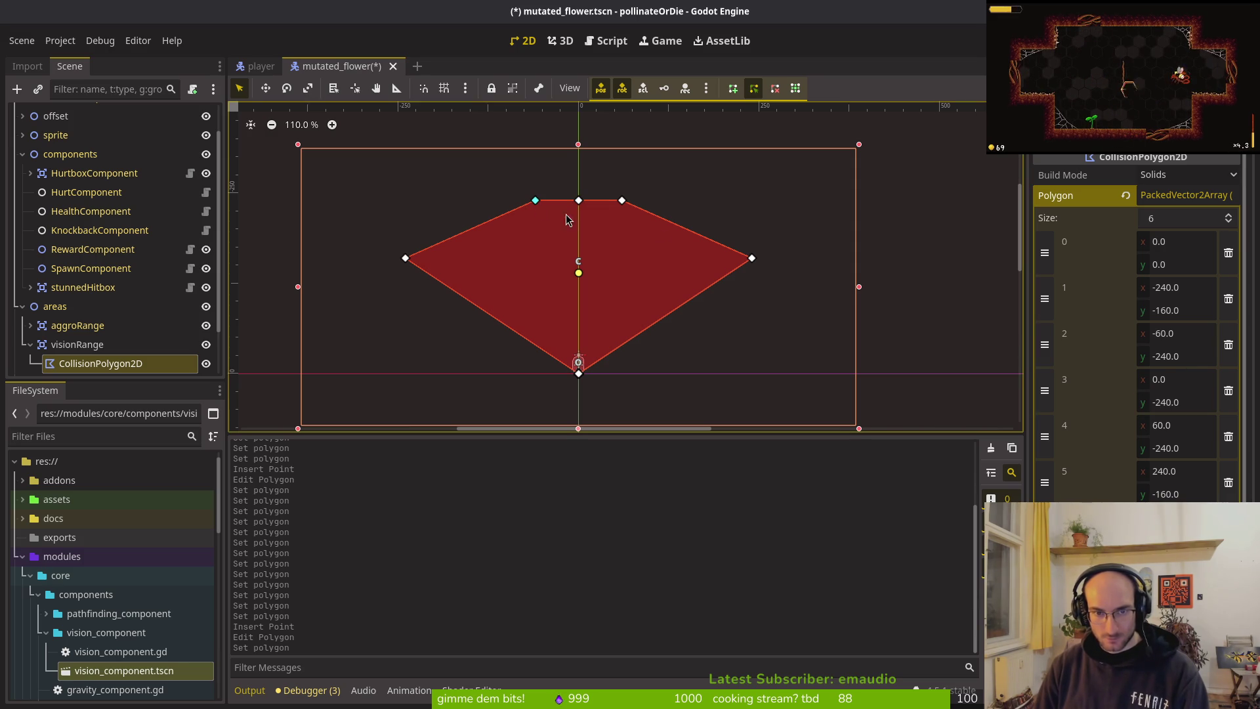
Step: Move point 2 to (-120,-220) and save the scene
click(1187, 329)
text(-)
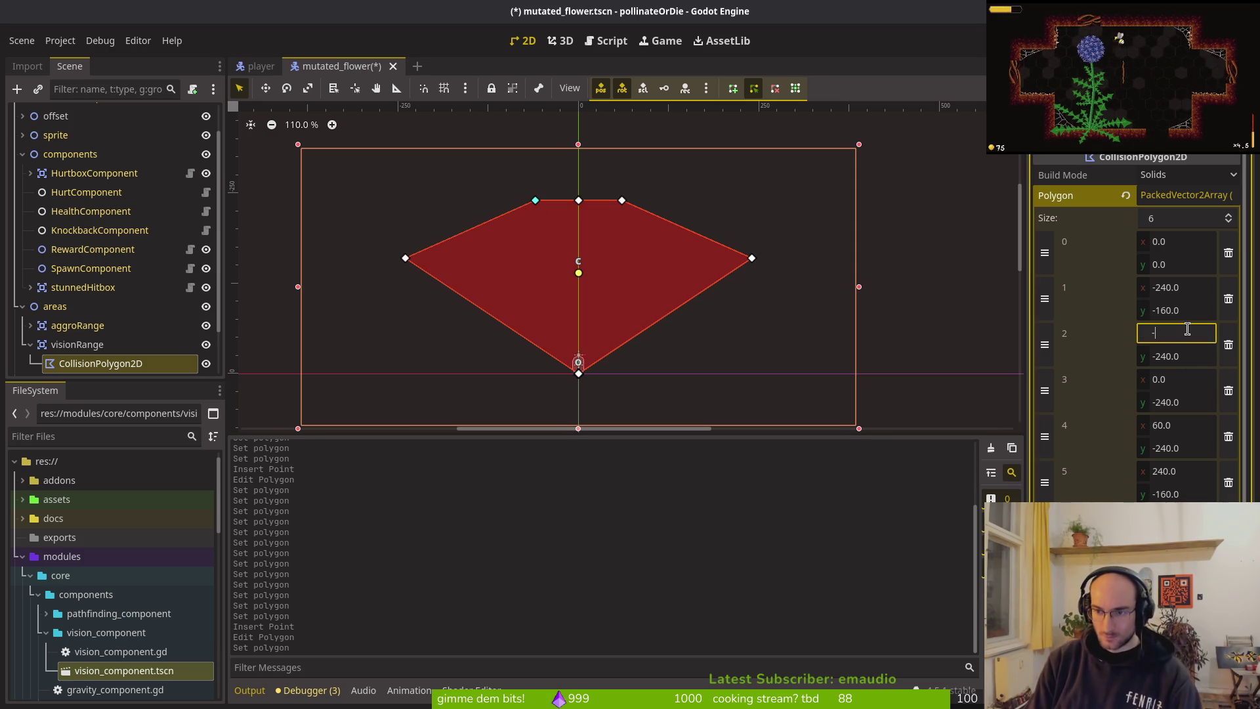
text(1)
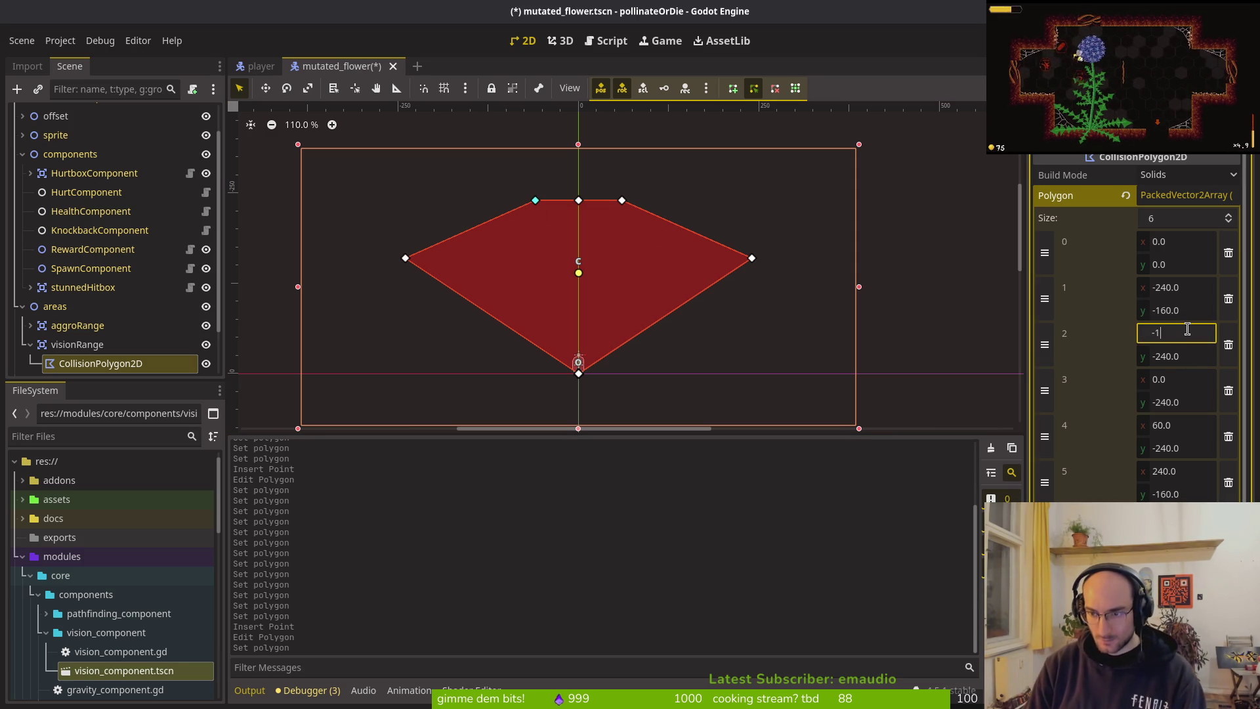
text(0)
key(Tab)
text(-)
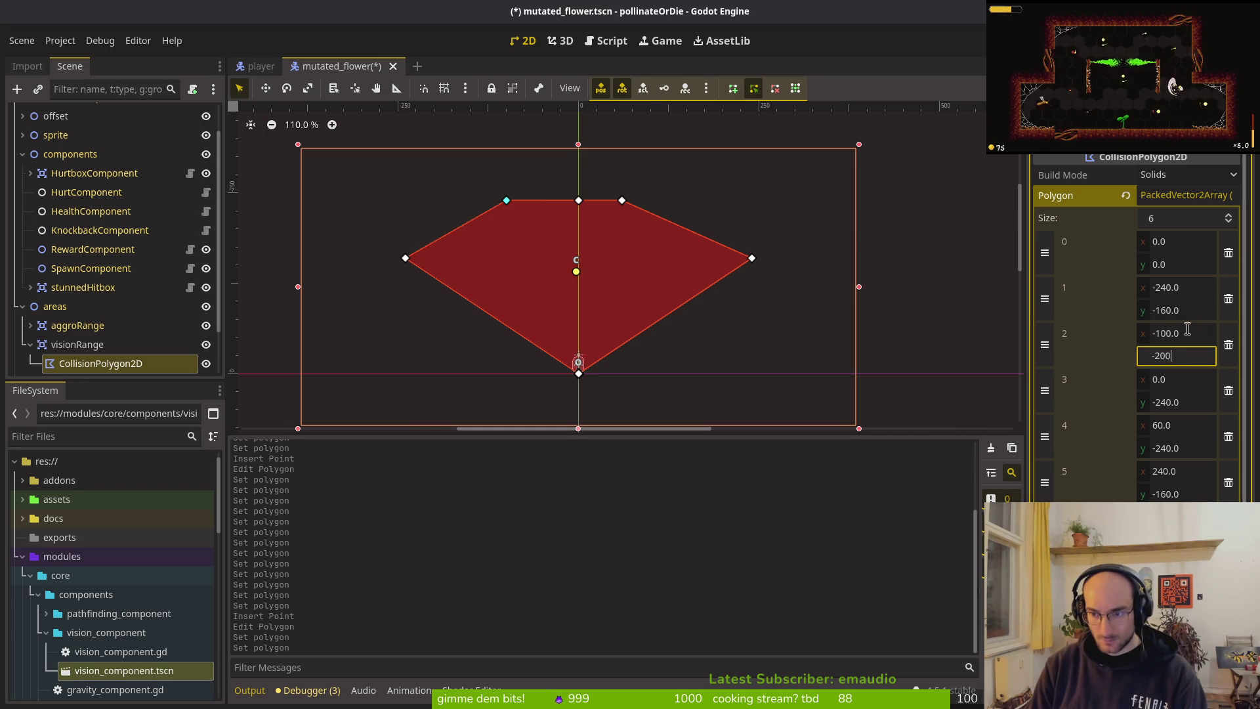
key(Return)
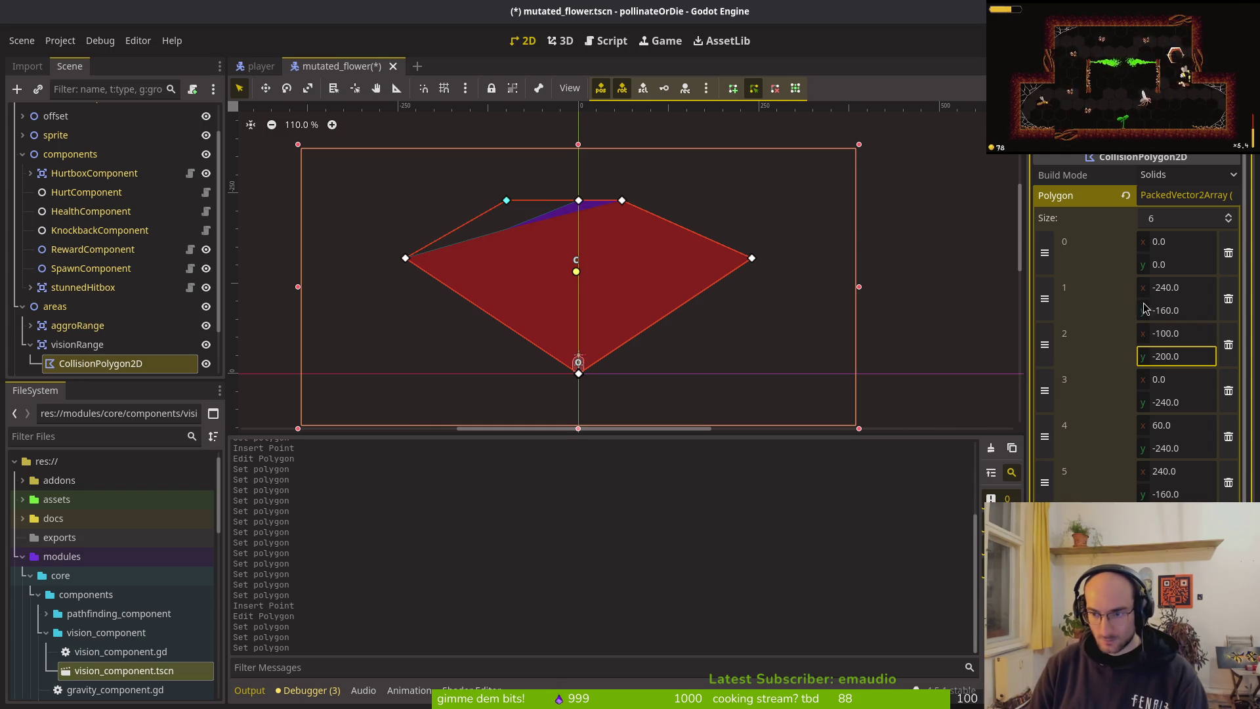
click(1199, 360)
text(-)
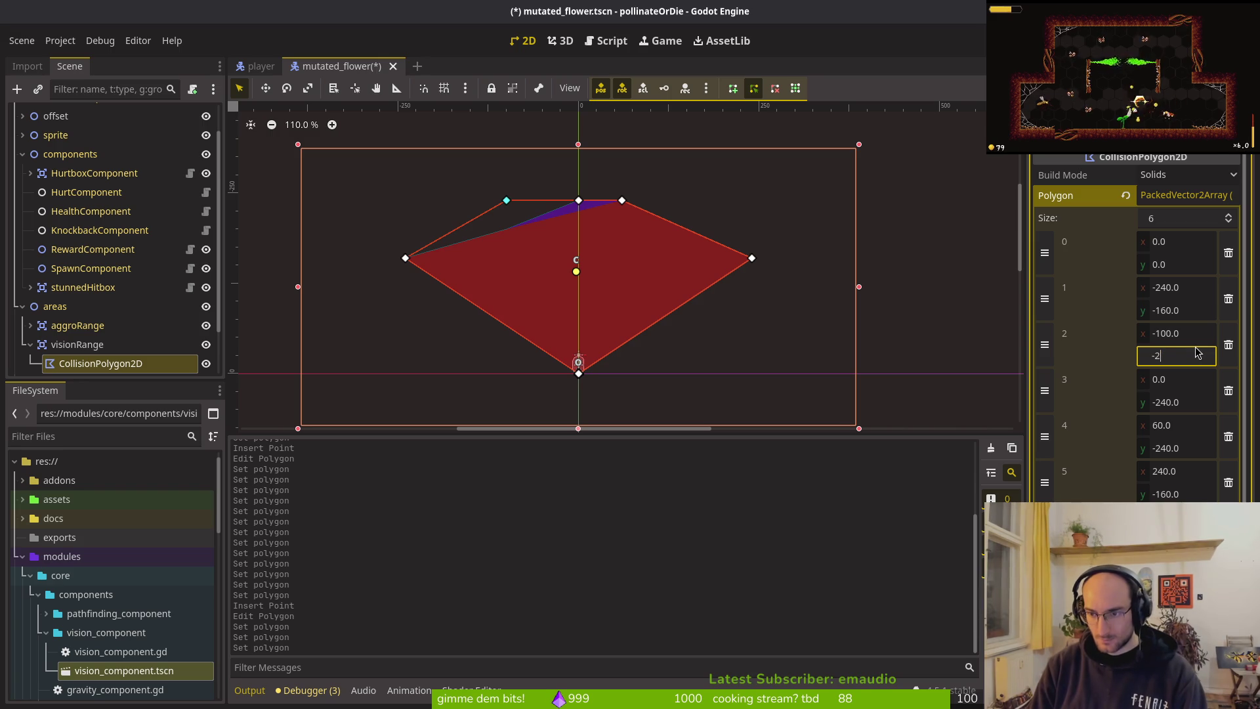
text(220)
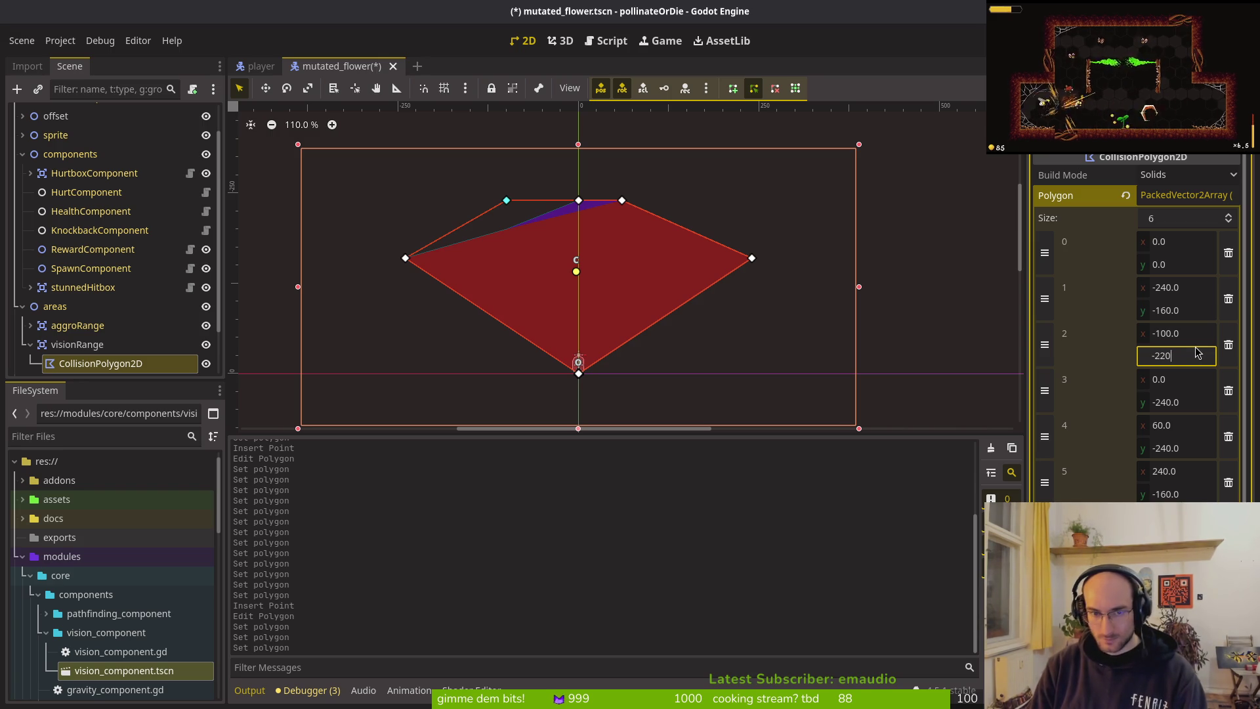
key(Return)
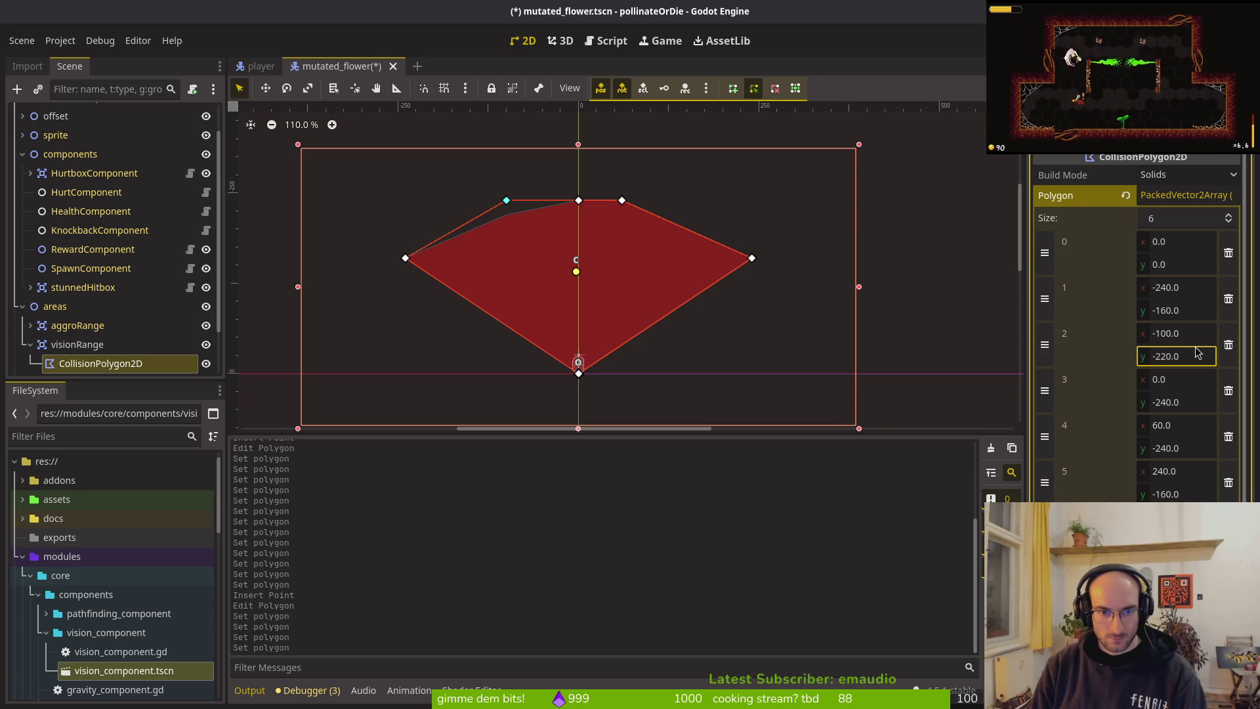
click(1196, 333)
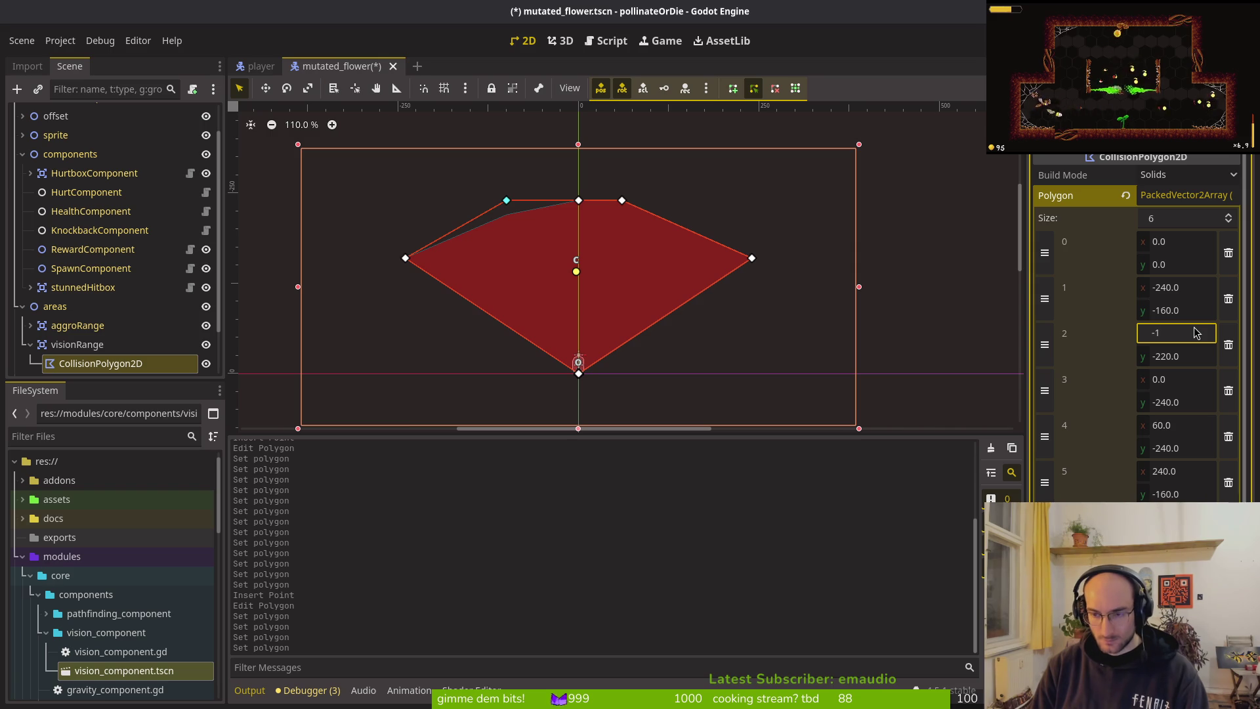
text(20)
key(Return)
key(ctrl+s)
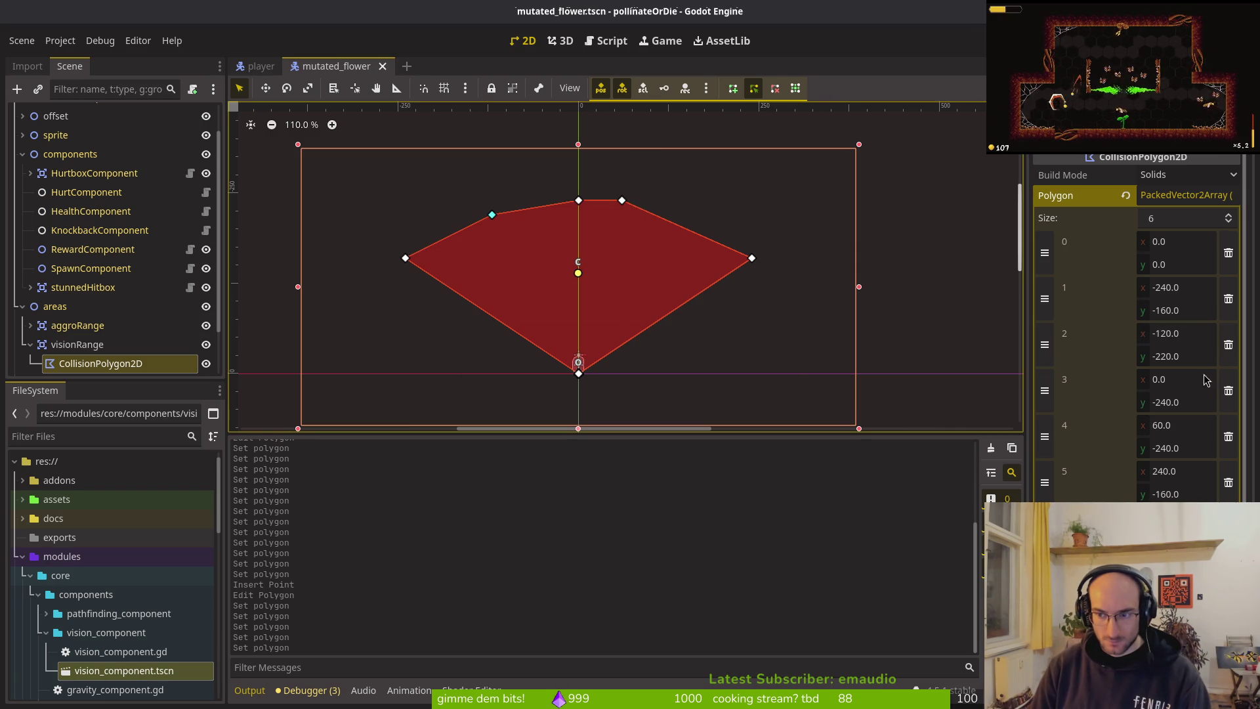
Step: Move point 4 to (120,-220) and save the scene
click(1202, 428)
text(120)
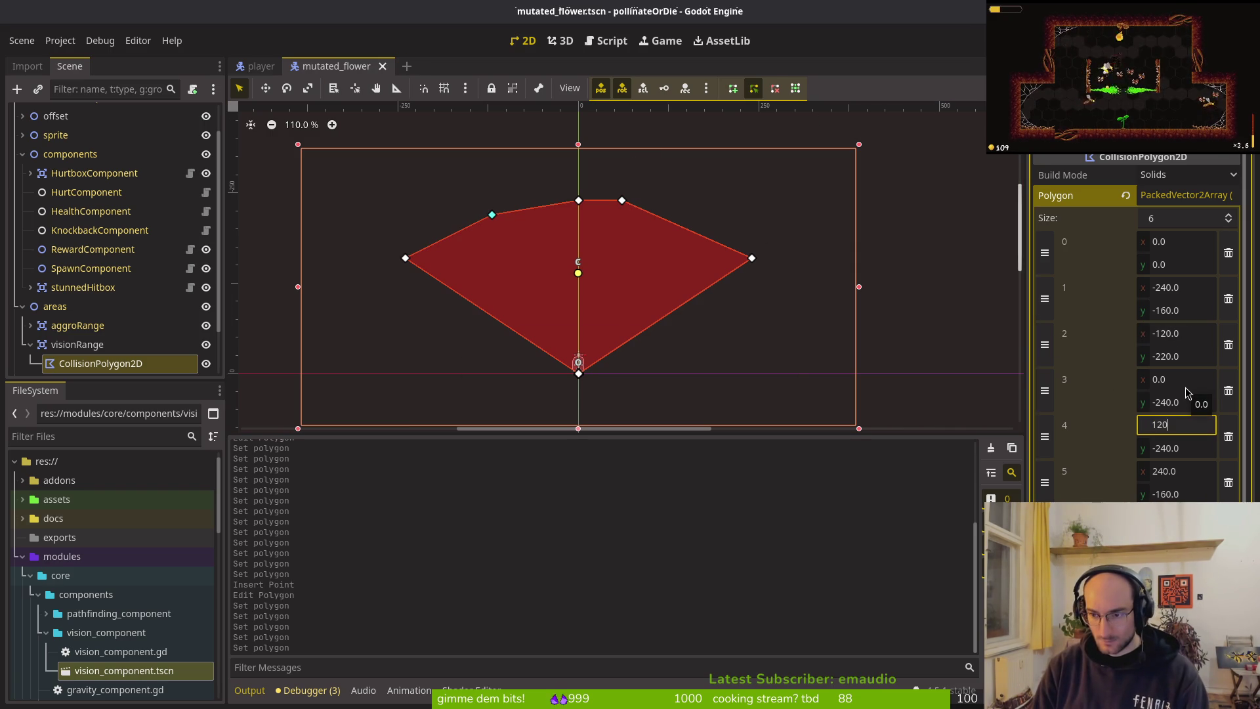
key(Tab)
text(-)
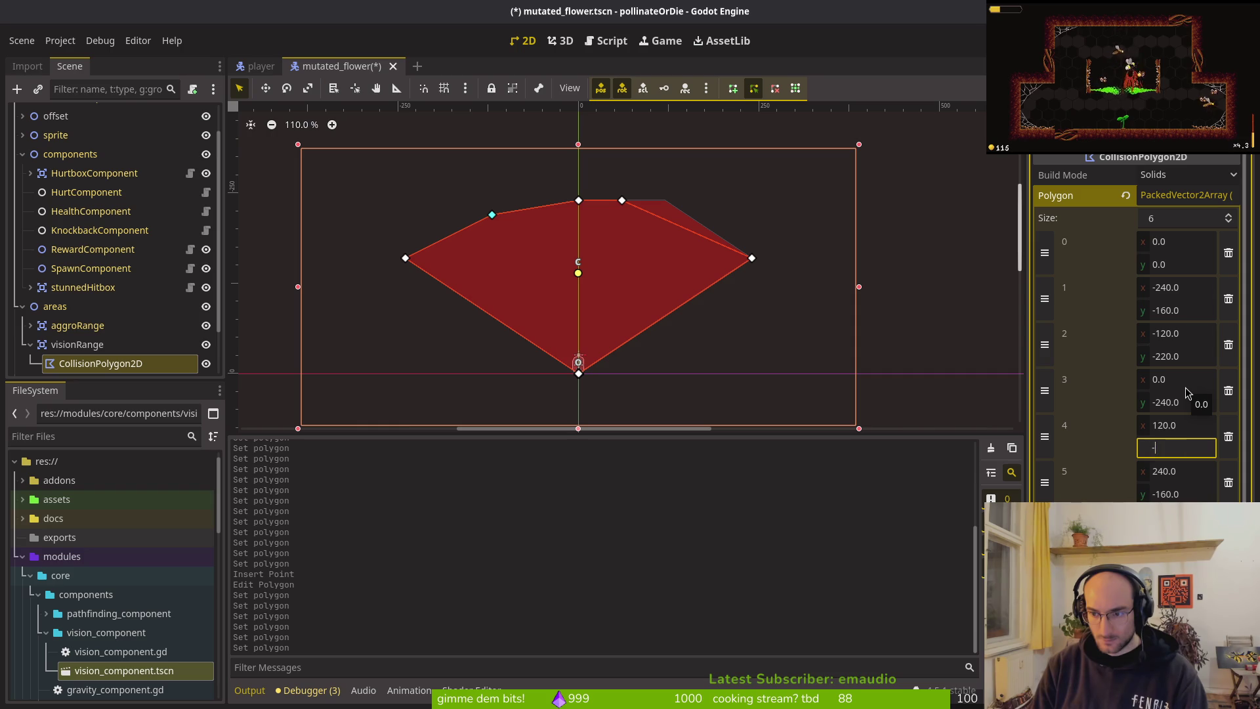
text(220)
key(Return)
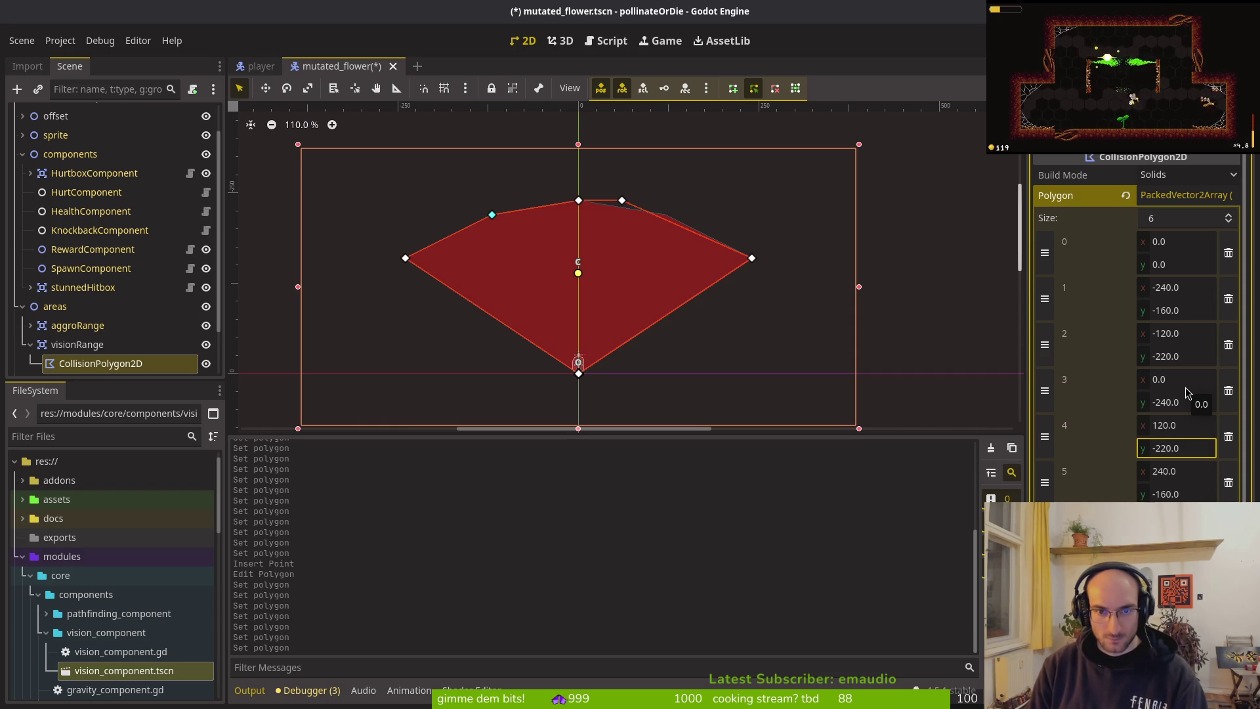
key(ctrl+s)
Step: Inspect the rounded polygon, then select the visionRange area node
scroll(663, 243, down, 10)
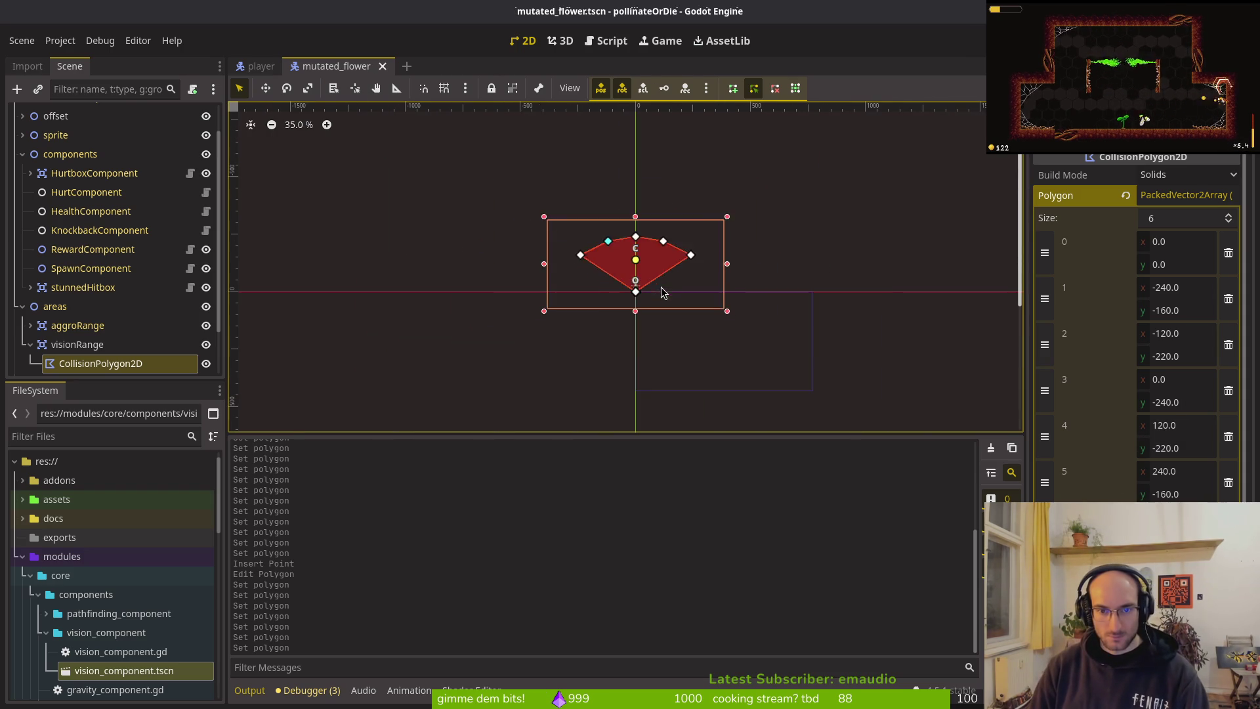
click(663, 292)
scroll(672, 290, down, 1)
click(609, 271)
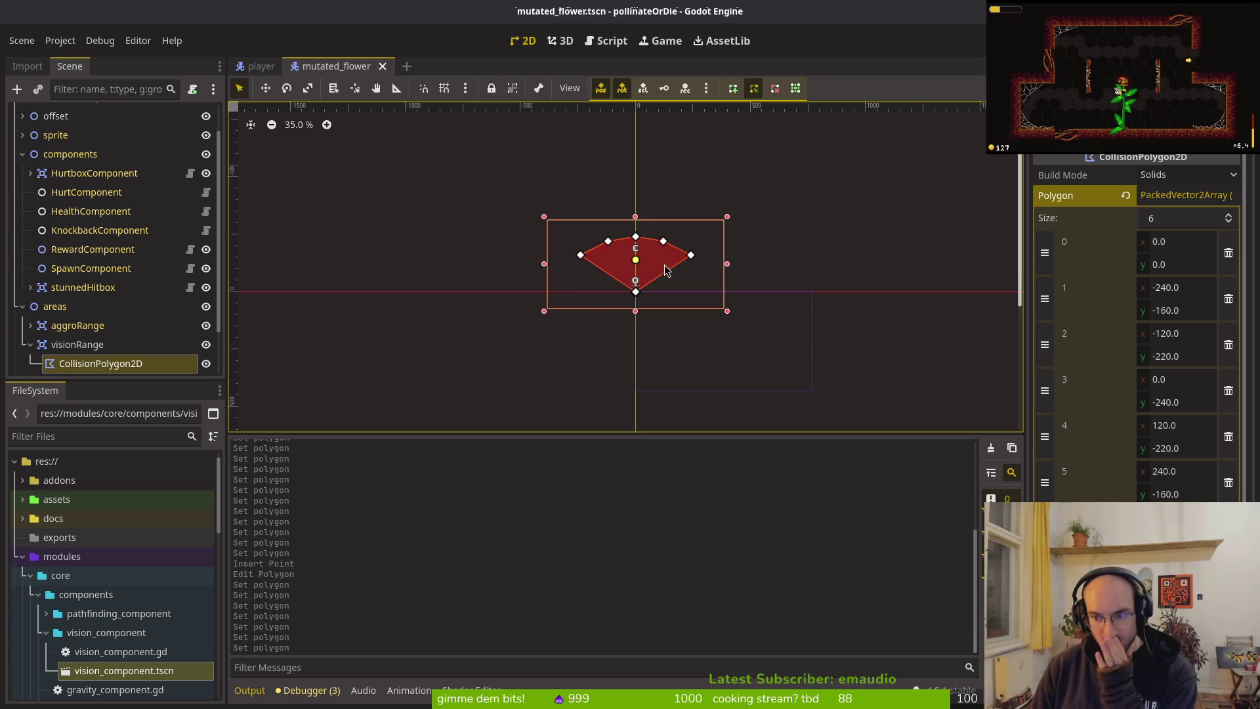
click(46, 348)
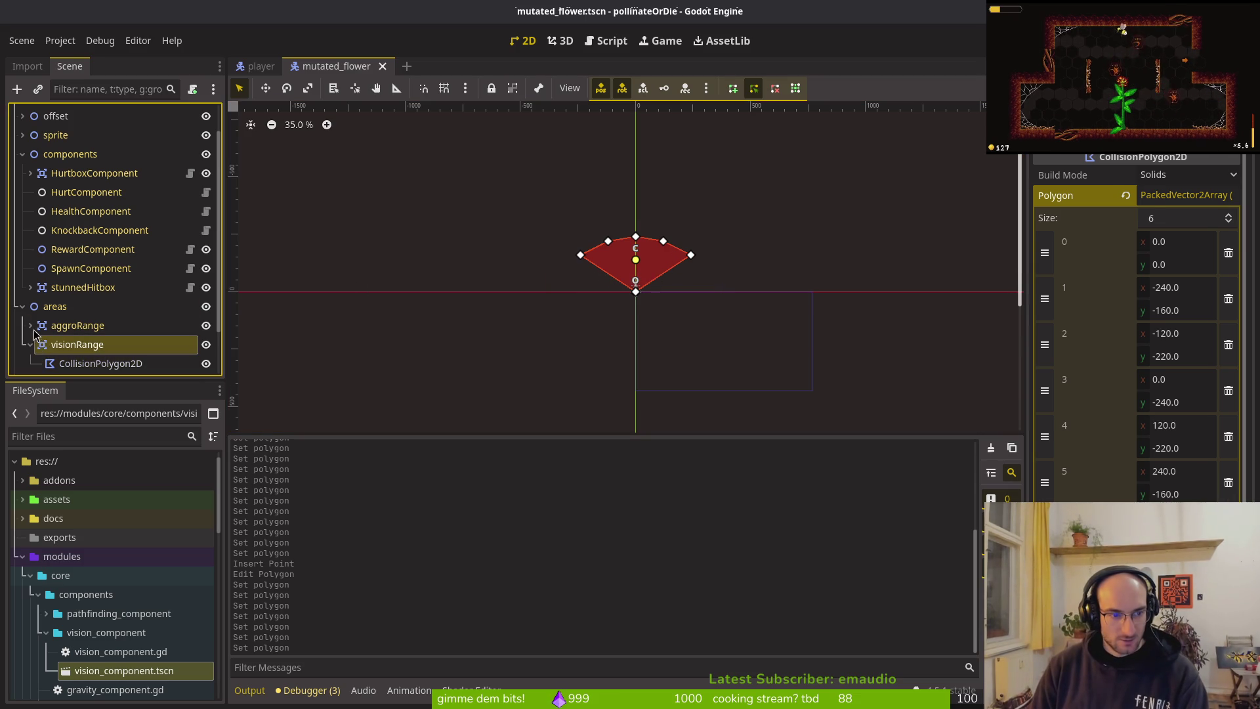
Step: Collapse the scene tree groups and launch the game with F5
click(30, 345)
click(23, 307)
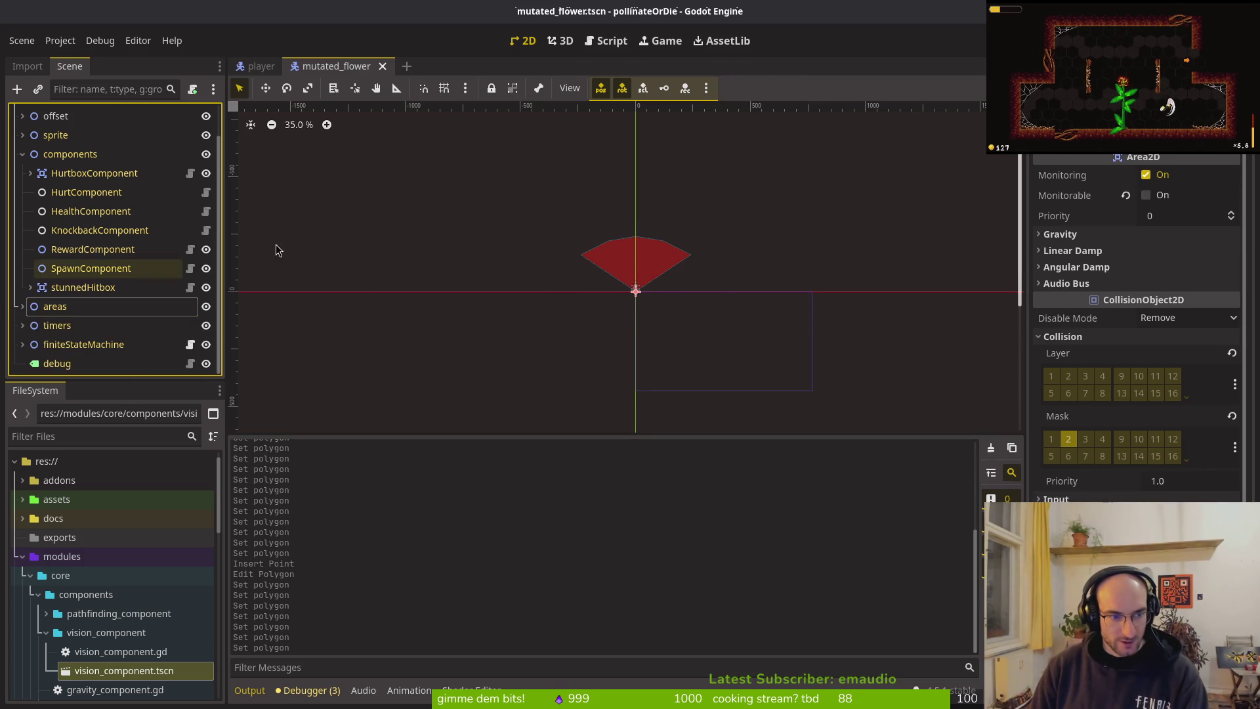
key(F5)
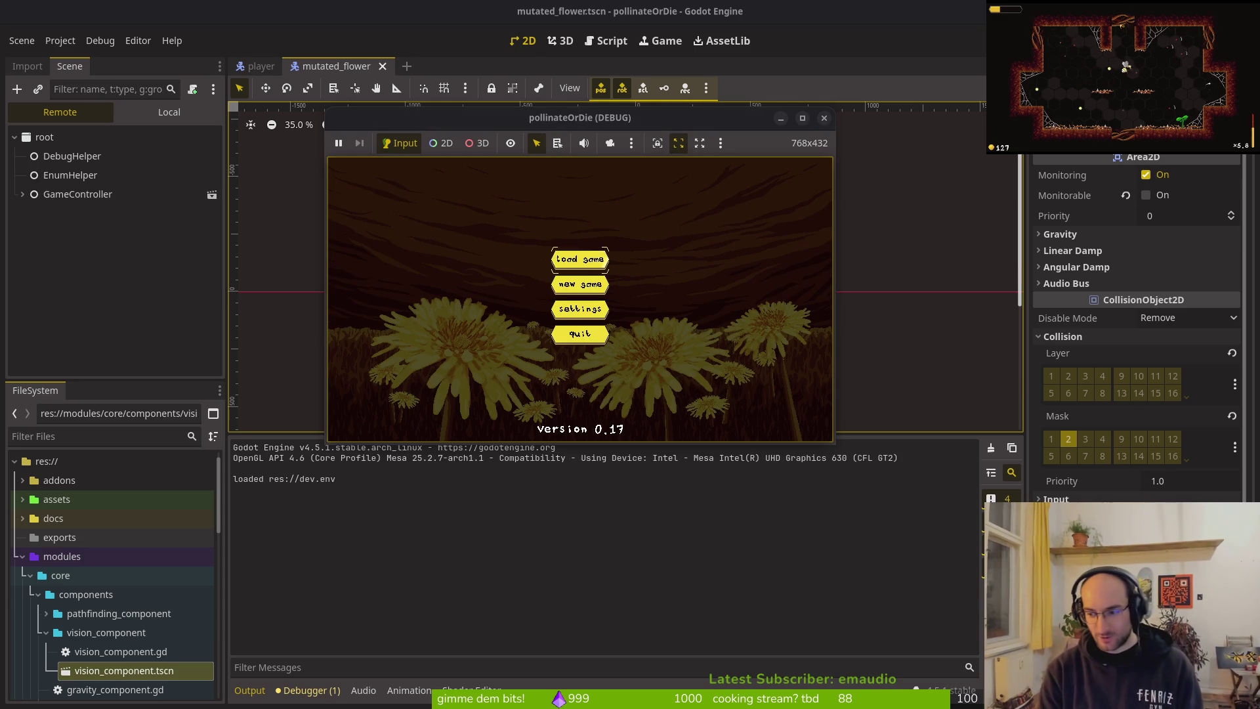
Step: Turn on collision shape display in the game's Settings > debugging panel
key(Return)
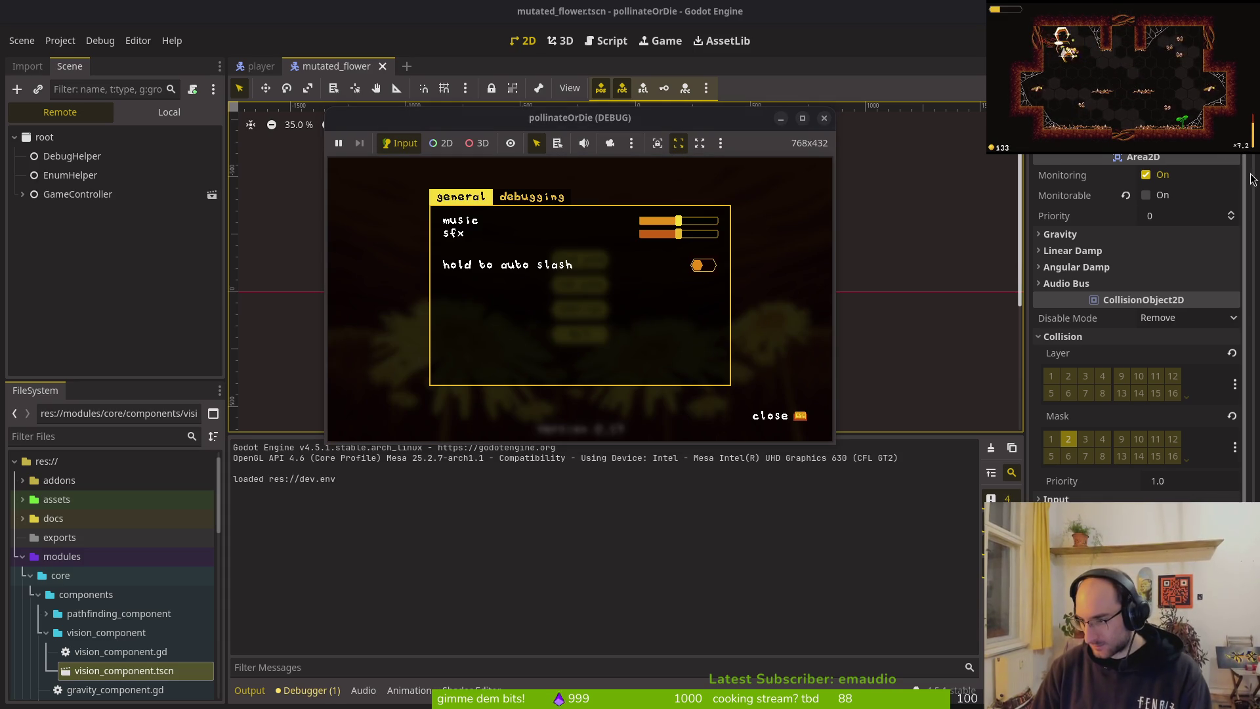
click(660, 545)
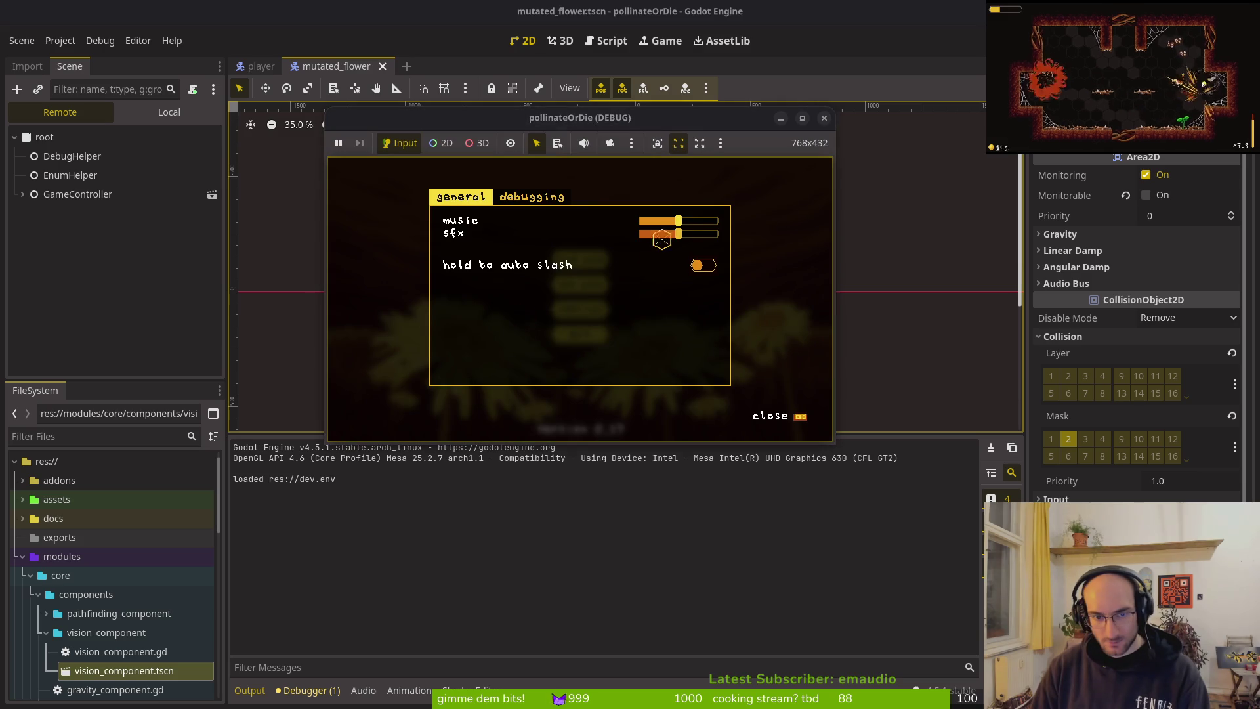
click(533, 197)
click(701, 273)
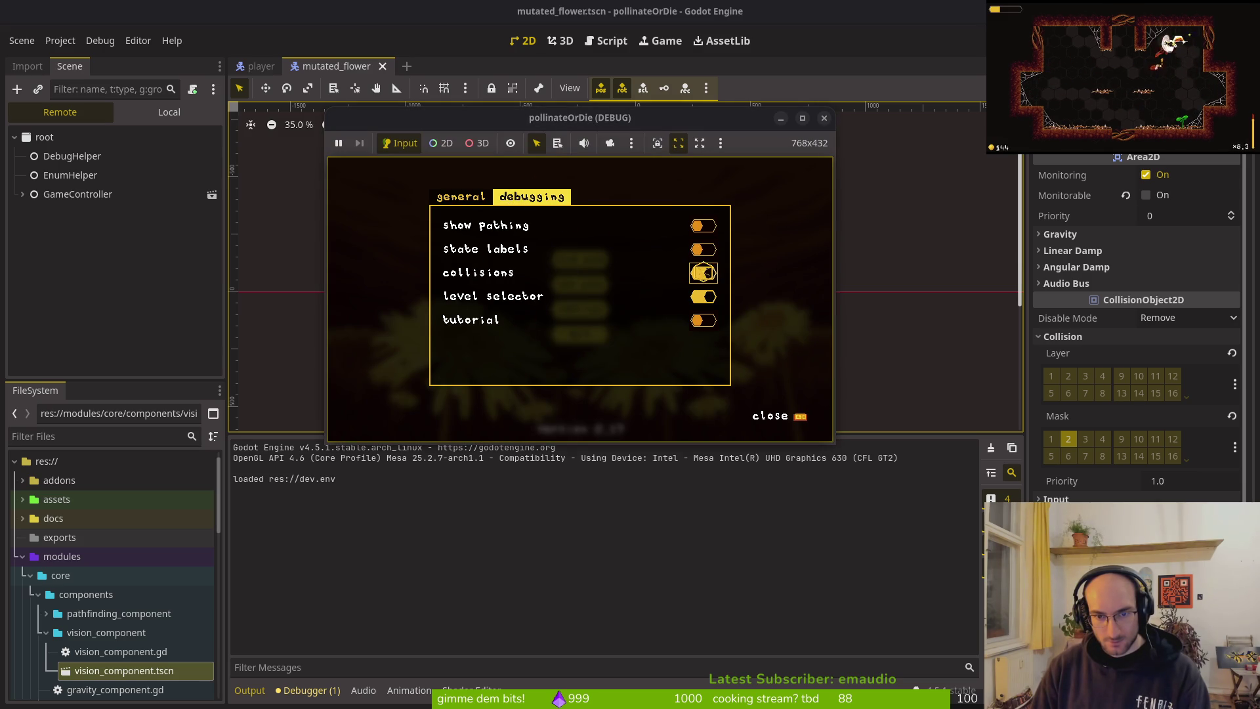
key(Escape)
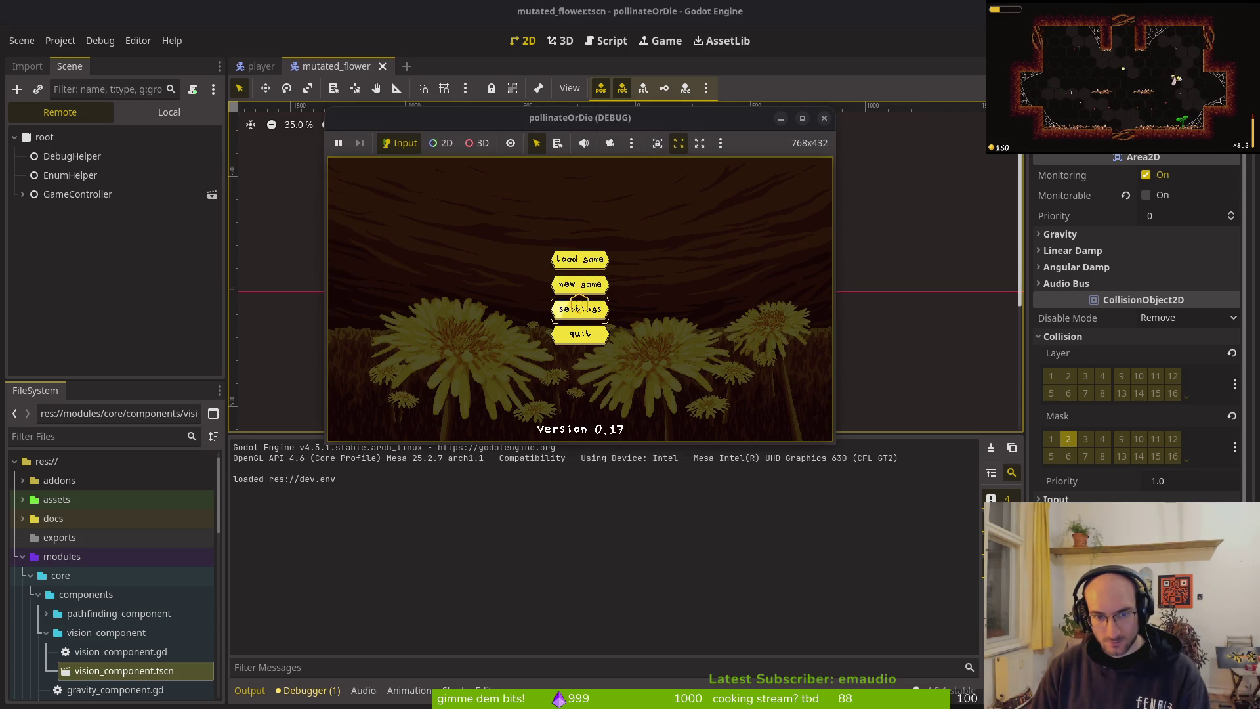
click(581, 300)
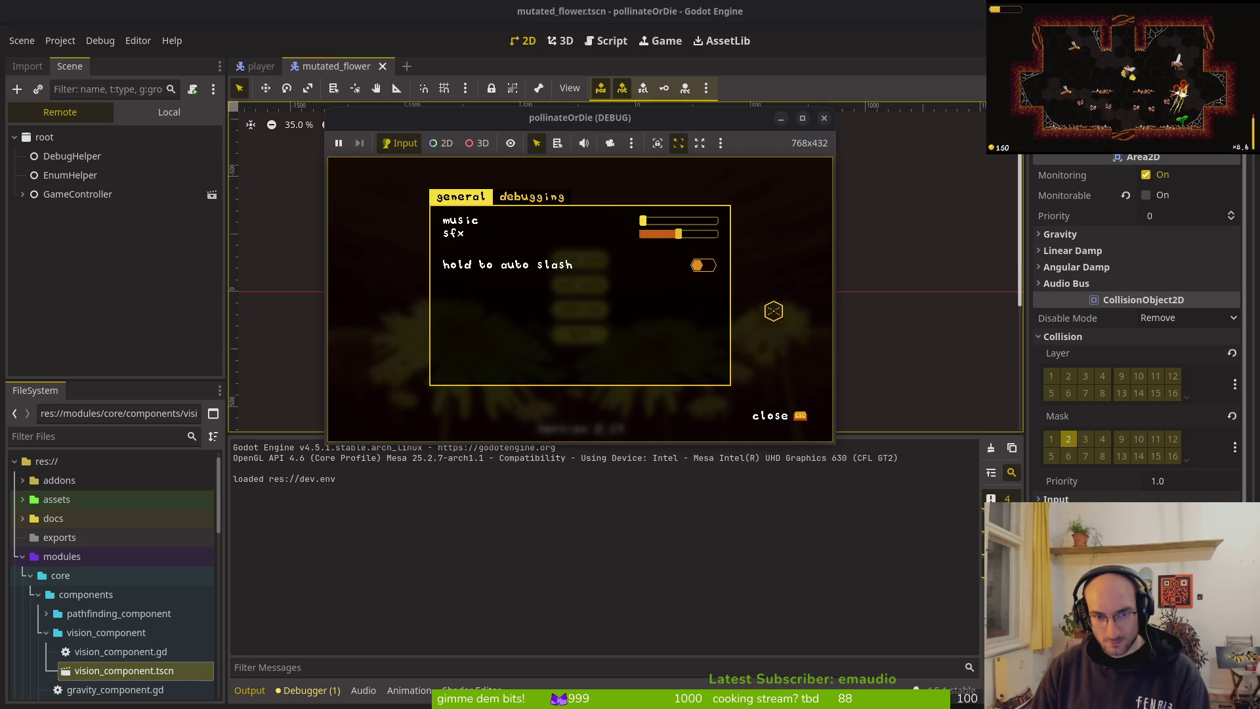
key(Escape)
Step: Start the game into the level-select hub until the area_exited error halts it
key(Return)
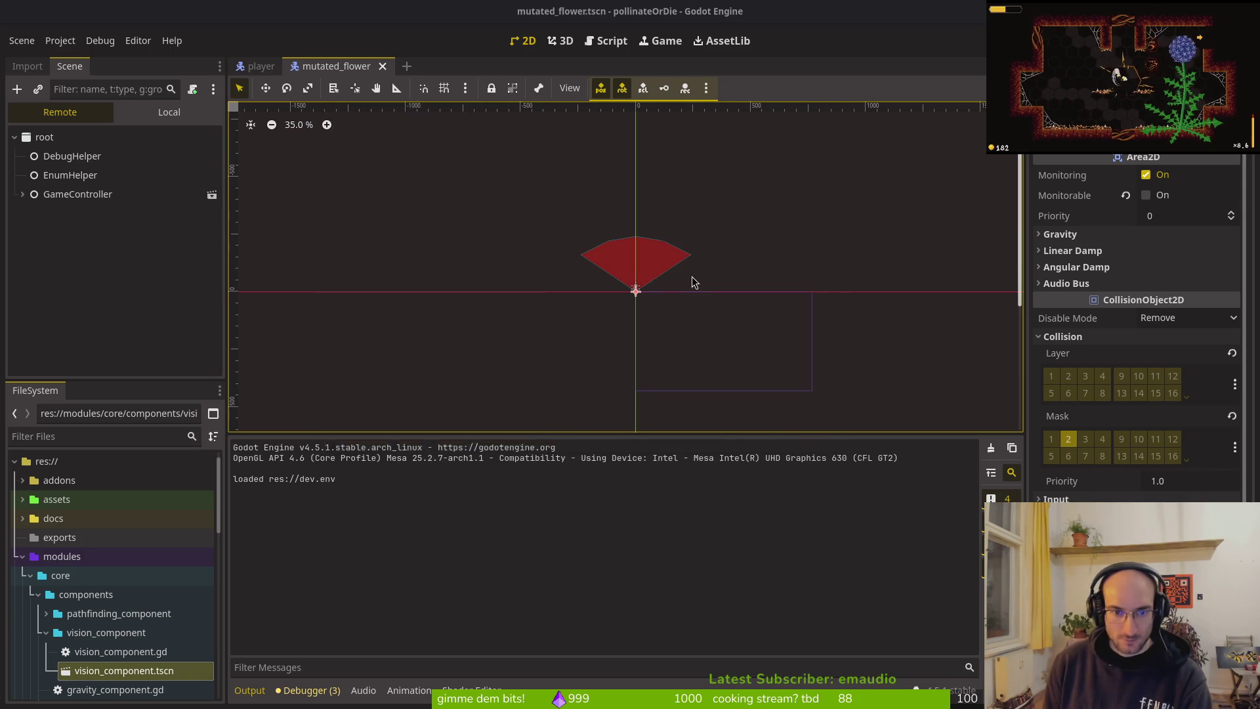
click(625, 235)
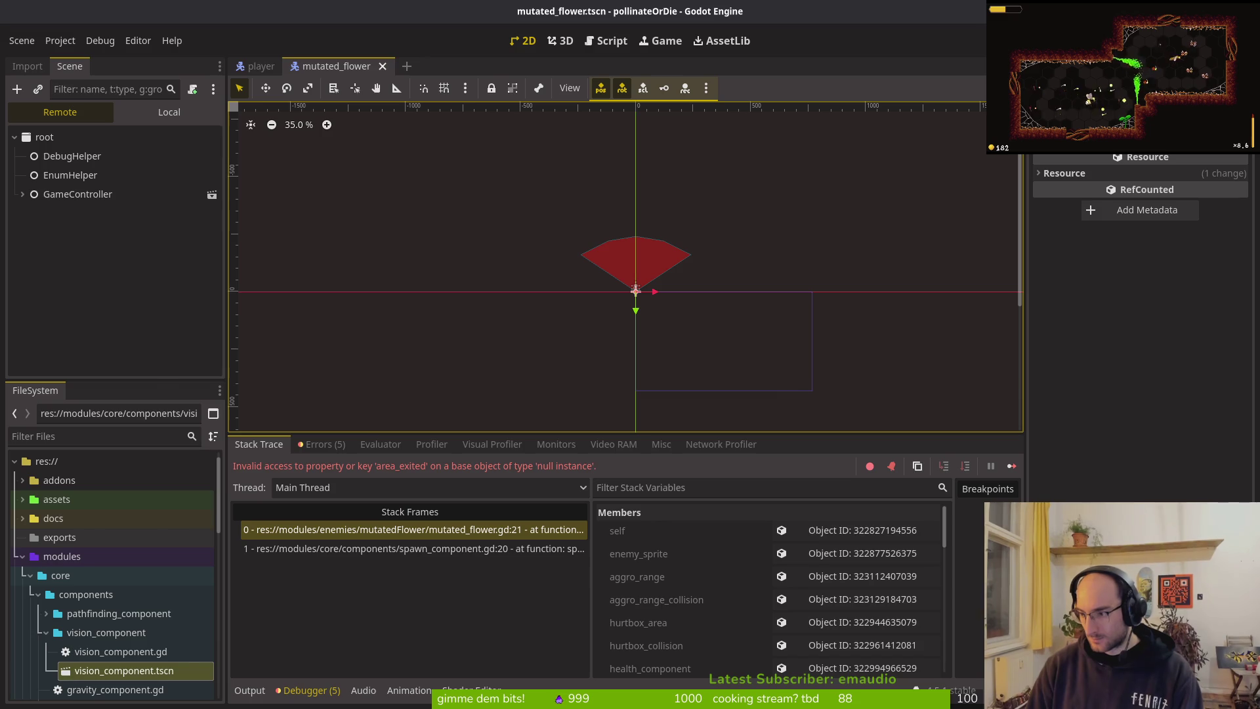
key(alt+Tab)
Step: Save mutated_flower.gd and review the script against the engine's error
text(:w)
key(Return)
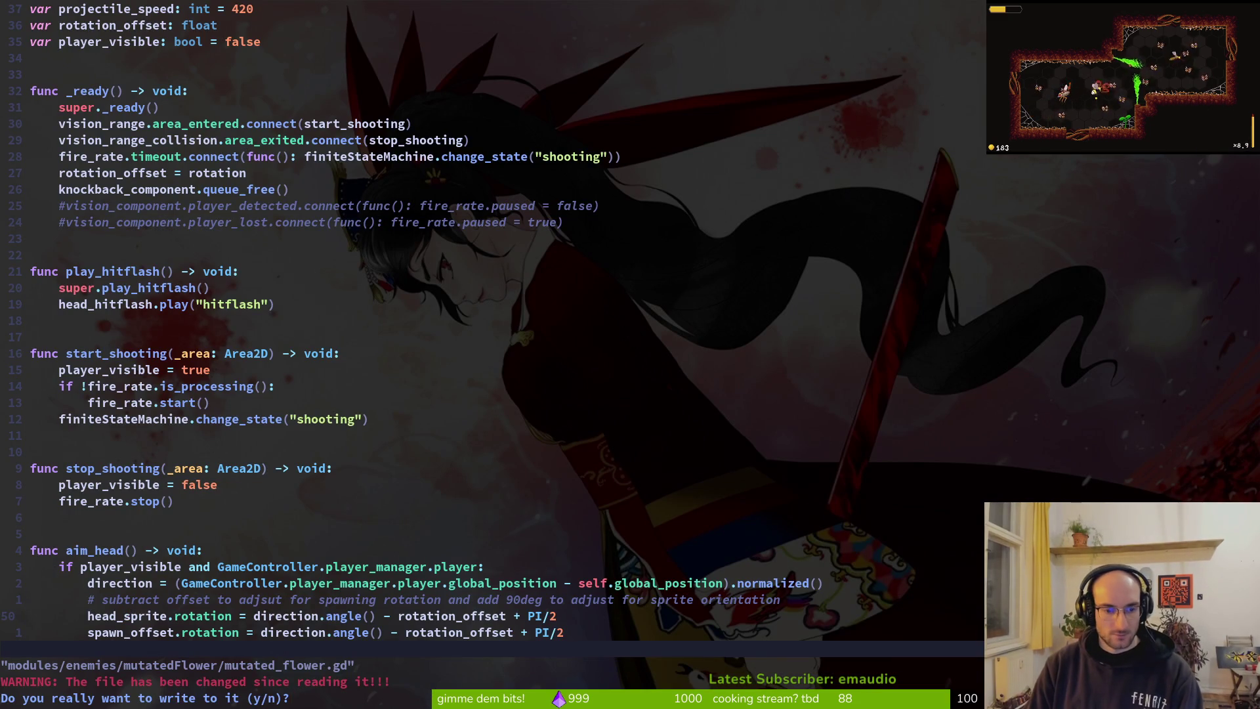
key(y)
key(4)
key(0)
key(k)
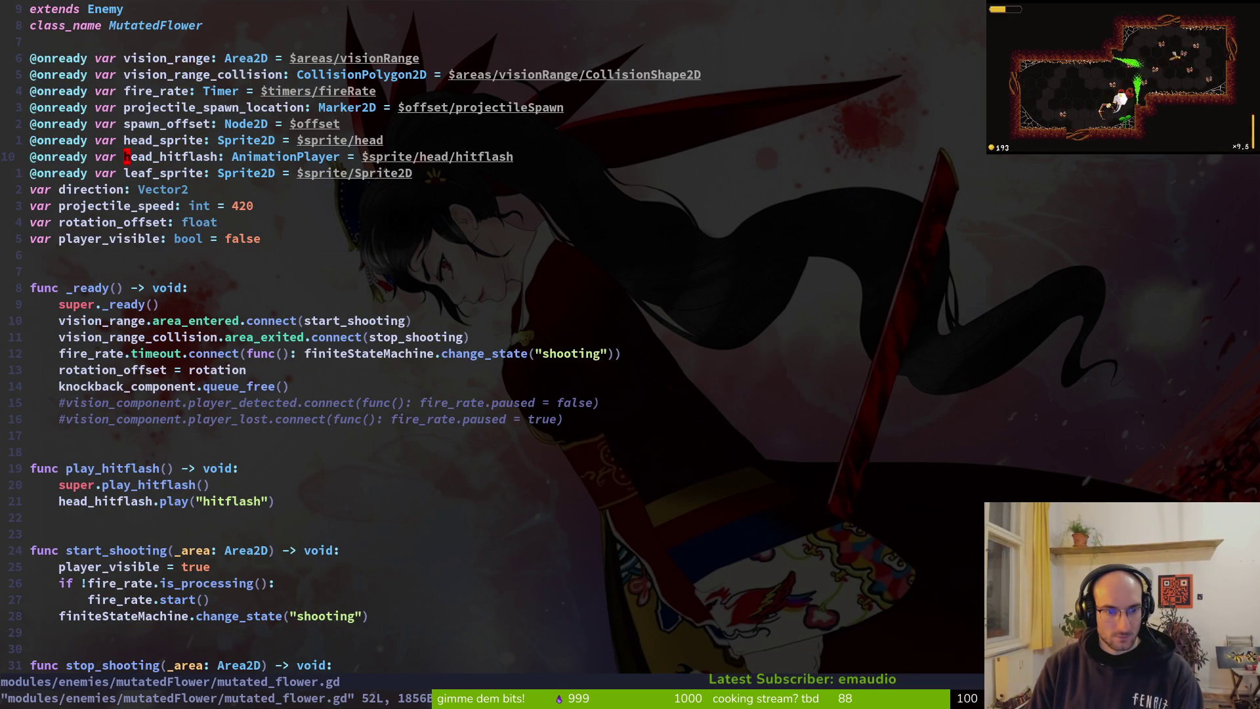
key(ctrl+d)
key(ctrl+u)
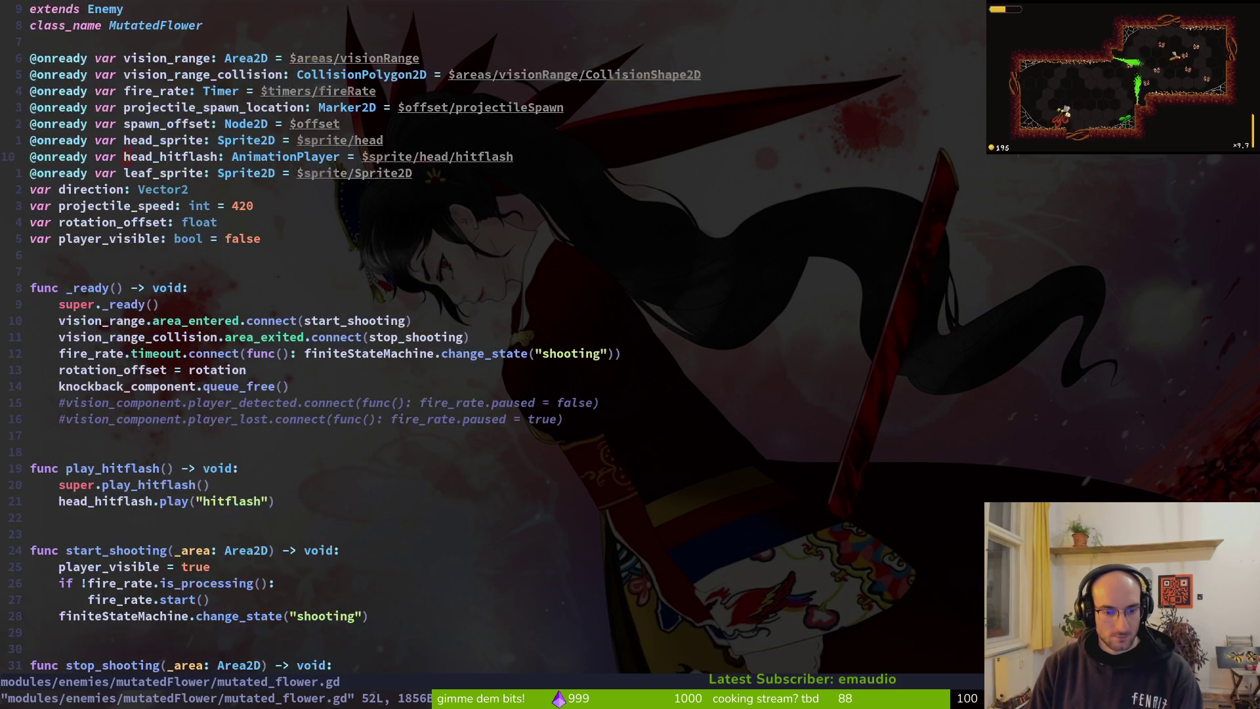
key(alt+Tab)
key(alt+Tab)
Step: Change vision_range_collision to vision_range on line 21, save, and relaunch the game
text(:21)
key(shift+v)
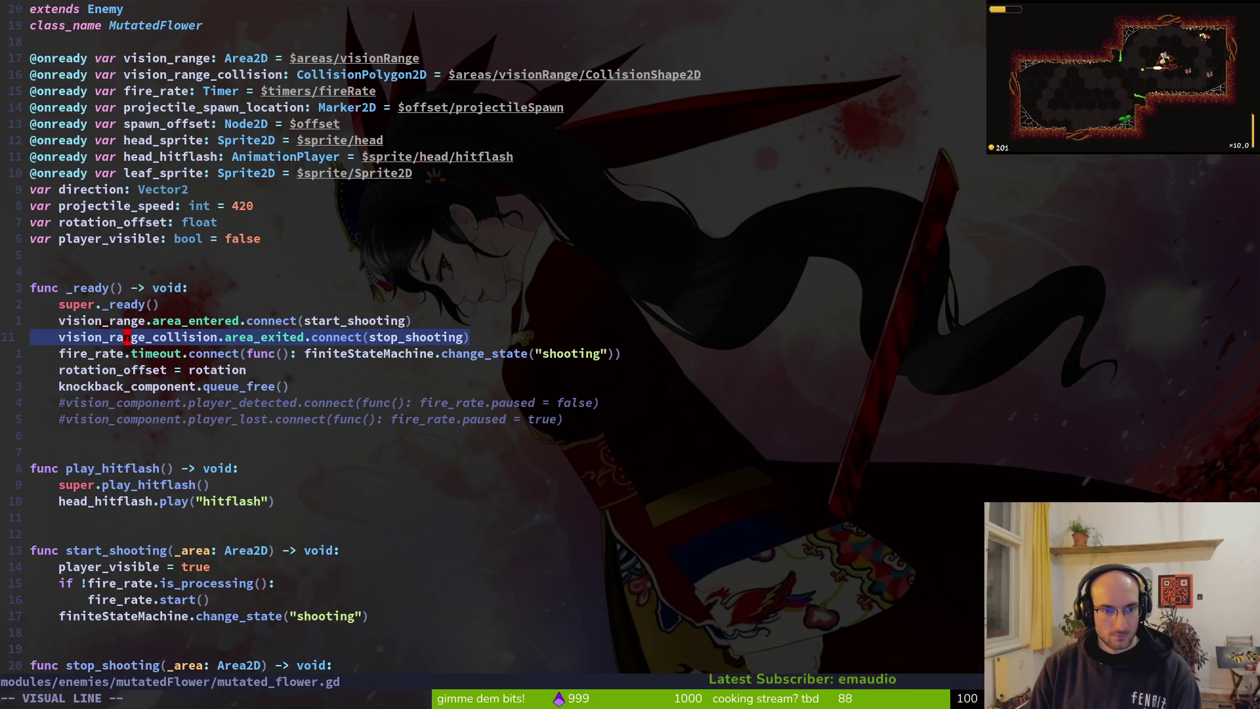
key(Escape)
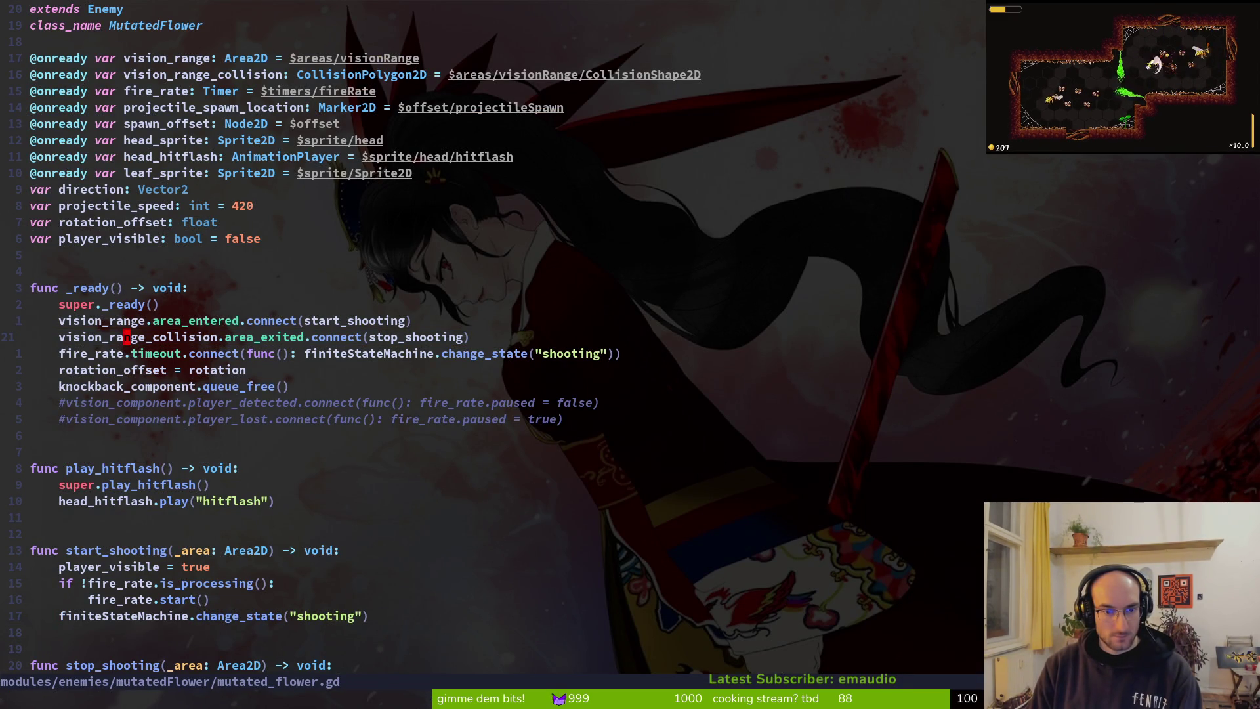
text(ciwci)
key(BackSpace)
key(BackSpace)
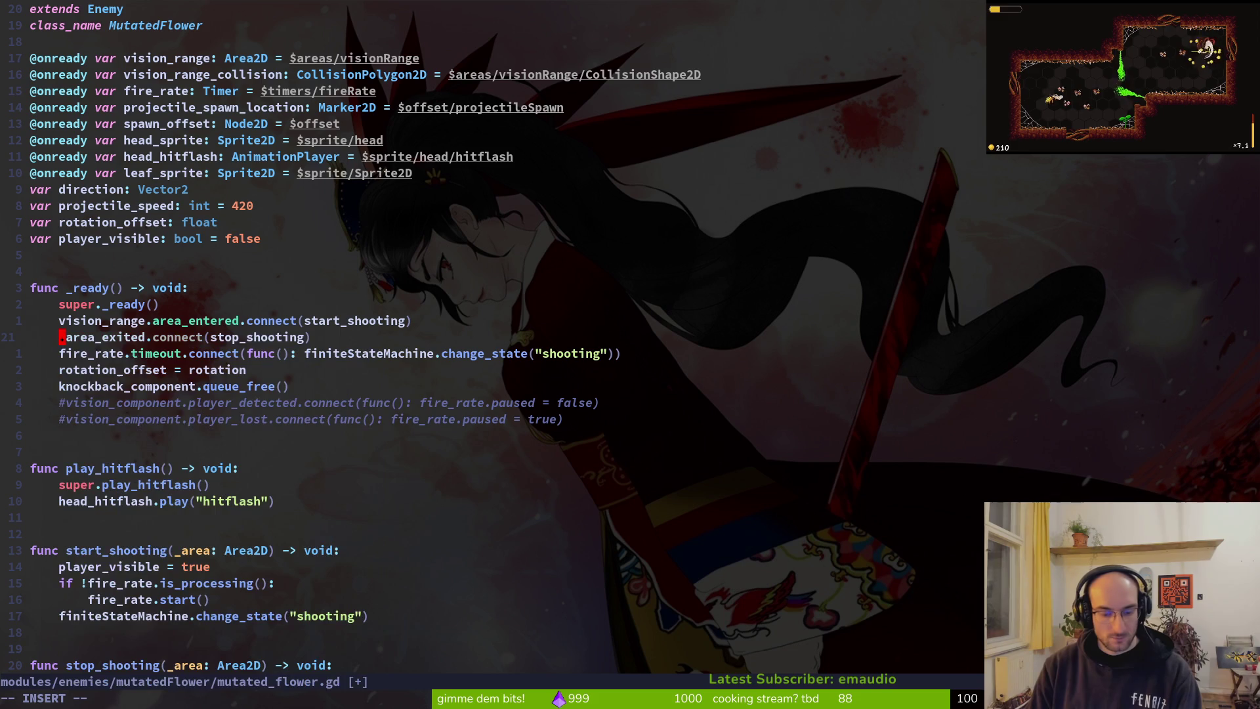
text(vision_range)
key(Escape)
text(:w)
key(Return)
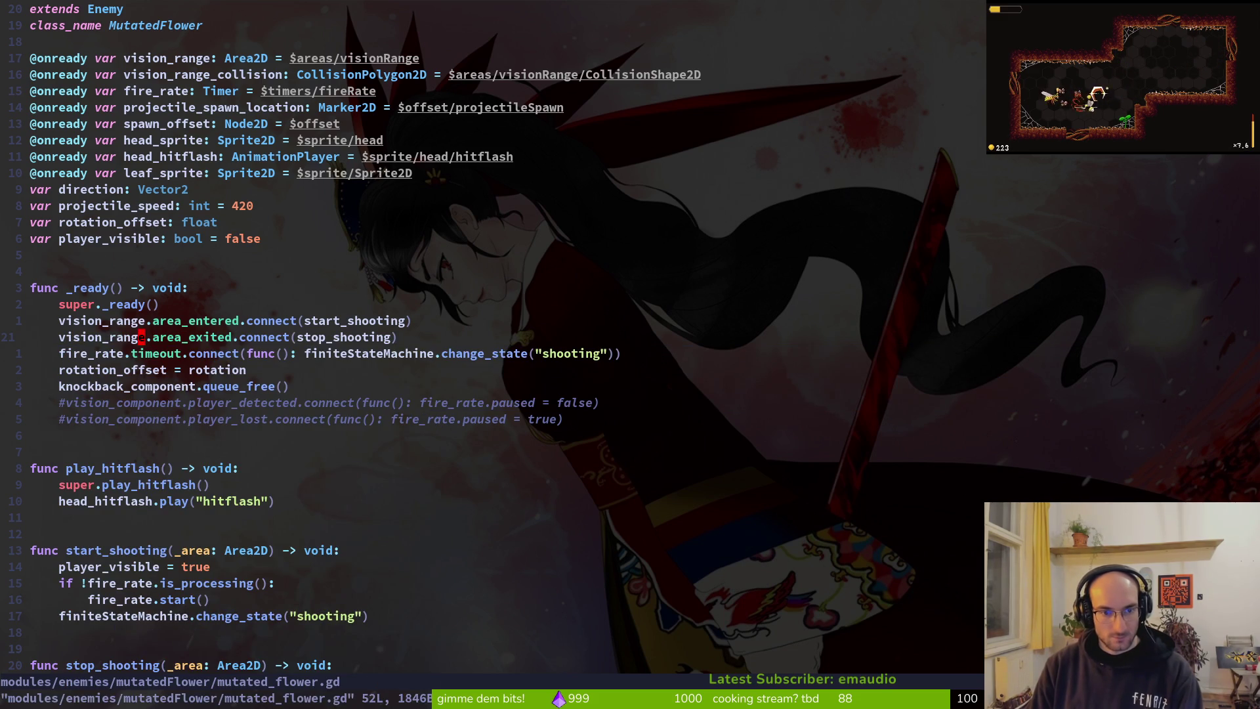
key(alt+Tab)
key(F5)
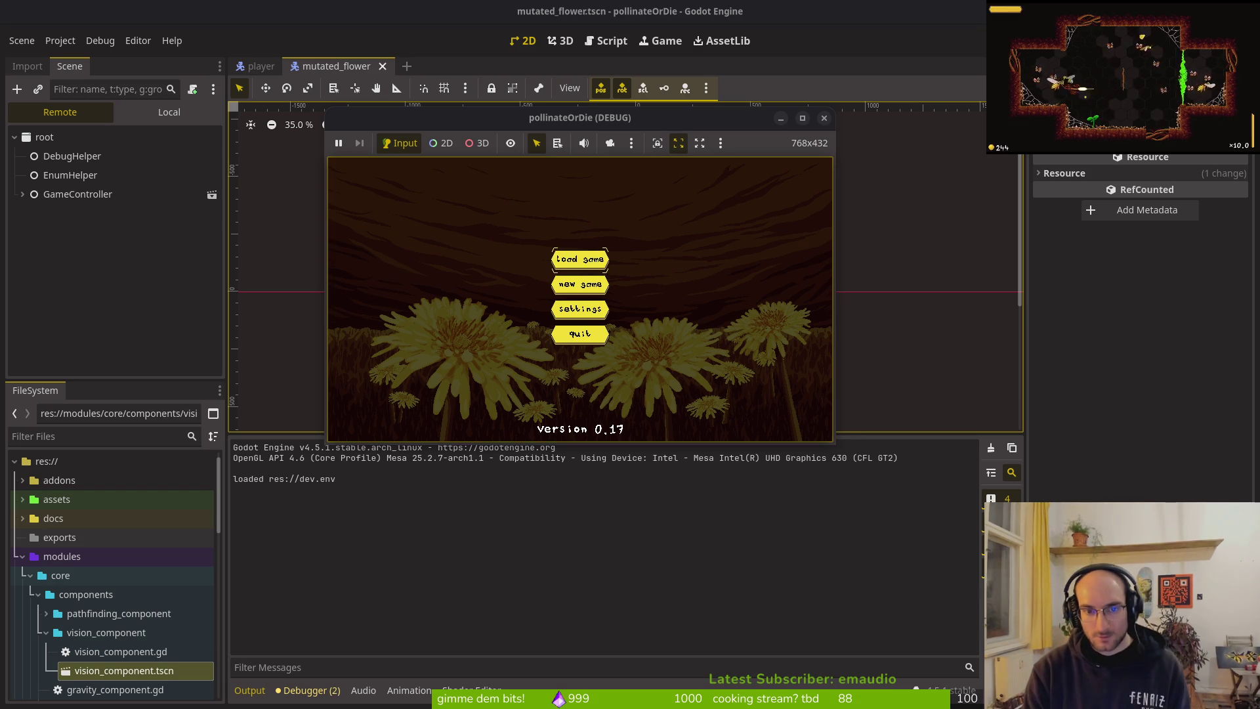
Step: Start the game and fly the bee into the middle hexagon to enter a level
key(Return)
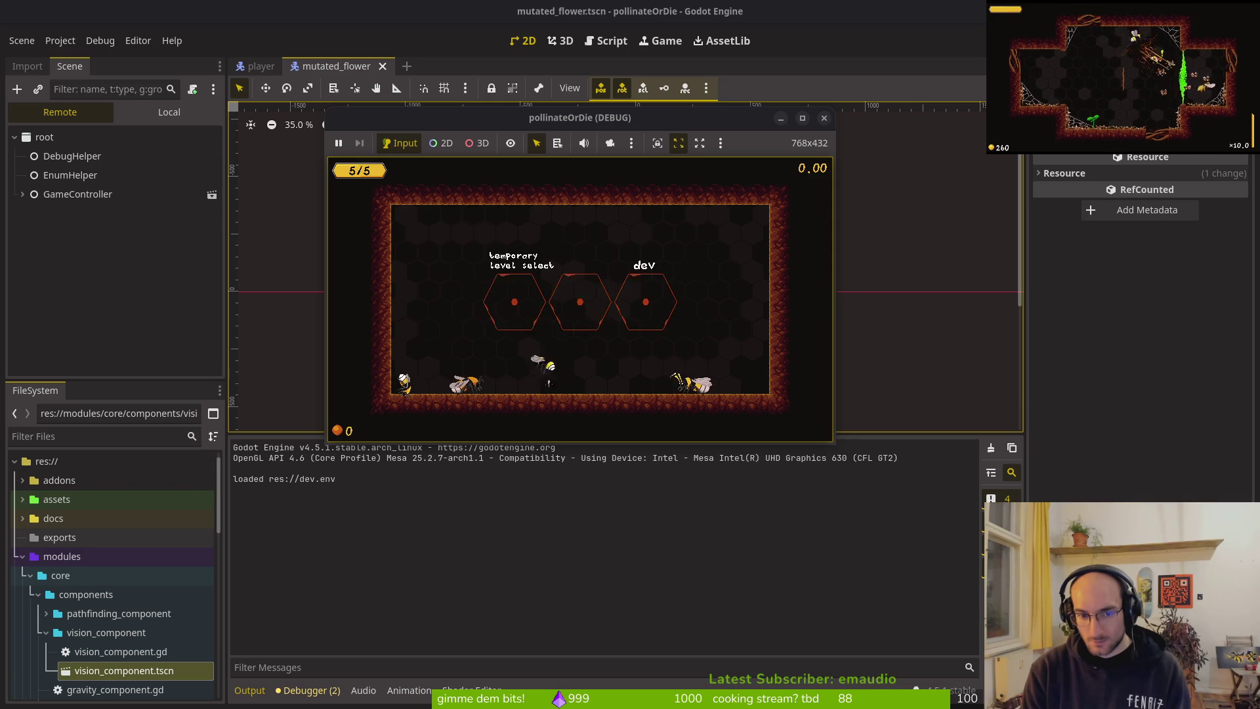
key(space)
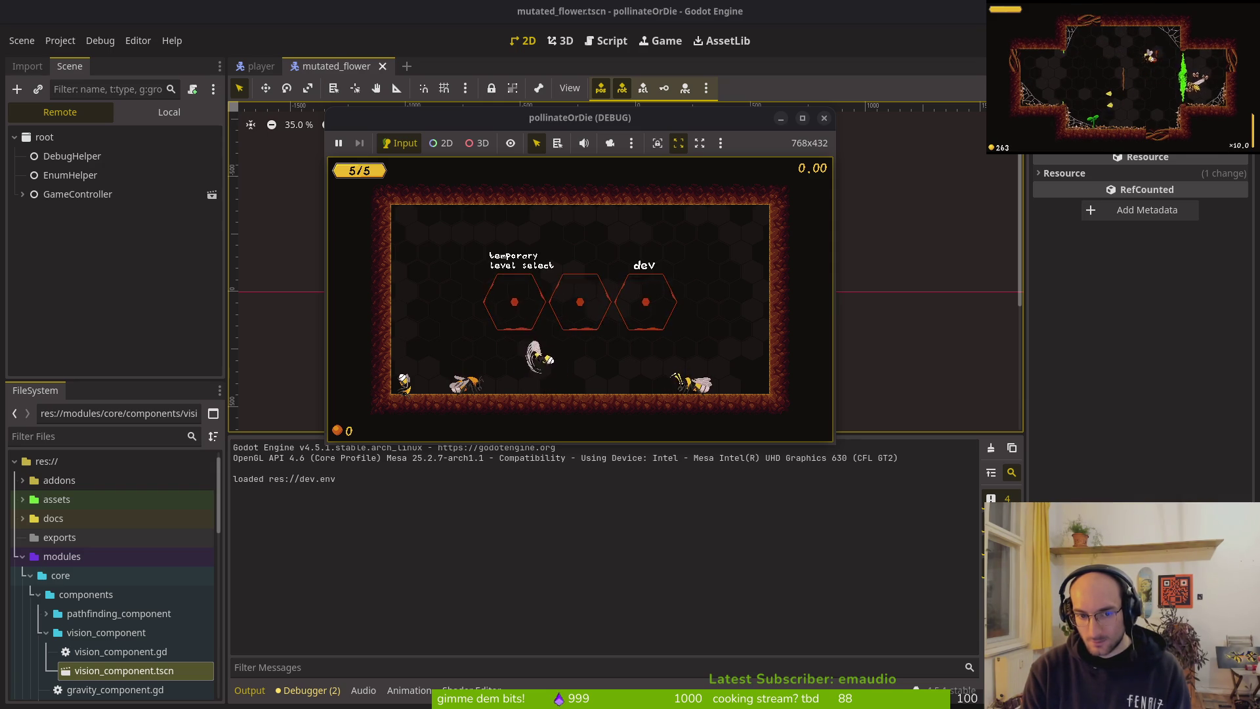
key(space)
key(space)
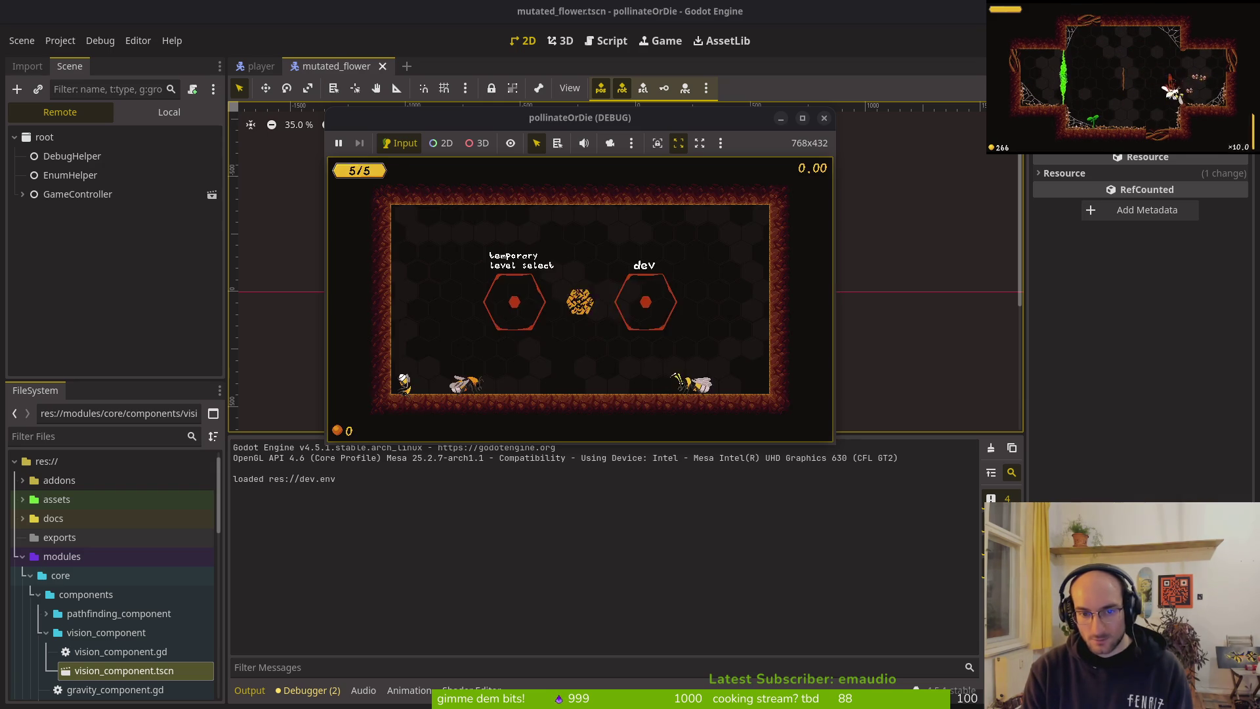
key(space)
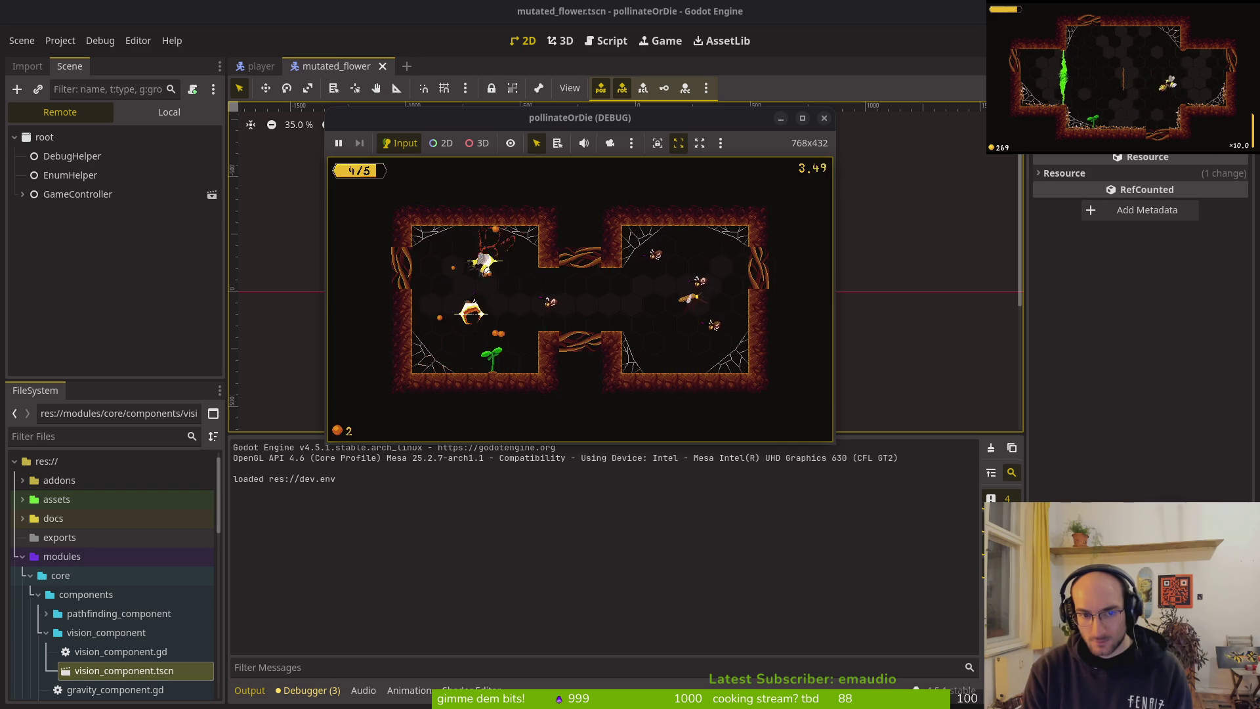
Step: Enable collision display from the pause menu, then play until the set_deferred error appears
key(Escape)
key(Return)
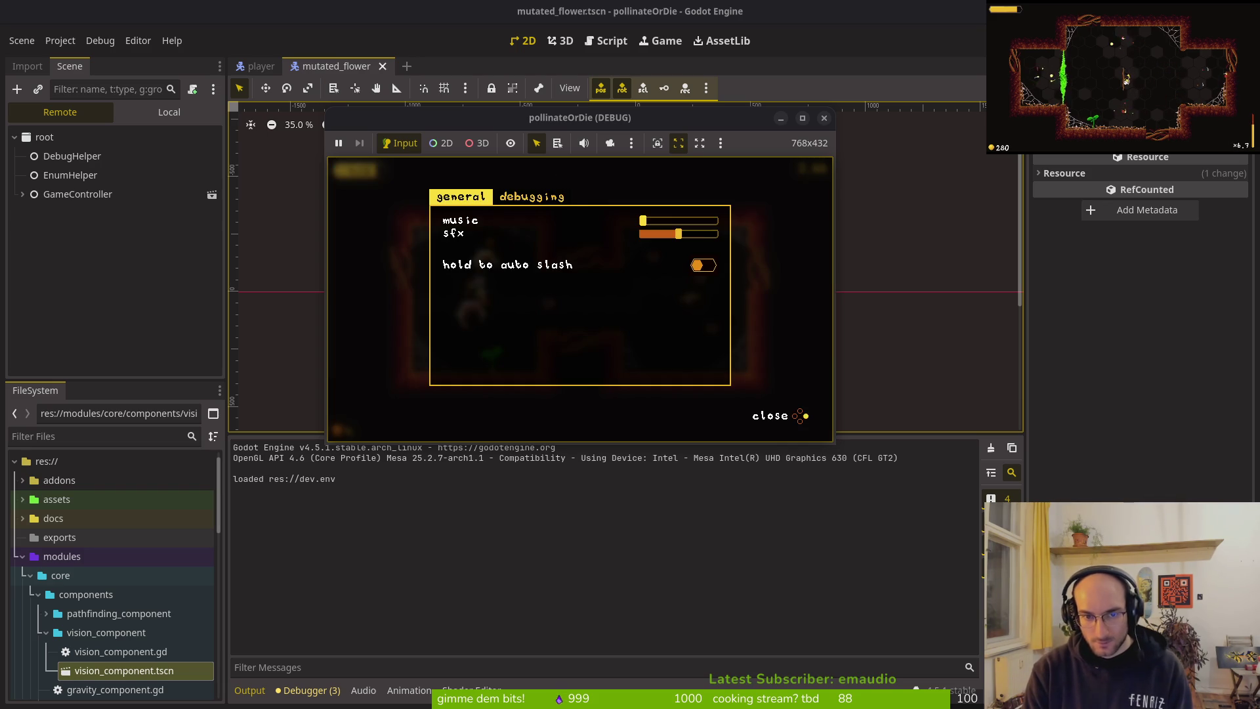
key(Right)
key(Down)
key(Down)
key(Escape)
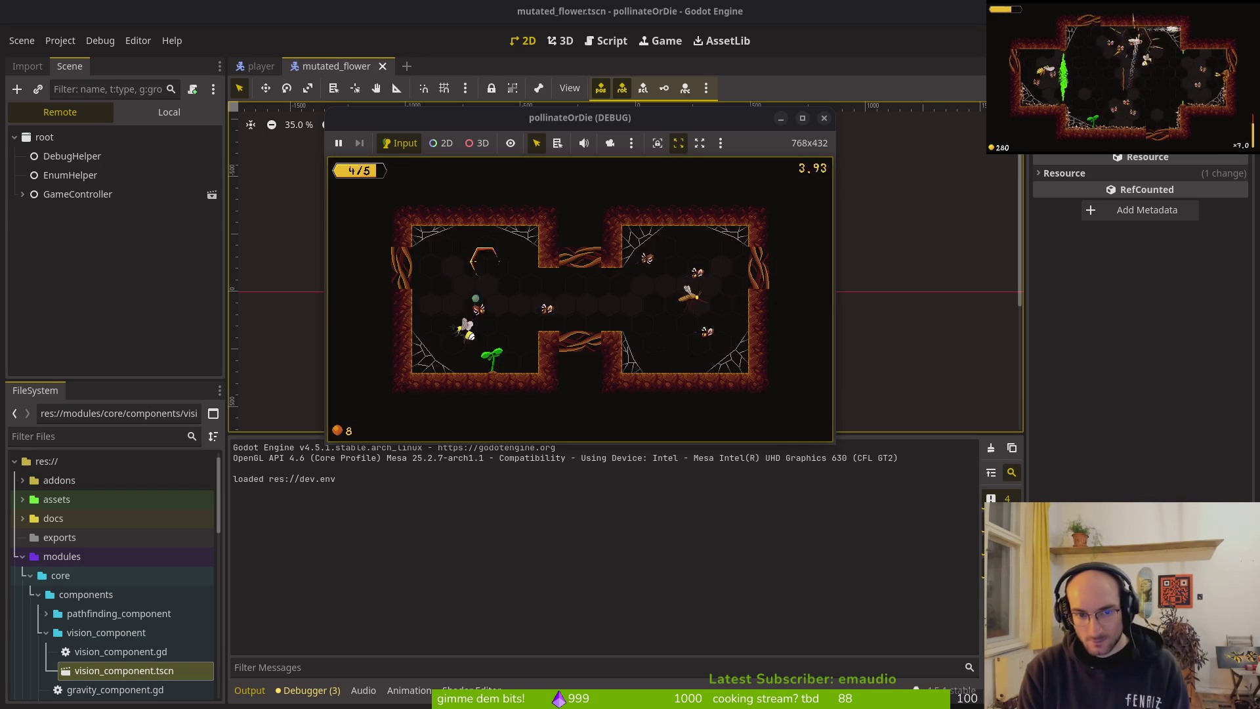
key(Right)
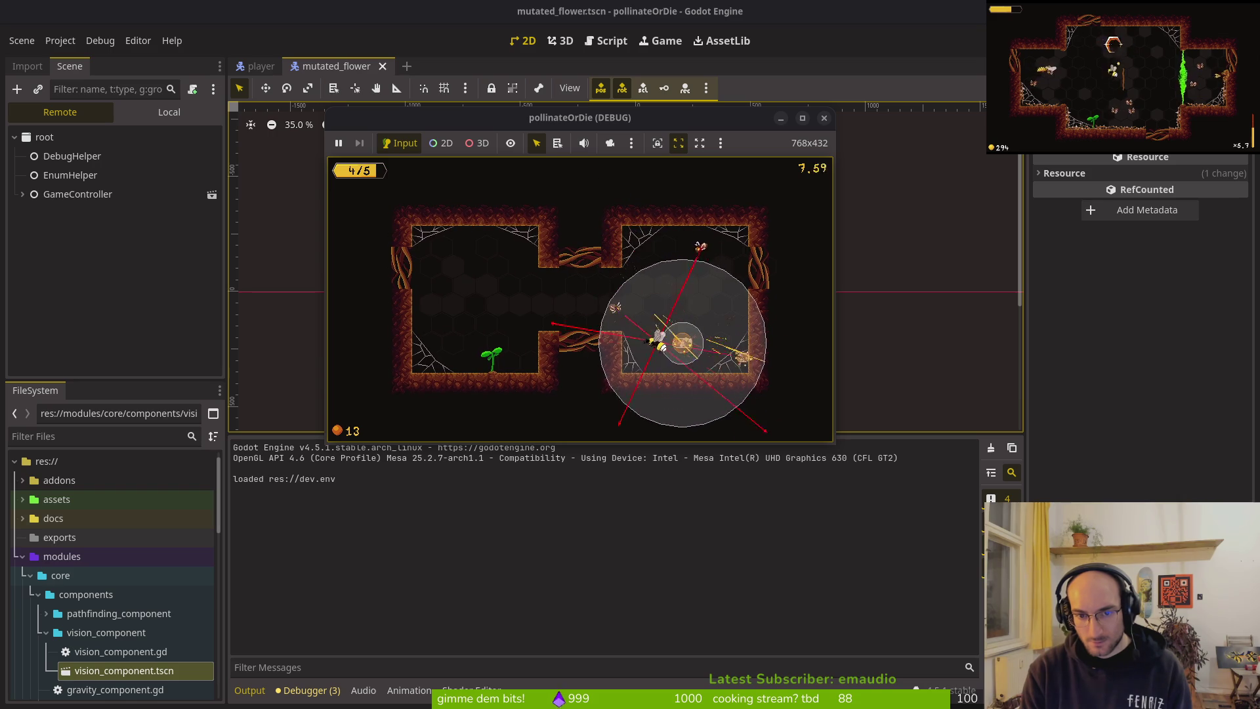
key(Left)
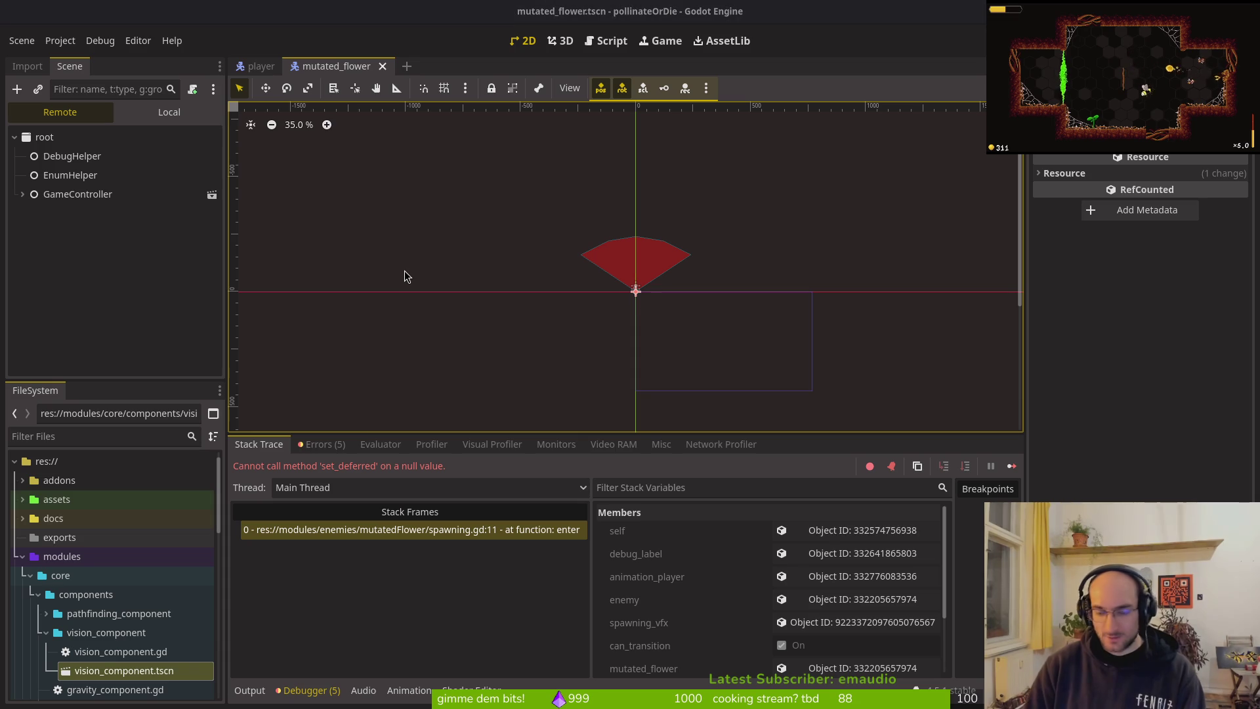
Step: Find spawning.gd in Neovim's file finder, open it and save it
key(alt+Tab)
text(flspa)
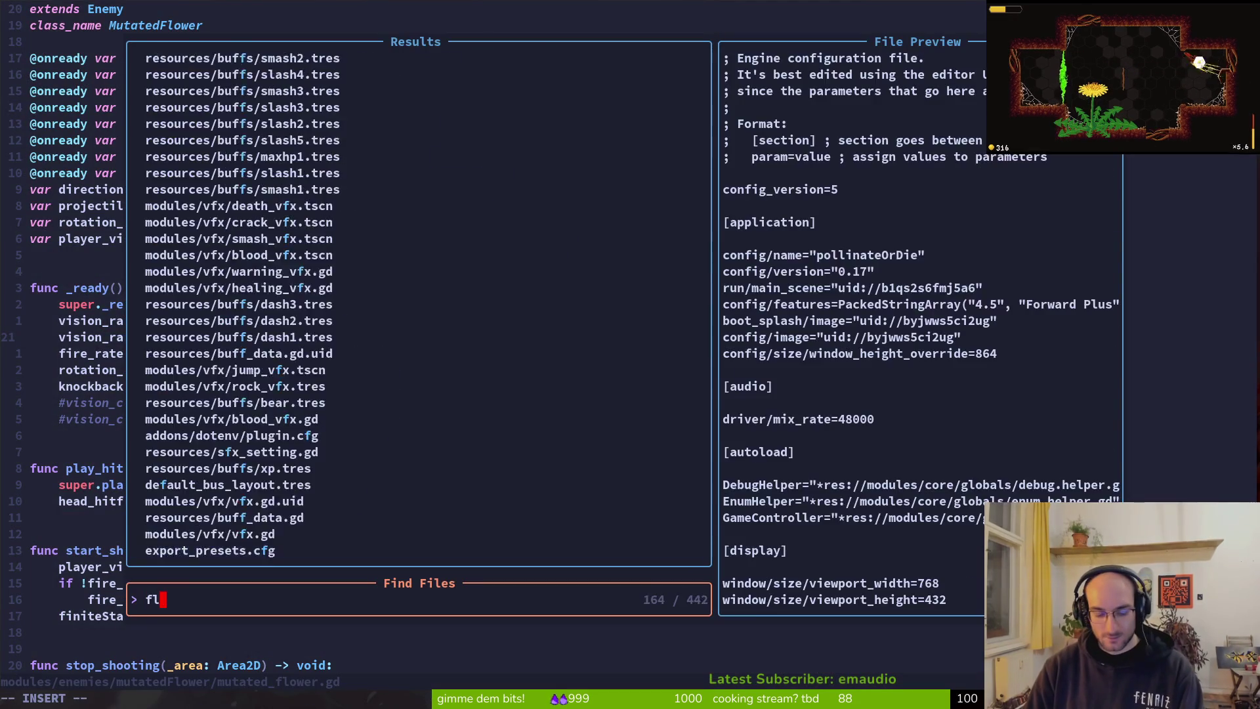
key(Return)
key(j)
key(j)
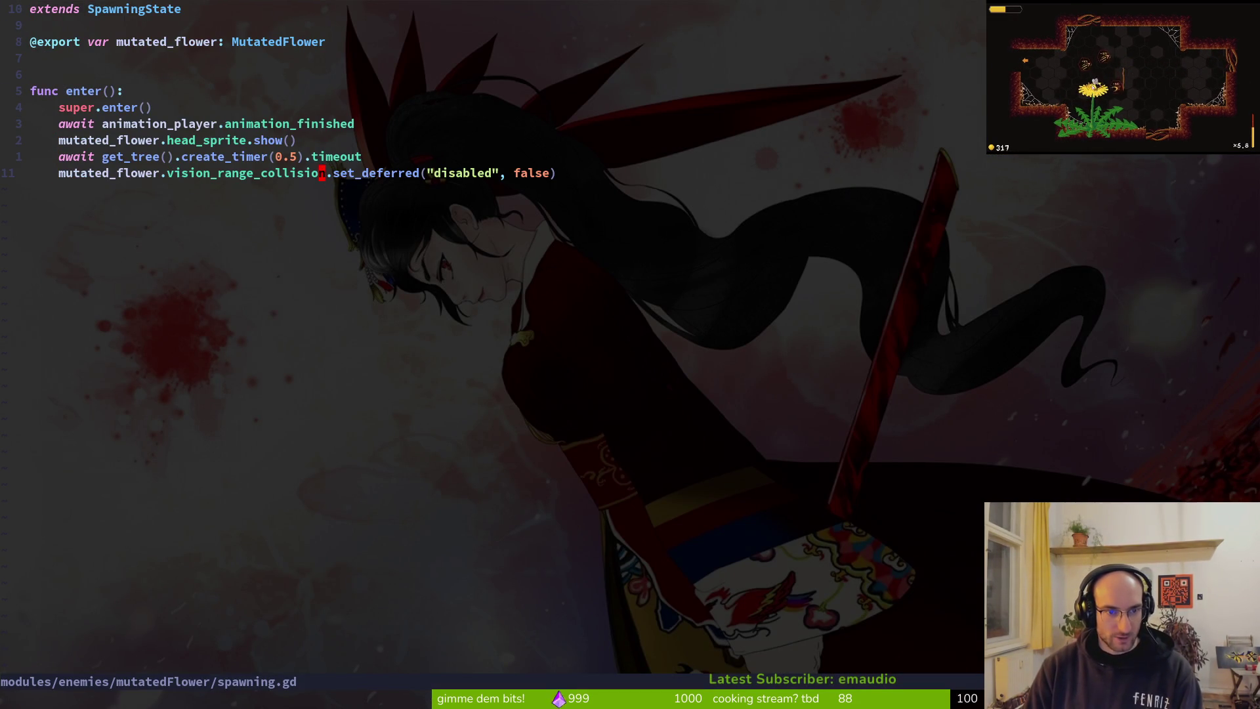
key(ctrl+s)
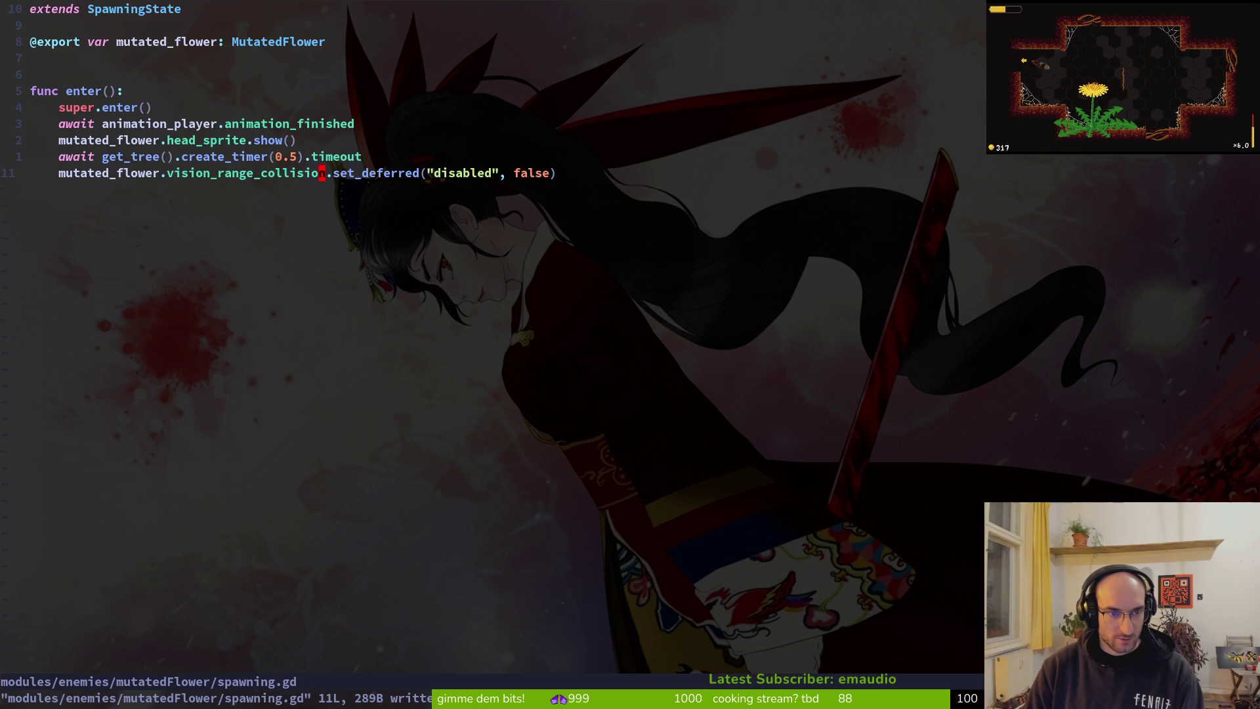
Step: In mutated_flower.gd, change the vision_range_collision path from CollisionShape2D to CollisionPolygon2D and save
key(g)
key(d)
key(6)
key(k)
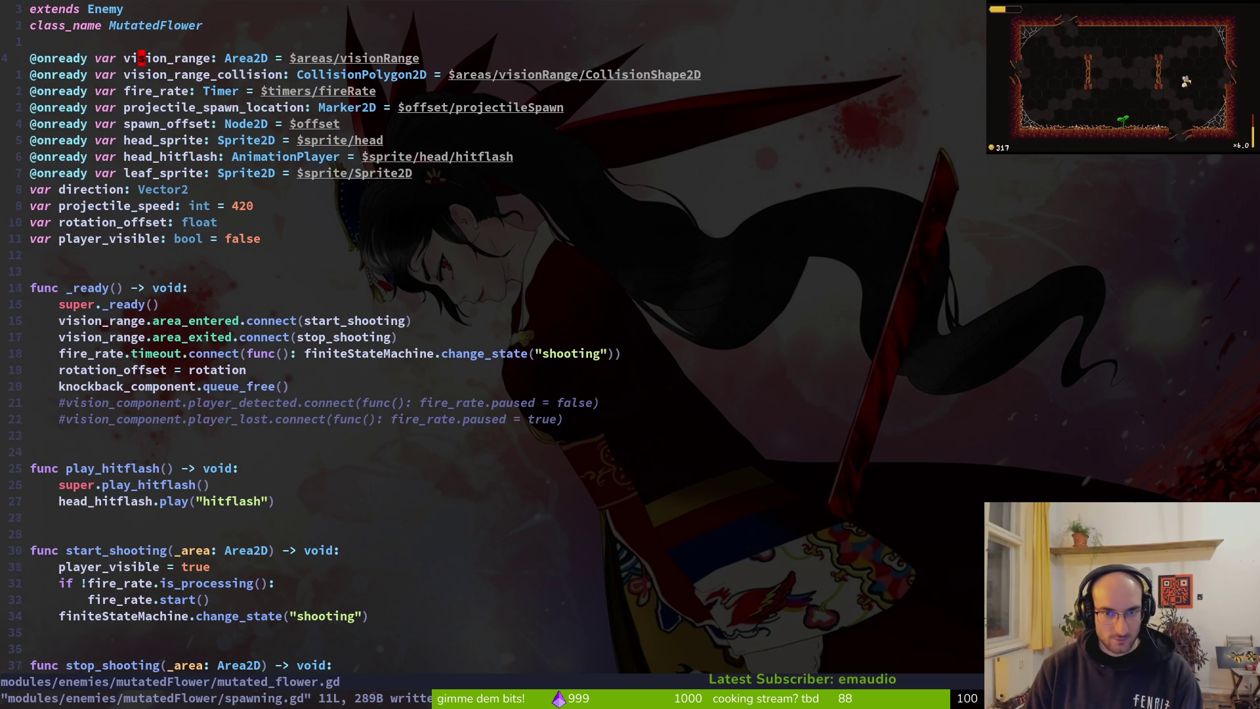
key(w)
key(numbersign)
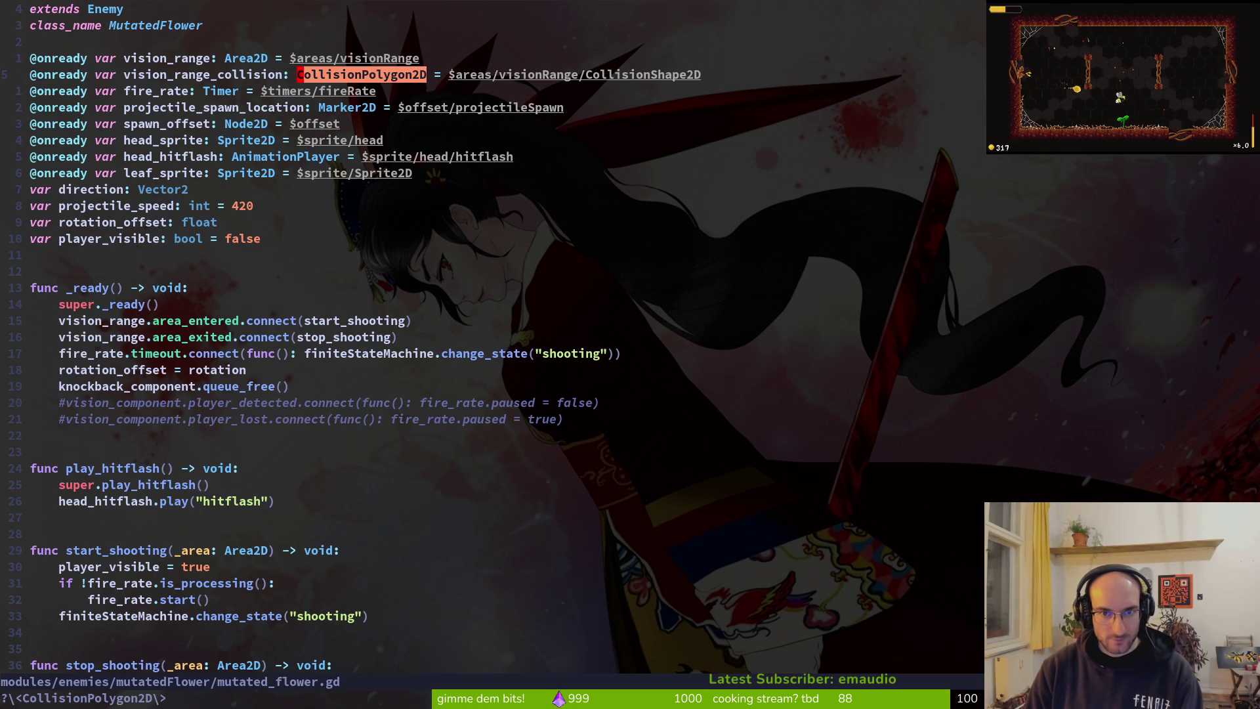
text($ciwco)
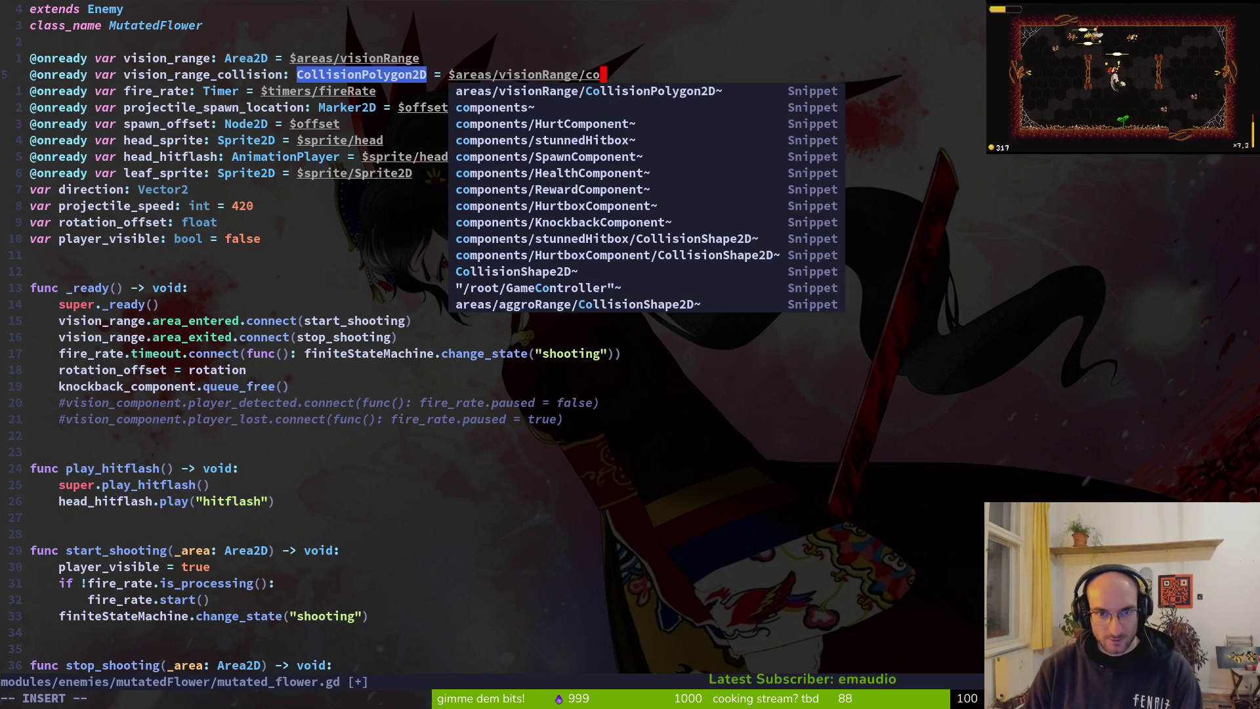
key(Return)
key(Escape)
key(ctrl+s)
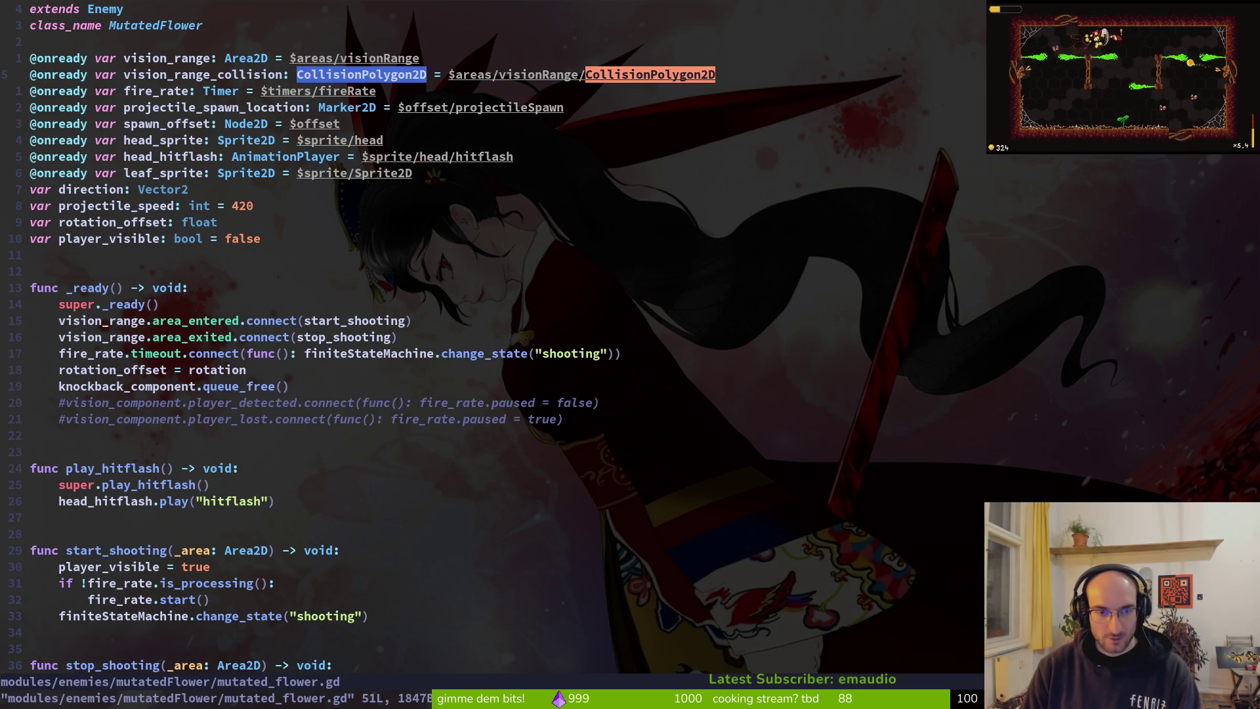
key(alt+Tab)
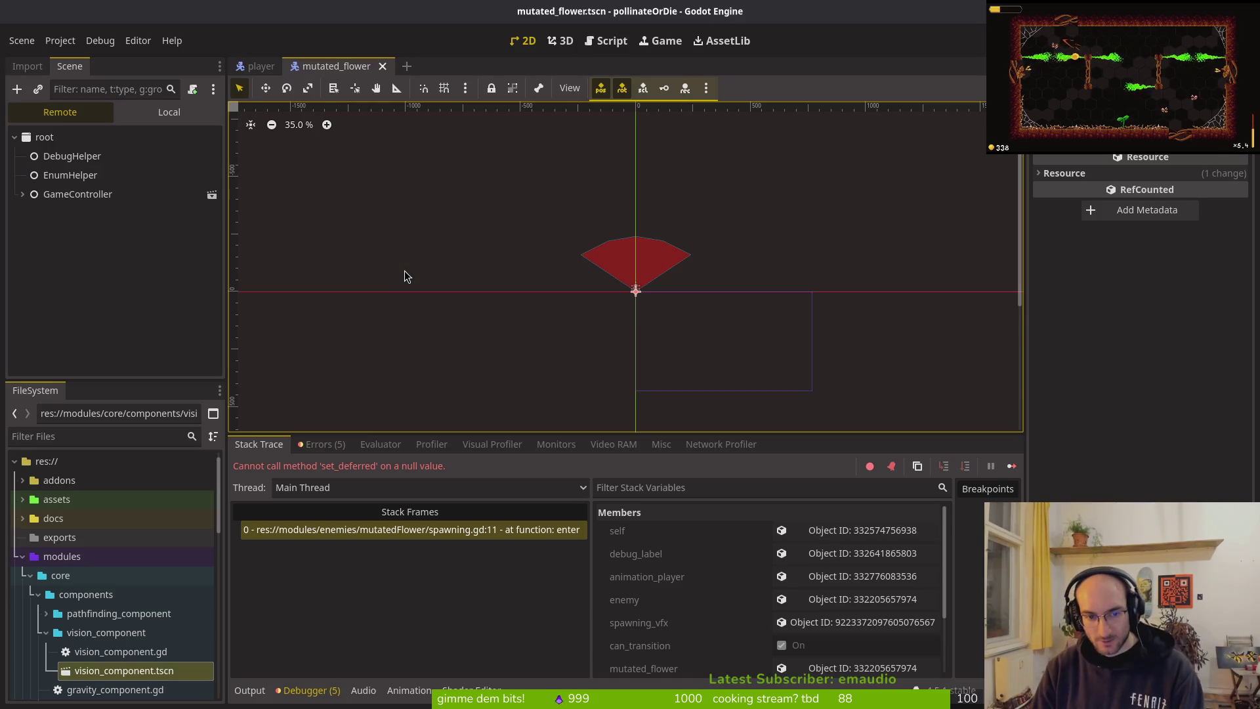
Step: Select the flower in the 2D view and switch the Scene dock to its Local tree
click(635, 290)
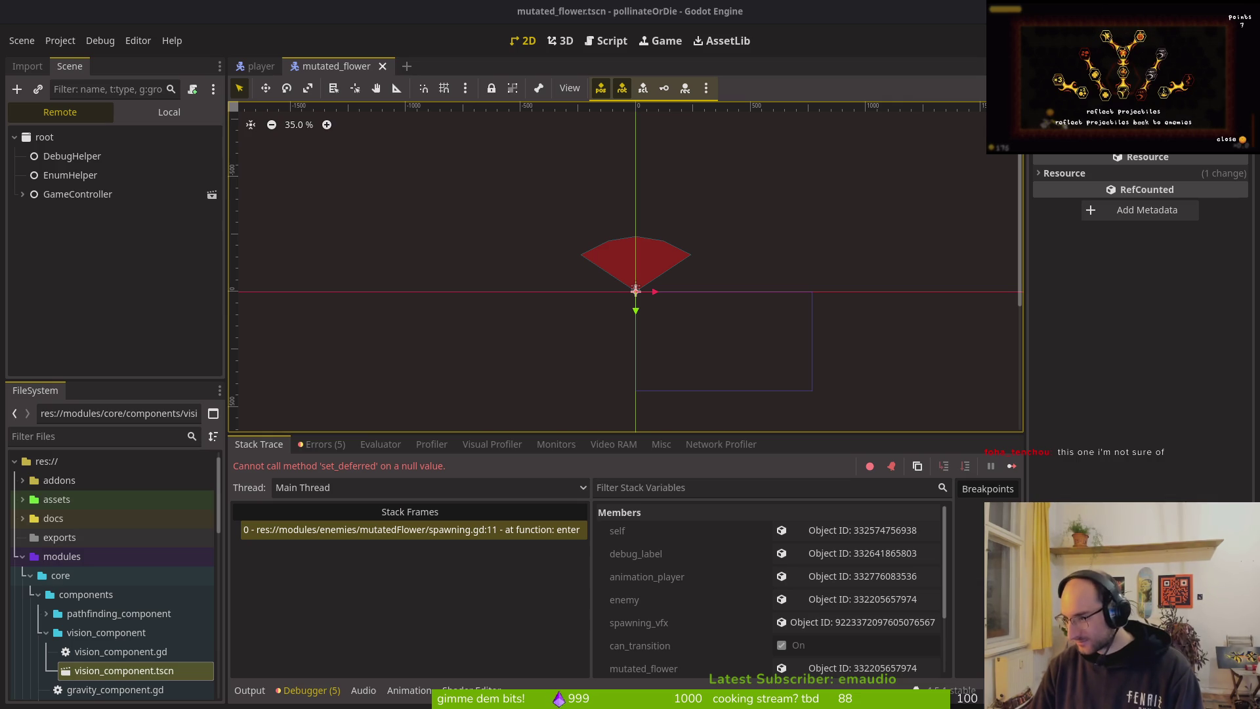
click(169, 112)
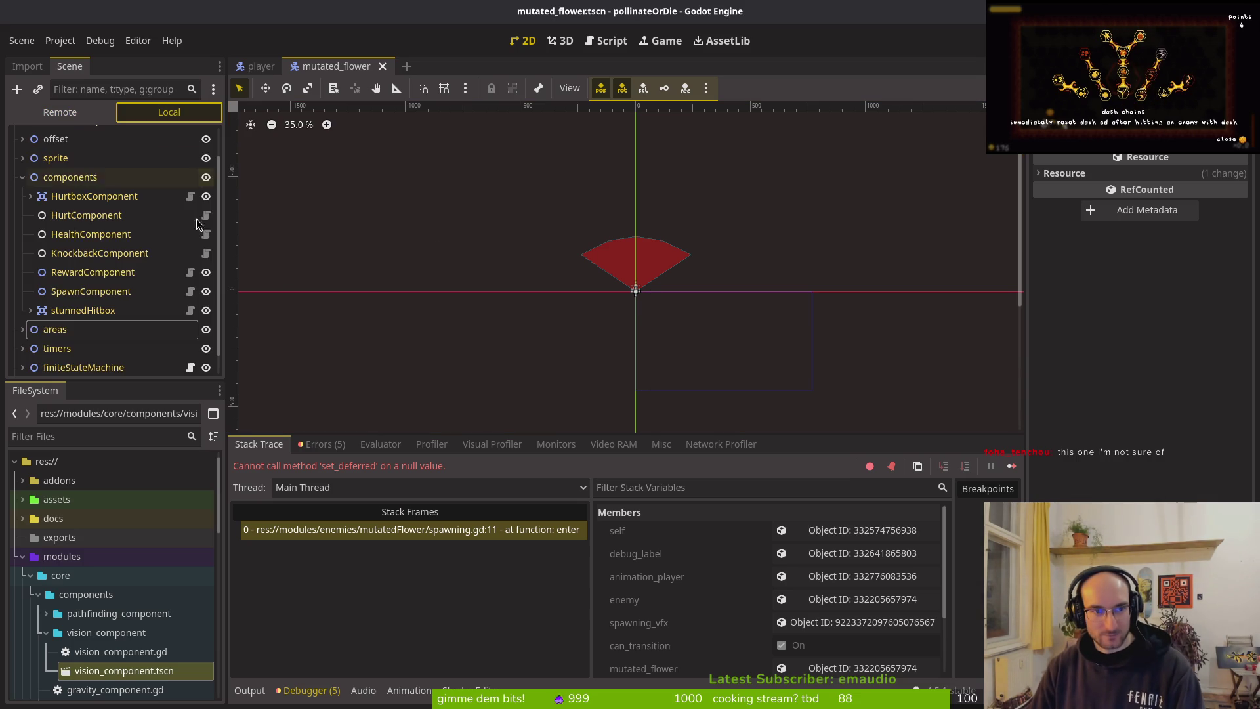
Step: Select the visionRange CollisionPolygon2D and begin editing point 3's y in its Polygon array
click(23, 177)
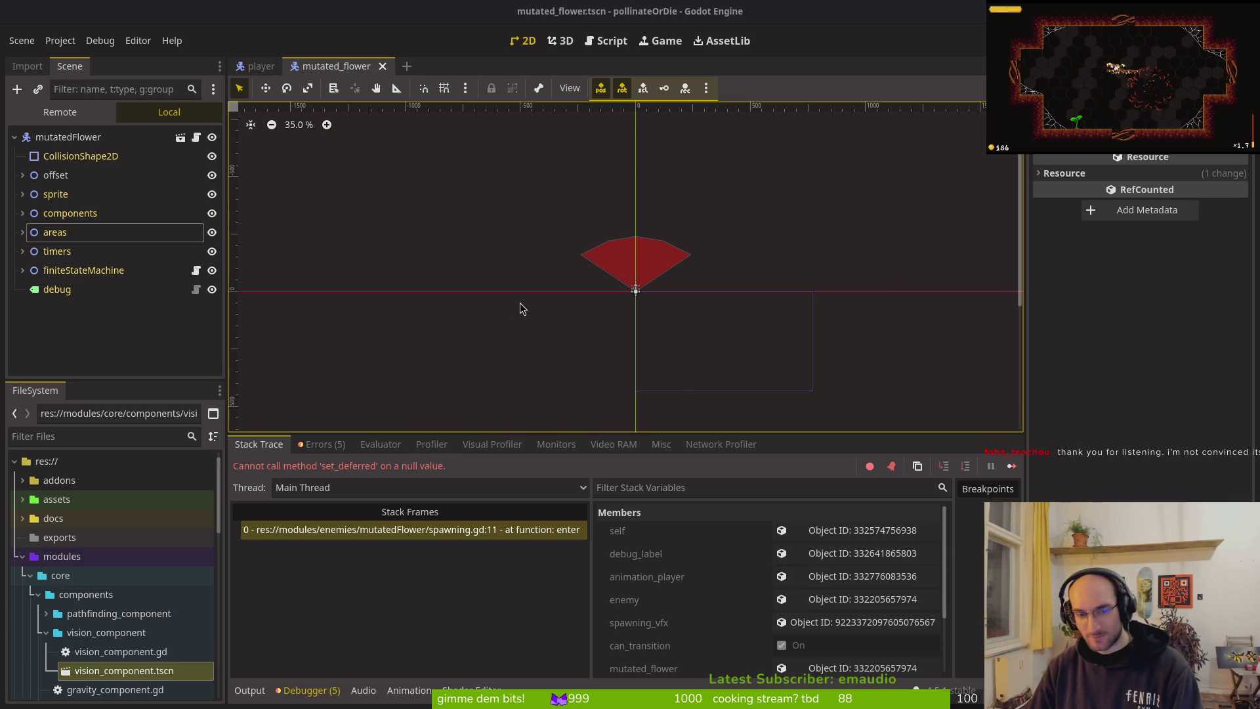
click(630, 369)
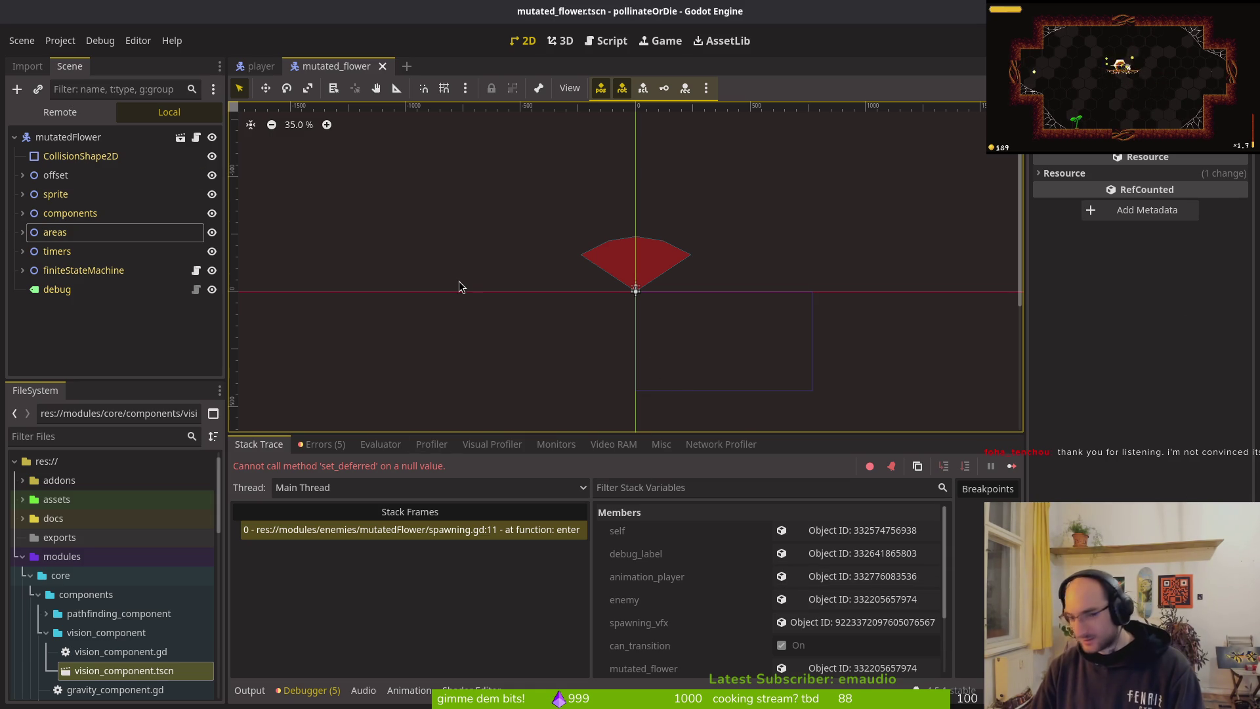
click(600, 272)
scroll(590, 275, up, 5)
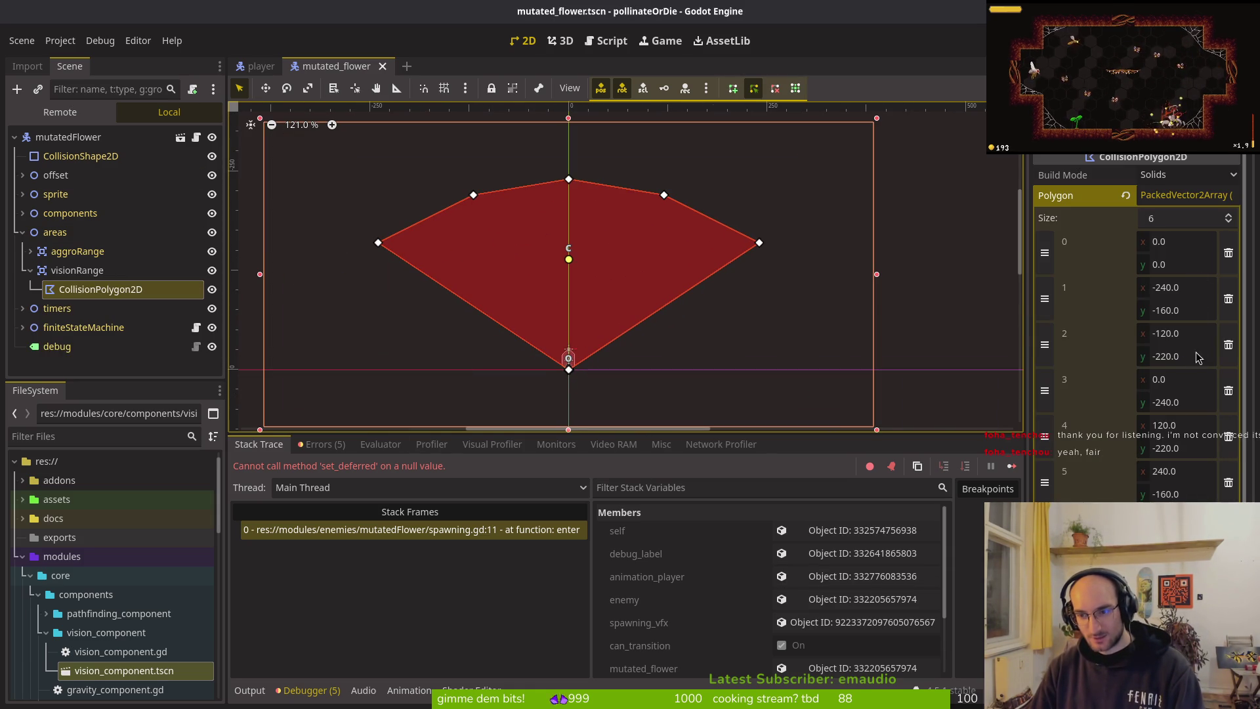
click(1195, 402)
Step: Set polygon point 3's y to -320, after first trying -300
text(-)
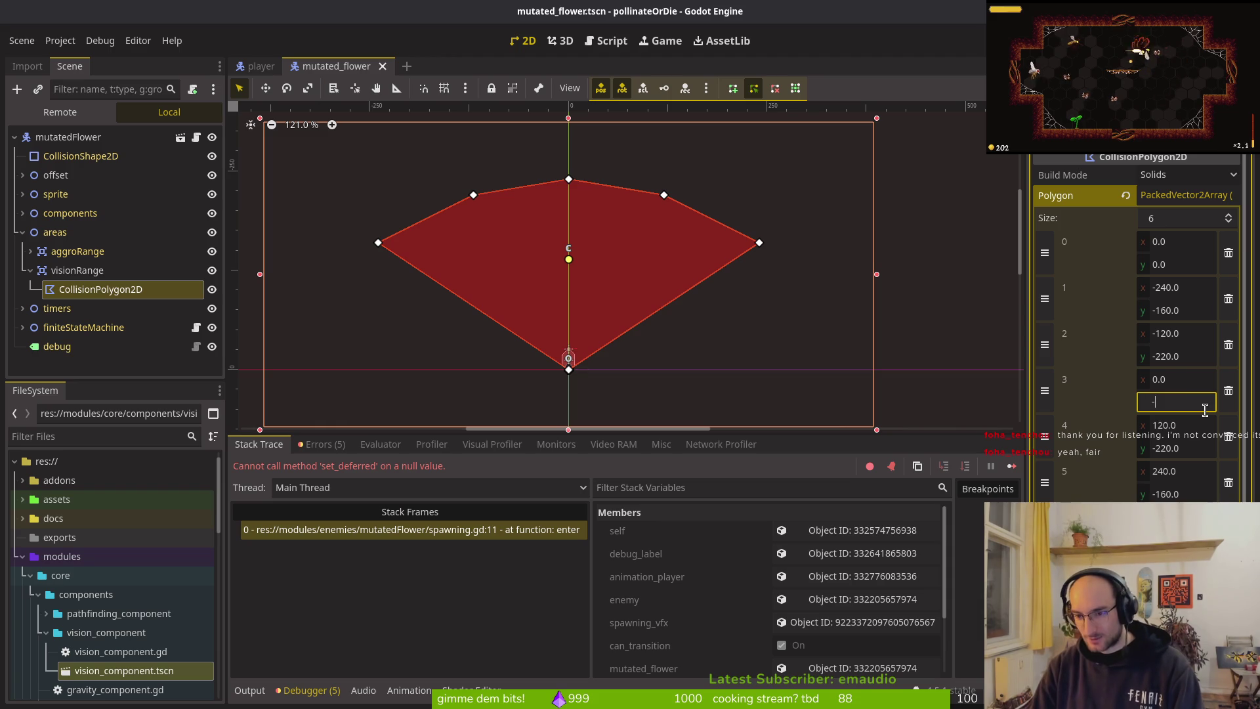
text(300)
key(Return)
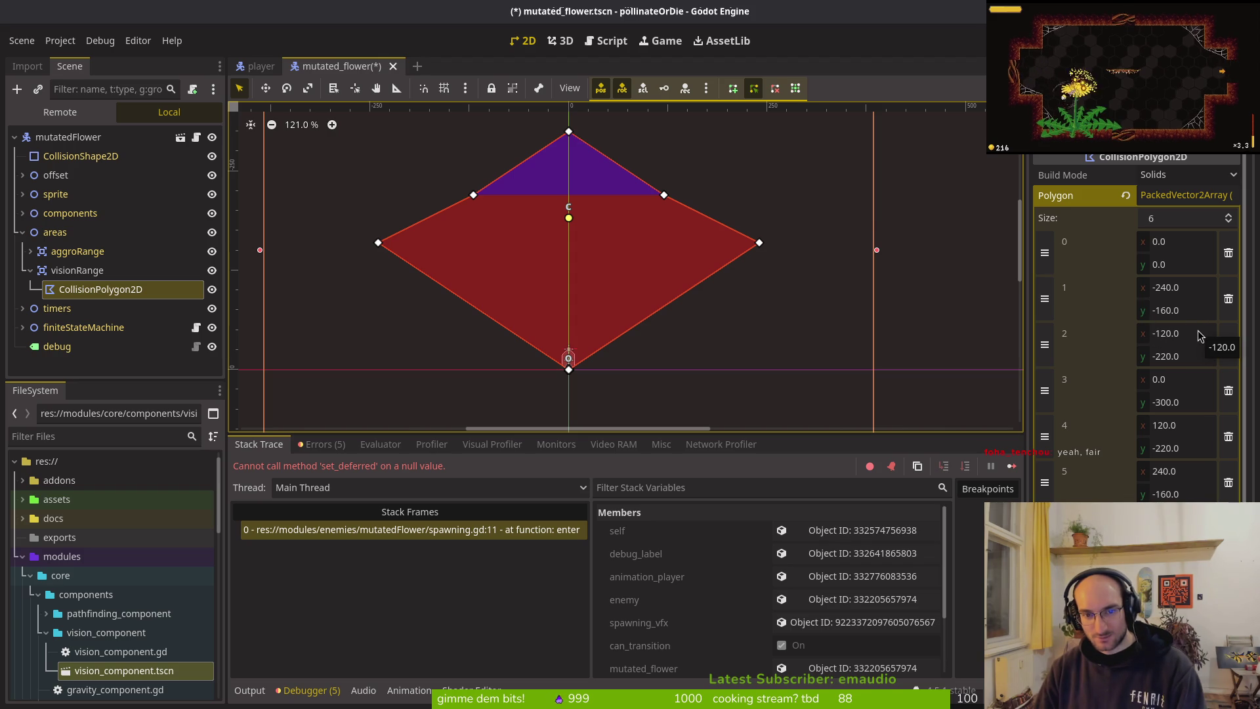
click(1179, 403)
text(-)
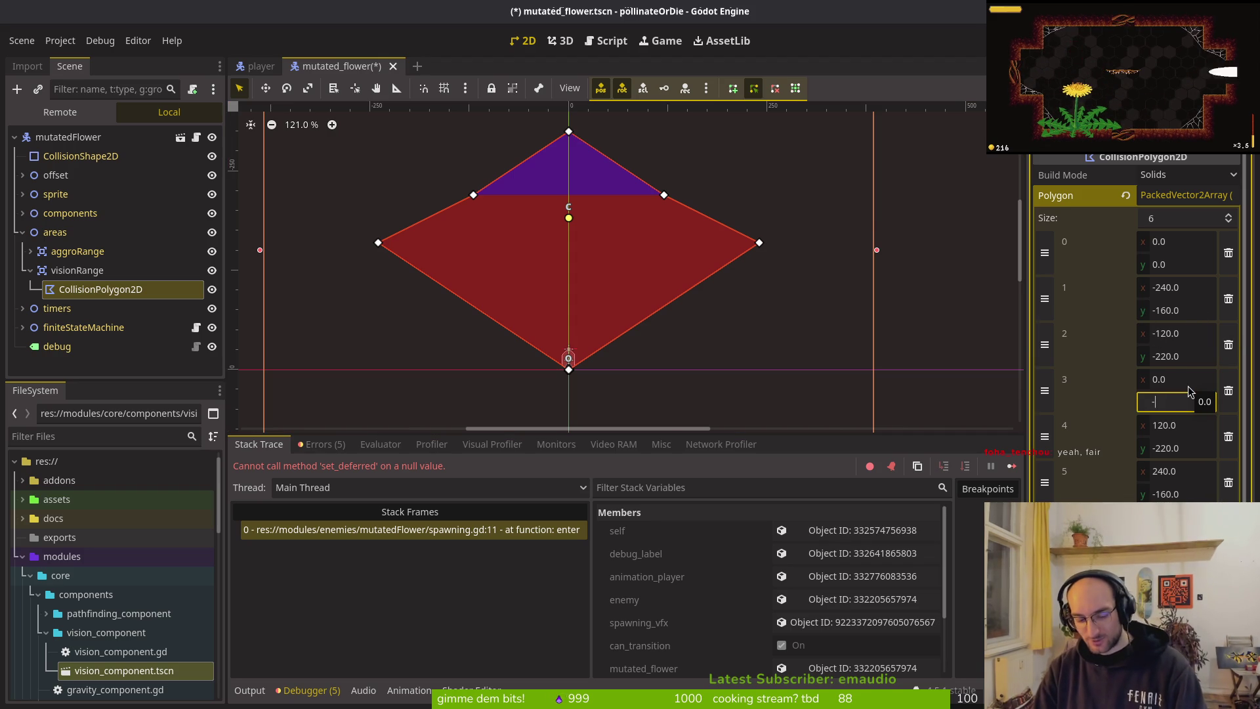
text(320)
key(Return)
key(Tab)
Step: Set polygon point 4 to (120, -280) and clear point 5's x value
key(Tab)
key(Tab)
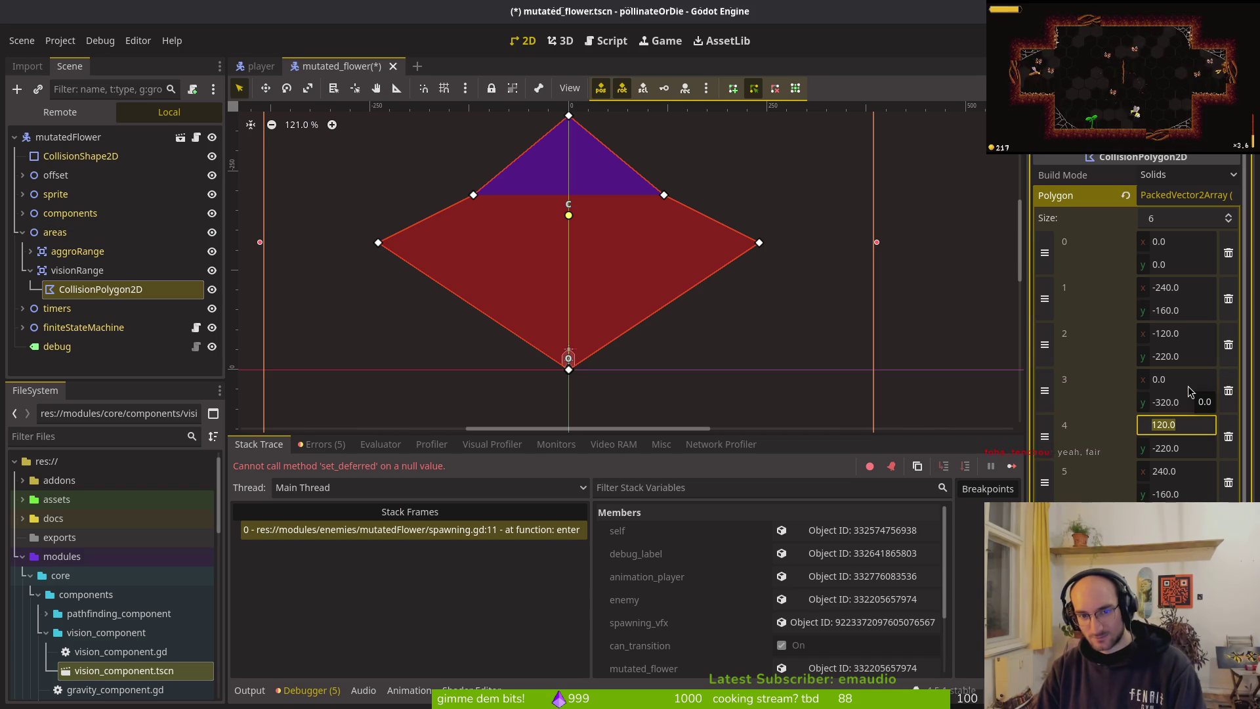
key(Tab)
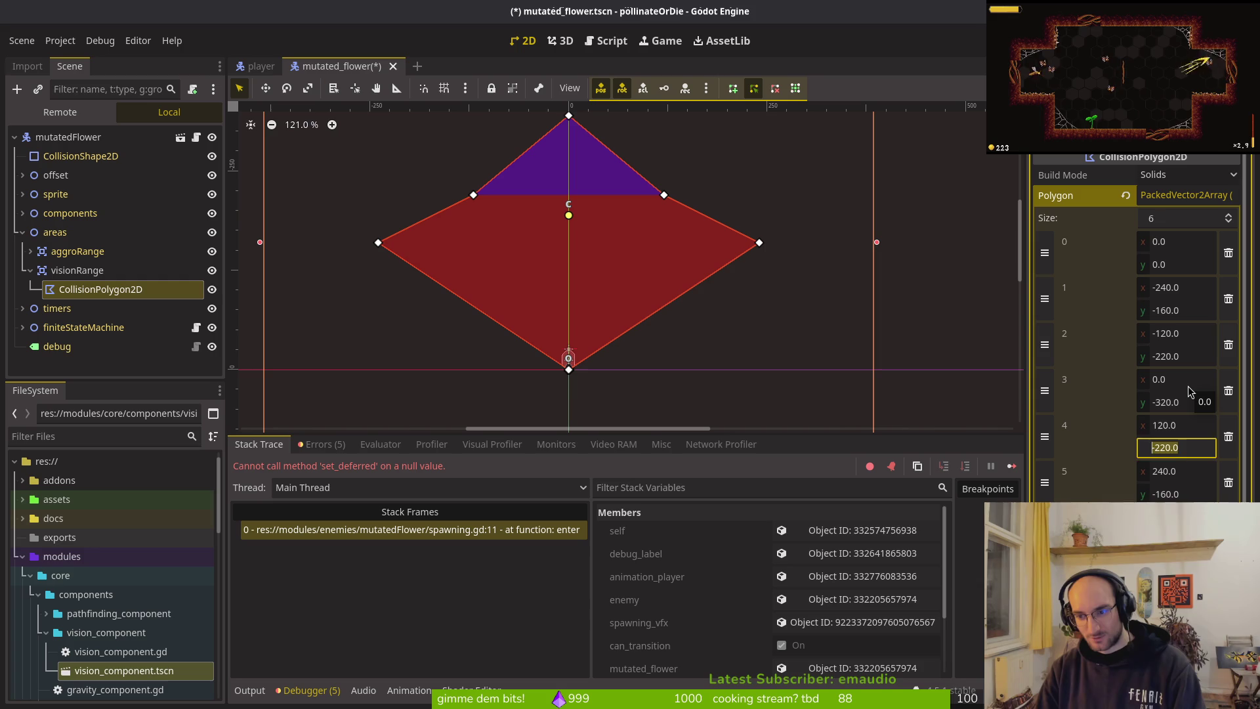
key(shift+Tab)
text(1)
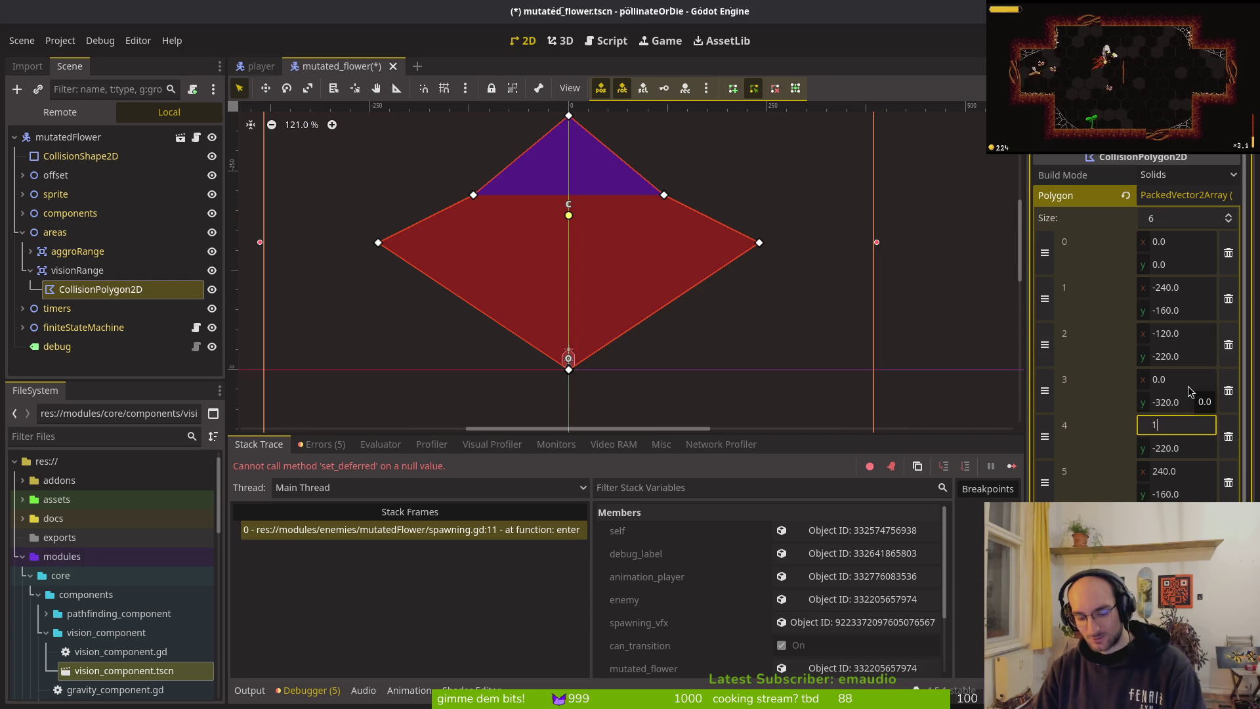
key(Tab)
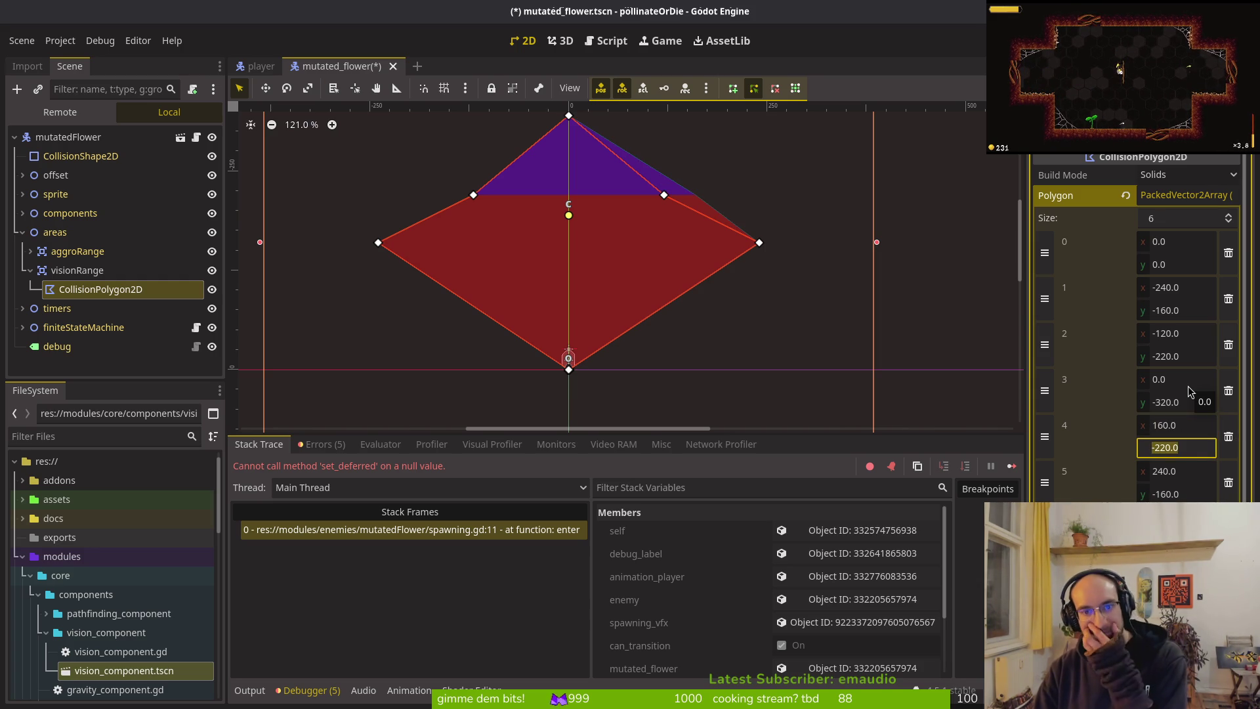
text(0)
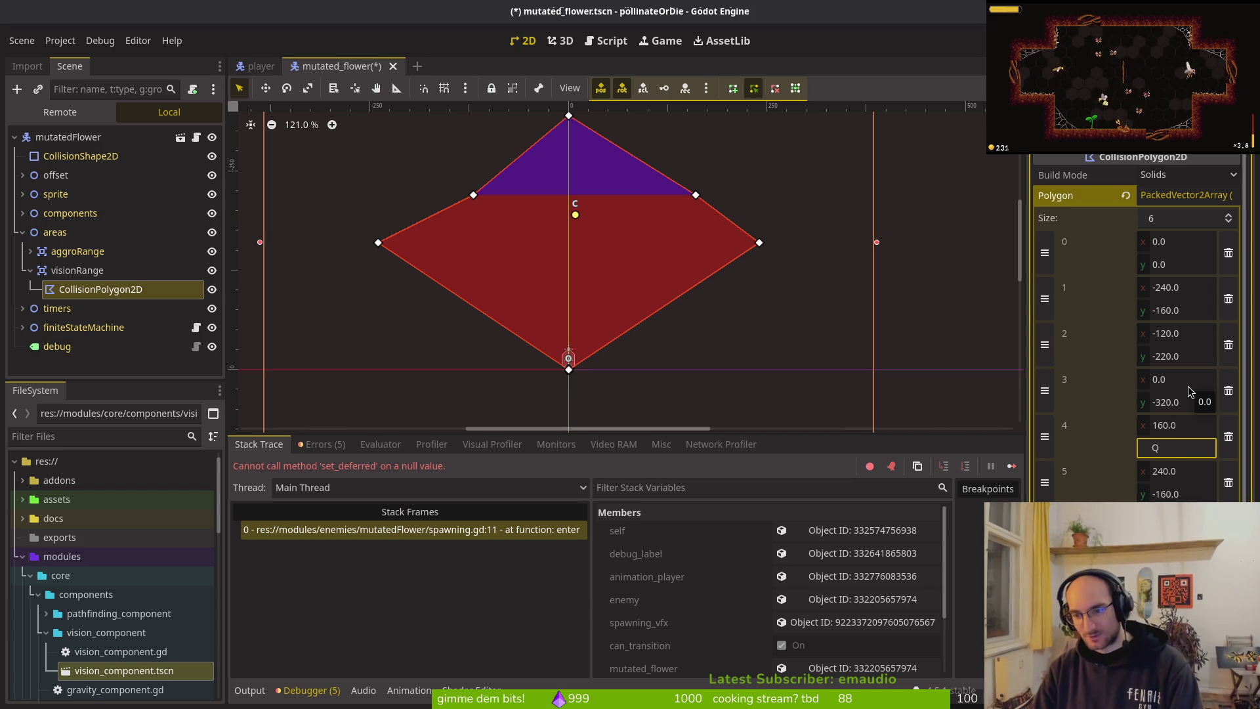
key(shift+Tab)
text(120)
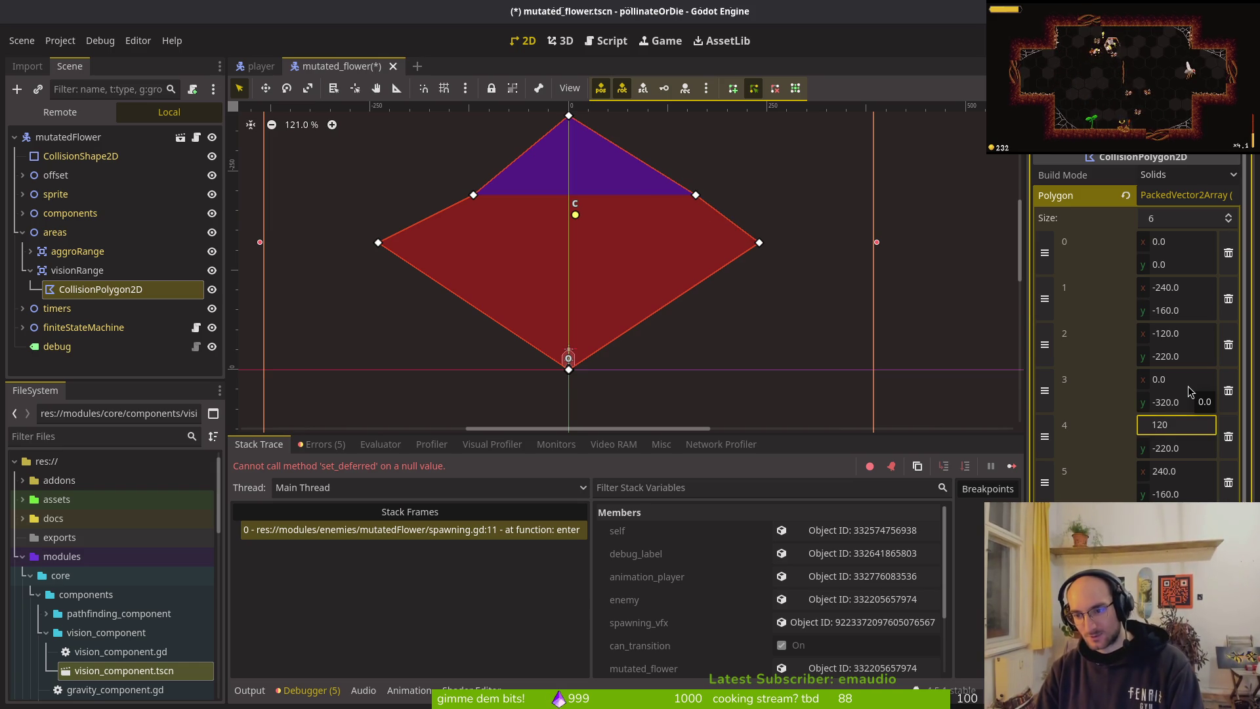
key(Tab)
text(-280)
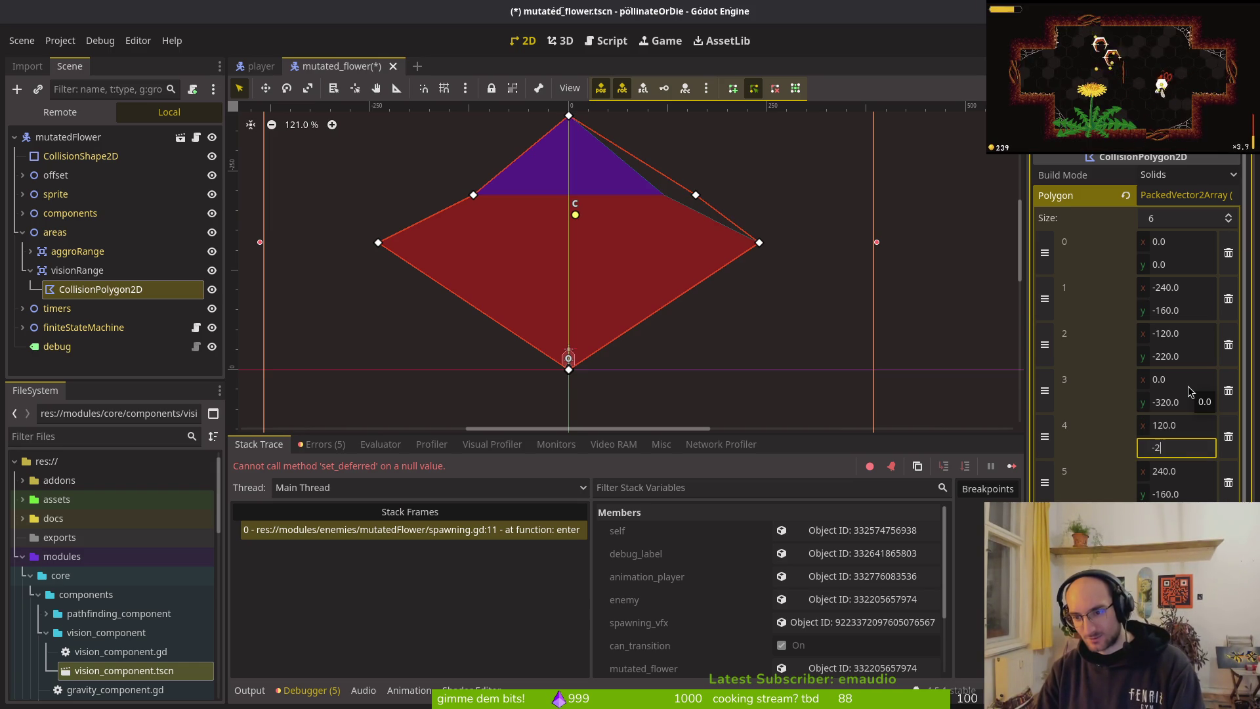
key(Return)
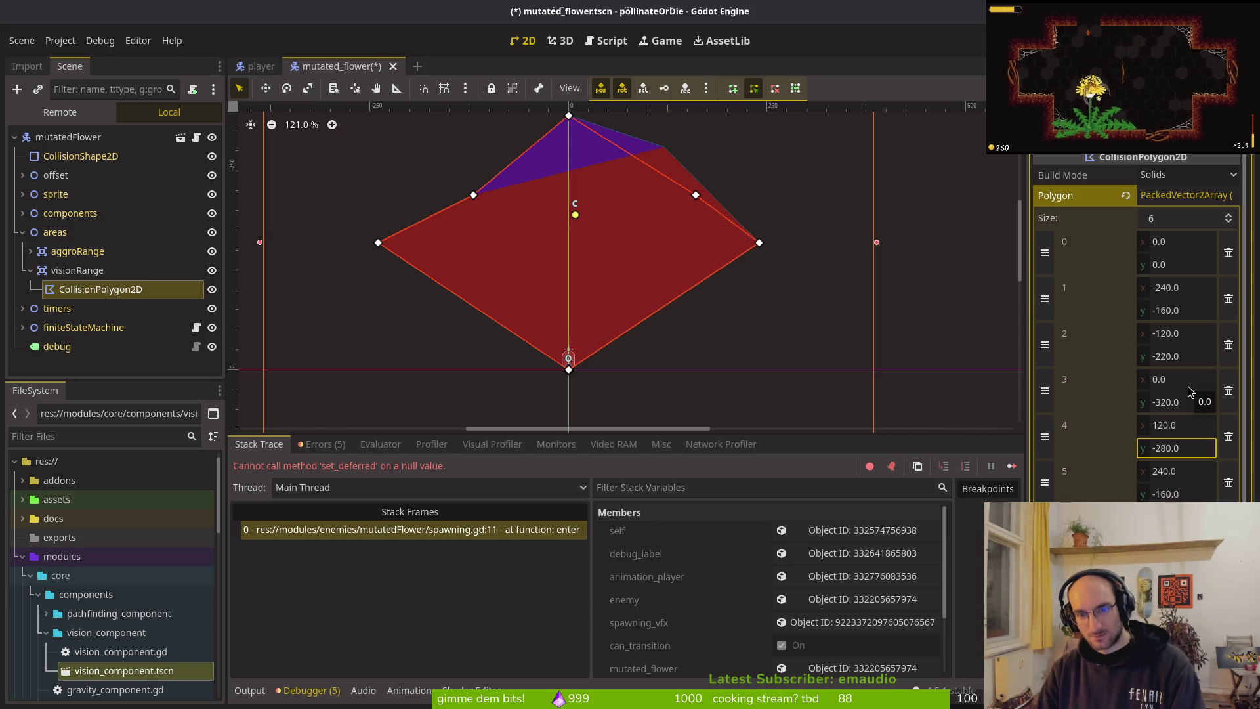
key(Tab)
key(Tab)
key(Tab)
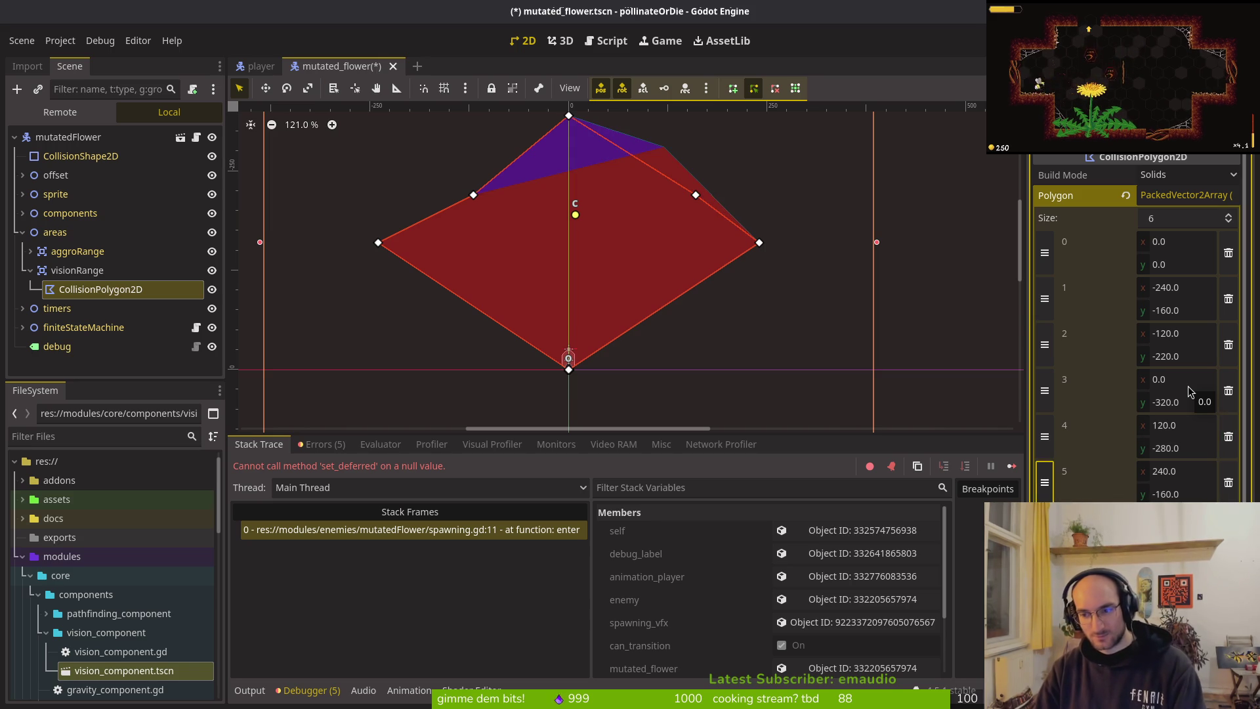
key(BackSpace)
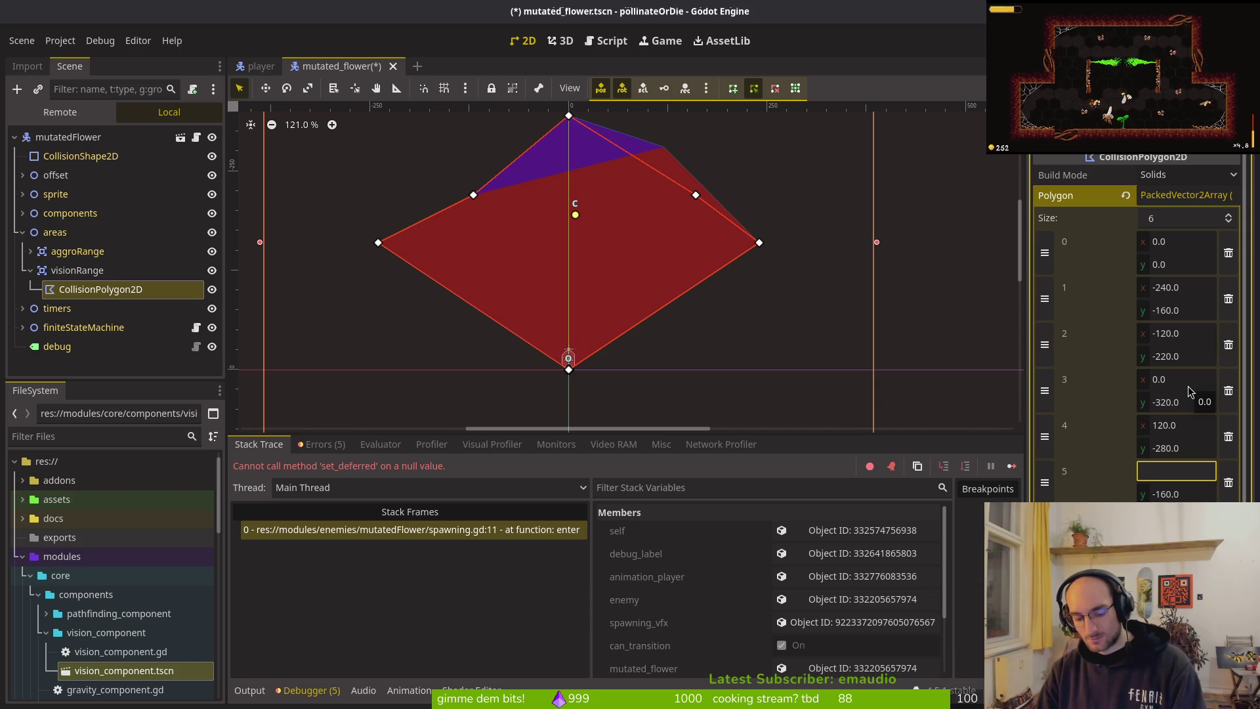
Step: Move polygon point 5 to (330, -220)
text(330)
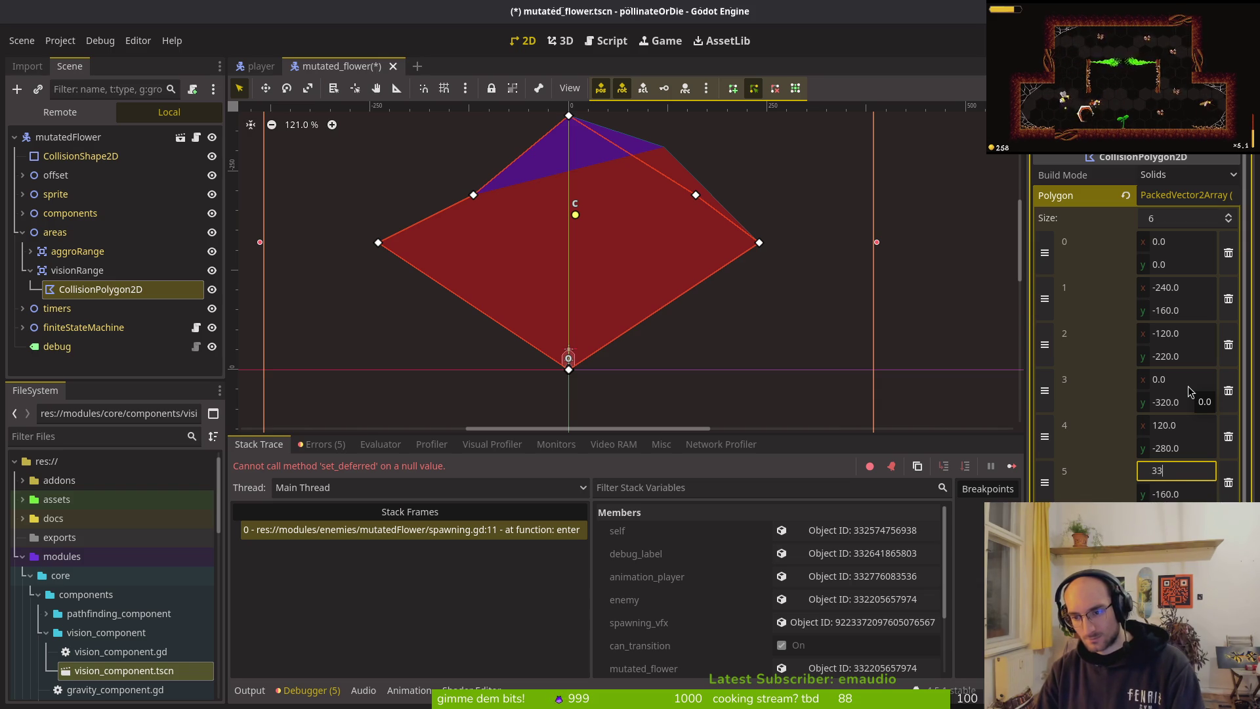
key(Tab)
text(220)
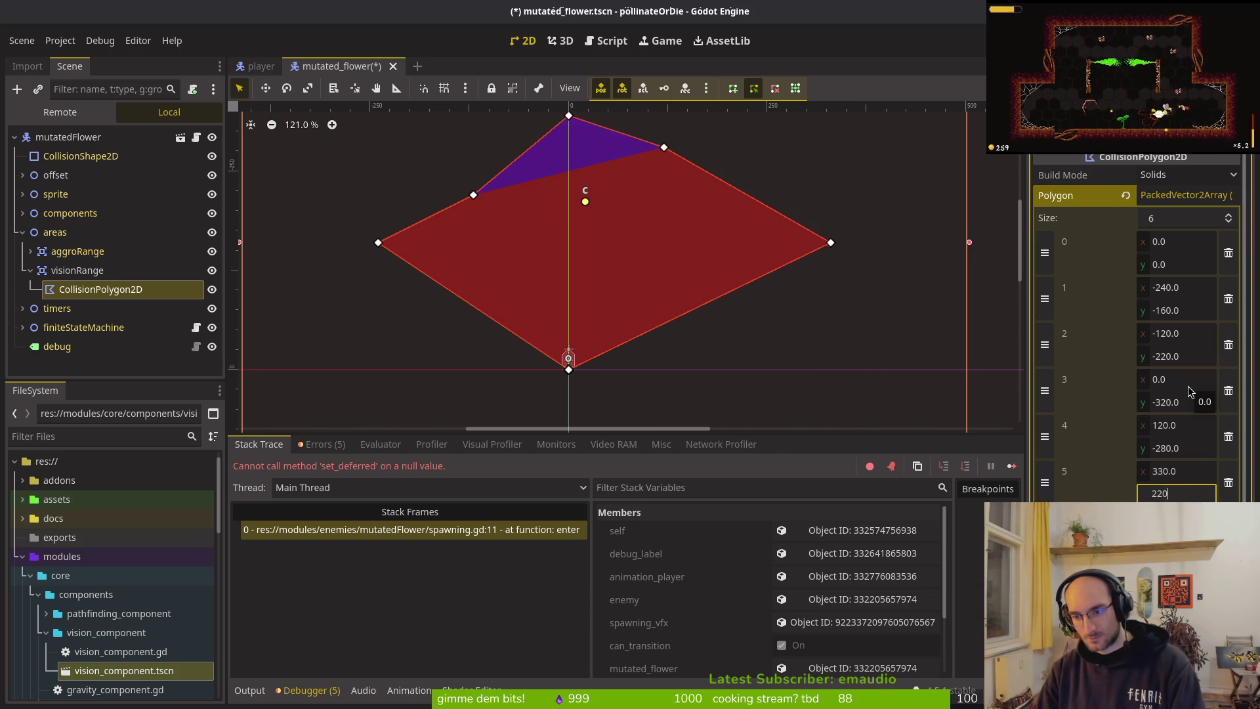
key(BackSpace)
key(BackSpace)
key(BackSpace)
text(-220)
key(Return)
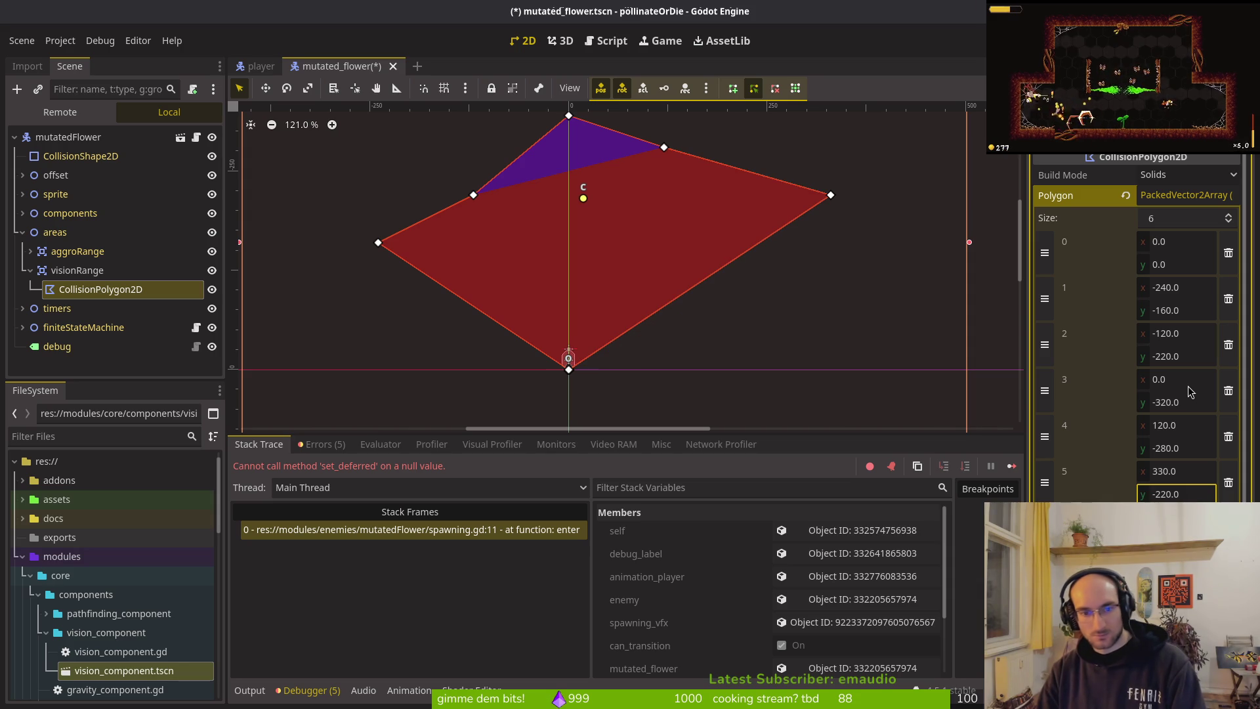
key(ctrl+z)
key(ctrl+z)
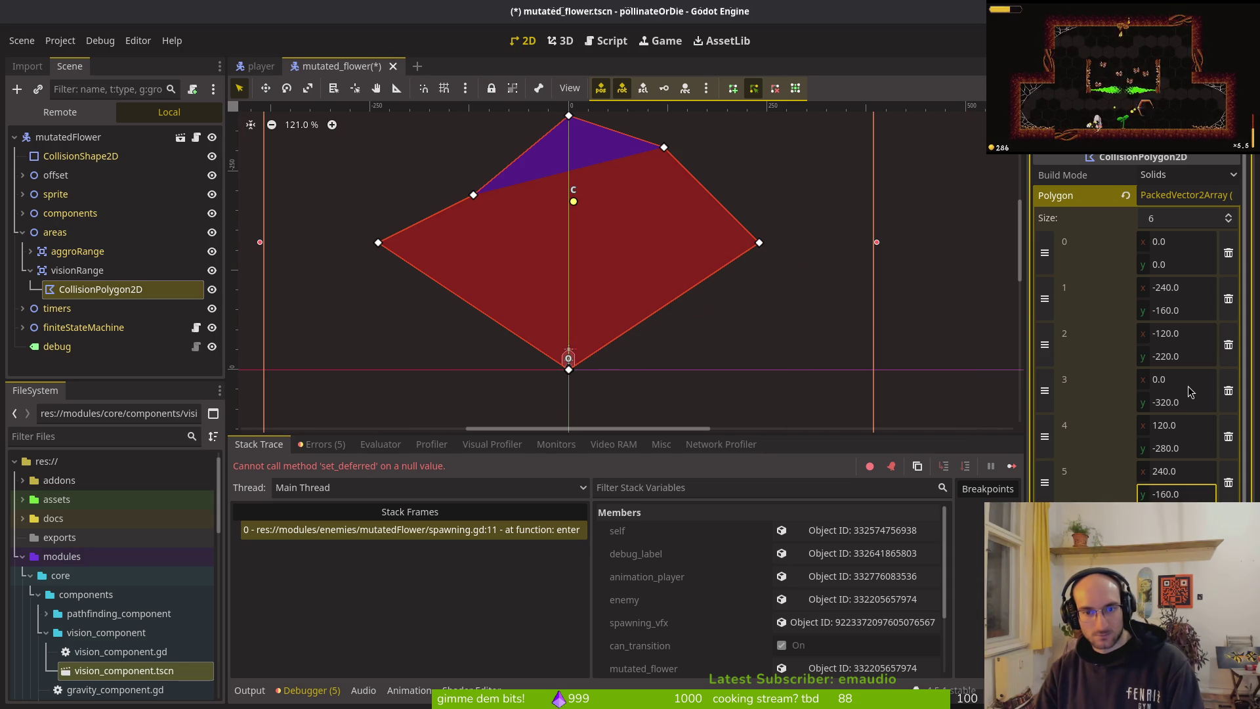
key(ctrl+shift+z)
key(ctrl+shift+z)
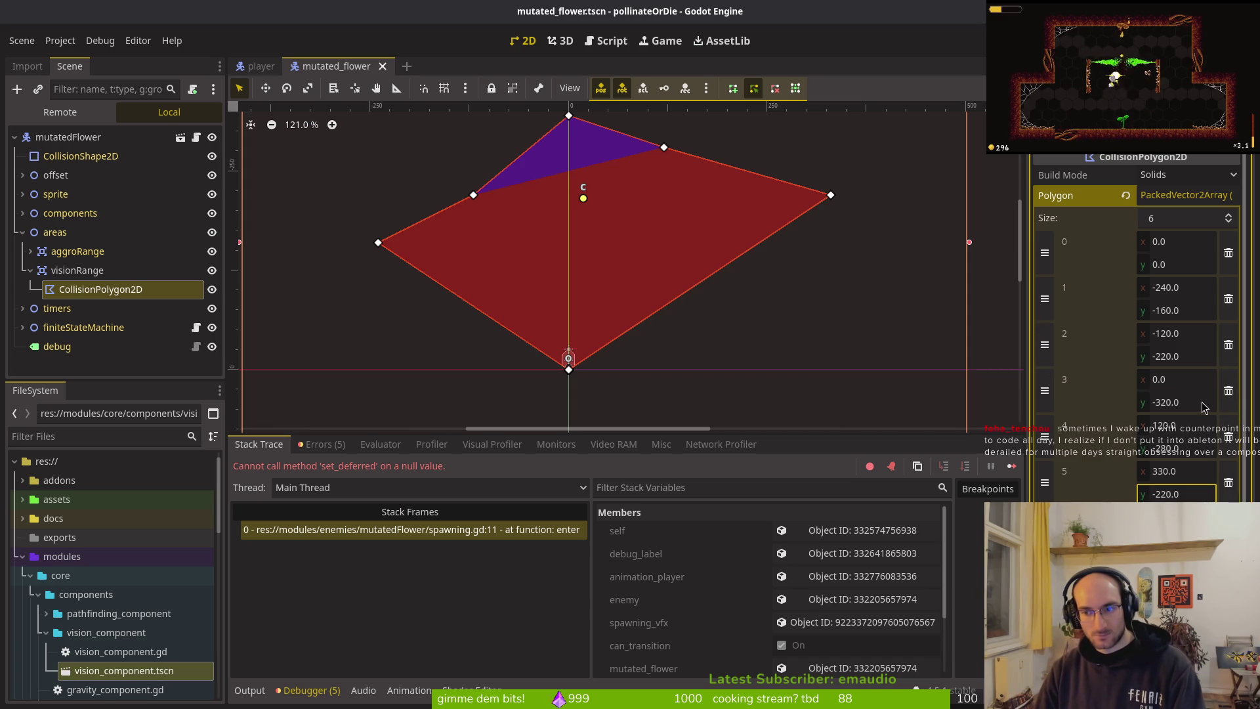
Step: Raise point 3 to y -330, move point 4 out to x 180, and save the scene
click(1197, 402)
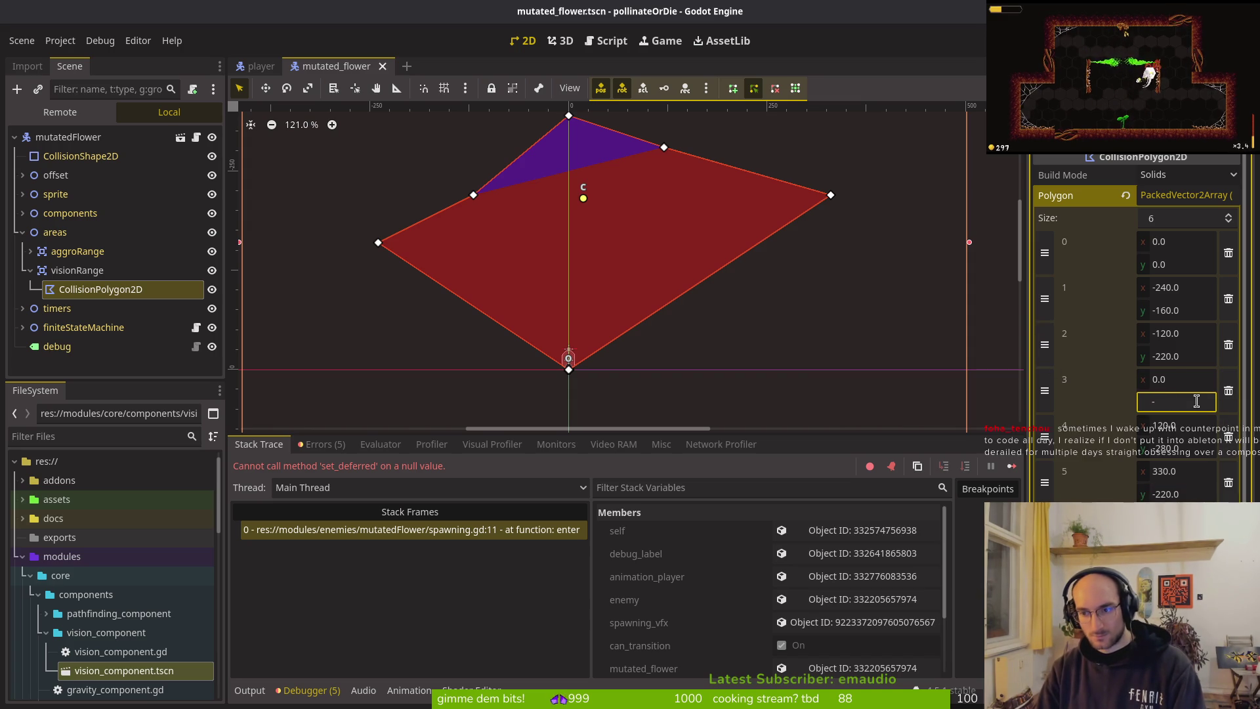
text(330)
key(Return)
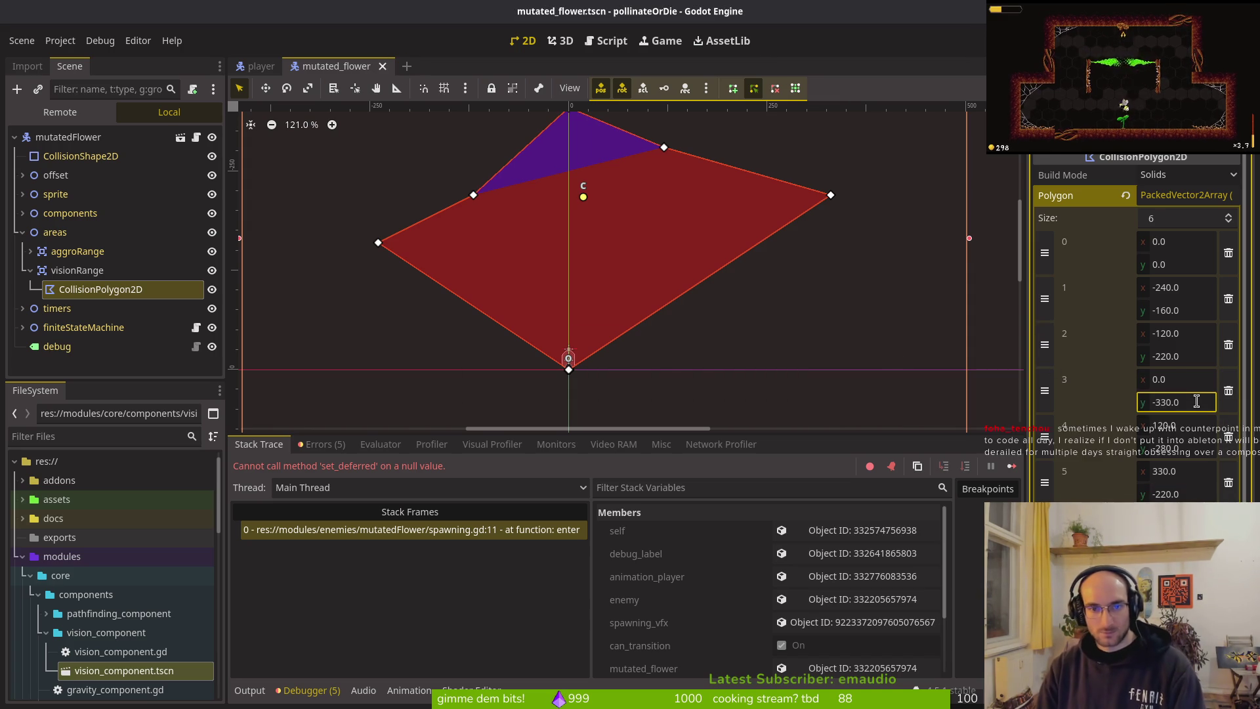
scroll(670, 190, up, 3)
drag(674, 219, 729, 200)
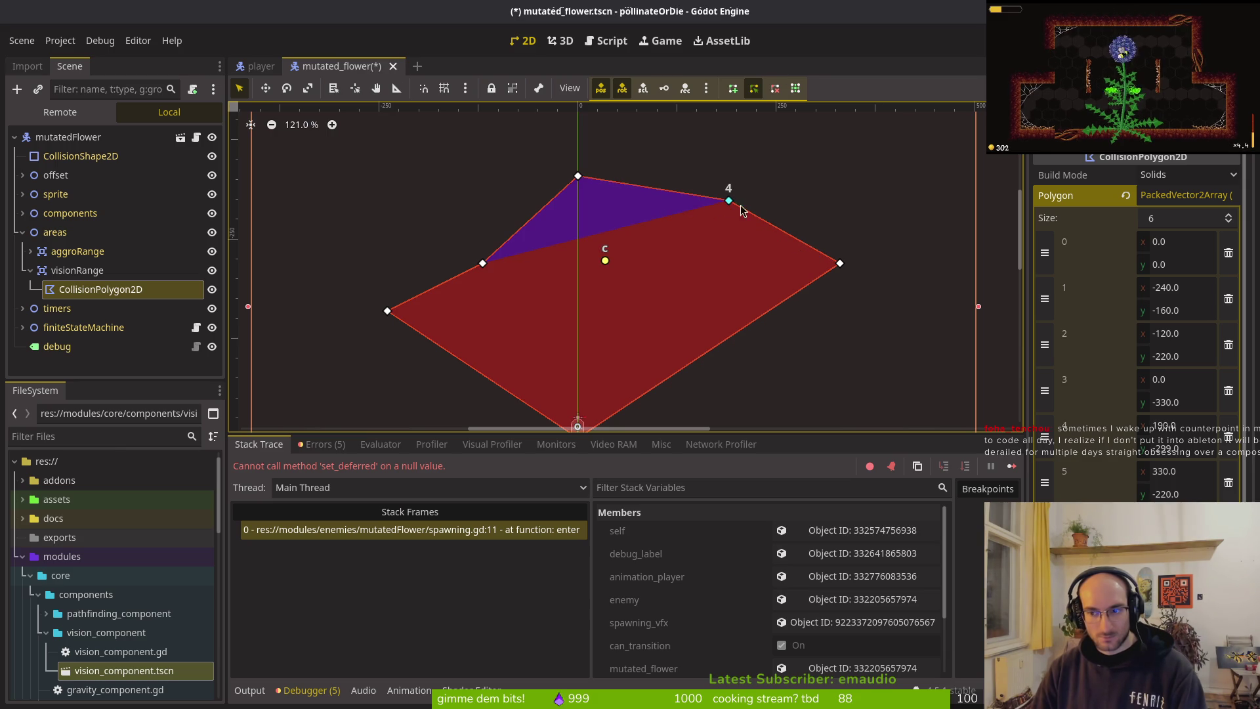
click(1185, 447)
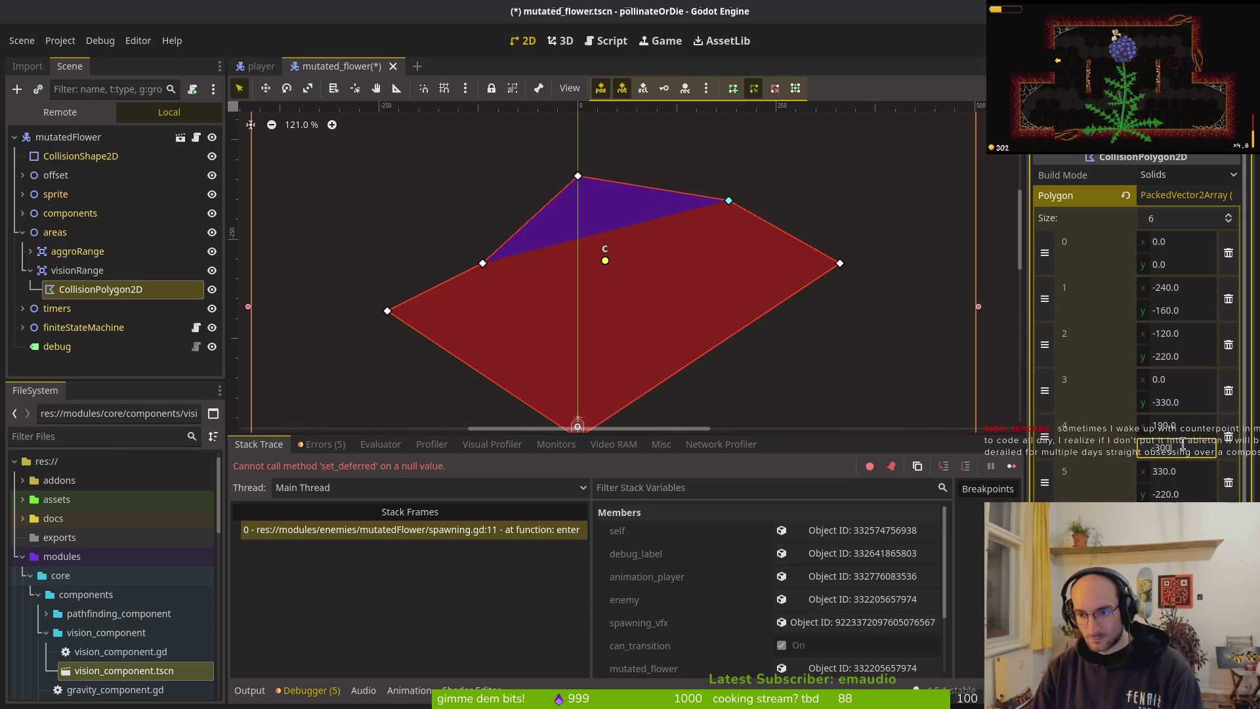
key(ctrl+s)
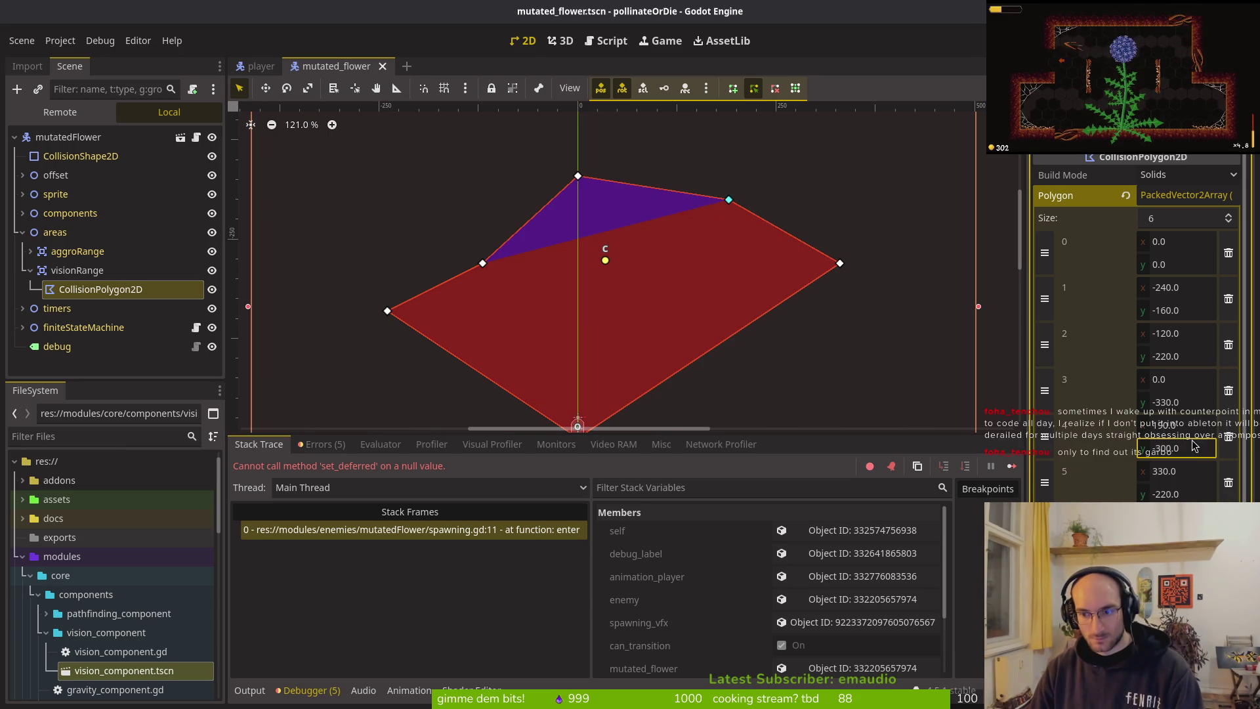
click(1174, 425)
text(180)
key(Return)
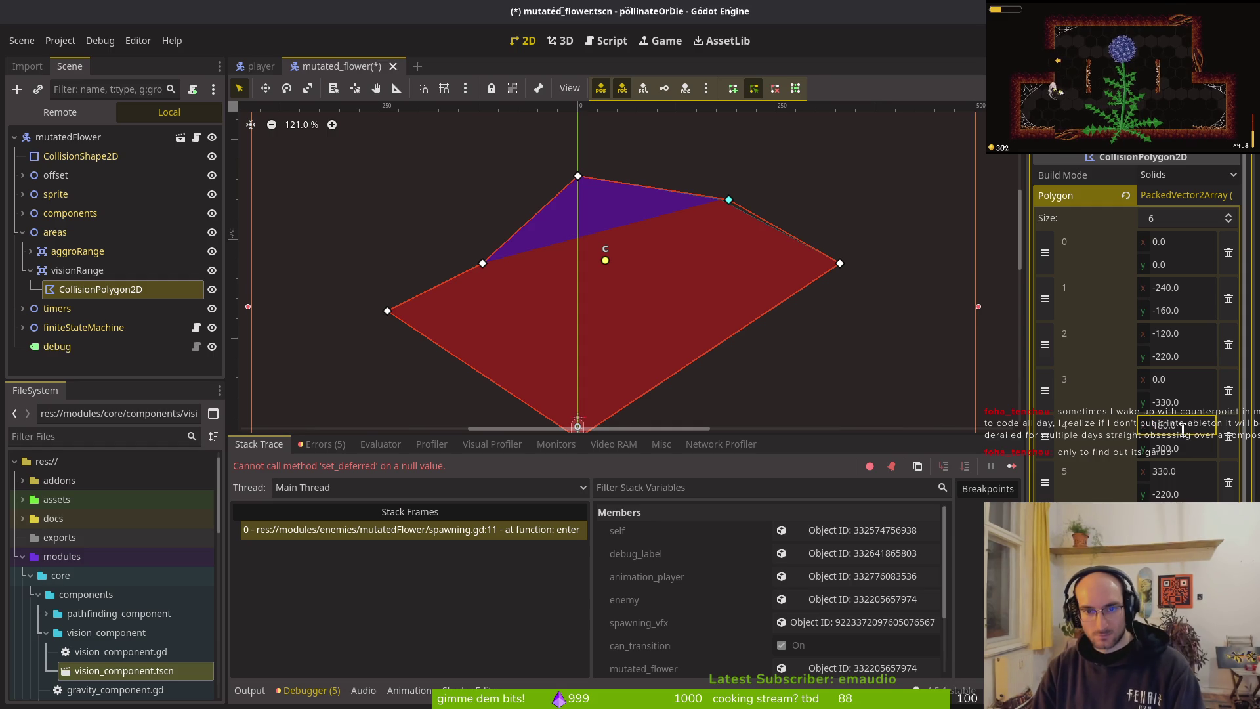
key(ctrl+s)
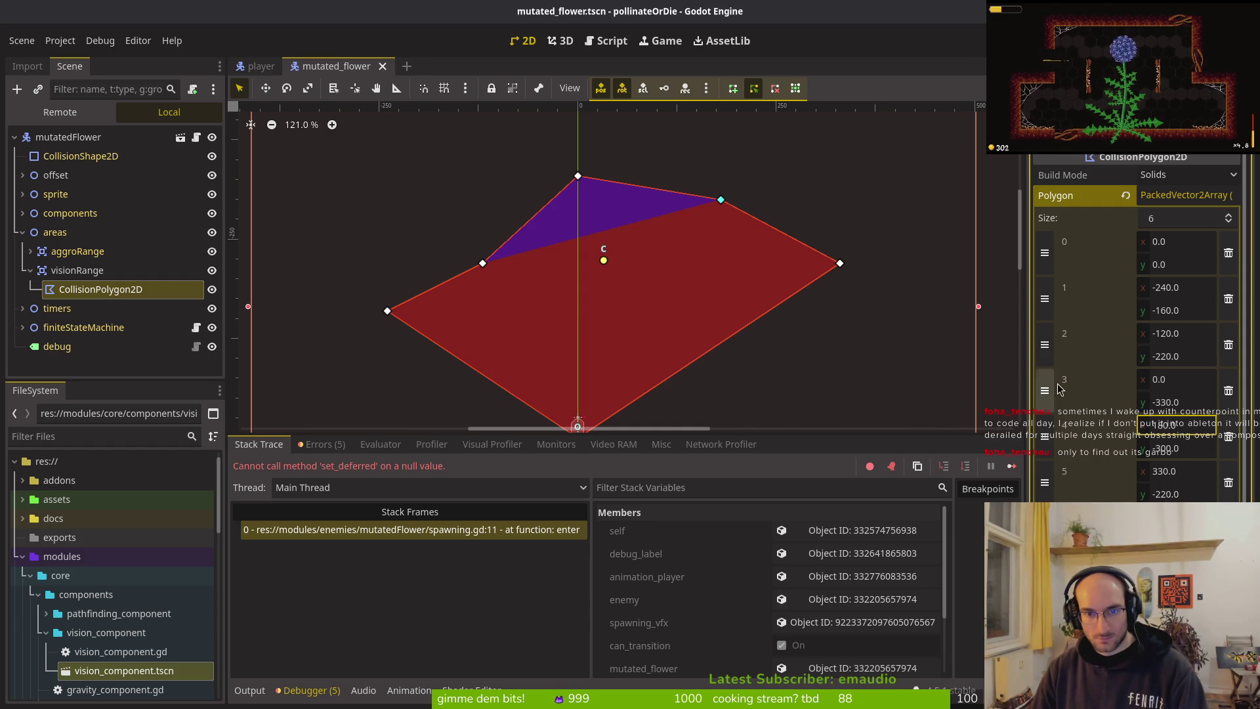
Step: Set polygon point 2 to (-180, -300) and save the scene
click(1201, 339)
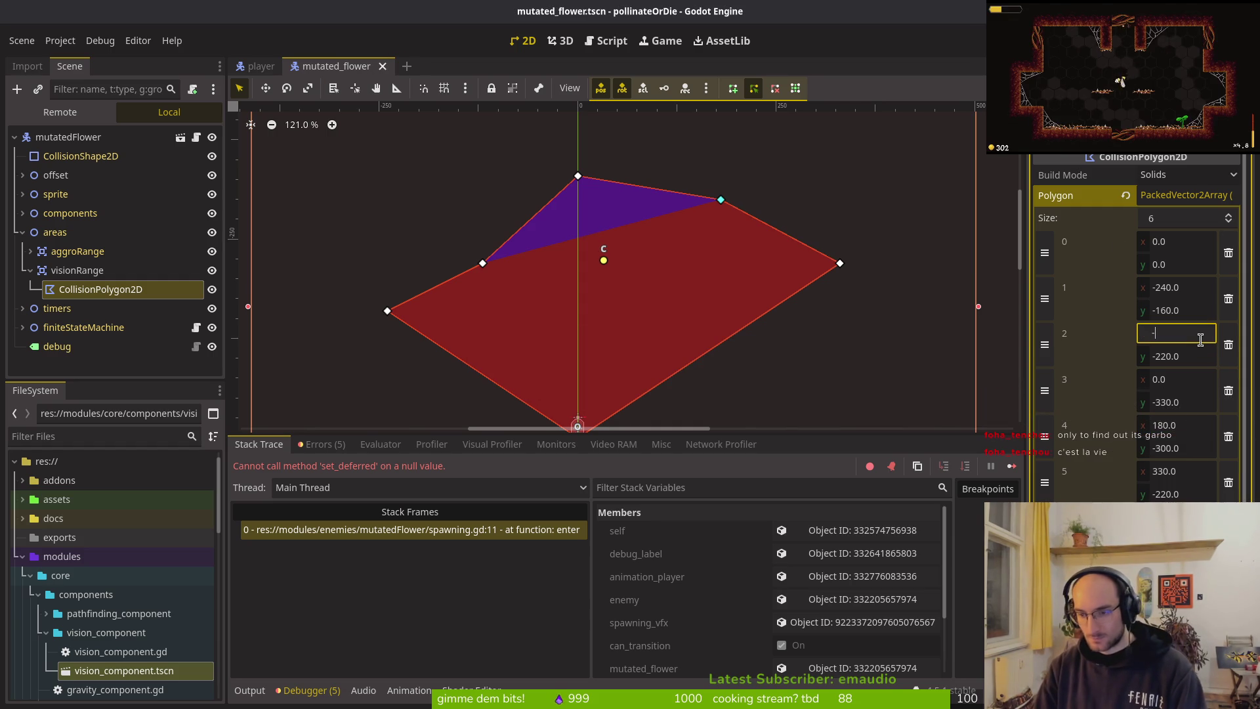
text(180)
key(Tab)
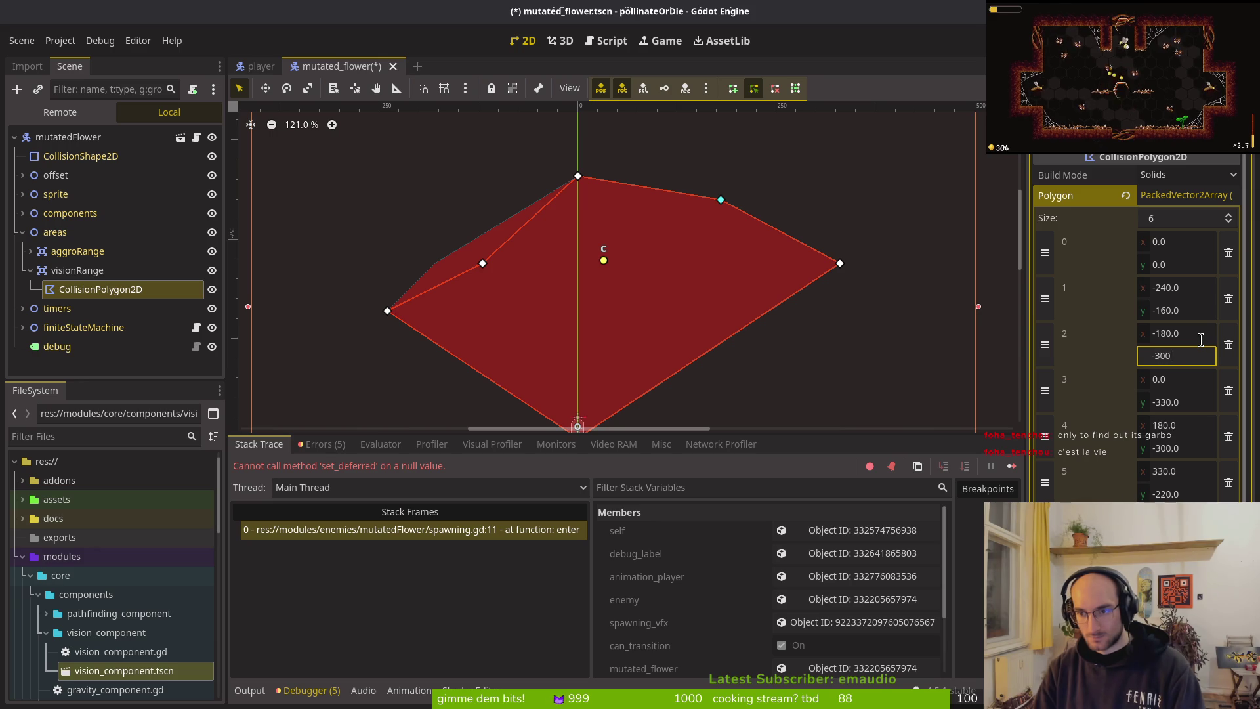
key(Return)
key(ctrl+s)
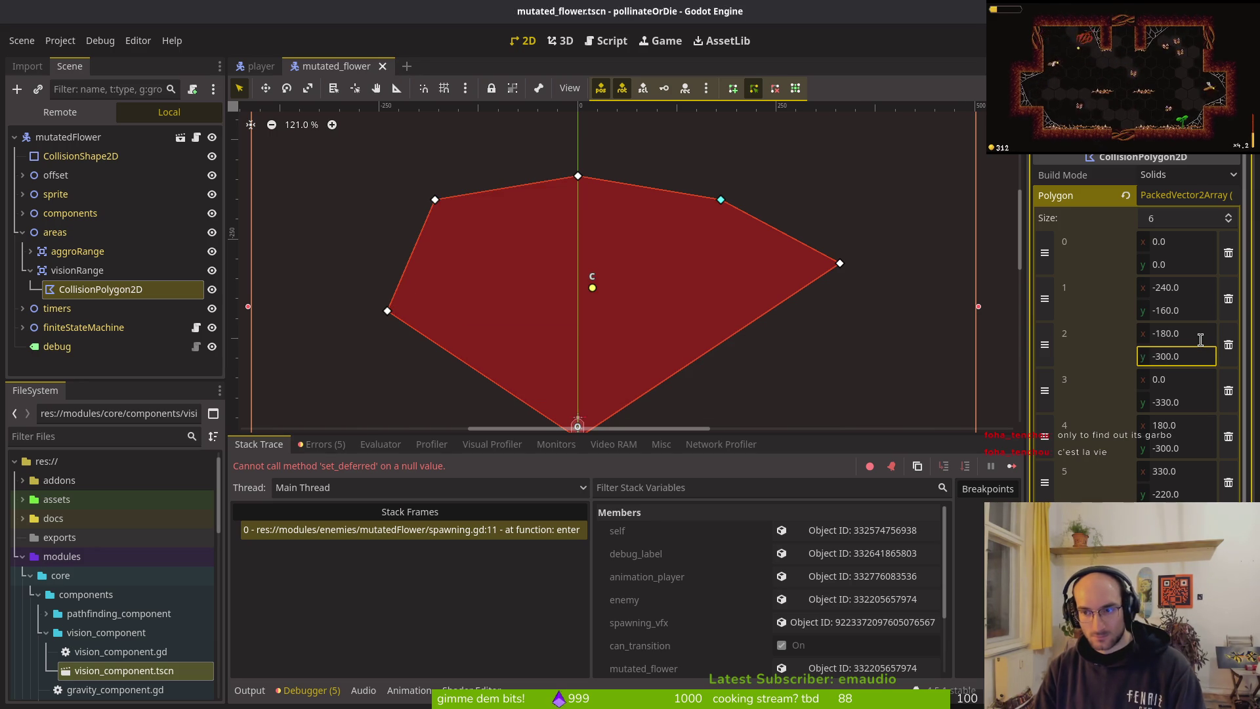
Step: Set polygon point 1 to (-330, -220) and save the scene
key(shift+Tab)
key(shift+Tab)
key(shift+Tab)
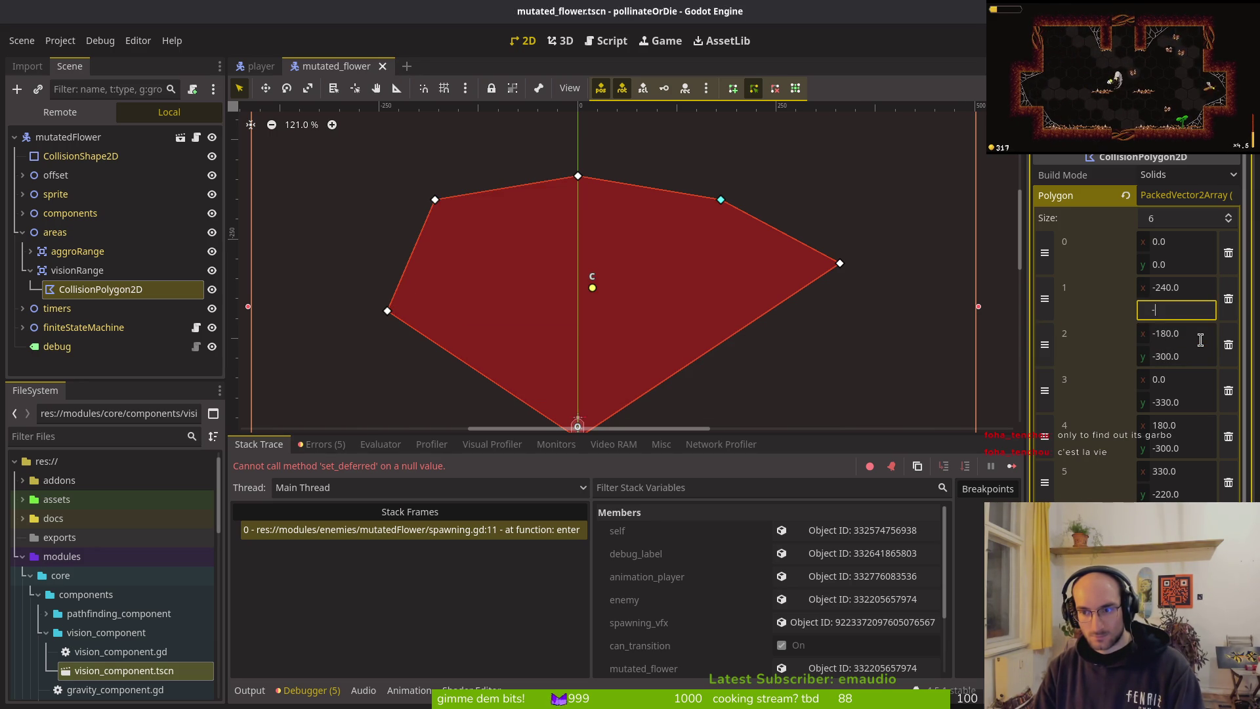
text(220)
key(shift+Tab)
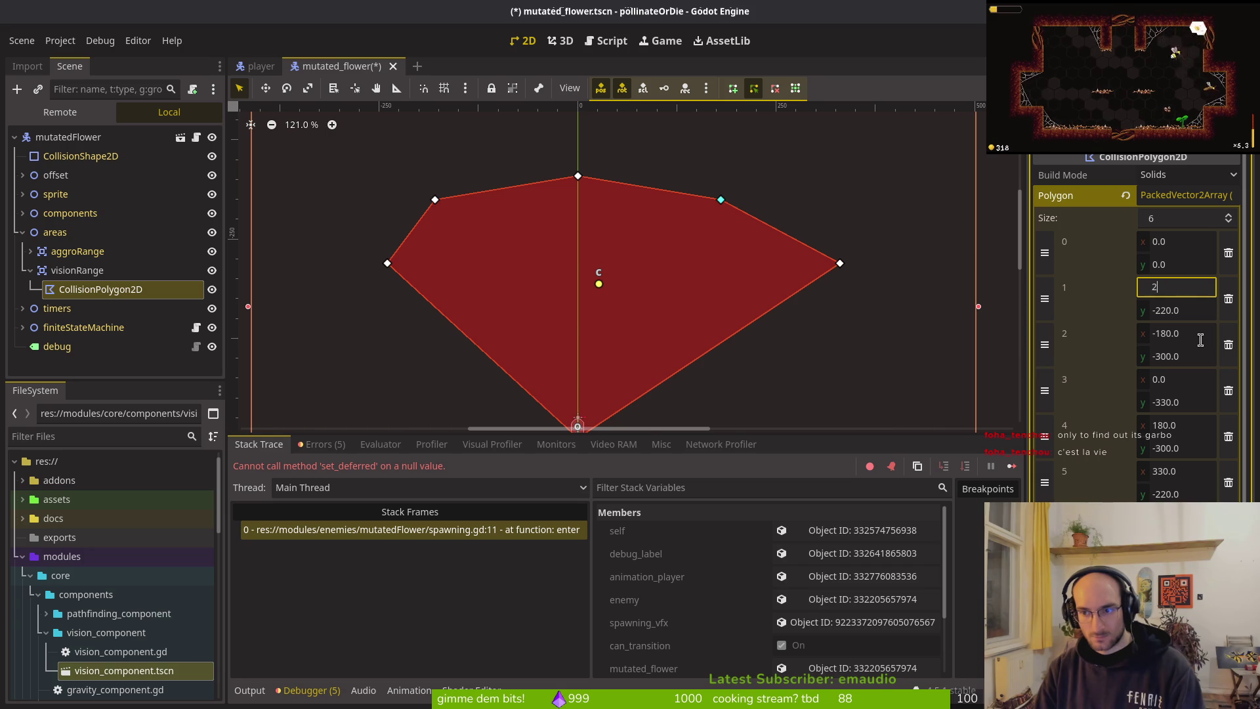
text(-33)
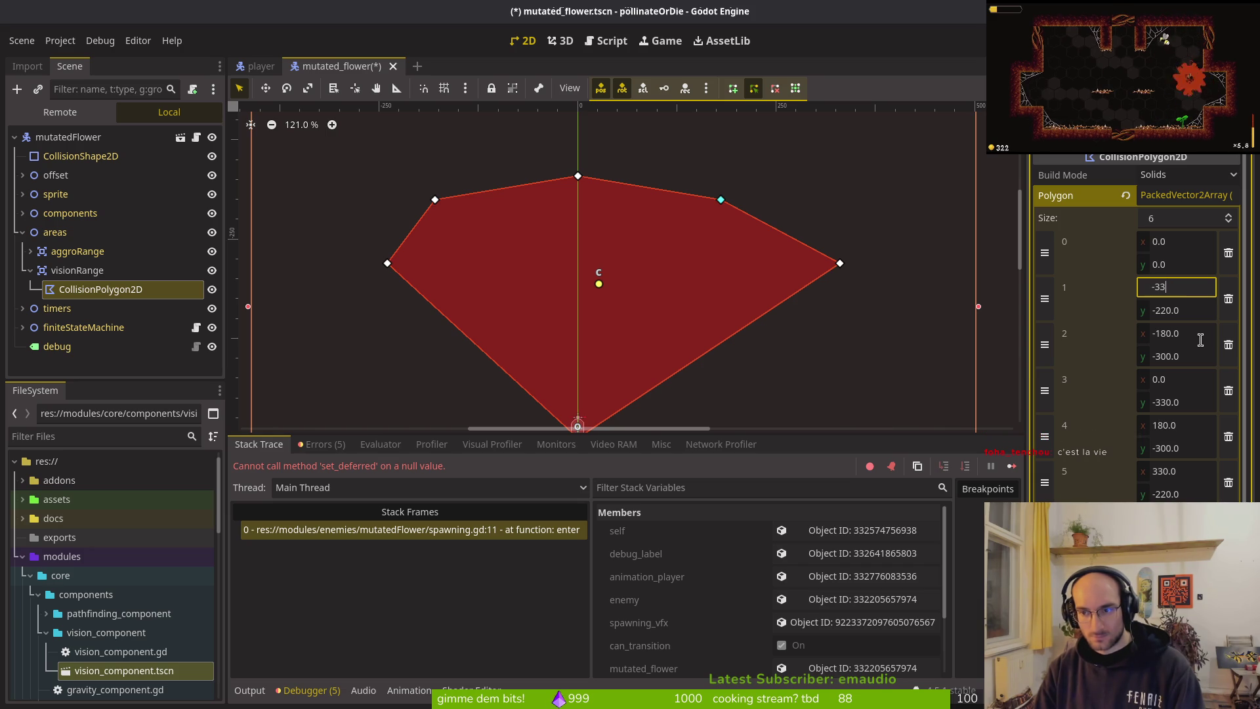
text(0.0)
key(Return)
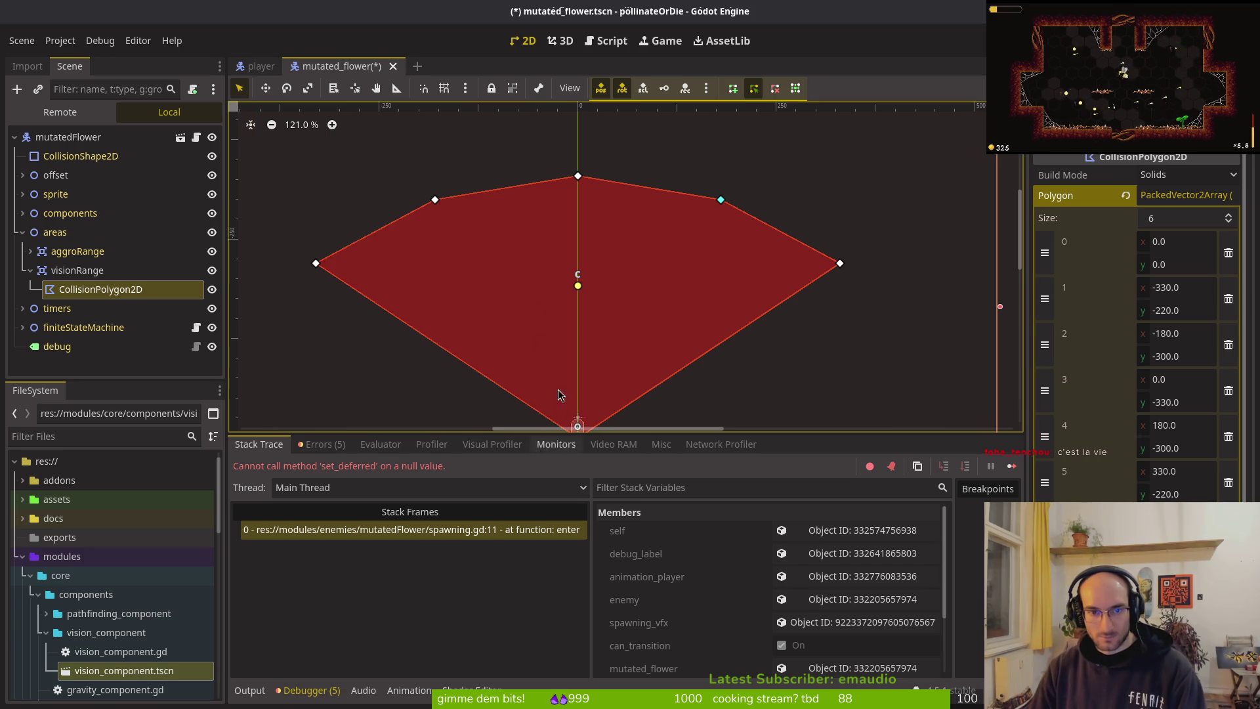
scroll(558, 288, down, 6)
key(ctrl+s)
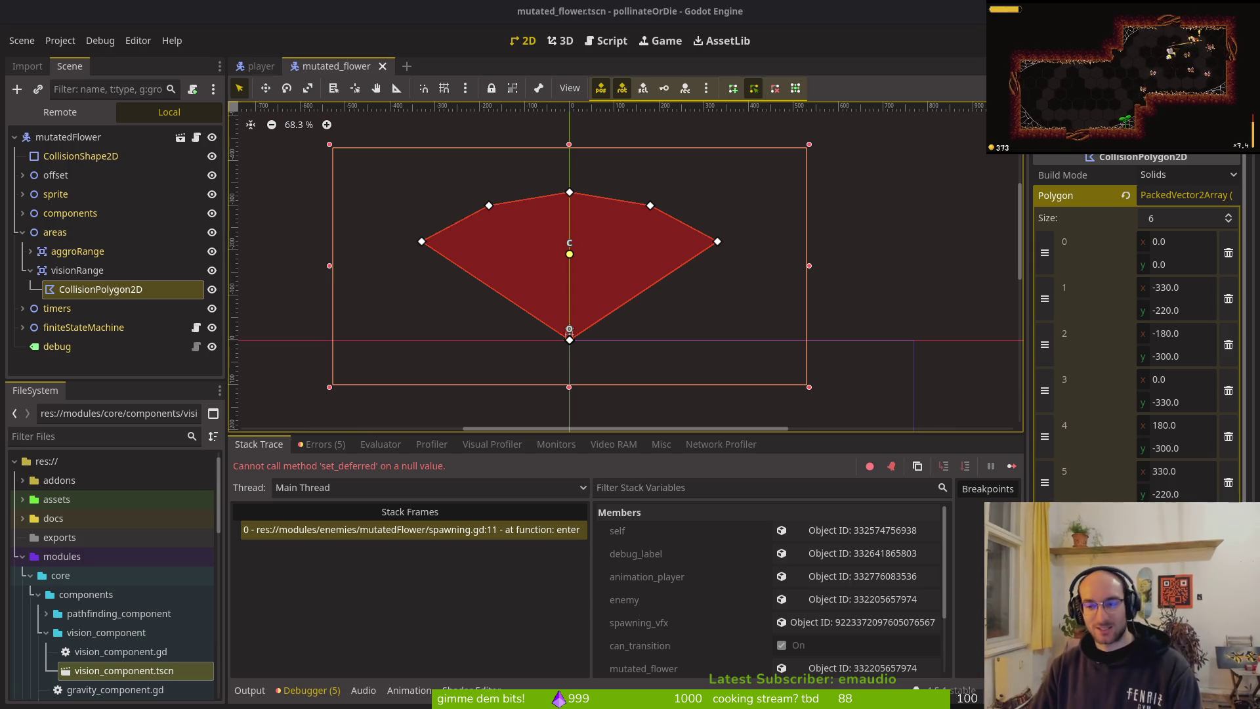
Step: Inspect the set_deferred error's stack trace at spawning.gd:11, then rerun the game with F5
click(1183, 192)
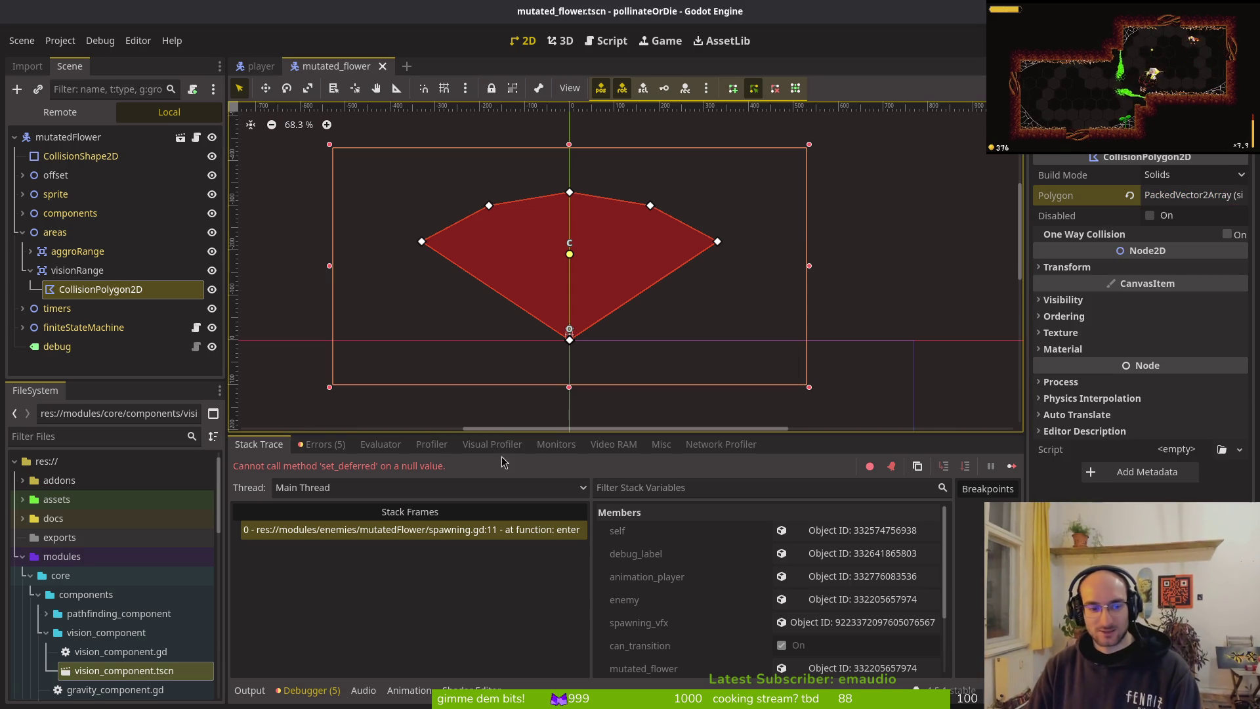
click(342, 446)
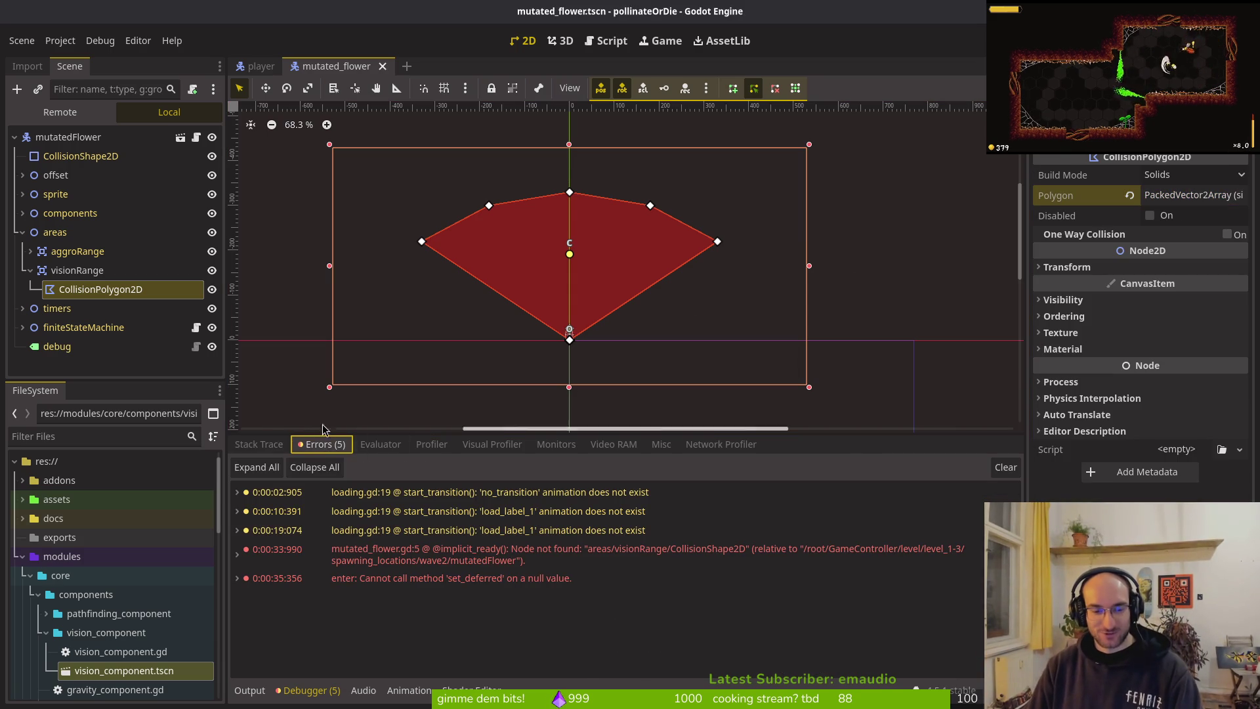
click(260, 447)
click(322, 444)
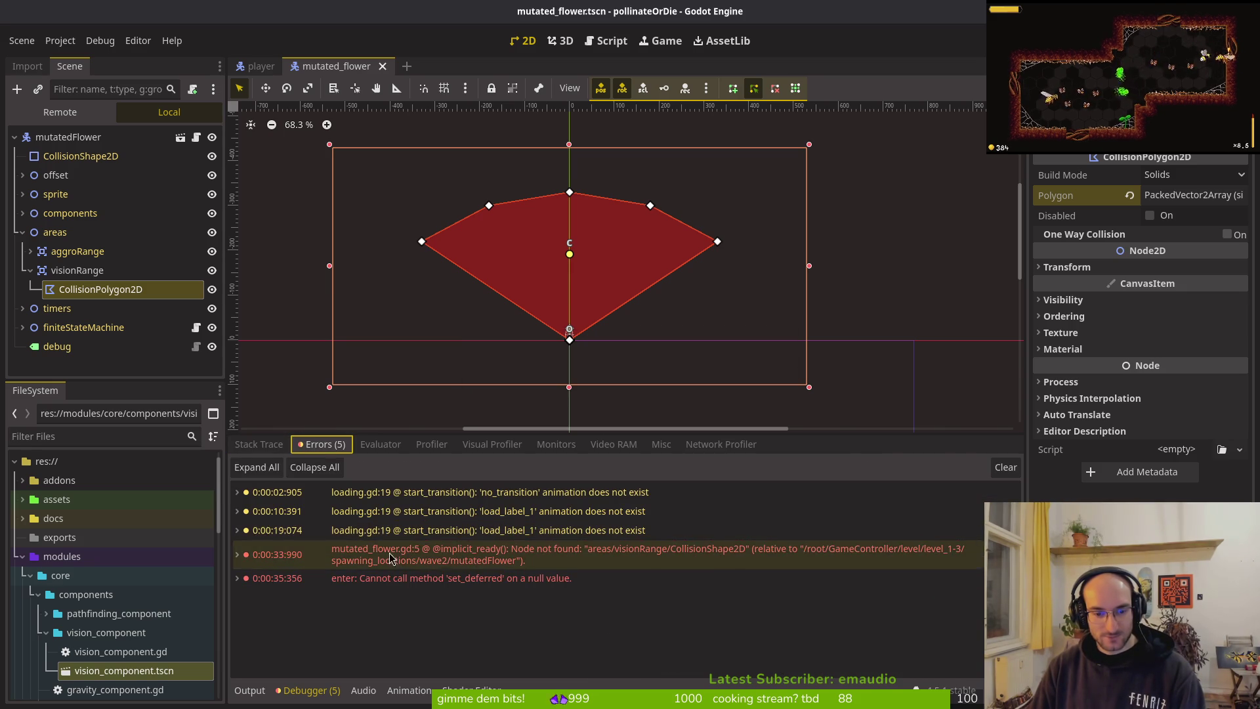
click(259, 445)
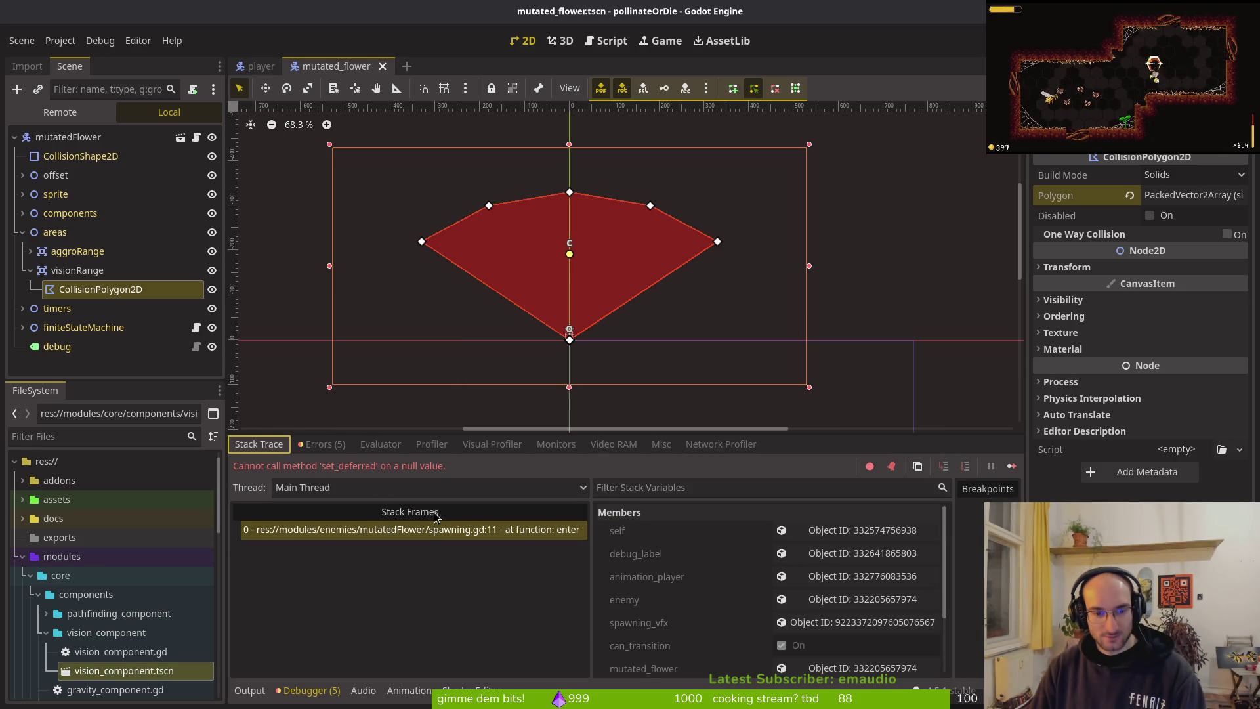
key(F5)
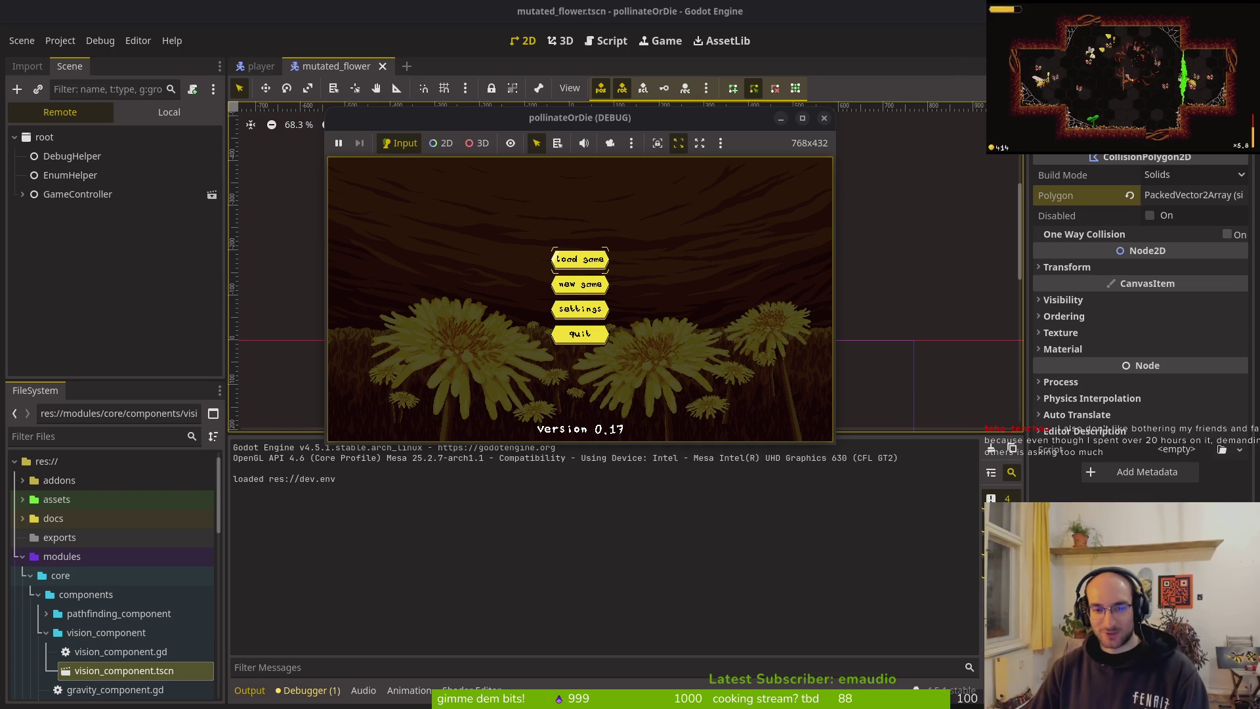
Step: Load the saved game, enable collision display in the game's debugging settings, play, then stop the run
click(575, 261)
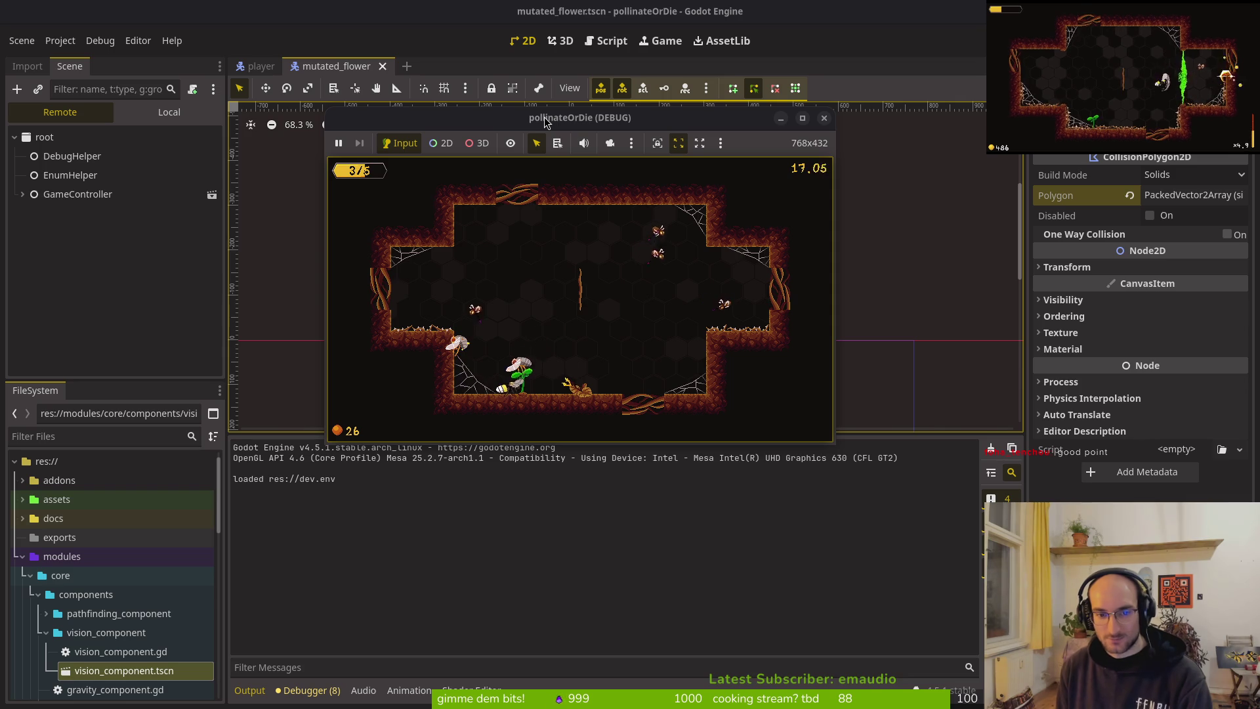
key(Escape)
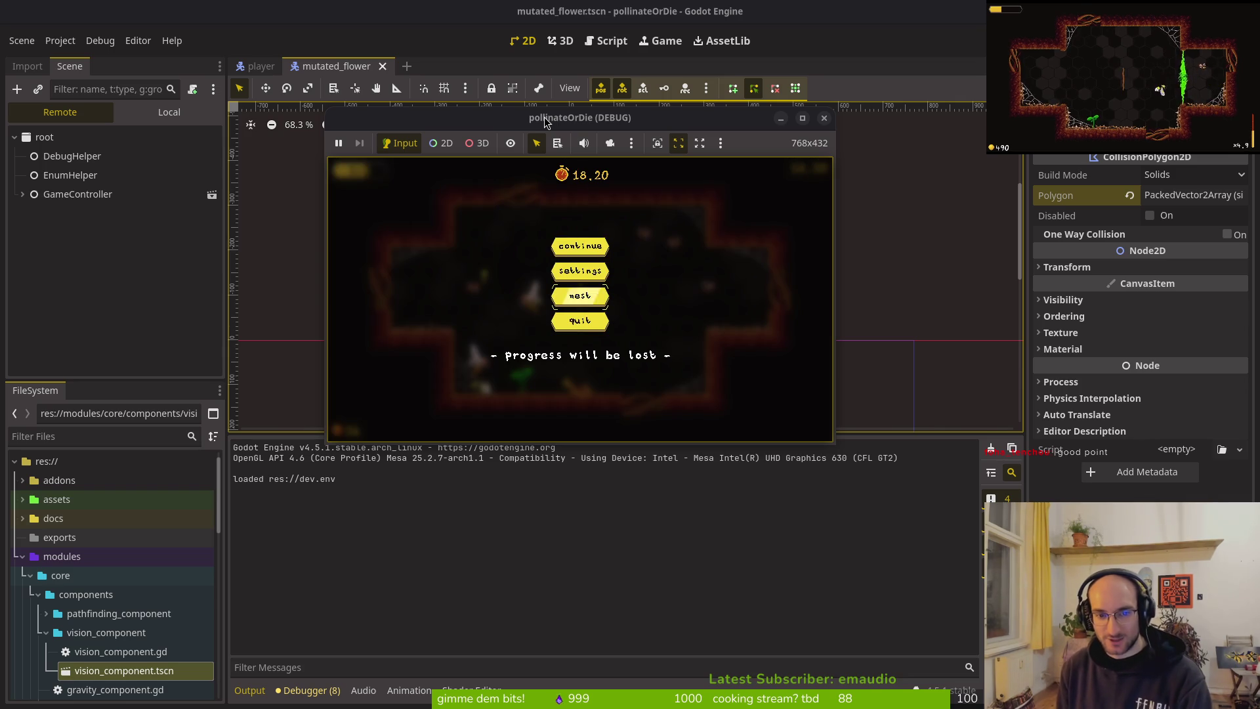
key(Up)
key(Return)
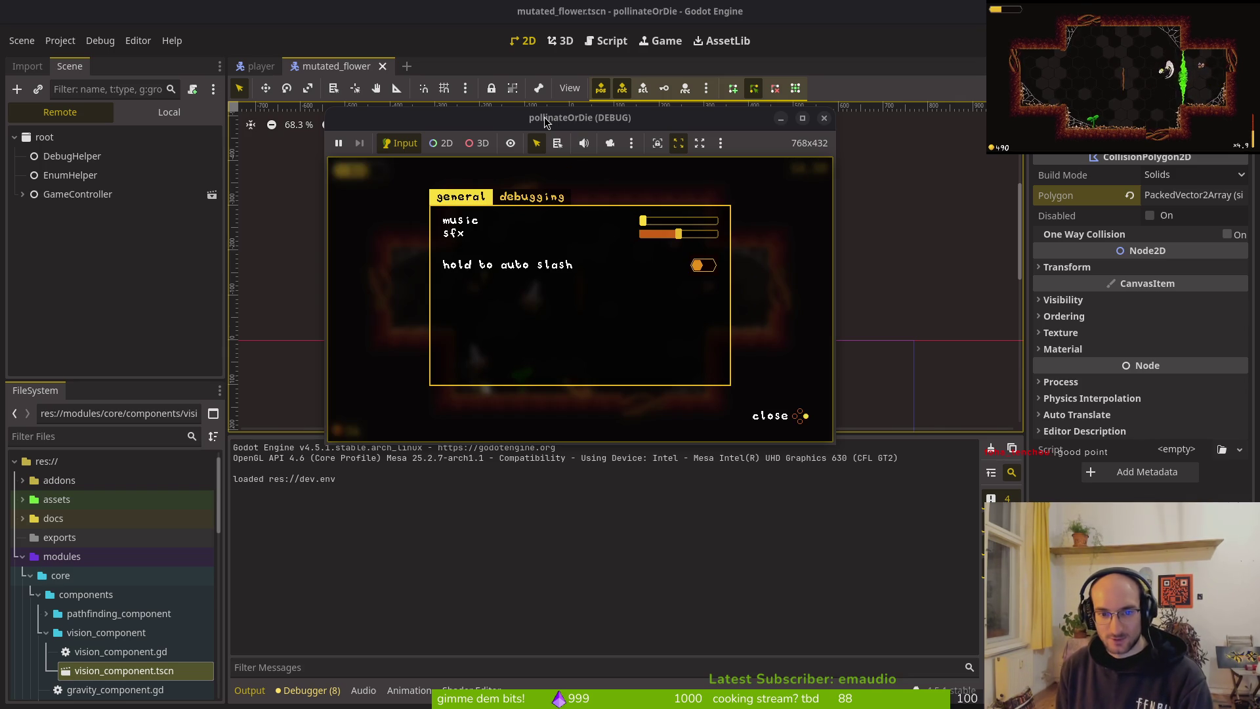
key(e)
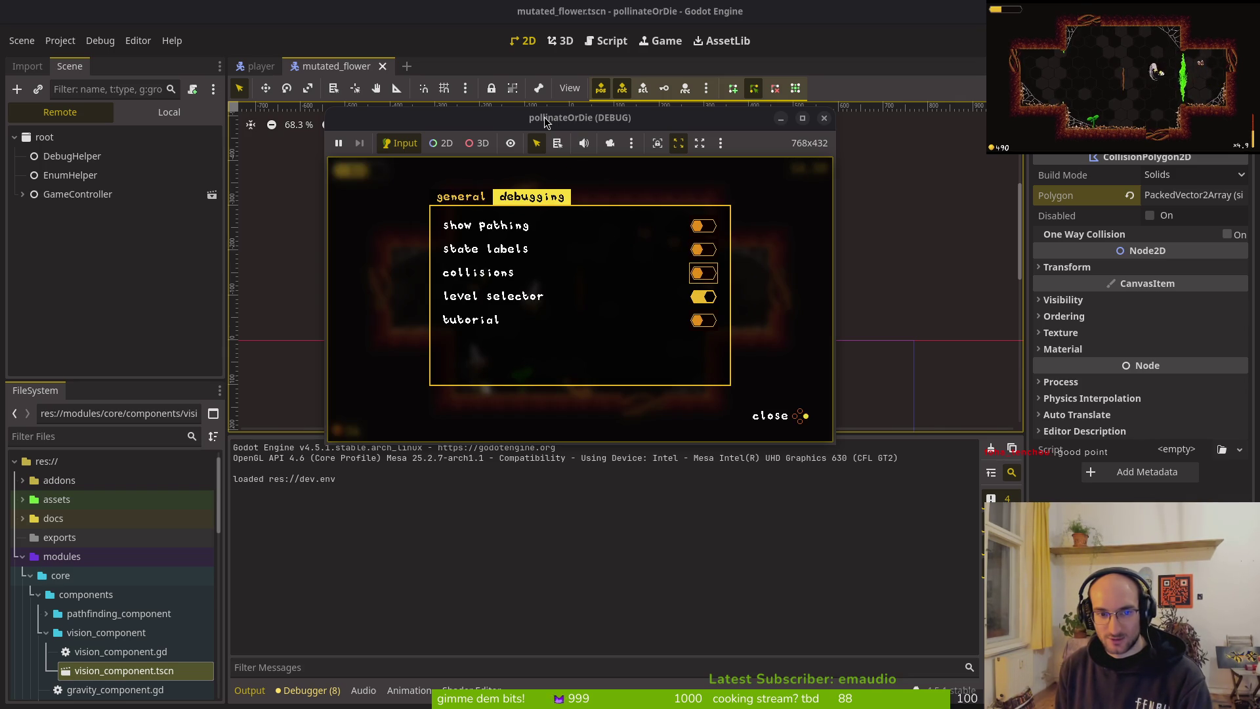
key(Return)
key(Escape)
key(Escape)
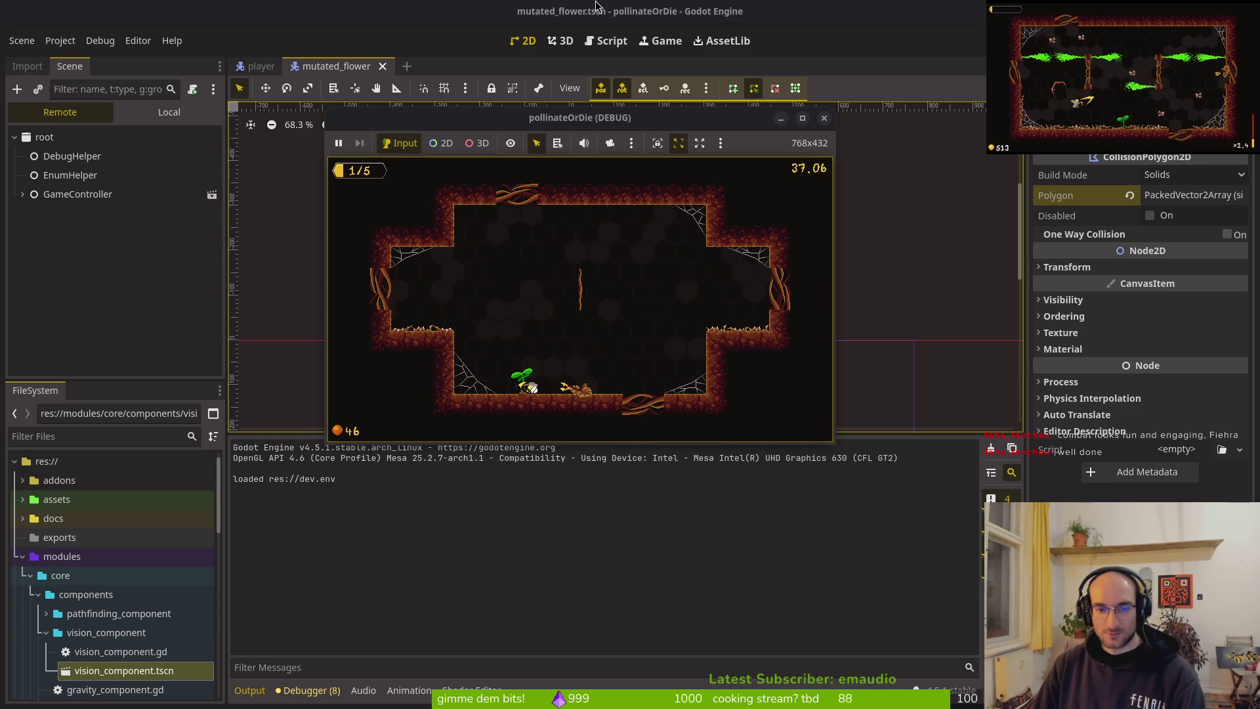
key(F8)
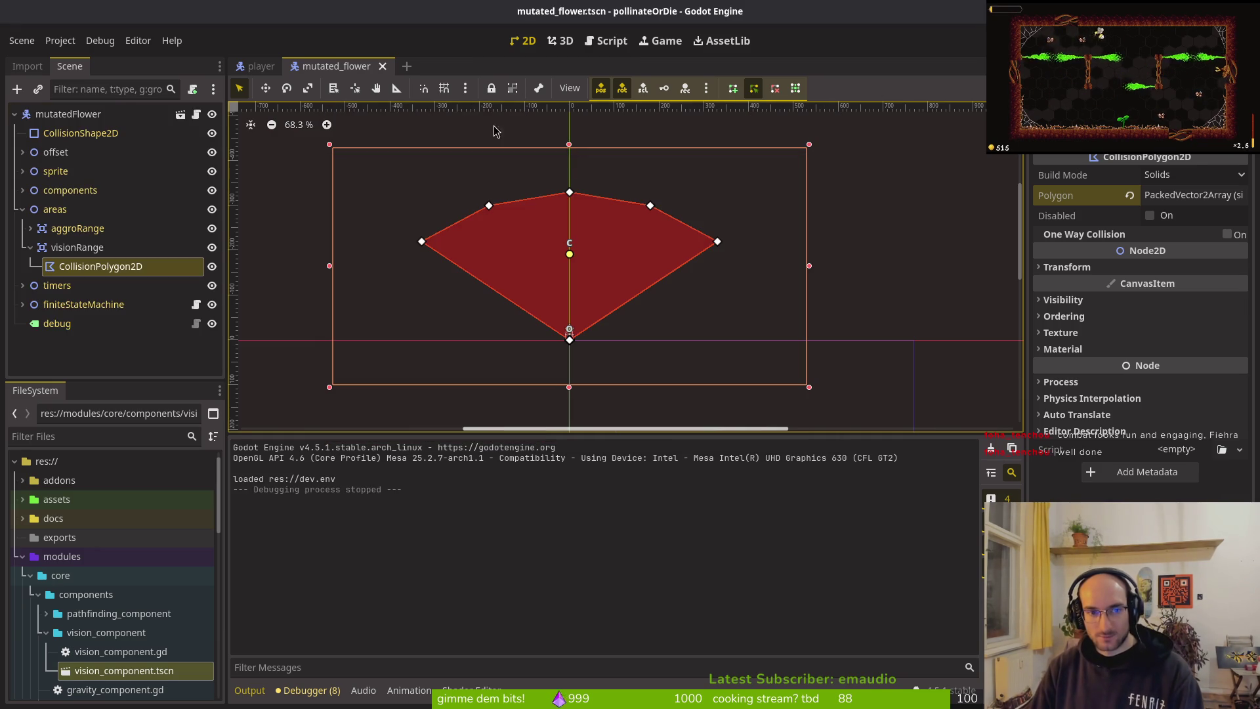
Step: Relaunch the game, load the save and turn on collision display in the debugging settings
key(F5)
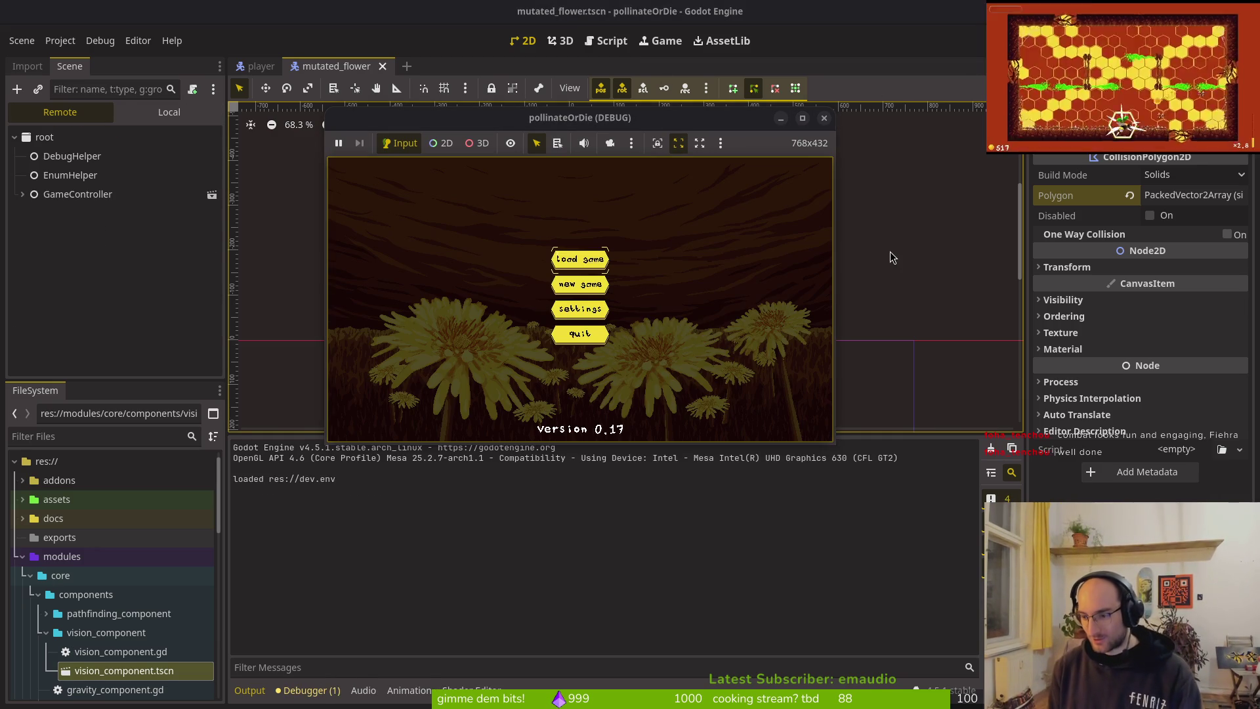
key(Return)
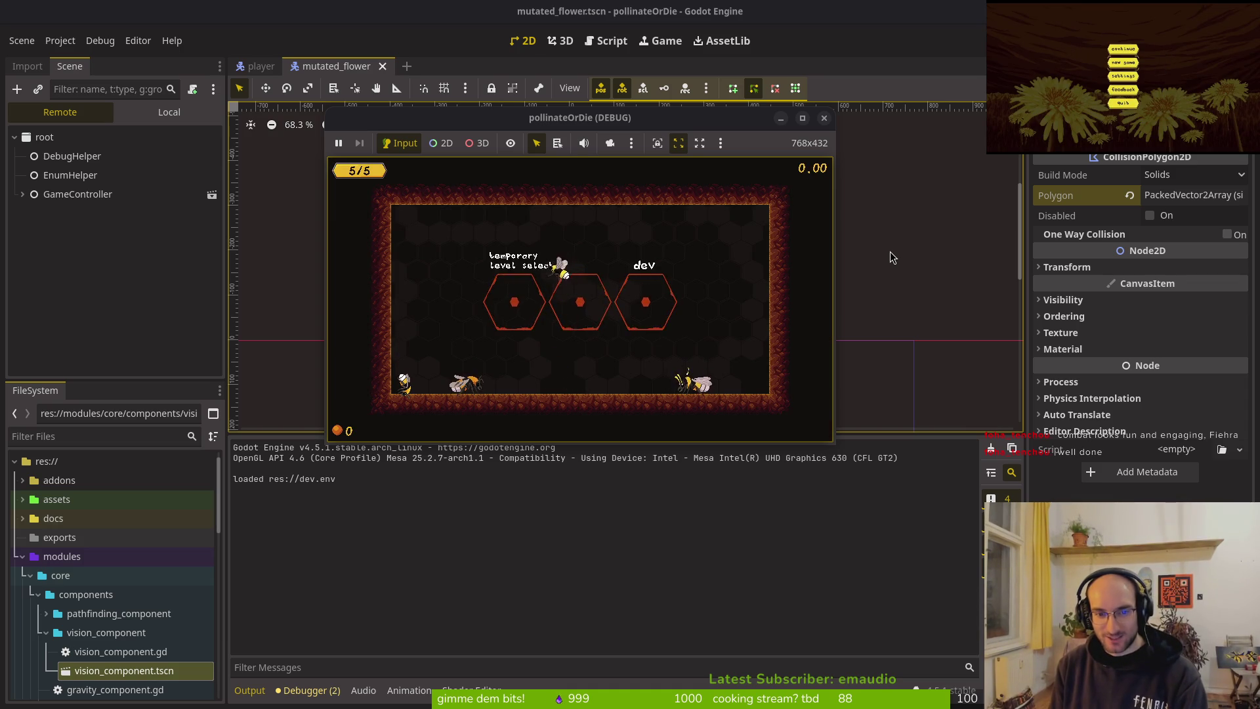
key(Escape)
key(Down)
key(Return)
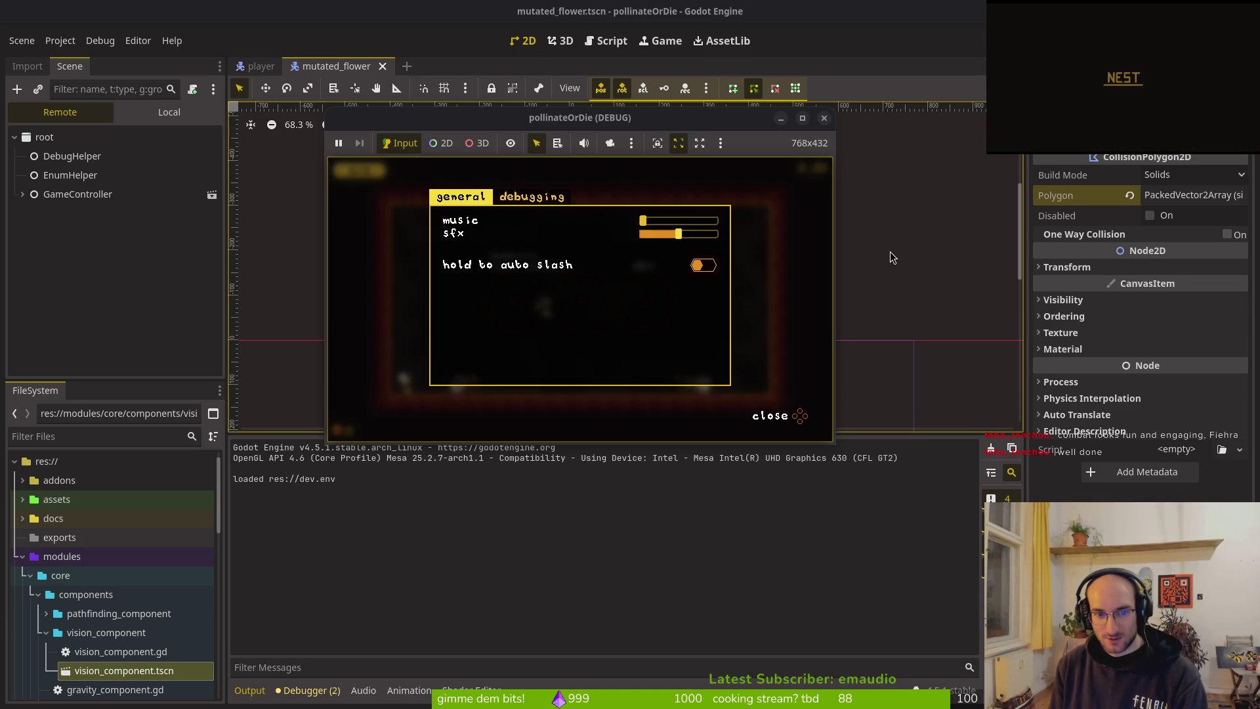
key(Right)
key(Down)
key(Down)
key(Down)
key(Escape)
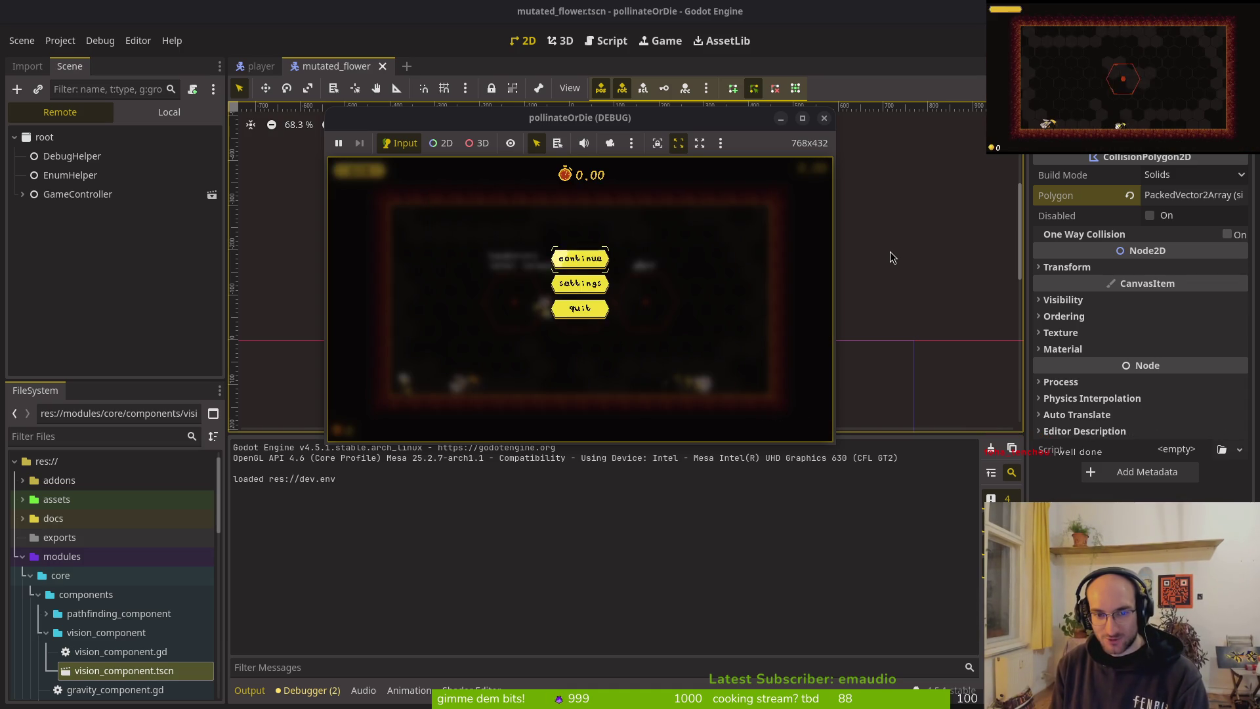
key(Escape)
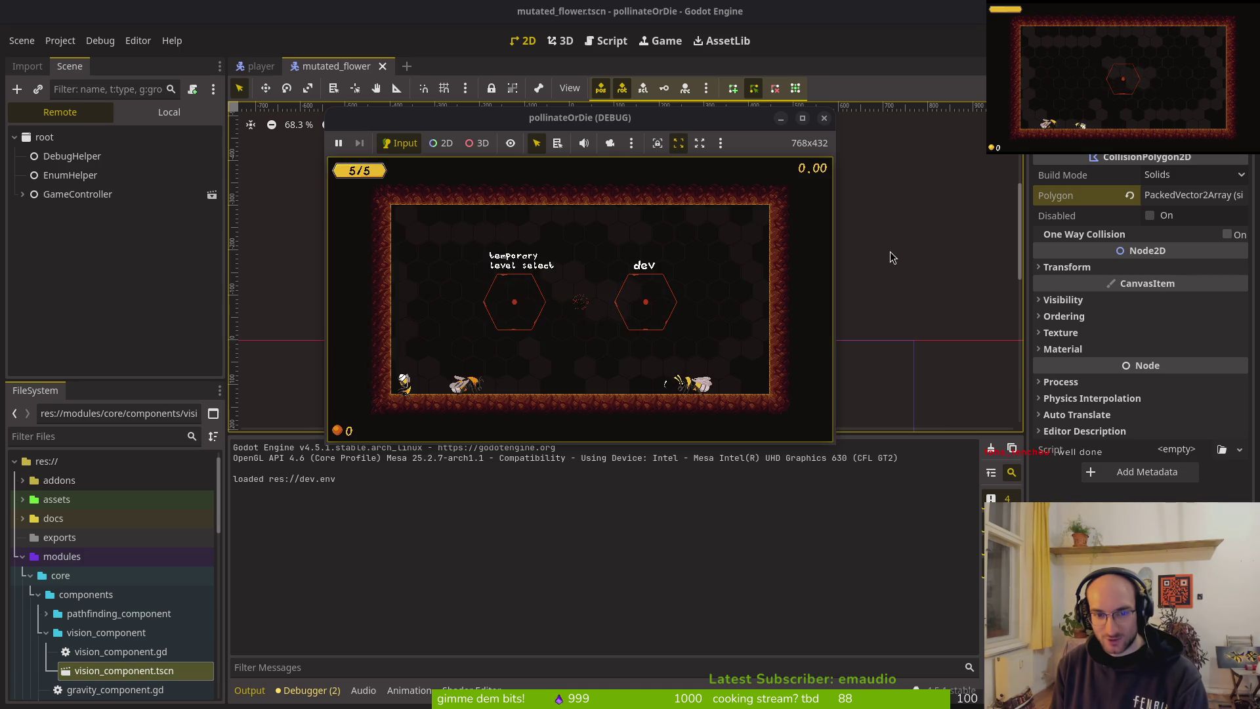
Step: Move the bee between the hub's left, centre and right rooms, then stop the game
key(Up)
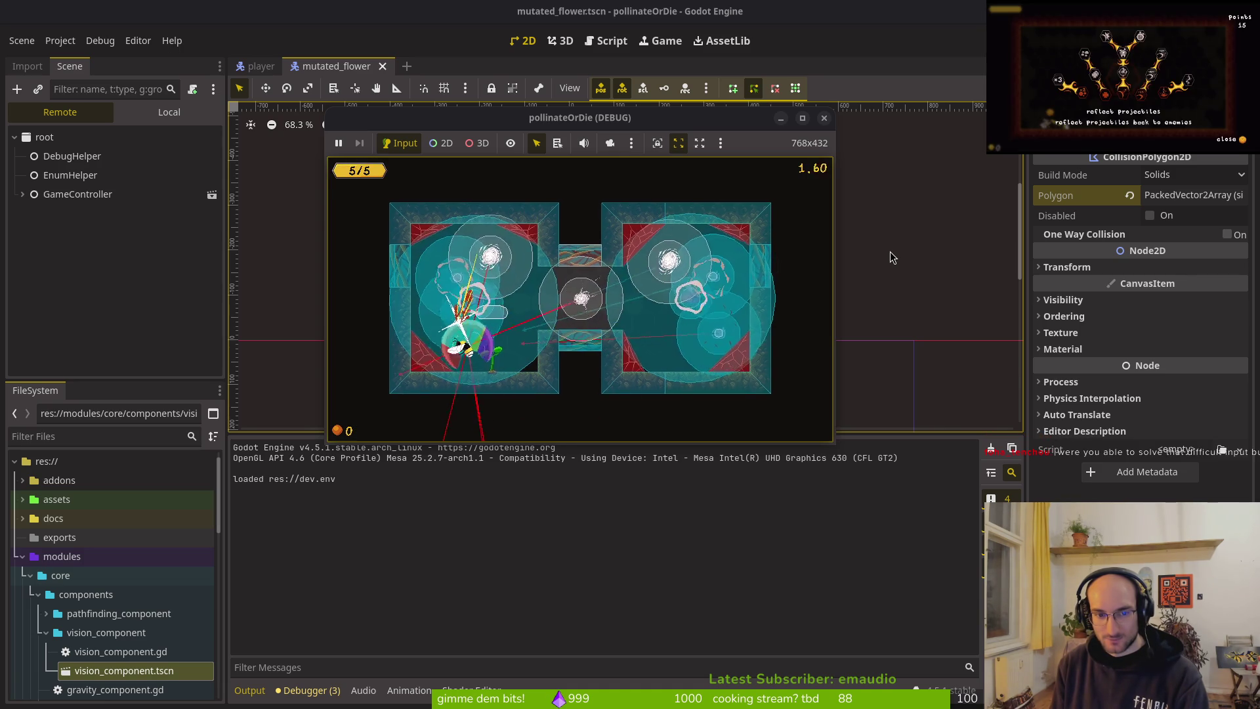
key(Right)
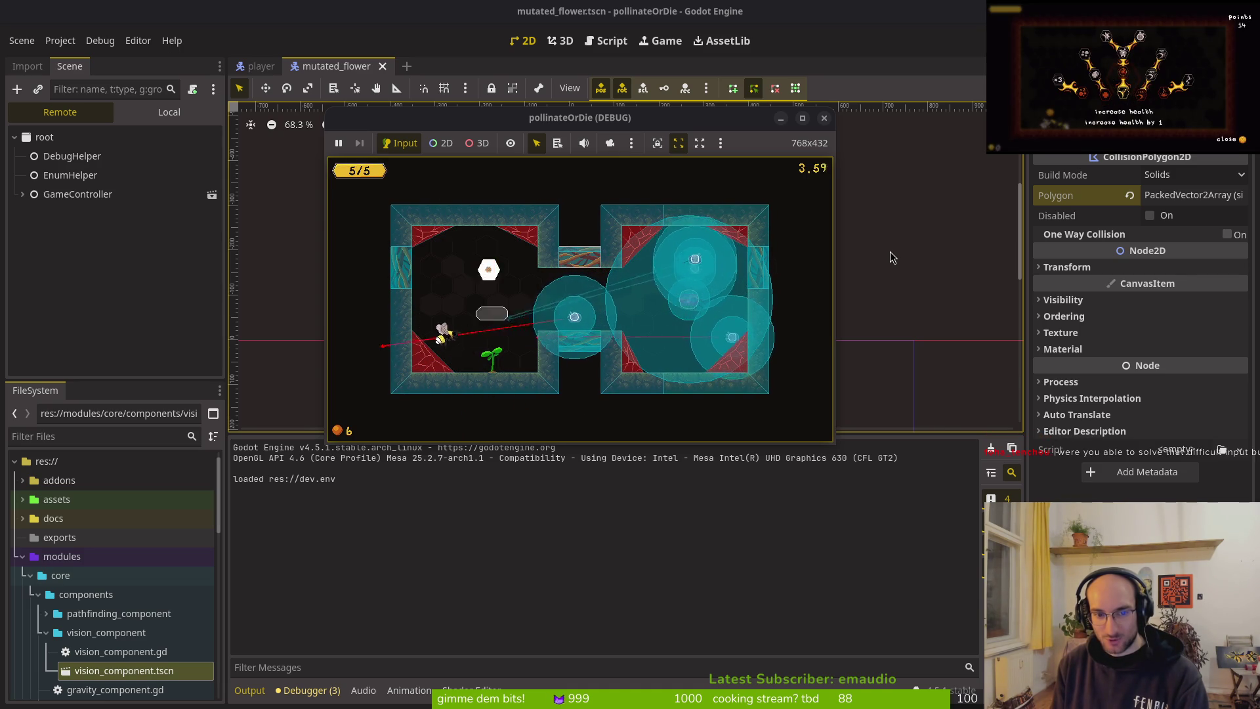
key(Right)
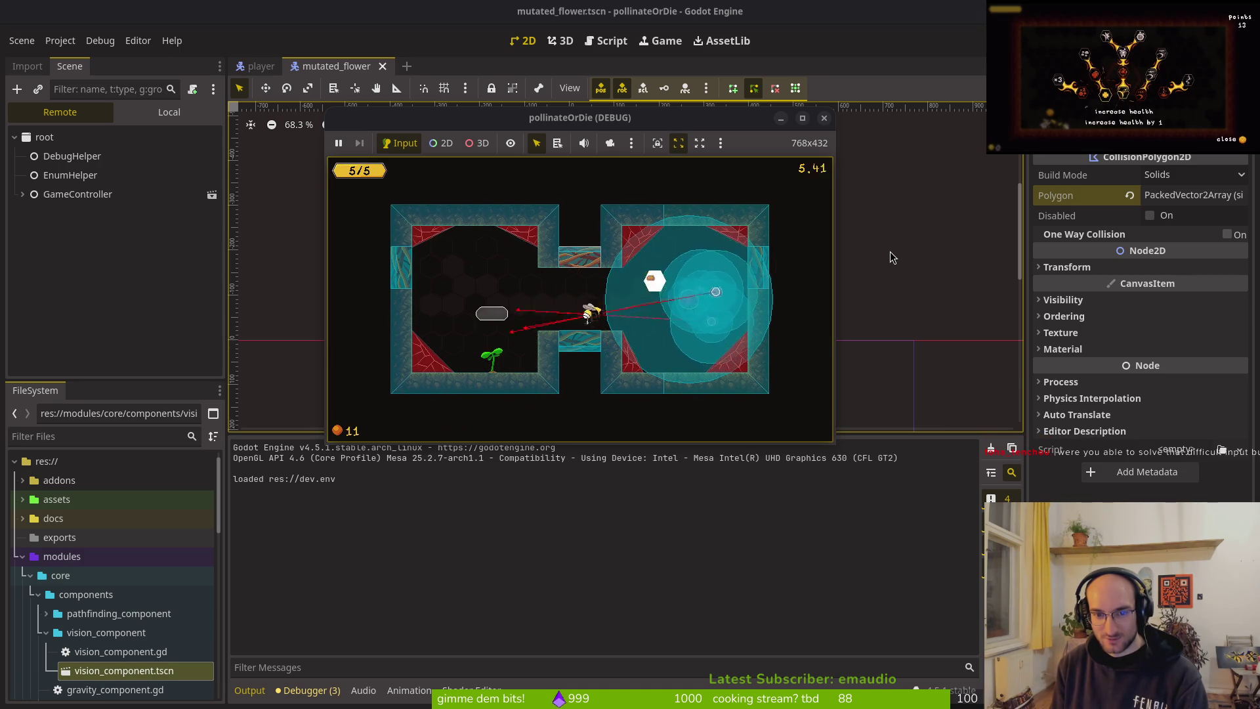
key(Down)
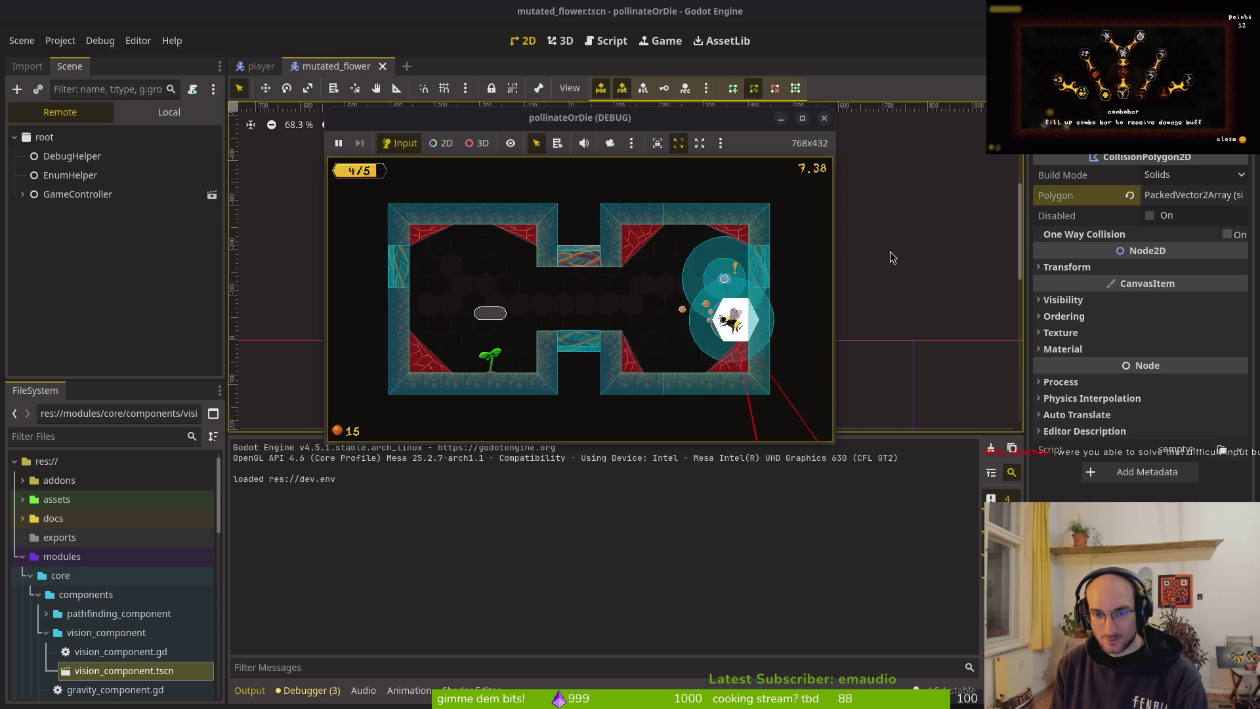
key(Left)
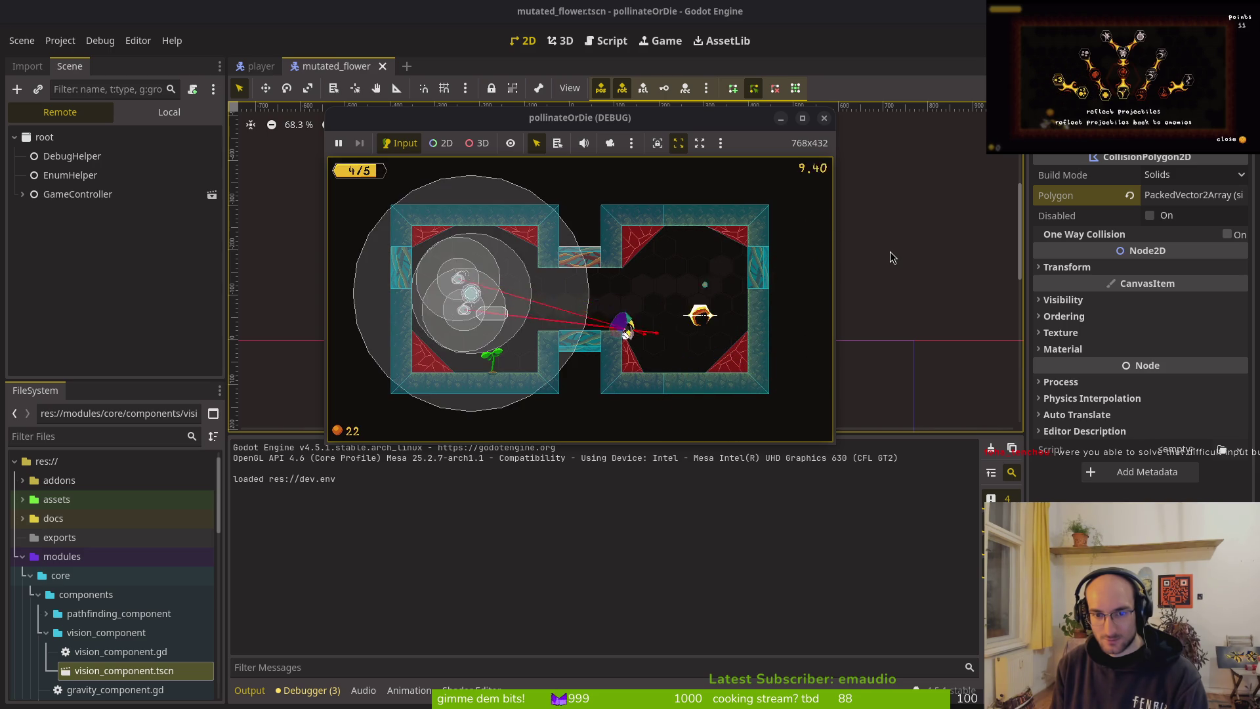
key(Left)
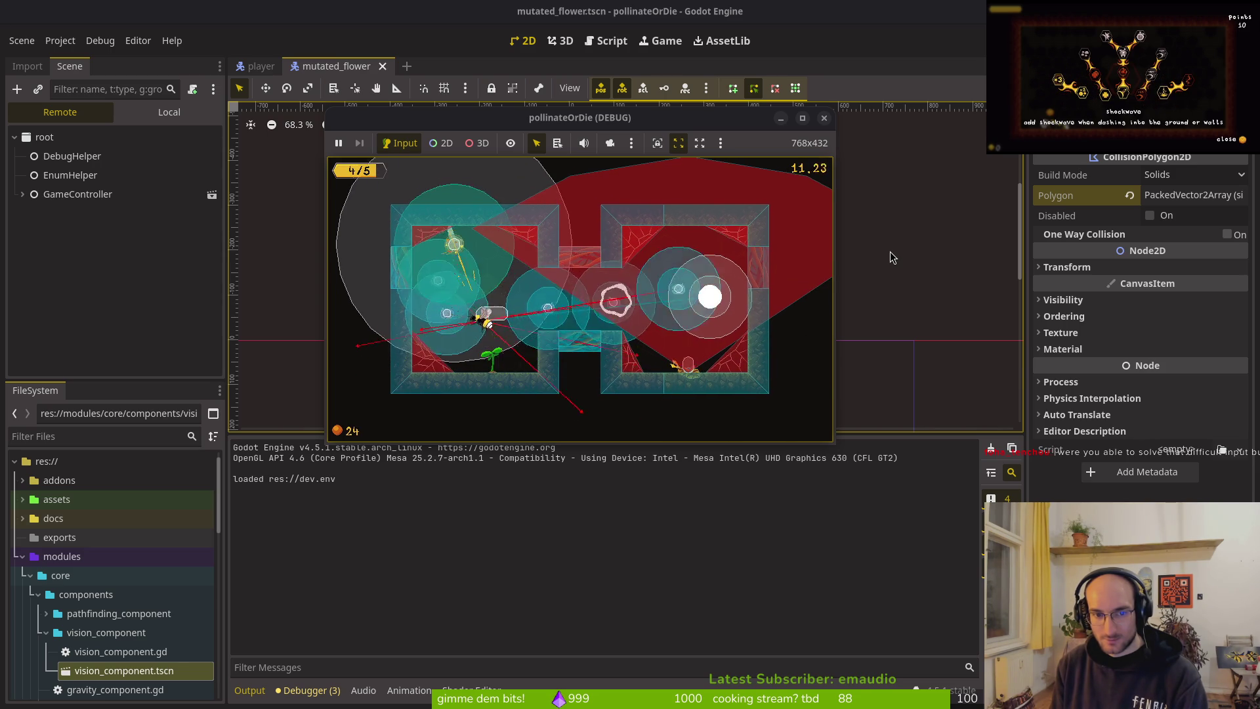
key(Right)
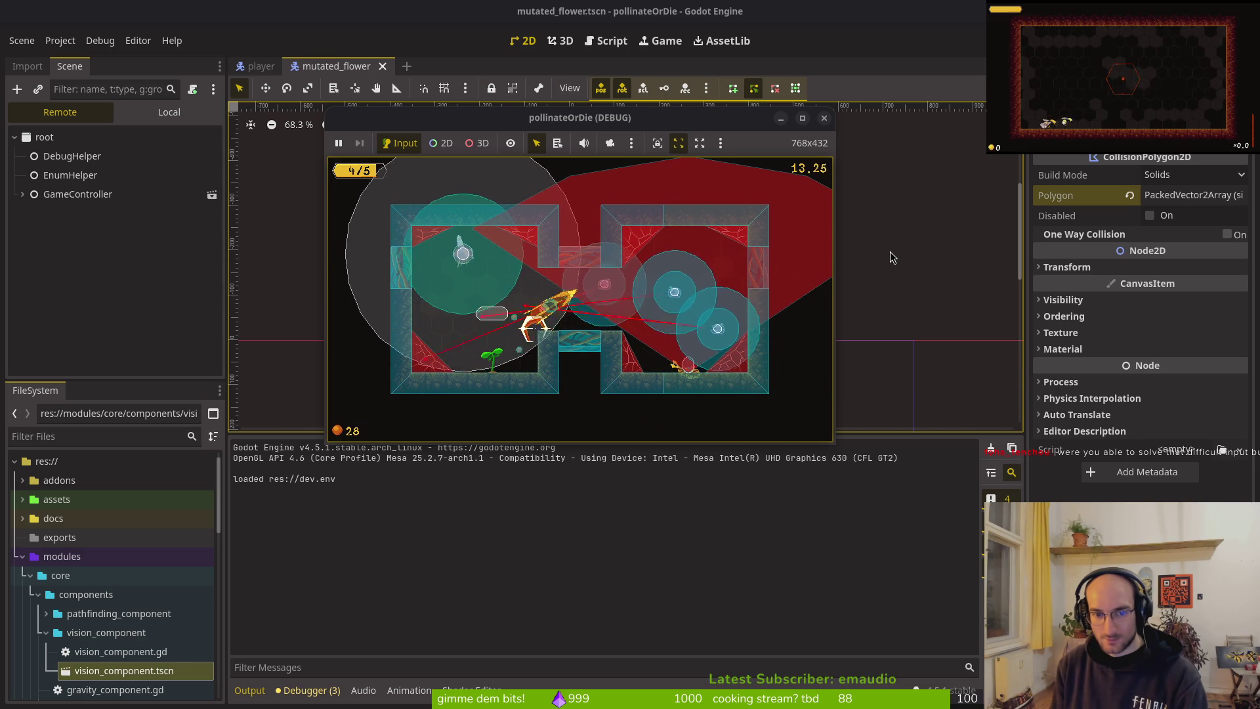
key(Left)
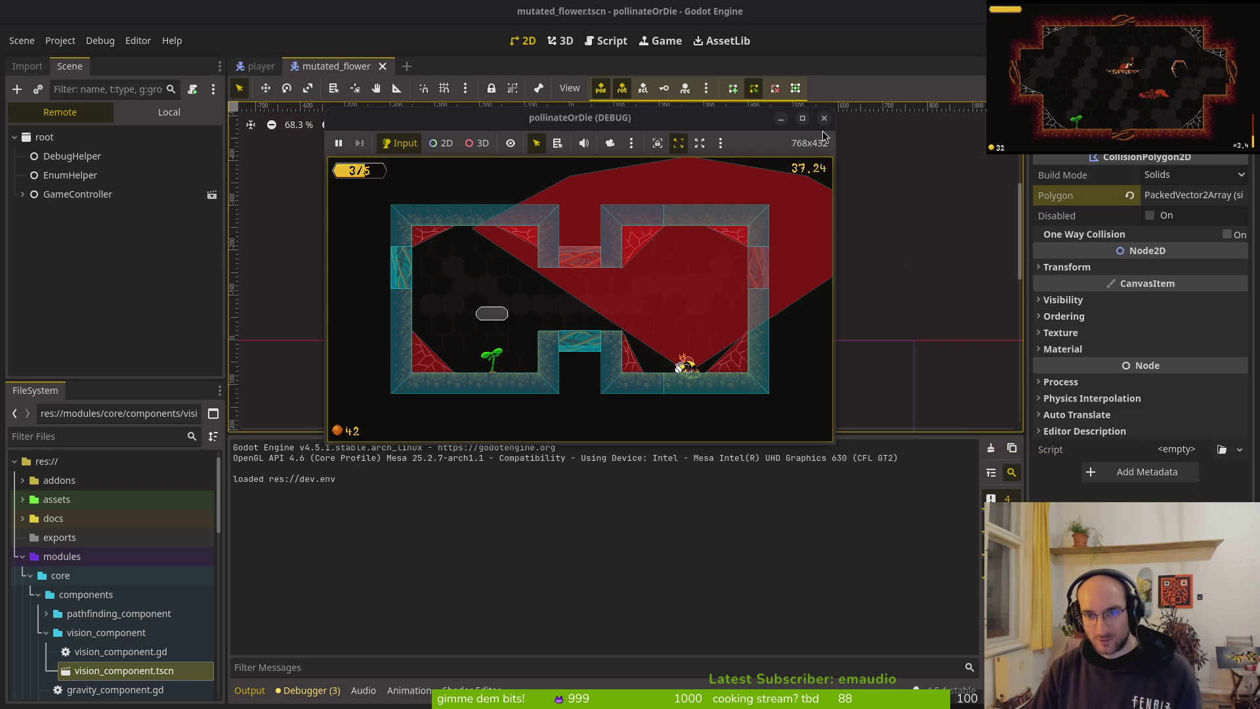
key(F8)
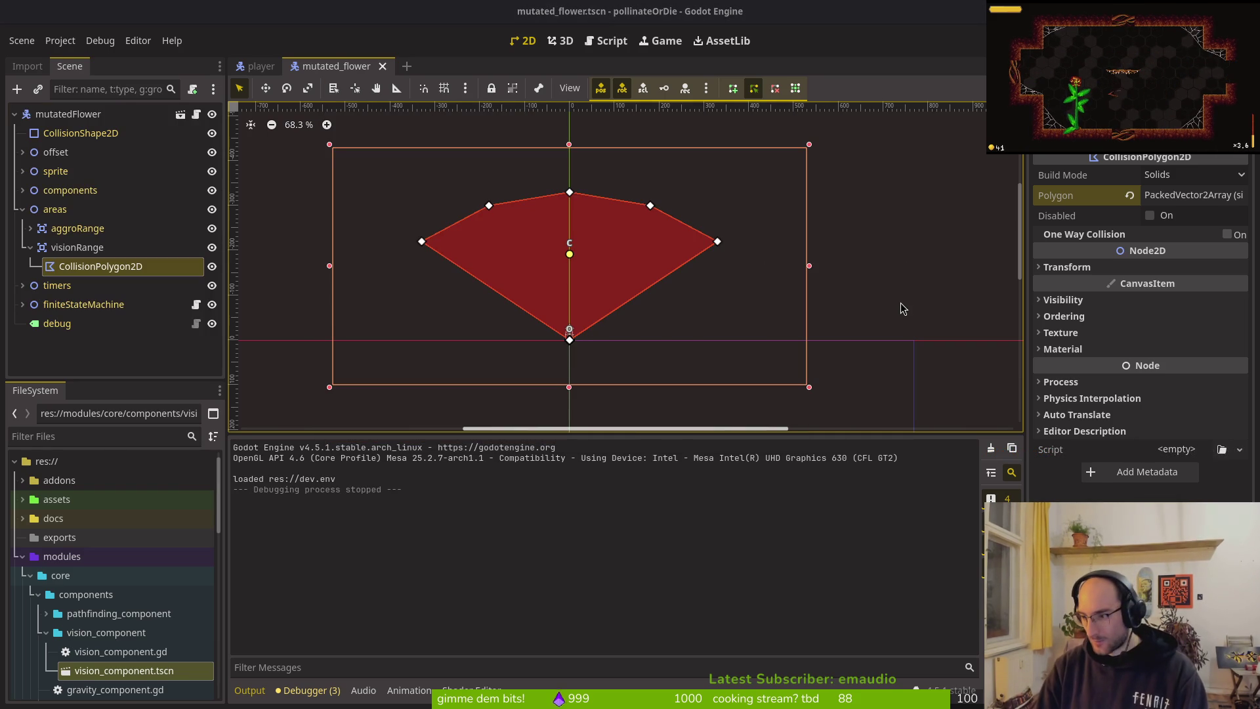
key(alt+Tab)
Step: Open the mutated flower's spawning.gd and review its line 11 change with undo and redo
key(space)
key(f)
key(f)
text(sp)
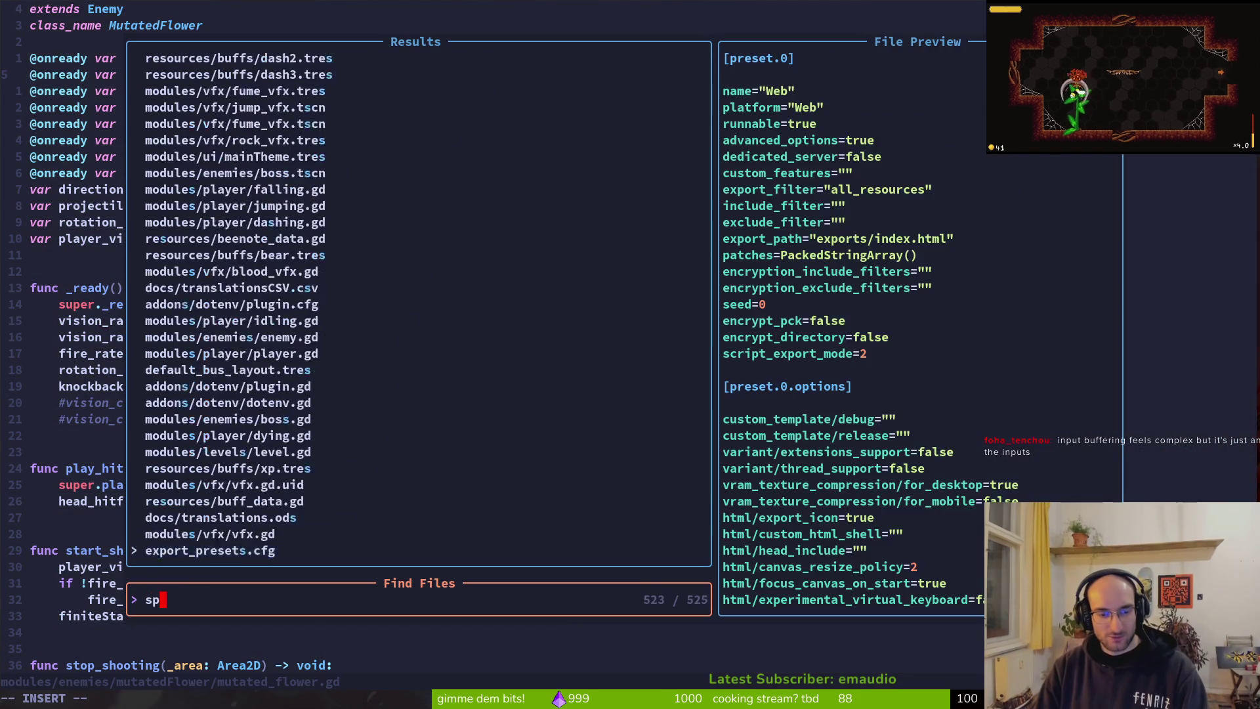
text(awmu)
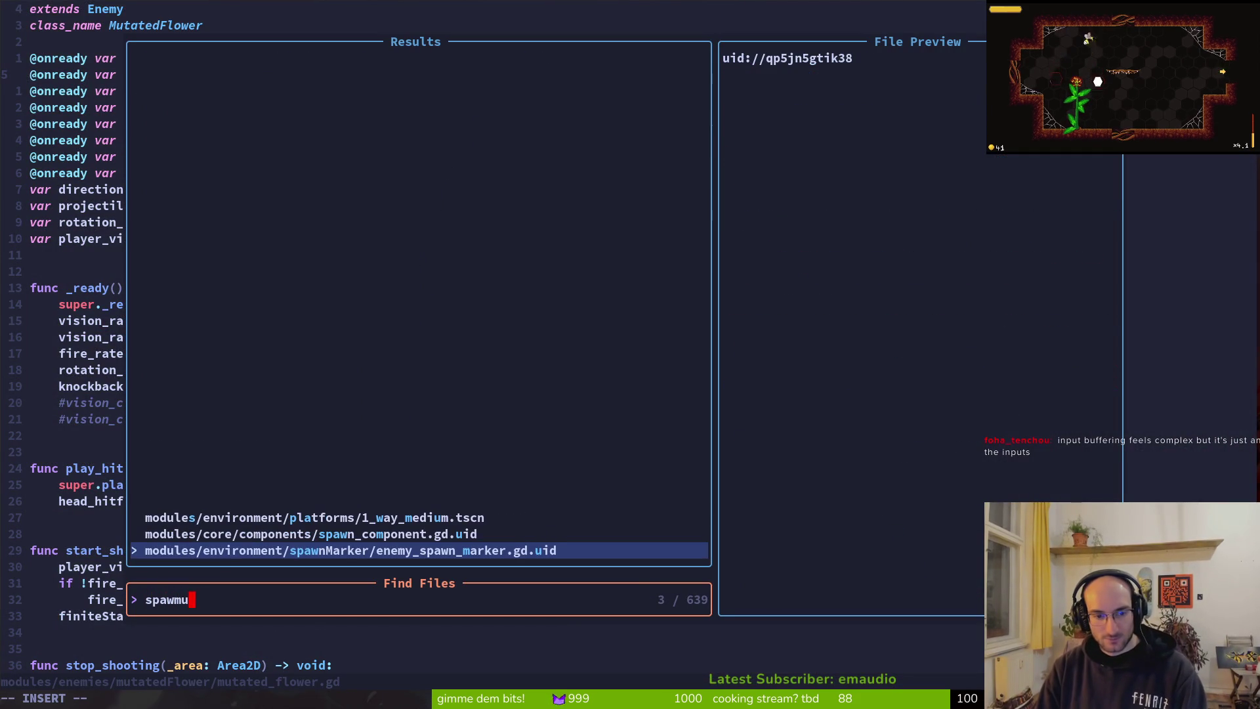
key(Escape)
key(space)
key(f)
key(f)
text(mudpspaw)
key(BackSpace)
key(BackSpace)
key(BackSpace)
text(uspaw)
key(Return)
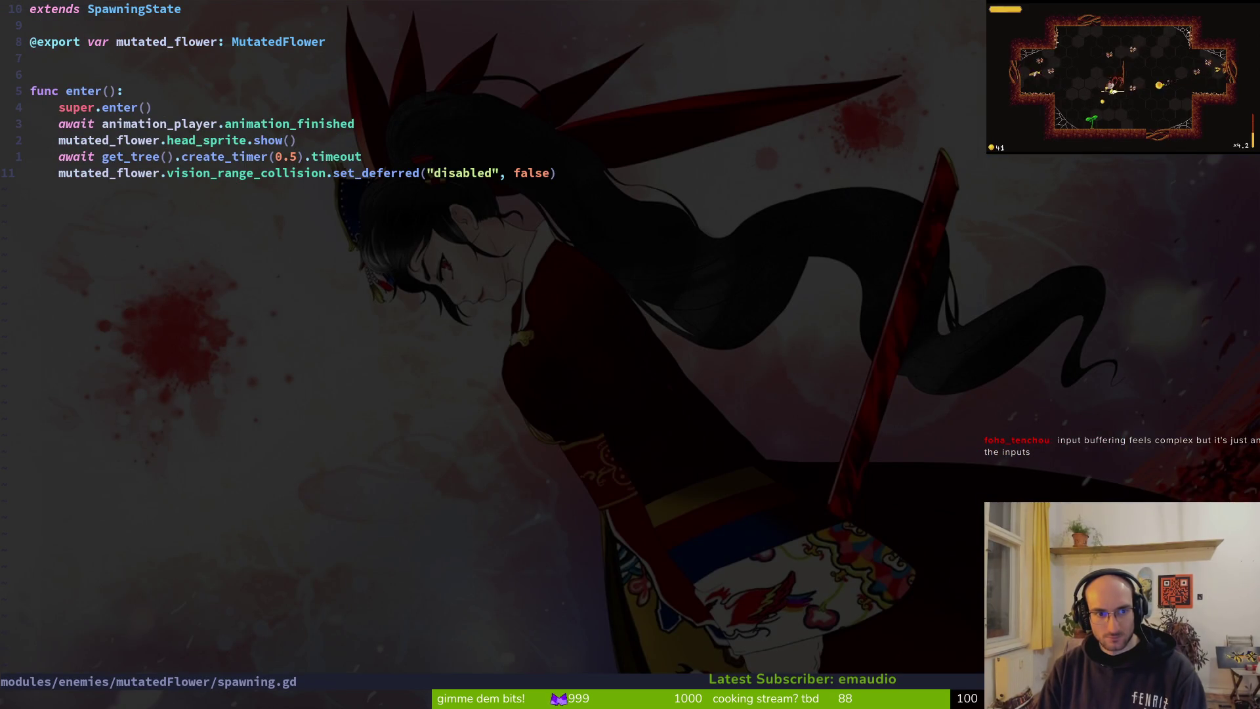
key(u)
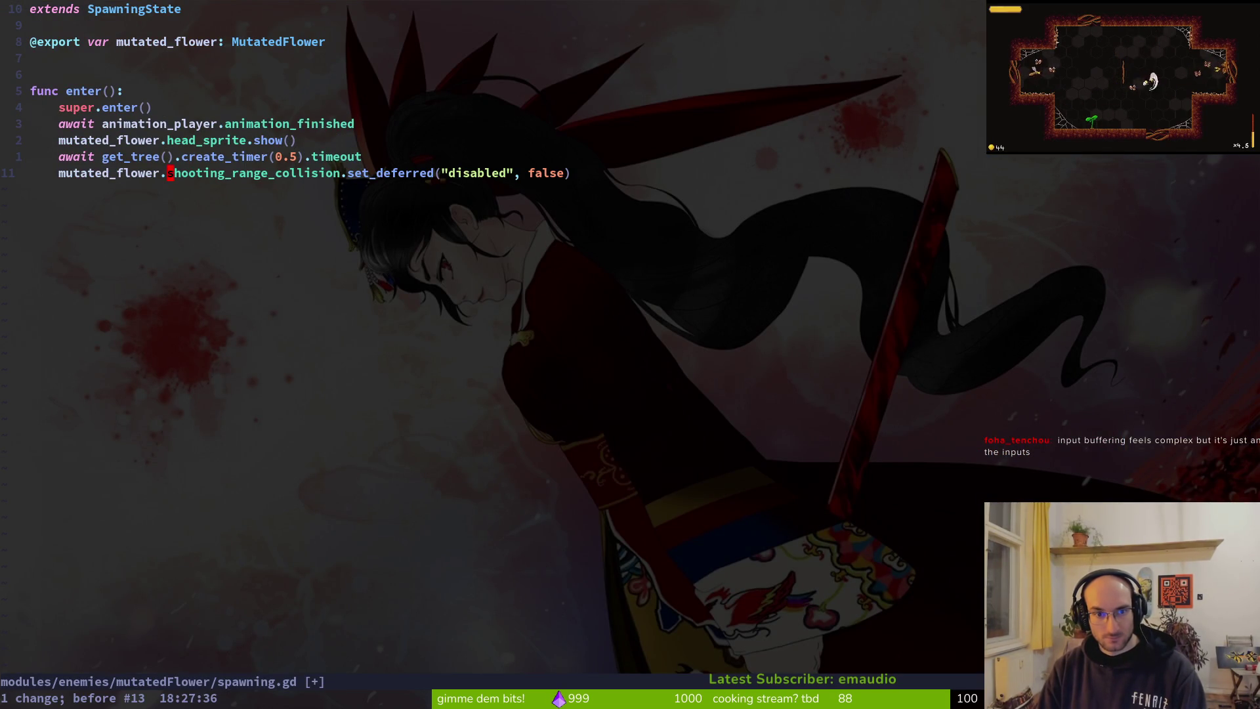
key(ctrl+r)
Step: Open mutated_flower.gd, recheck the CollisionPolygon2D path change, save, and scroll through the vision lines
key(space)
key(f)
key(f)
text(mutflower)
key(Return)
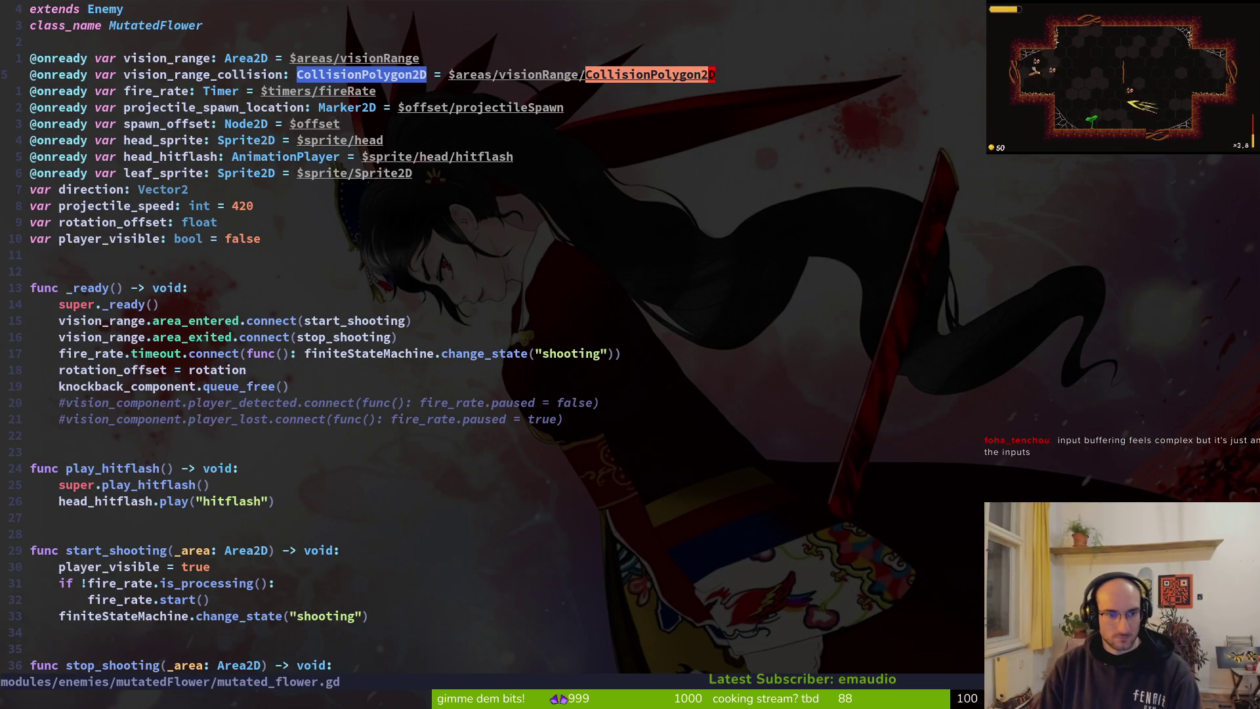
key(u)
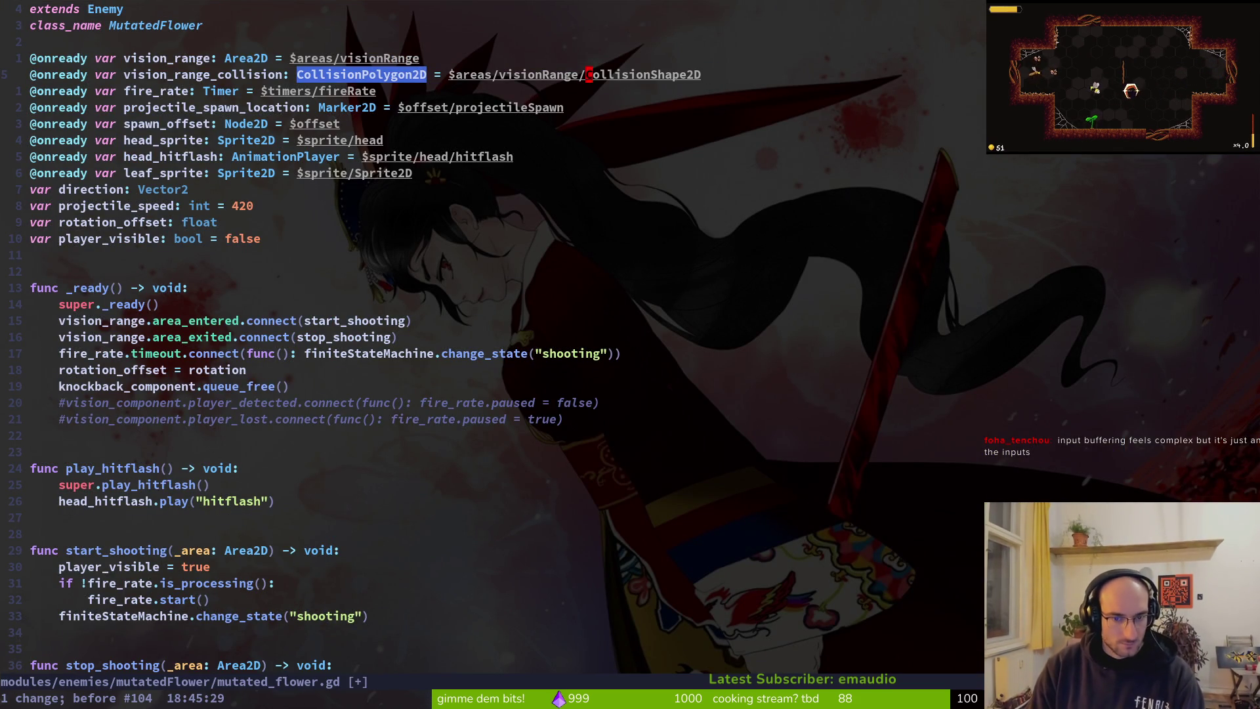
key(ctrl+r)
key(ctrl+s)
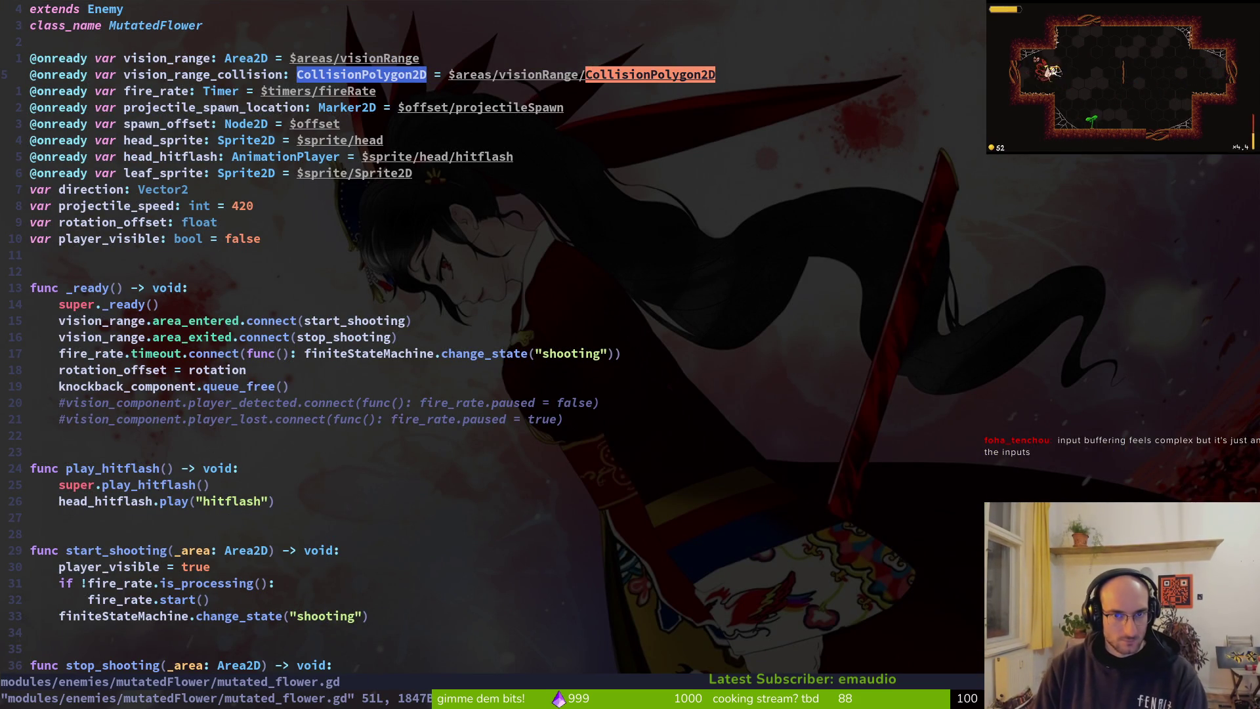
key(2)
key(0)
key(j)
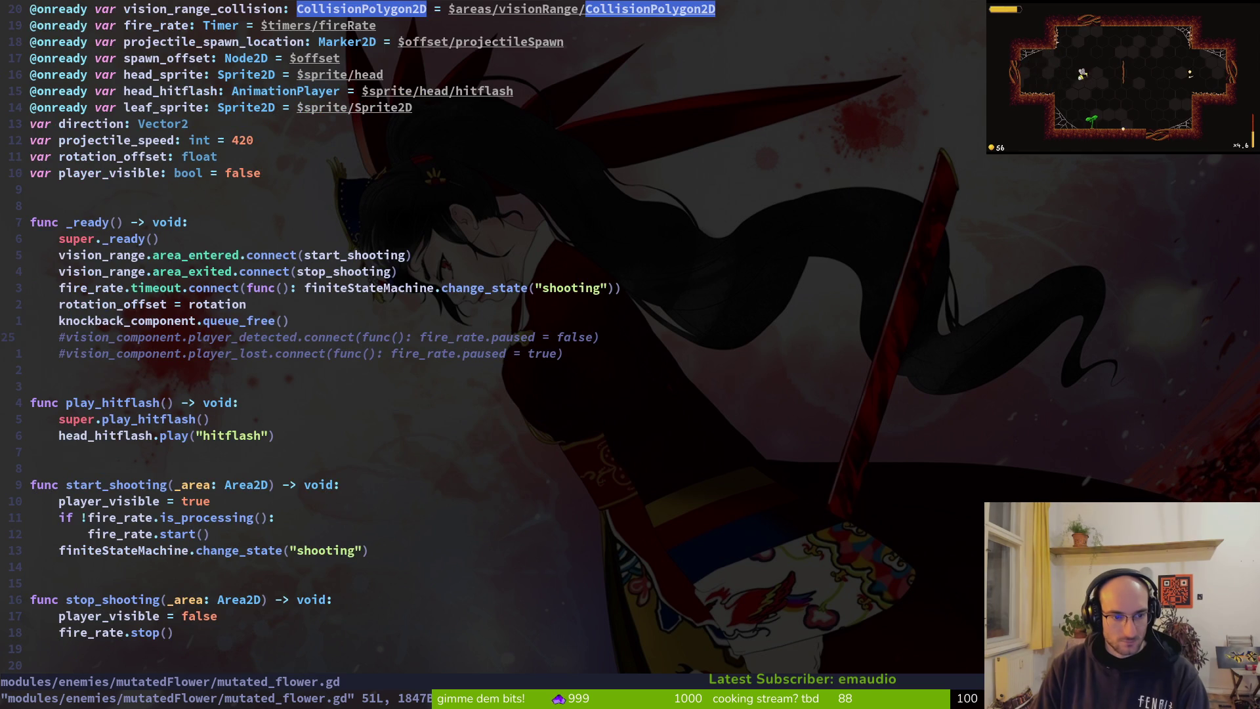
key(ctrl+d)
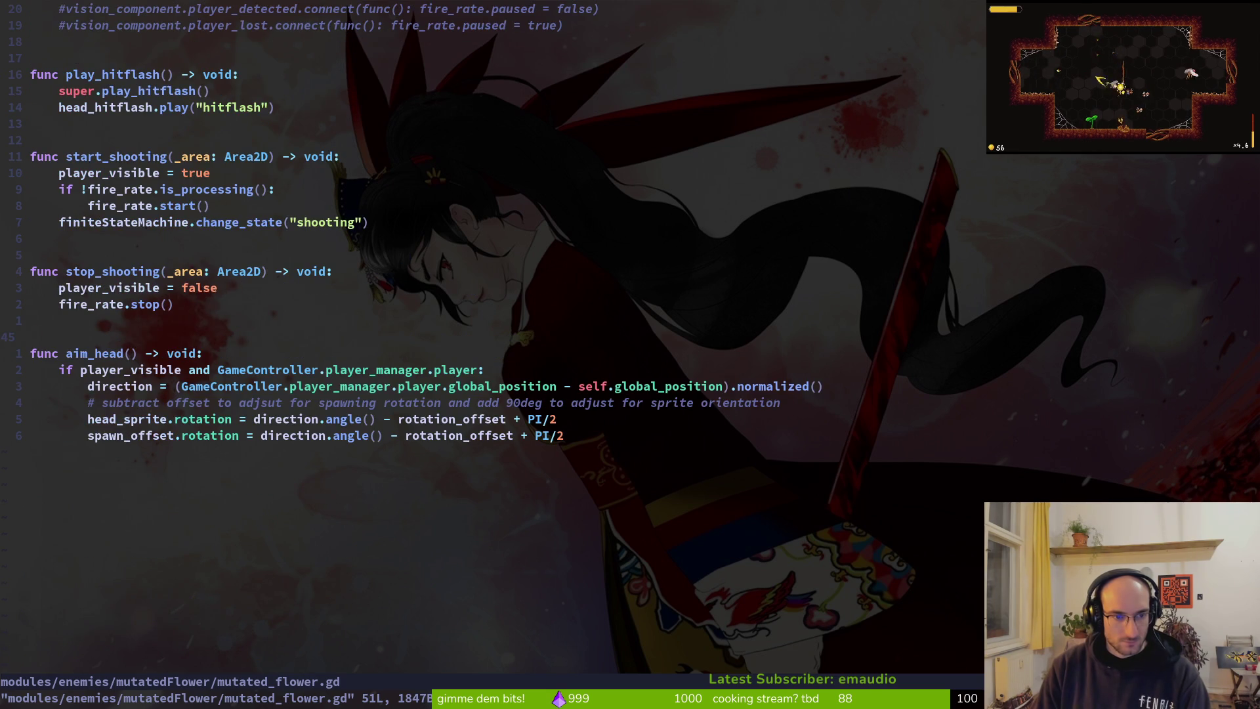
key(ctrl+o)
Step: Reopen the mutated flower's spawning.gd to review its head_sprite line
key(space)
key(f)
key(f)
text(spaw)
key(BackSpace)
key(BackSpace)
key(BackSpace)
text(mutflspa)
key(Return)
key(k)
key(k)
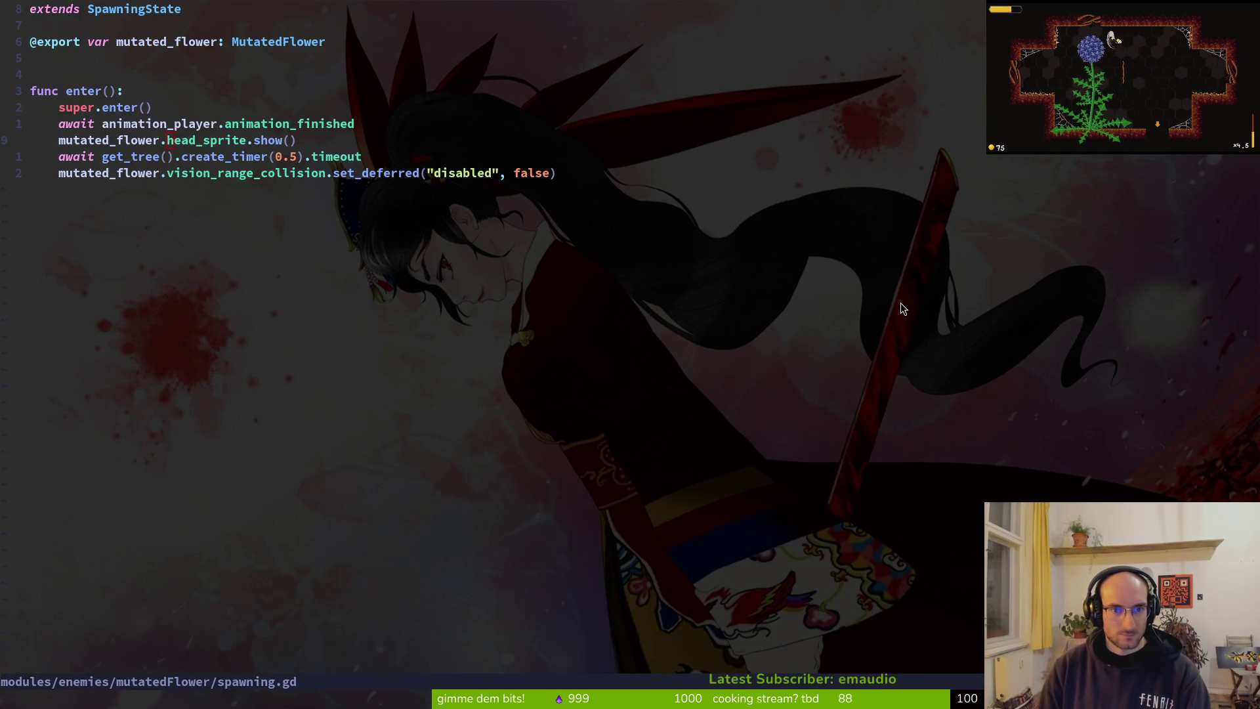
key(alt+Tab)
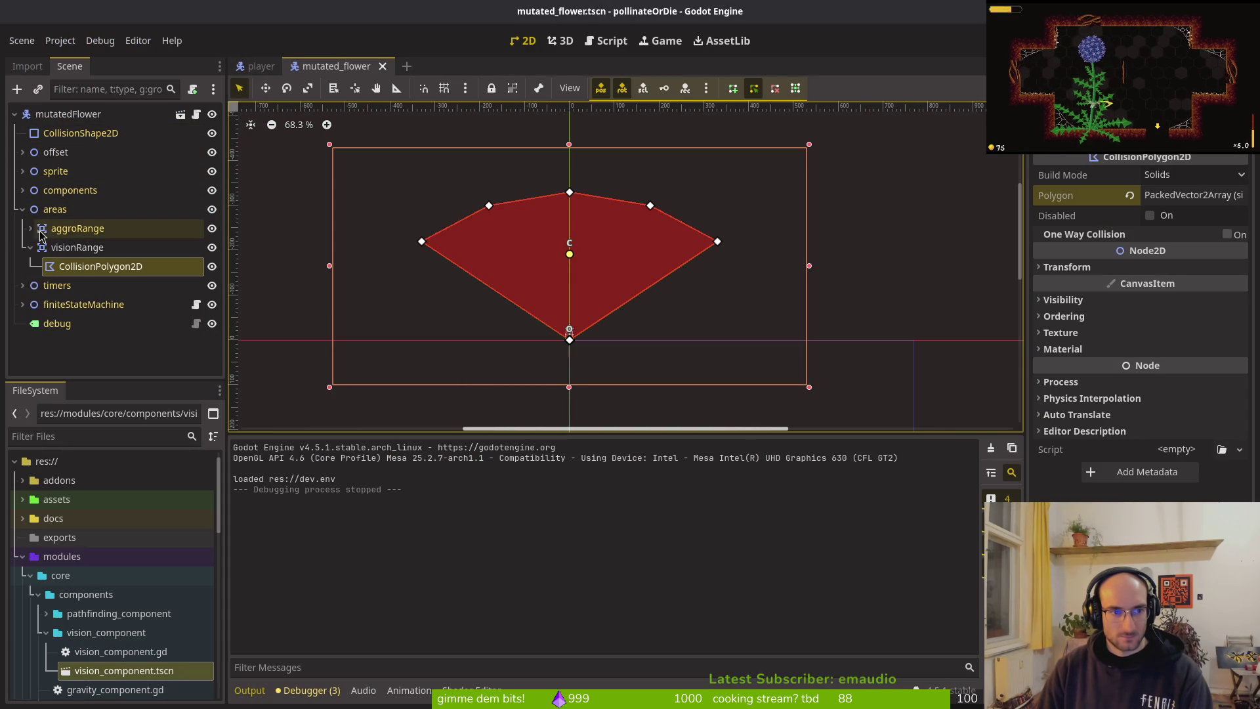
Step: Select the HurtboxComponent's capsule CollisionShape2D under components and zoom in on the flower's base
click(30, 247)
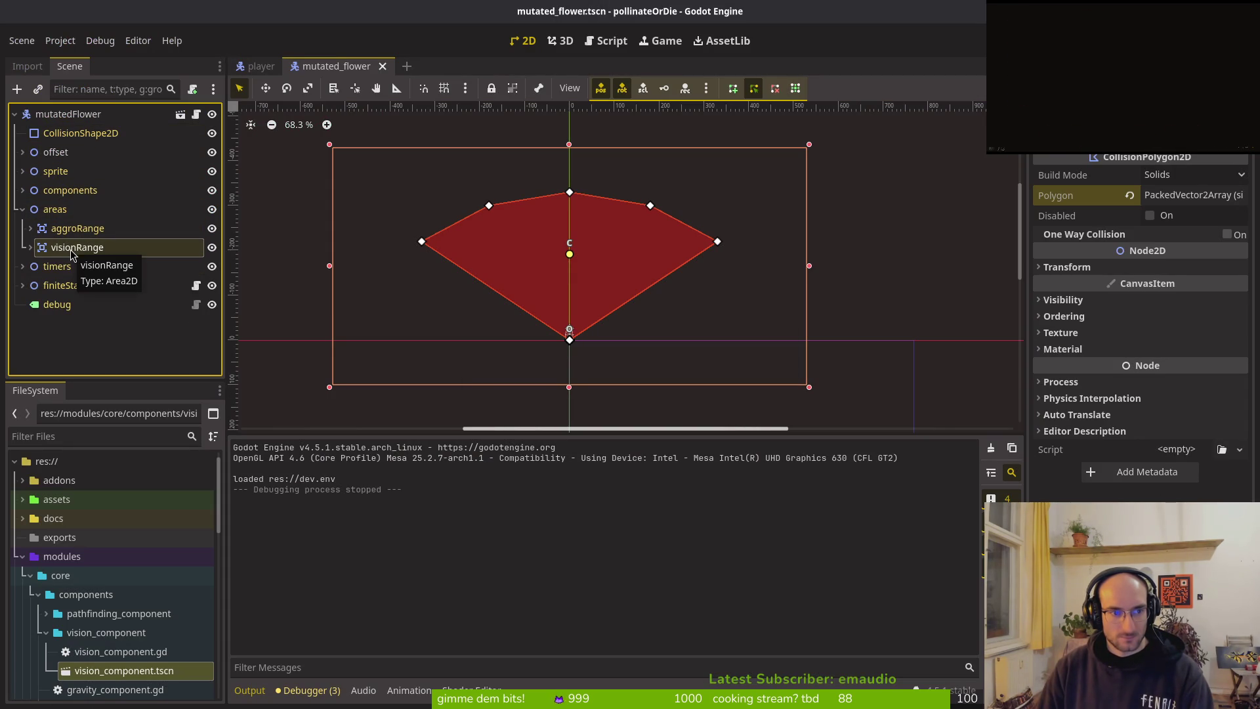
click(23, 190)
click(94, 182)
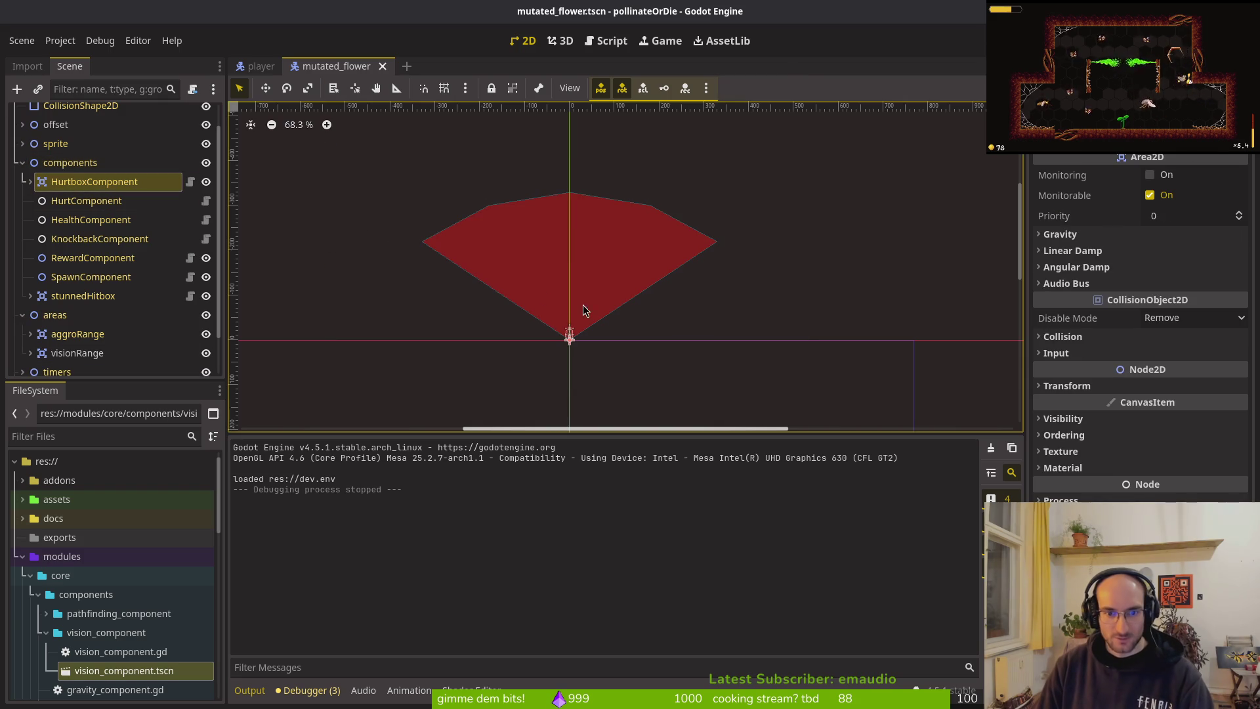
click(30, 182)
click(96, 201)
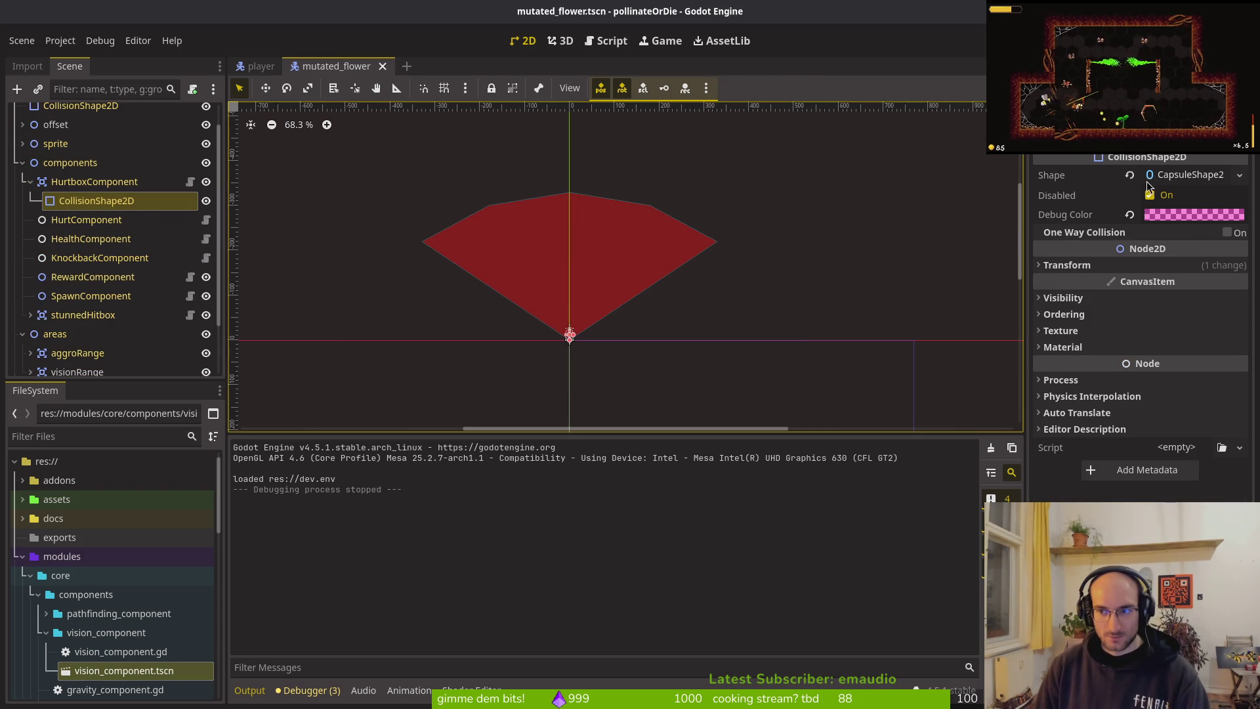
click(32, 187)
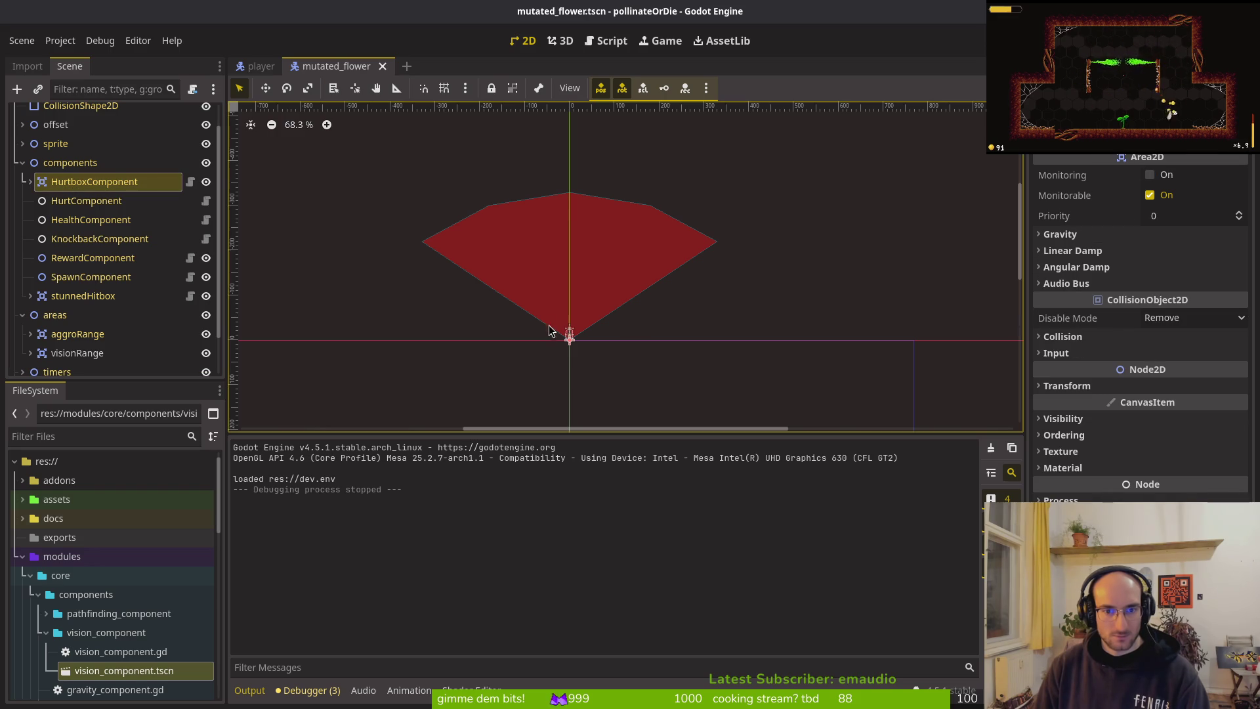
scroll(561, 338, up, 2)
scroll(567, 336, up, 9)
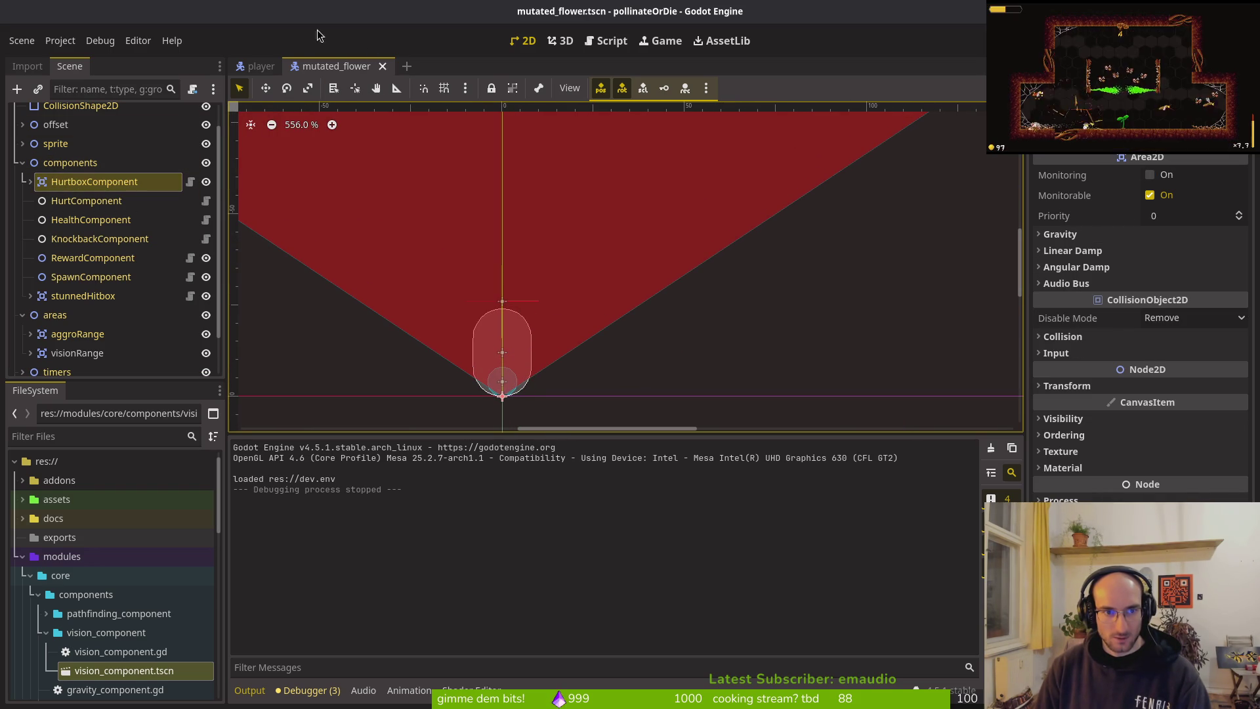
Step: In the code editor, open the core spawning.state.gd to find its transition function
key(alt+Tab)
key(ctrl+p)
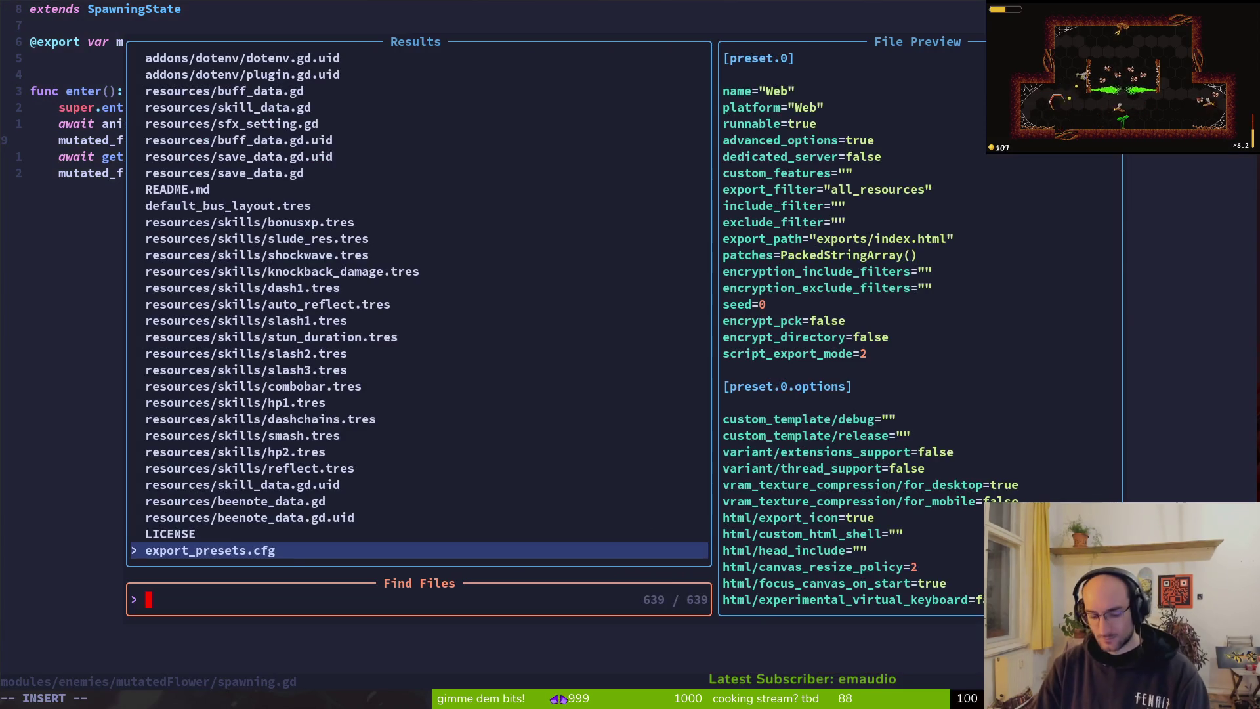
text(spawstate)
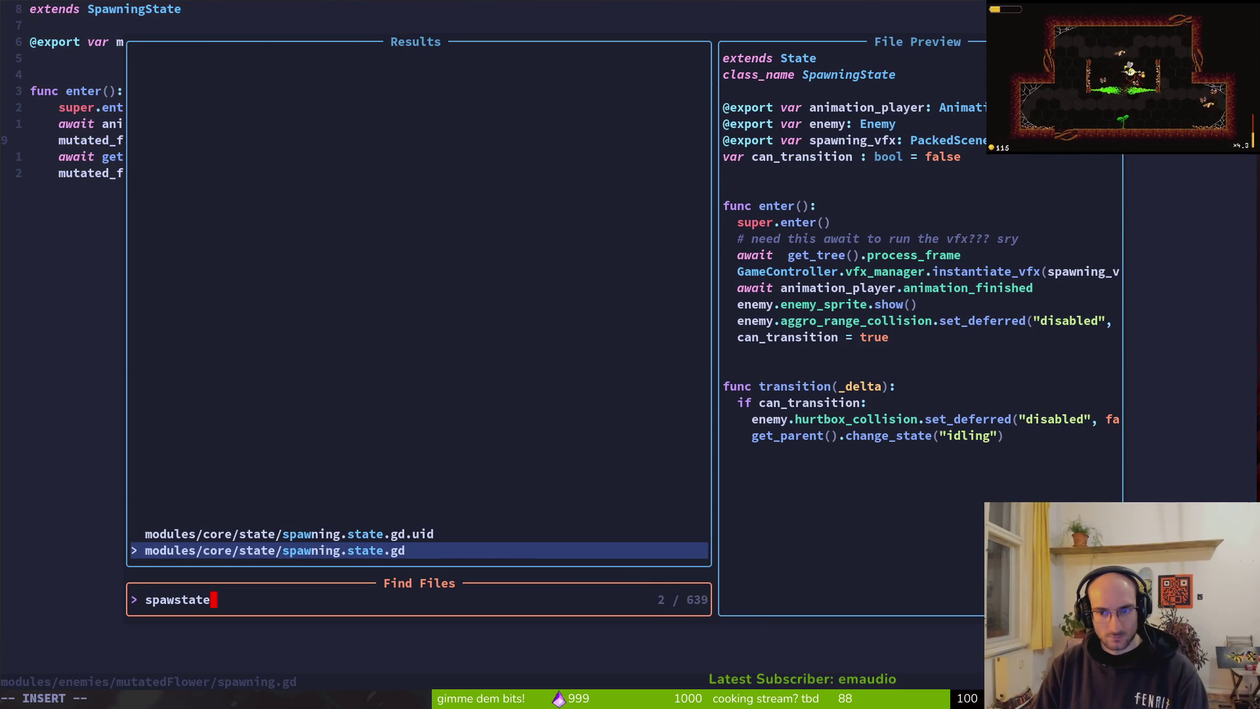
key(Return)
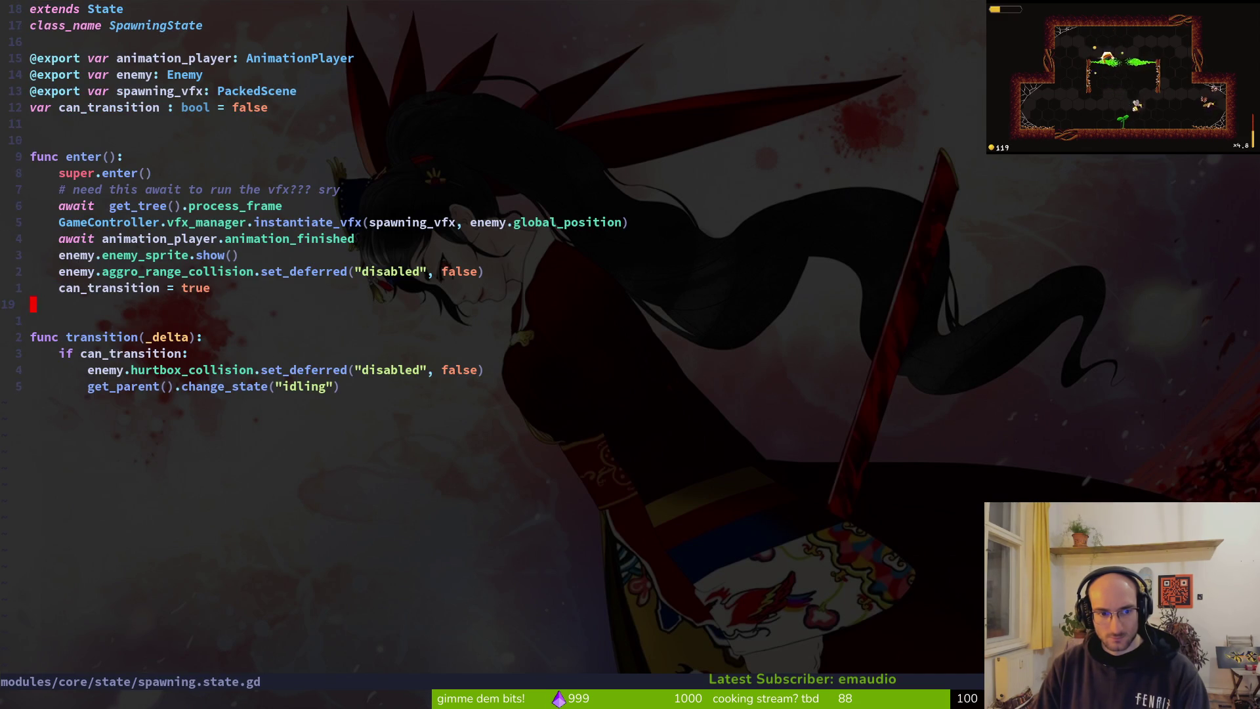
key(j)
key(ctrl+o)
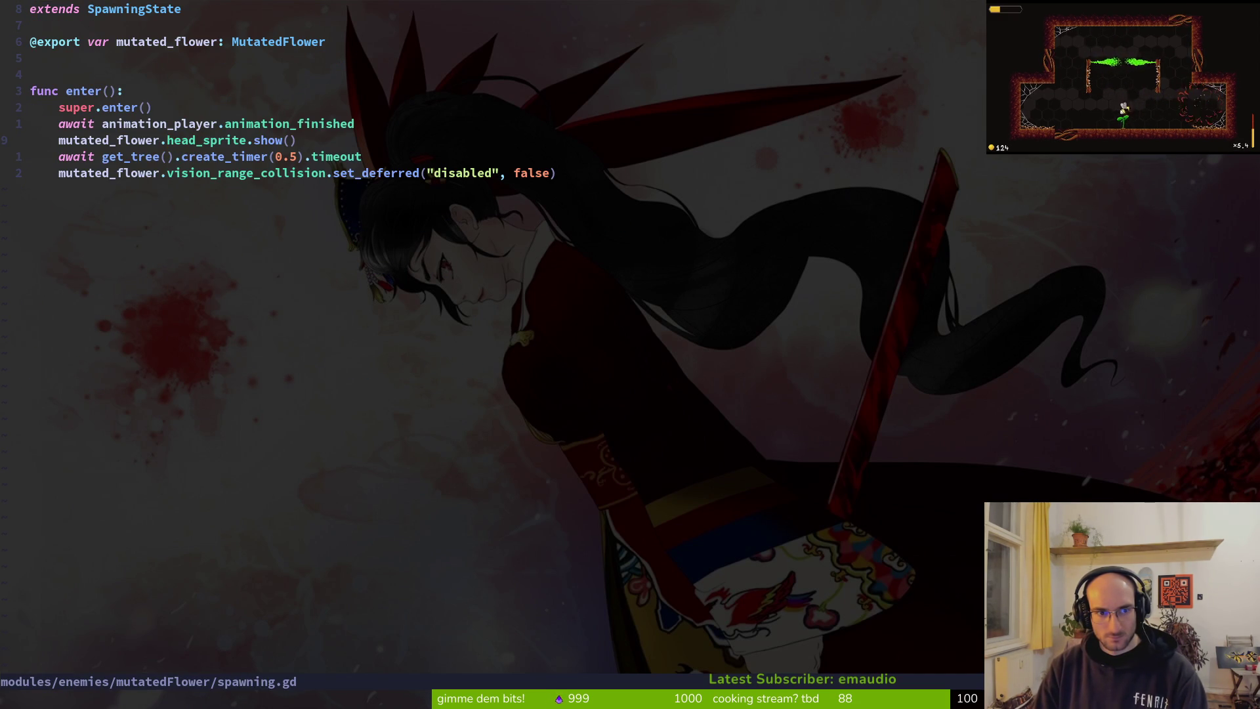
key(ctrl+i)
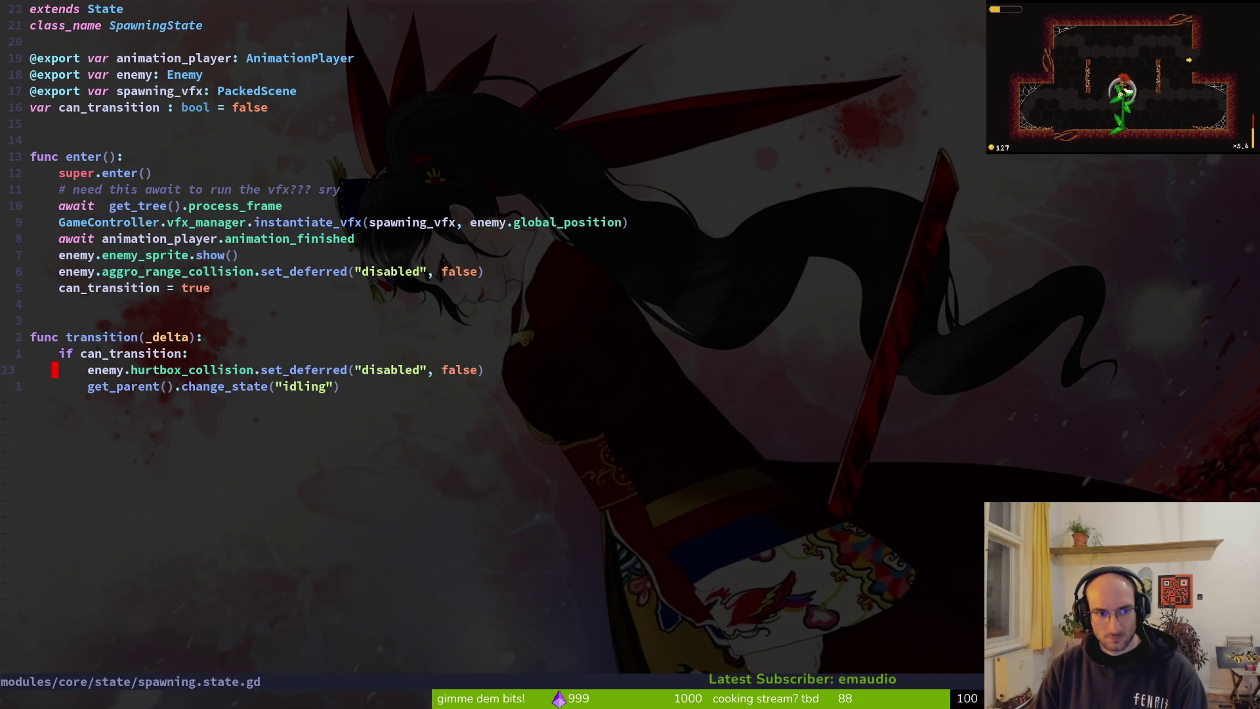
Step: Copy the _transition function into the mutated flower's spawning.gd below the vision line and save
key(k)
key(k)
key(V)
key(j)
key(j)
key(j)
key(y)
key(ctrl+o)
key(p)
key(O)
key(Return)
key(Escape)
text(:w)
key(Return)
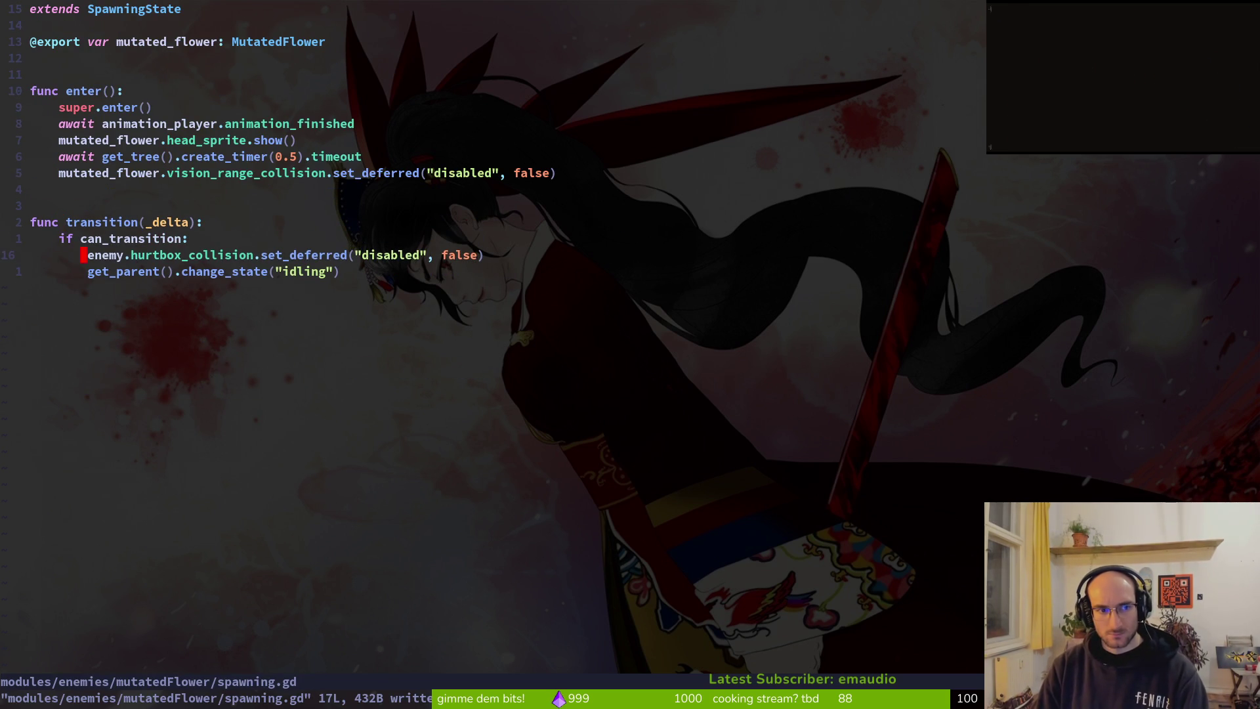
Step: Replace enemy with mutated_flower in the pasted transition body and save
key(Return)
key(Return)
text(cwmu)
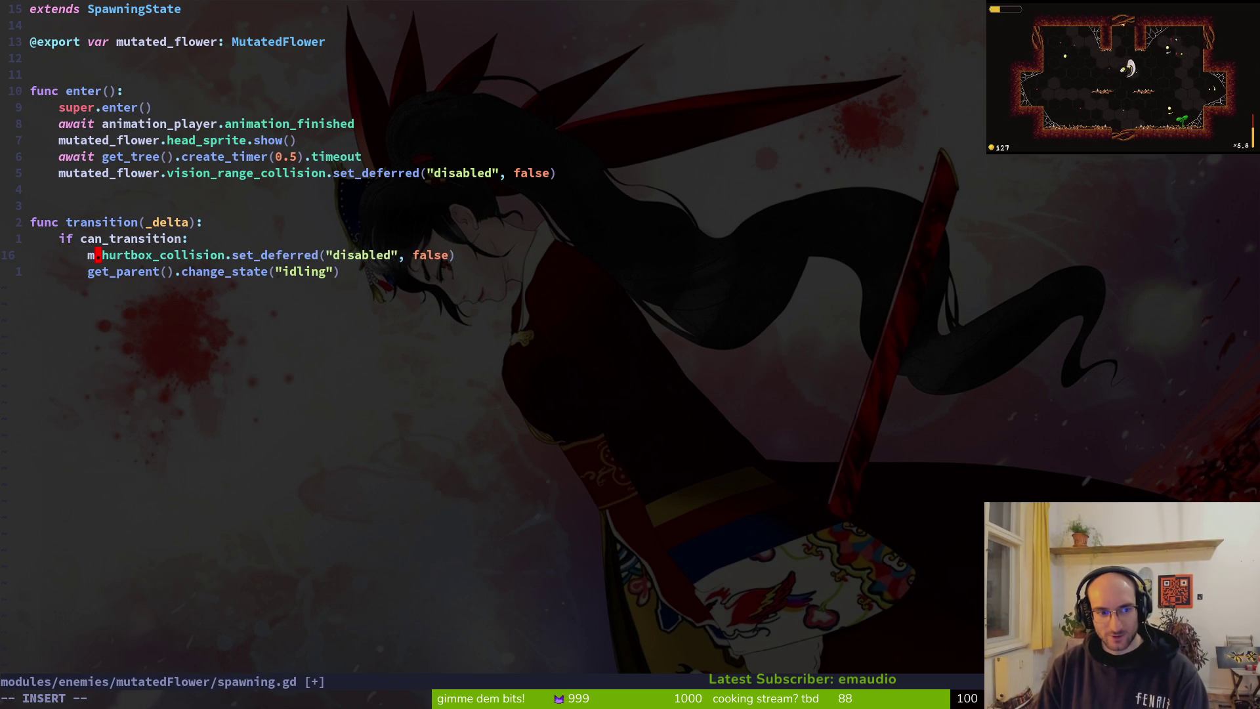
key(Tab)
key(Escape)
text(:w)
key(Return)
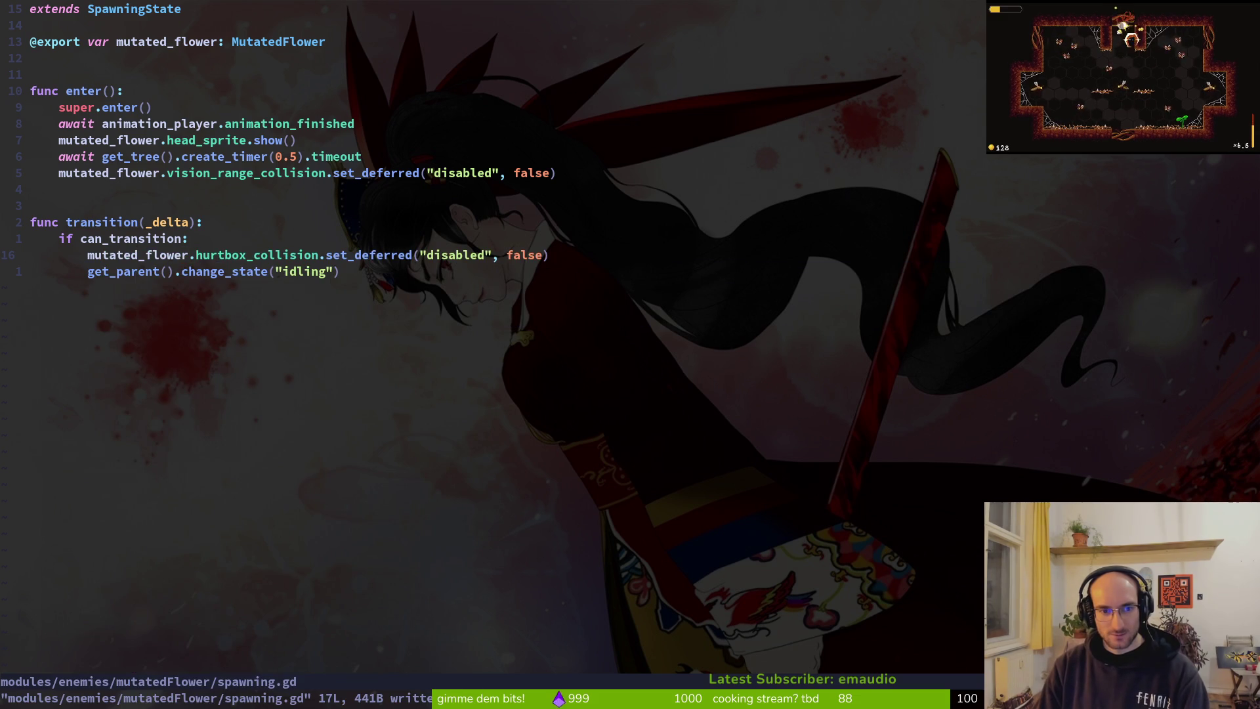
Step: Search project files for idling, cancel the search, and save spawning.gd again
key(j)
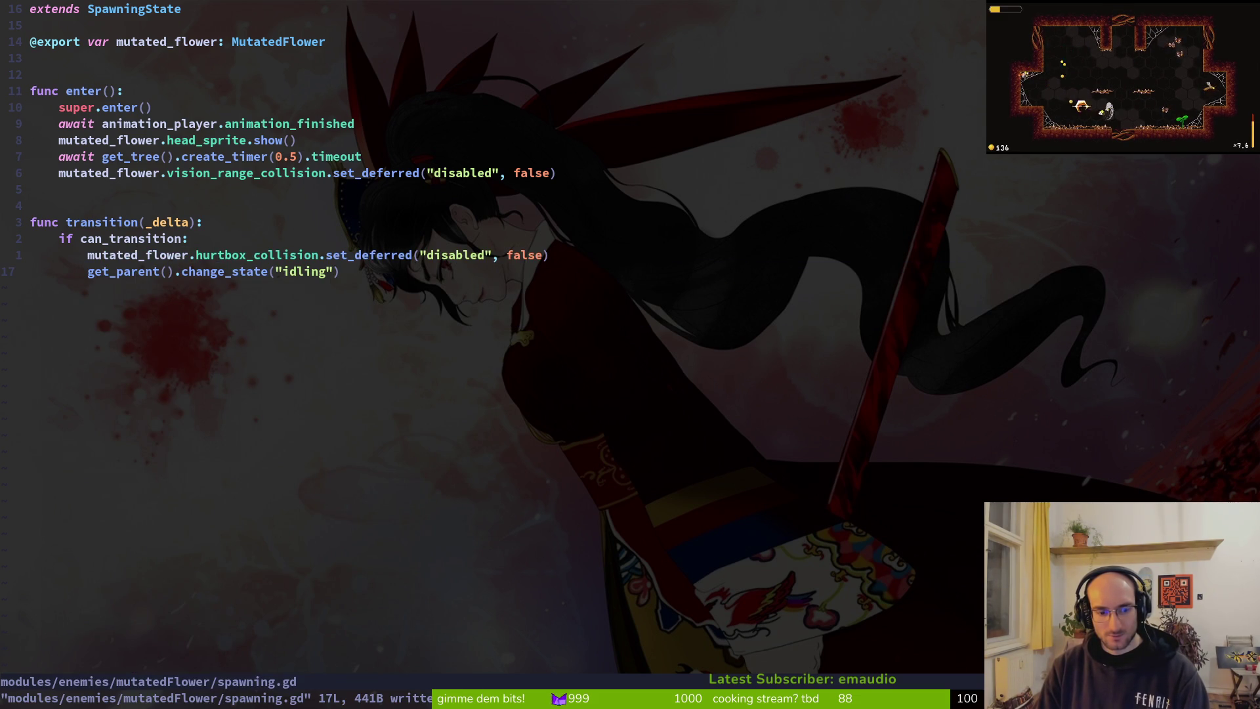
key(space)
key(f)
key(f)
text(idling)
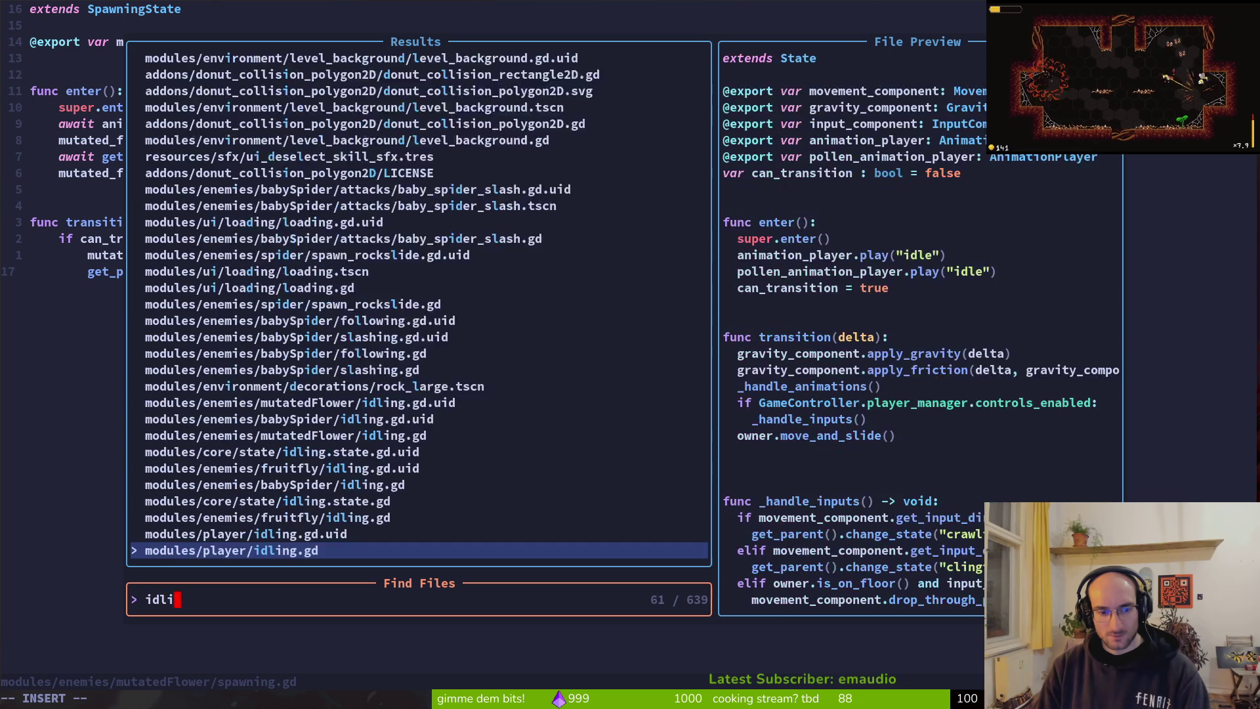
key(BackSpace)
key(BackSpace)
key(BackSpace)
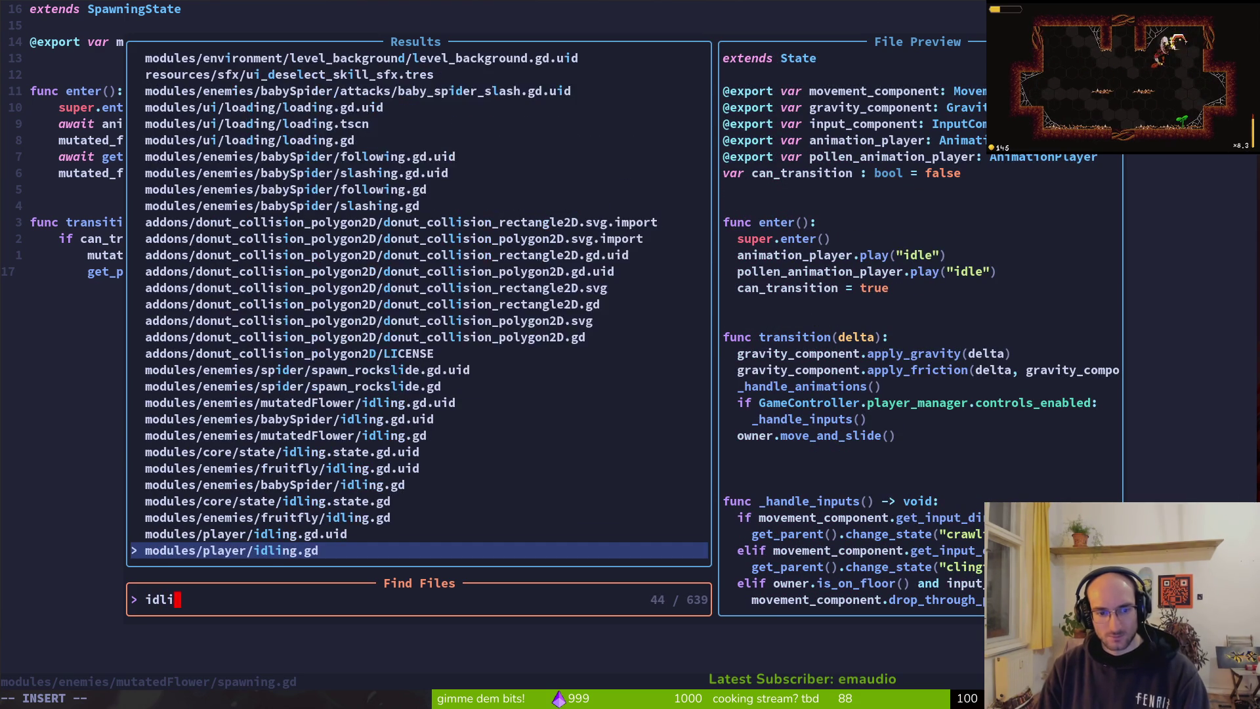
text(fiel)
key(Escape)
key(Escape)
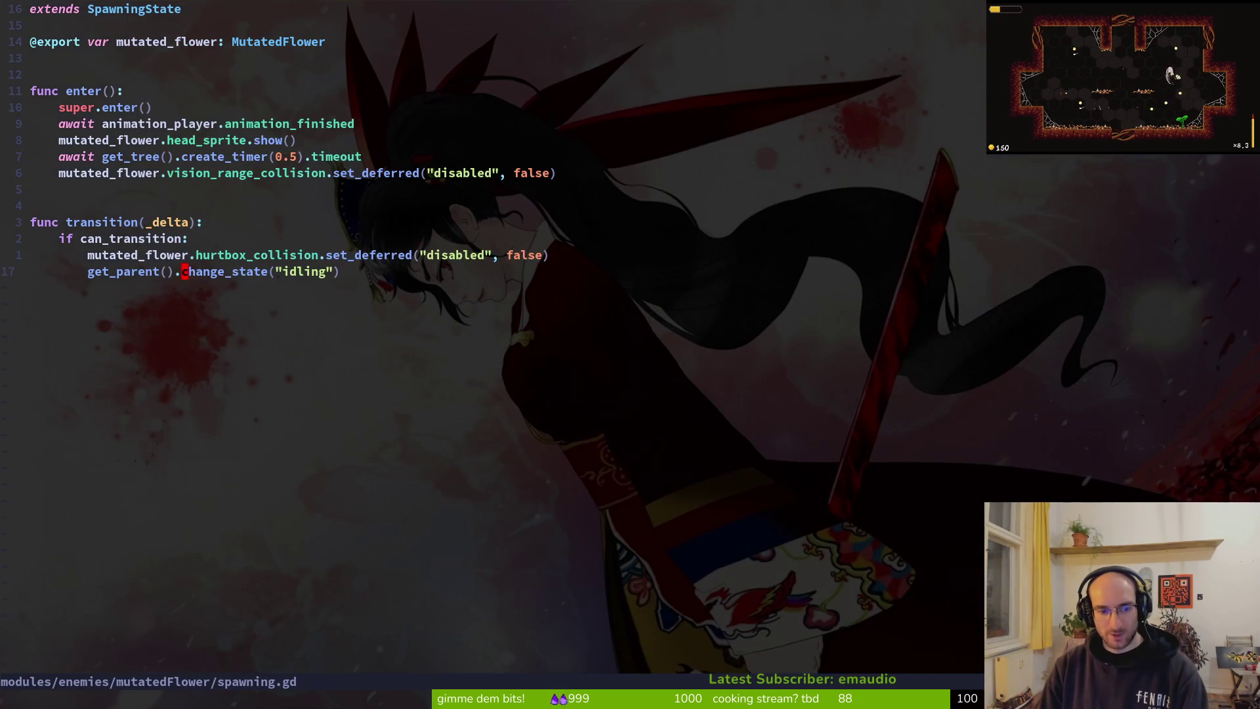
text(:w)
key(Return)
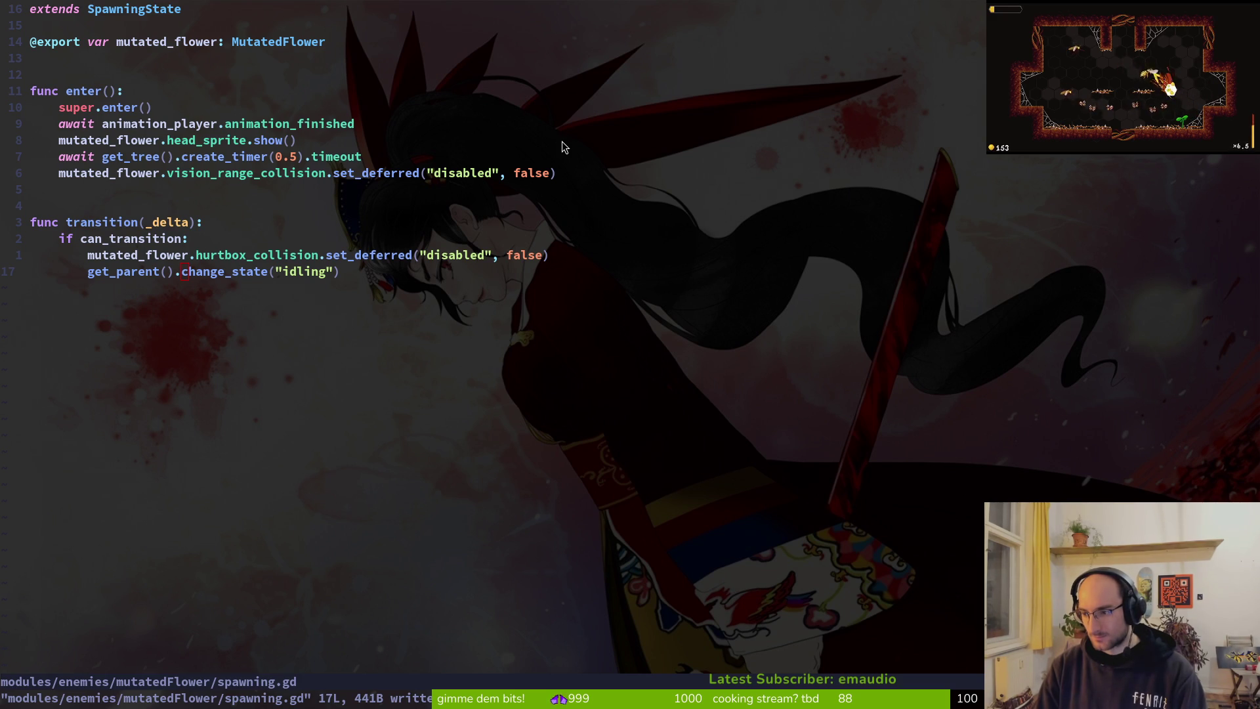
key(space)
Step: Open debug.helper.gd through the project file finder
key(f)
key(f)
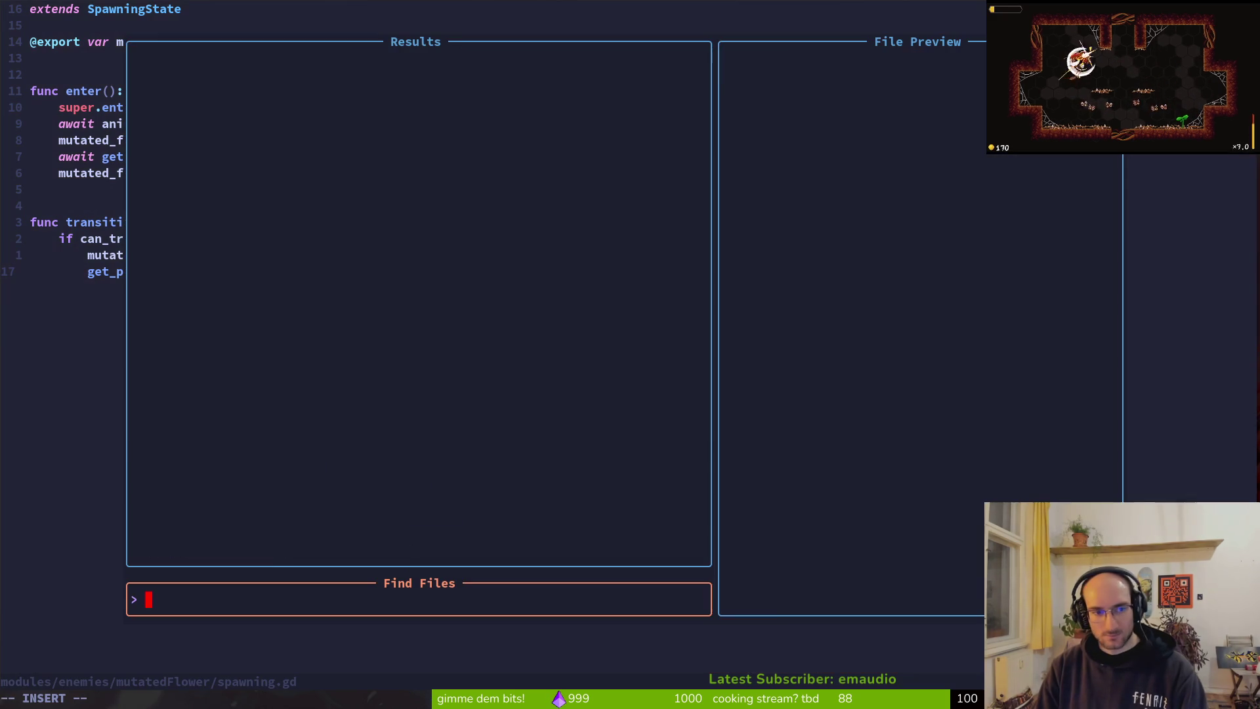
text(dbel)
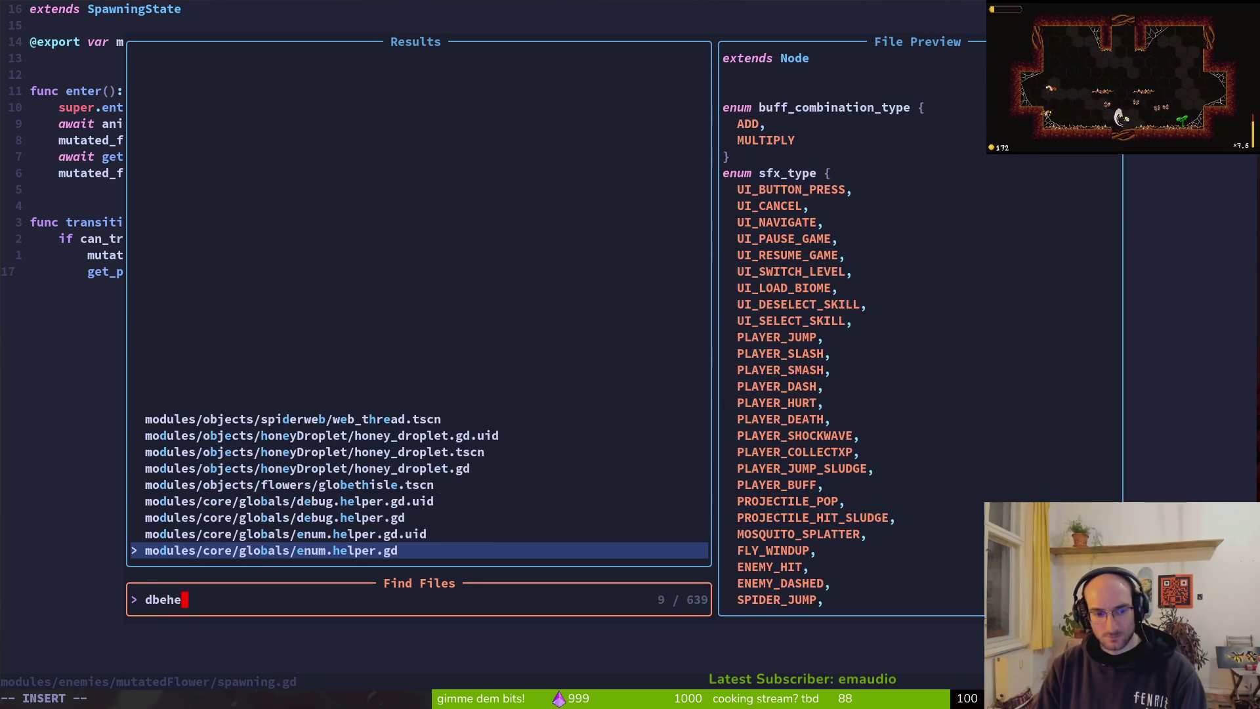
key(Return)
key(space)
key(f)
key(f)
text(debu)
key(Return)
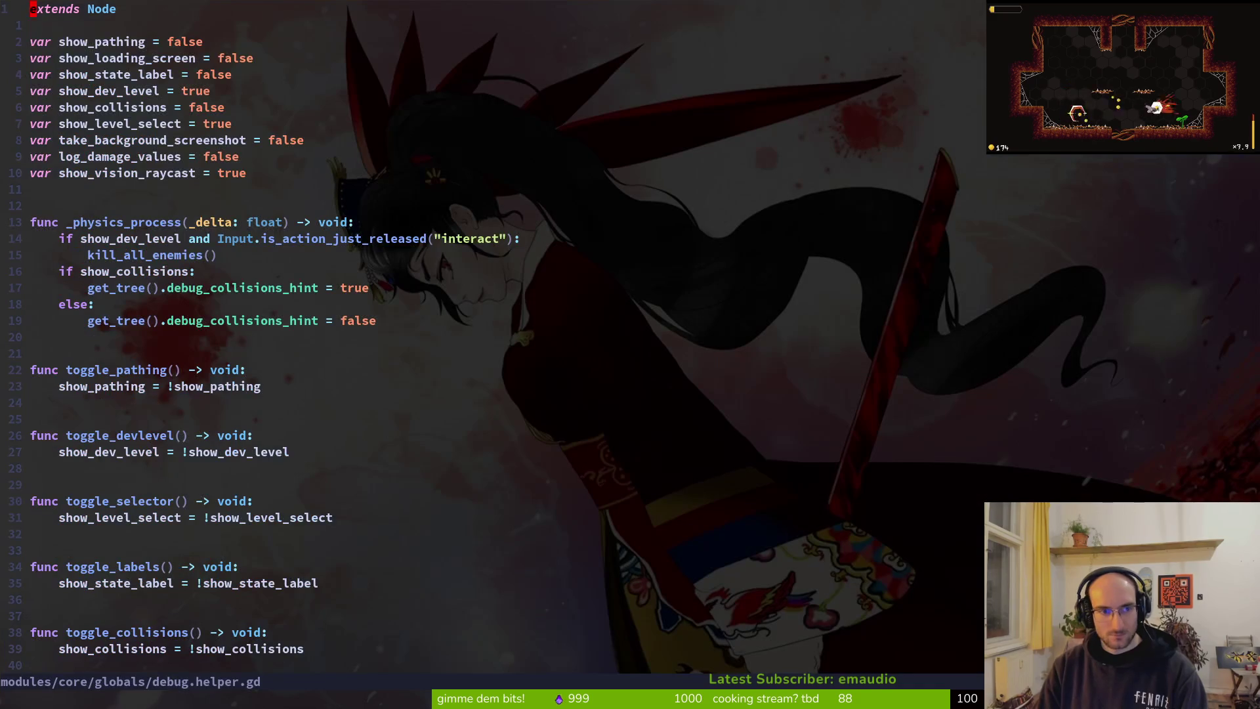
Step: Change show_state_label from false to true and save debug.helper.gd
key(j)
key(j)
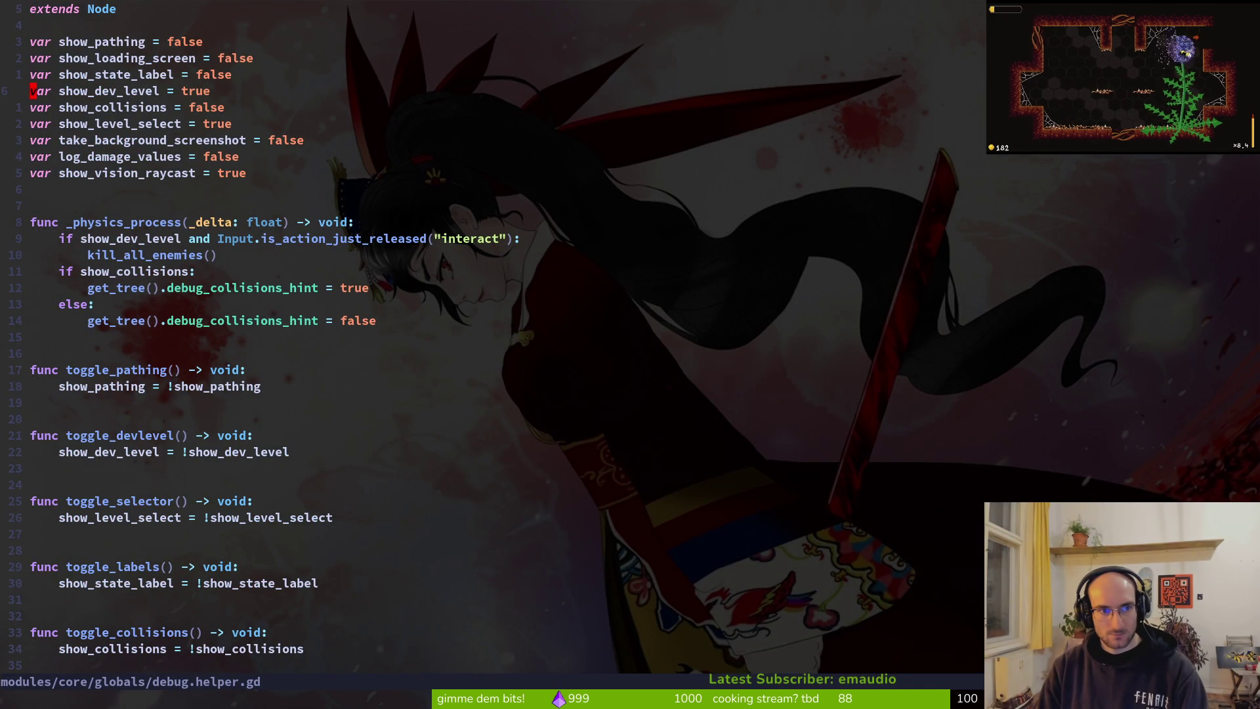
text(ciwtrue)
key(Escape)
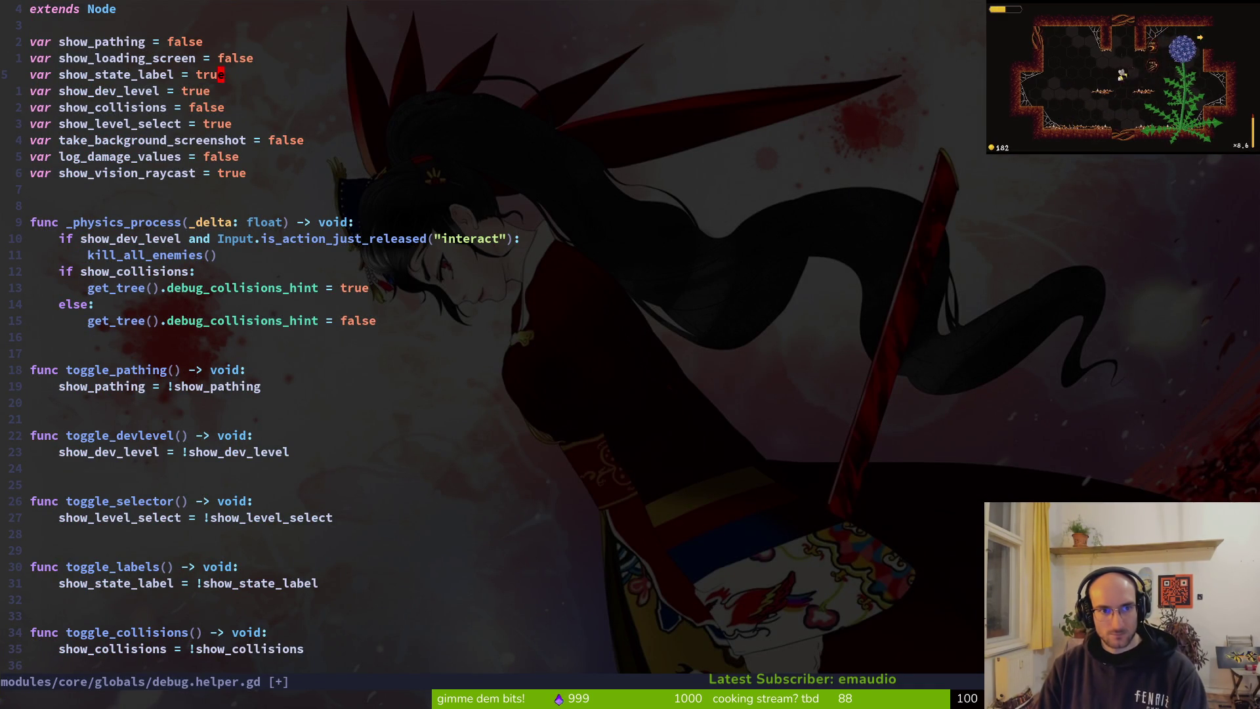
text(:w)
key(Return)
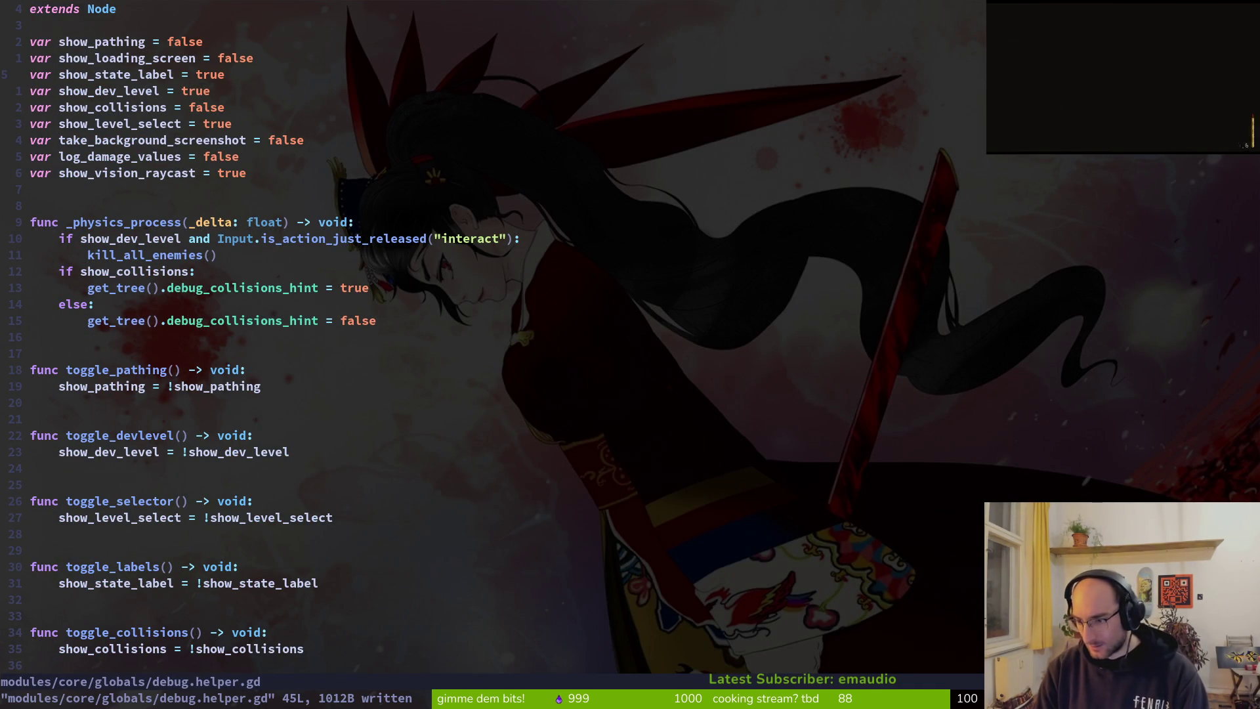
key(space)
key(f)
key(f)
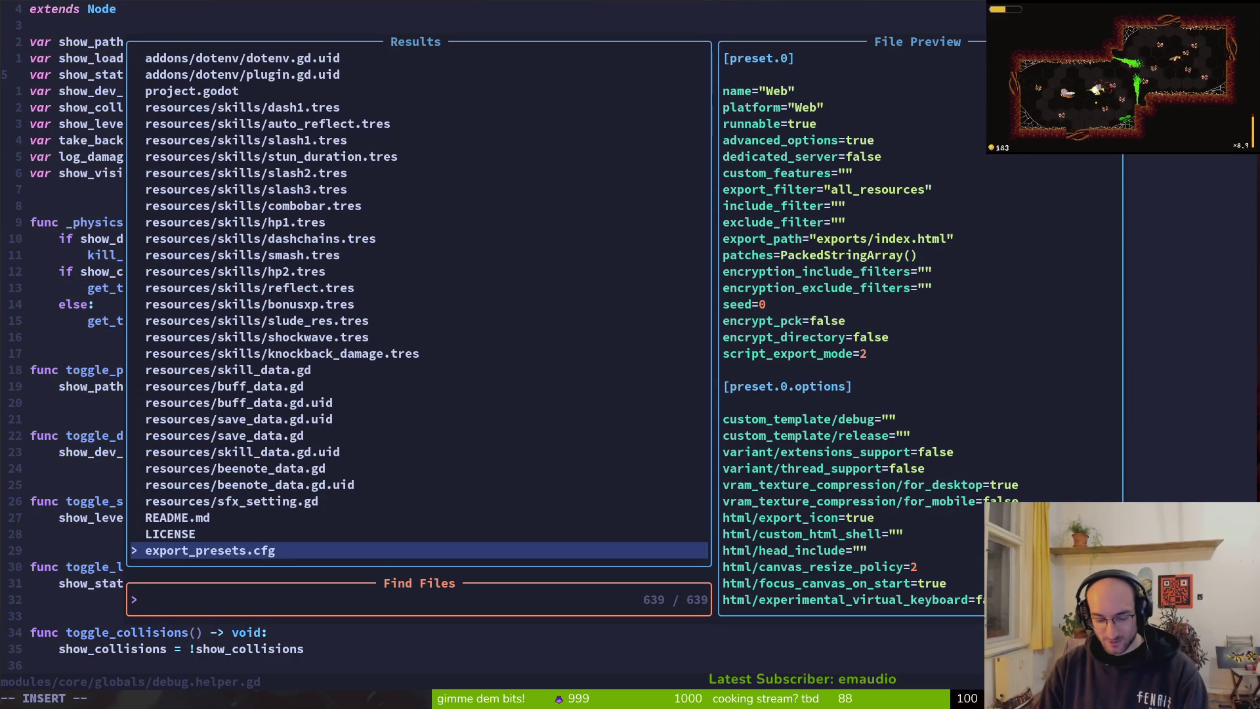
Step: Find and open modules/player/player_finite_state_machine.gd by searching 'fini'
text(pla)
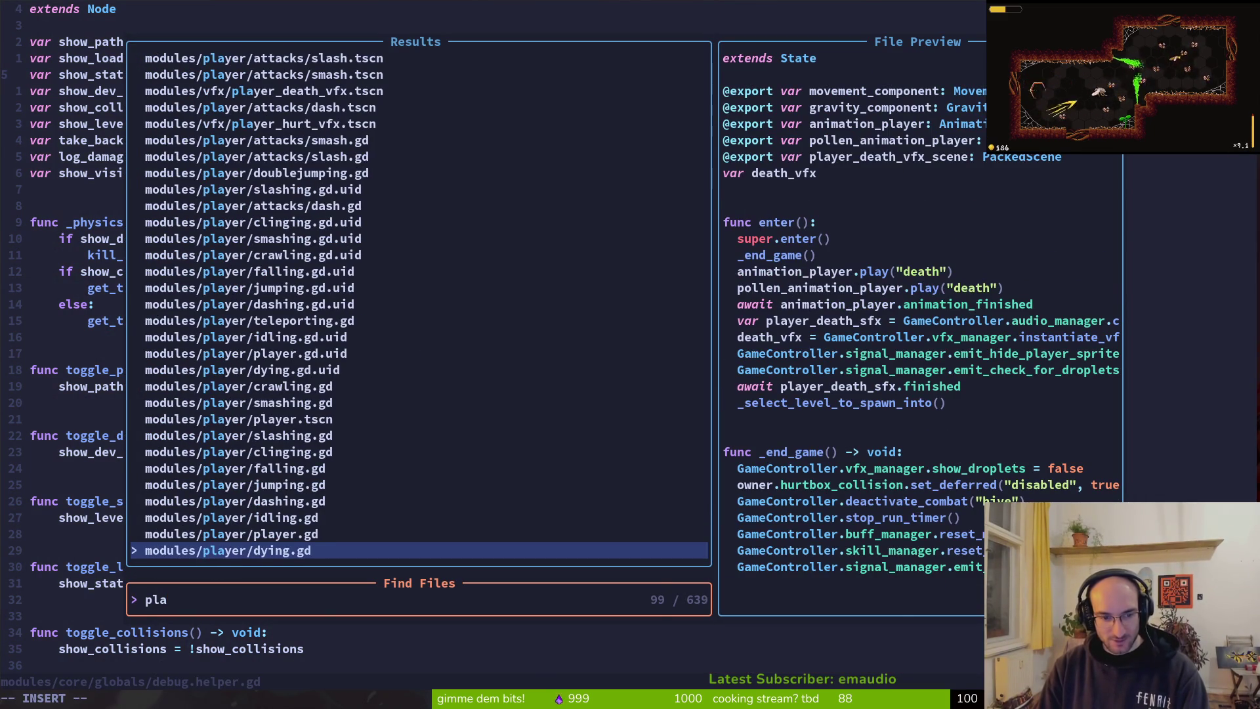
key(BackSpace)
key(BackSpace)
key(BackSpace)
text(state)
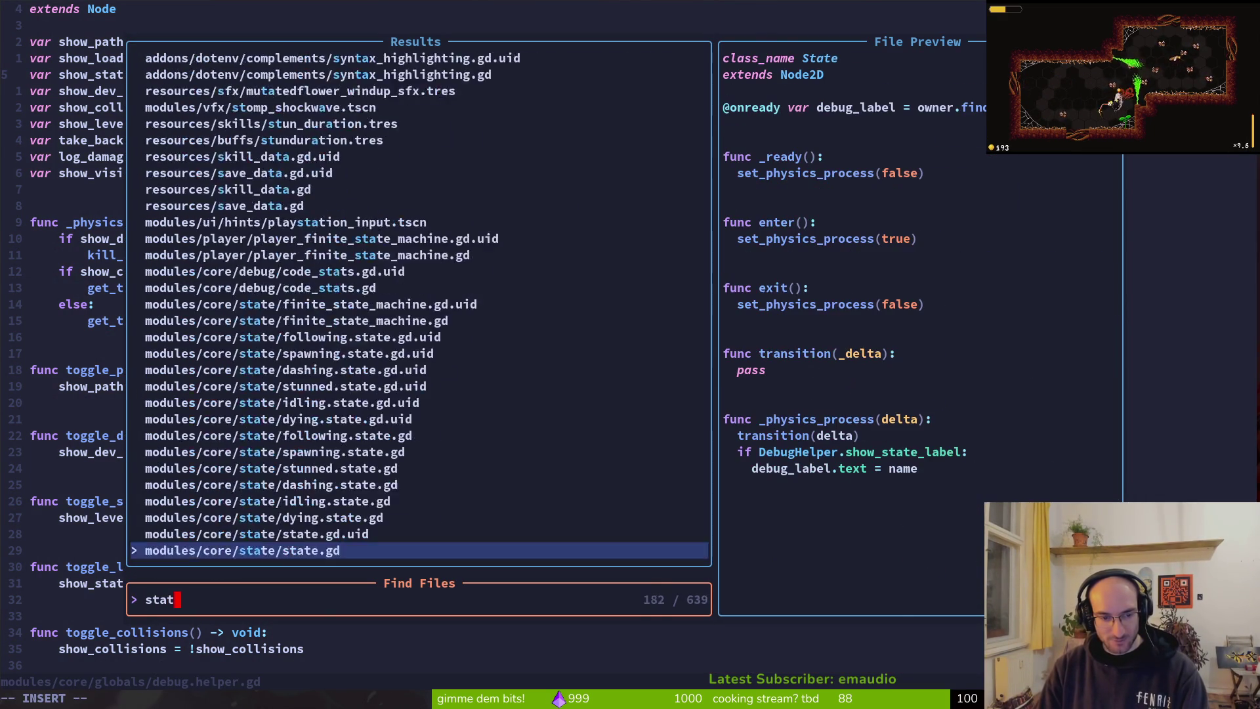
key(BackSpace)
key(BackSpace)
key(BackSpace)
text(fini)
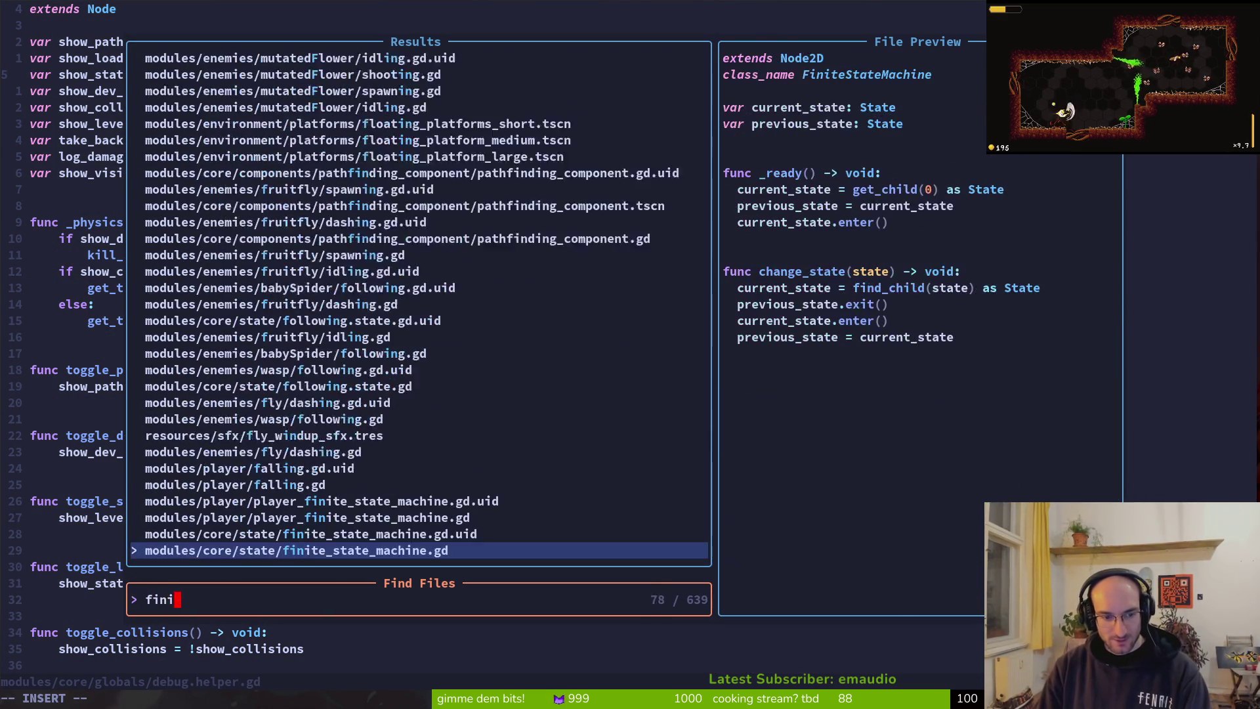
key(Up)
key(Up)
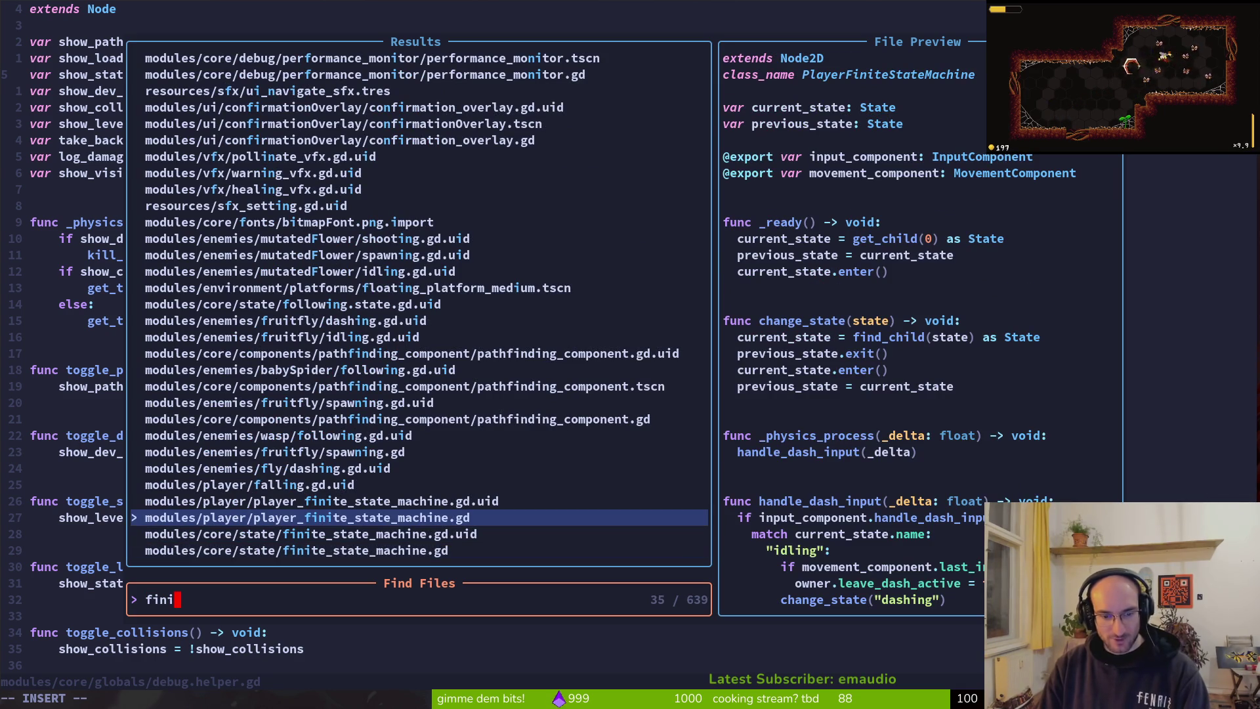
key(Return)
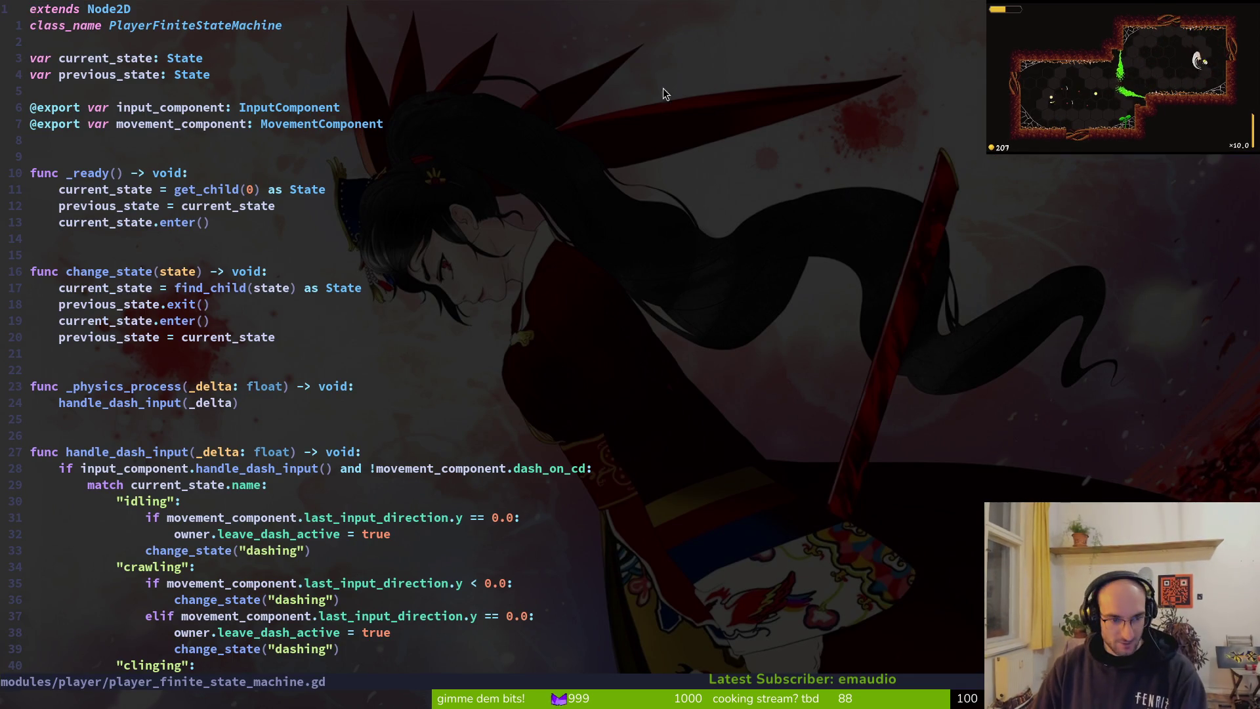
Step: Review the handle_dash_input function and the _physics_process lines
scroll(197, 282, down, 5)
mouse_move(52, 193)
mouse_down()
mouse_move(309, 306)
mouse_move(329, 378)
mouse_move(328, 473)
mouse_up()
scroll(329, 378, down, 7)
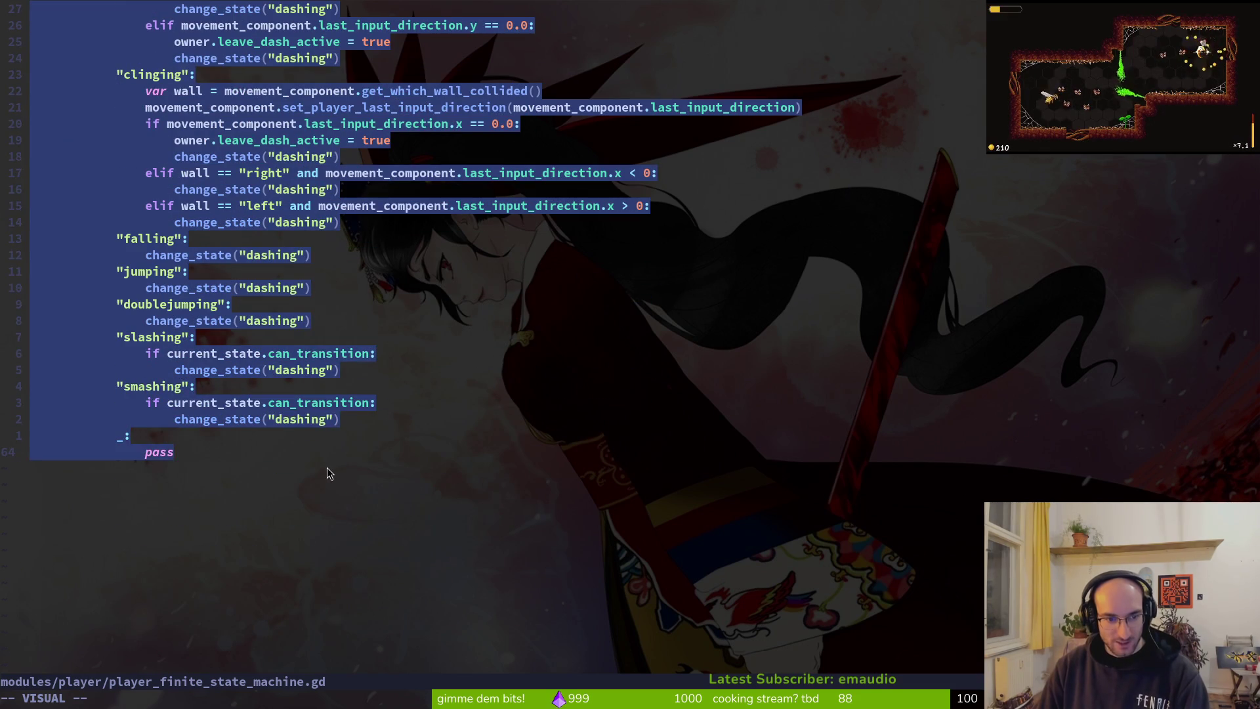
key(Escape)
scroll(253, 466, up, 5)
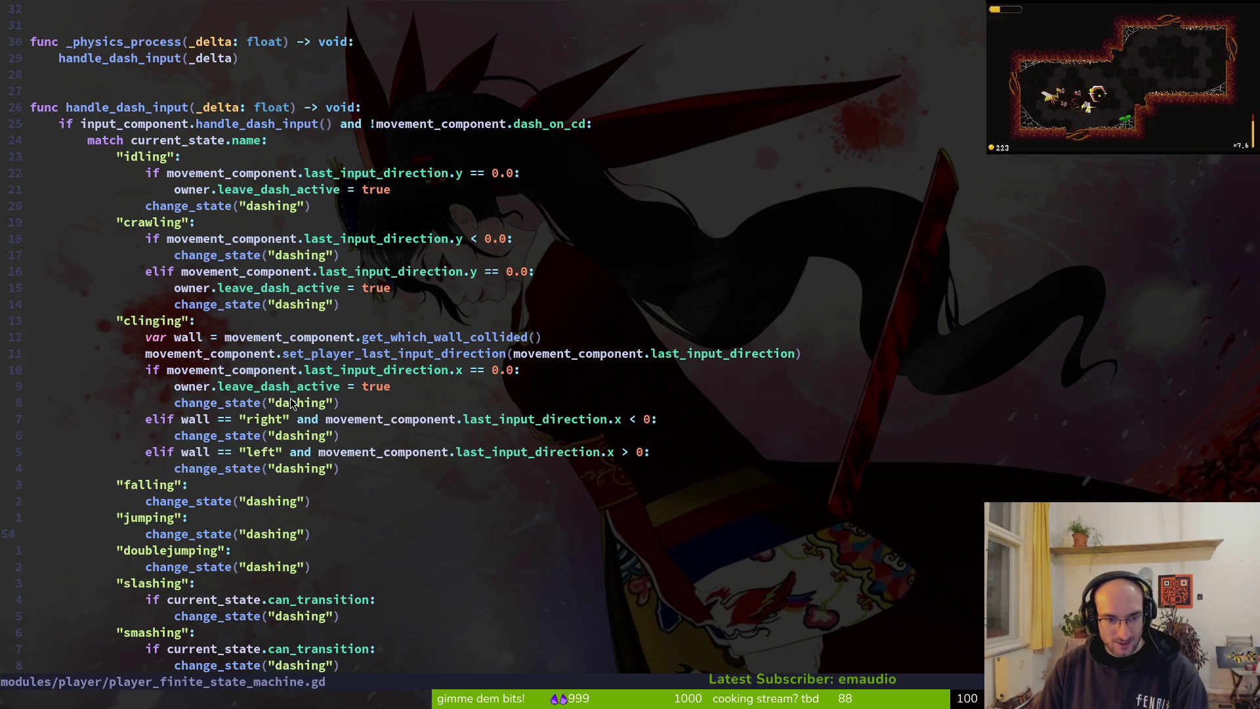
scroll(253, 289, up, 4)
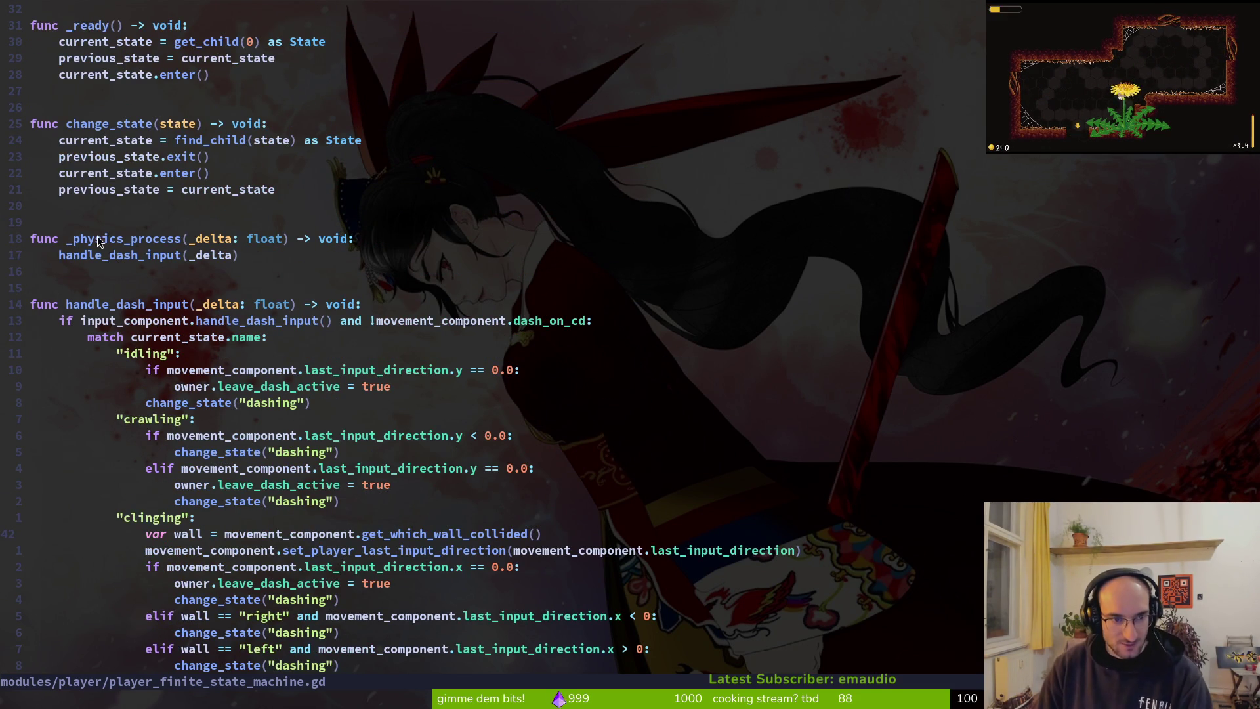
drag(54, 241, 238, 260)
key(y)
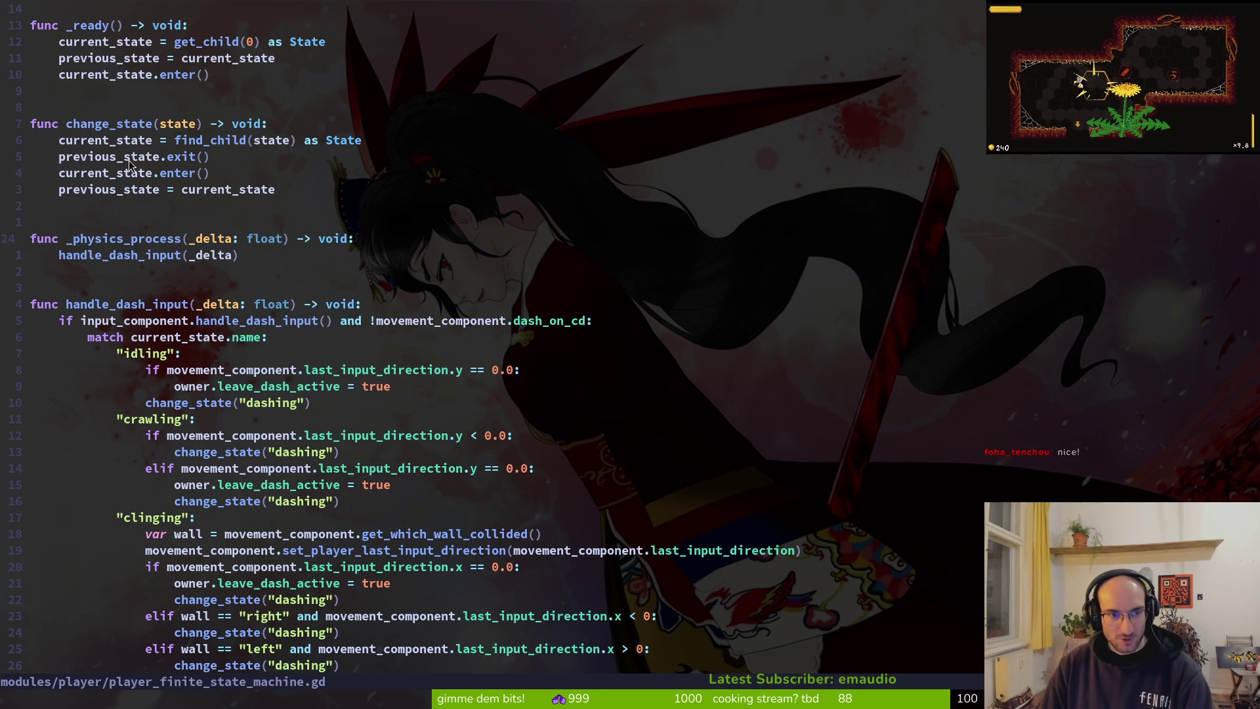
scroll(316, 233, up, 3)
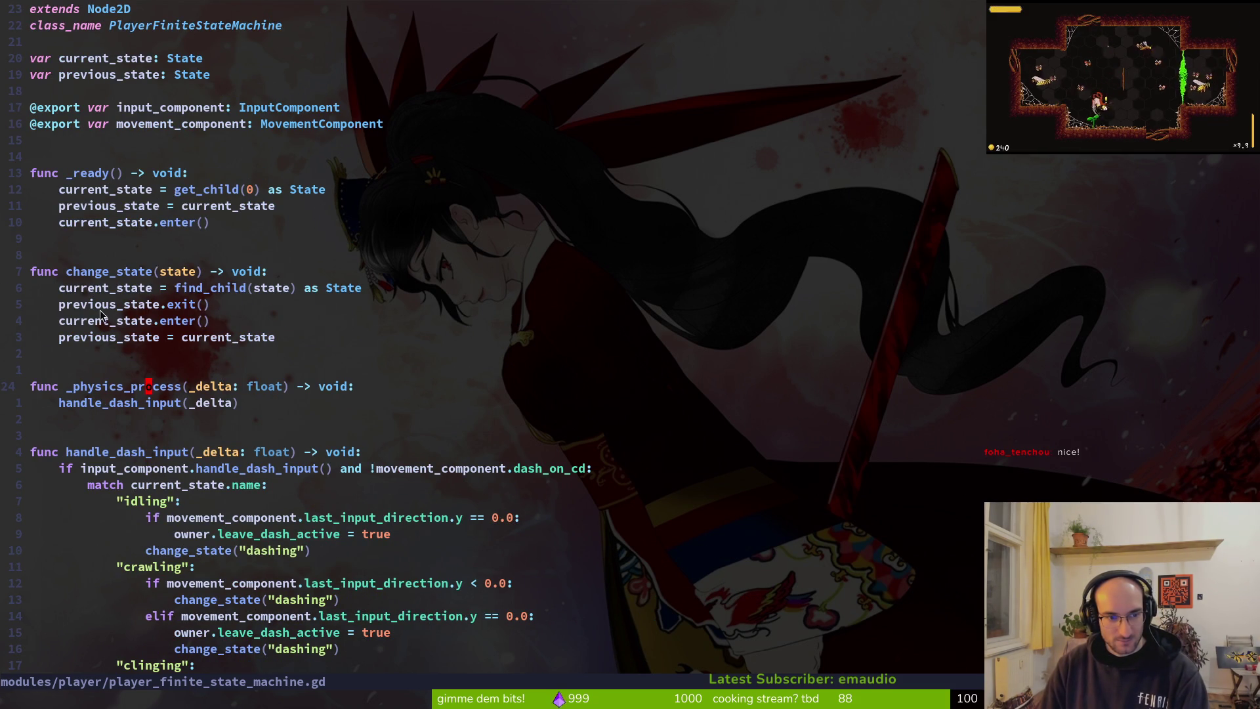
key(space)
key(f)
key(f)
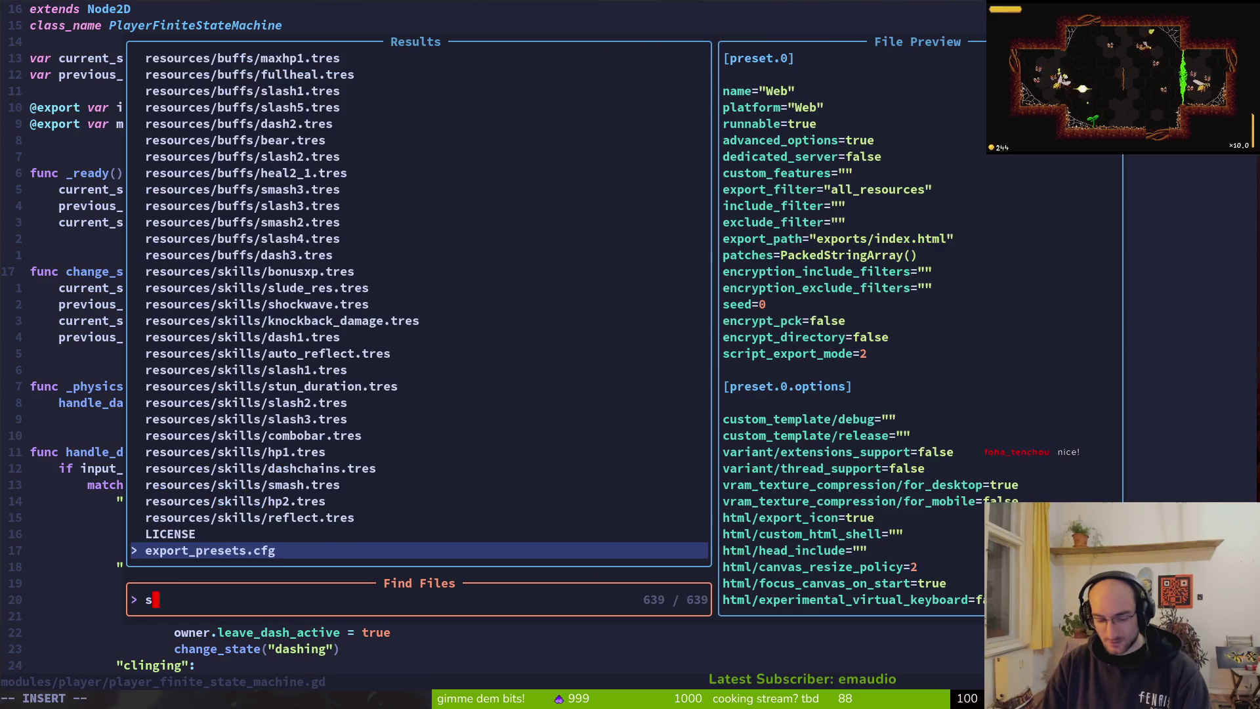
text(state)
key(Return)
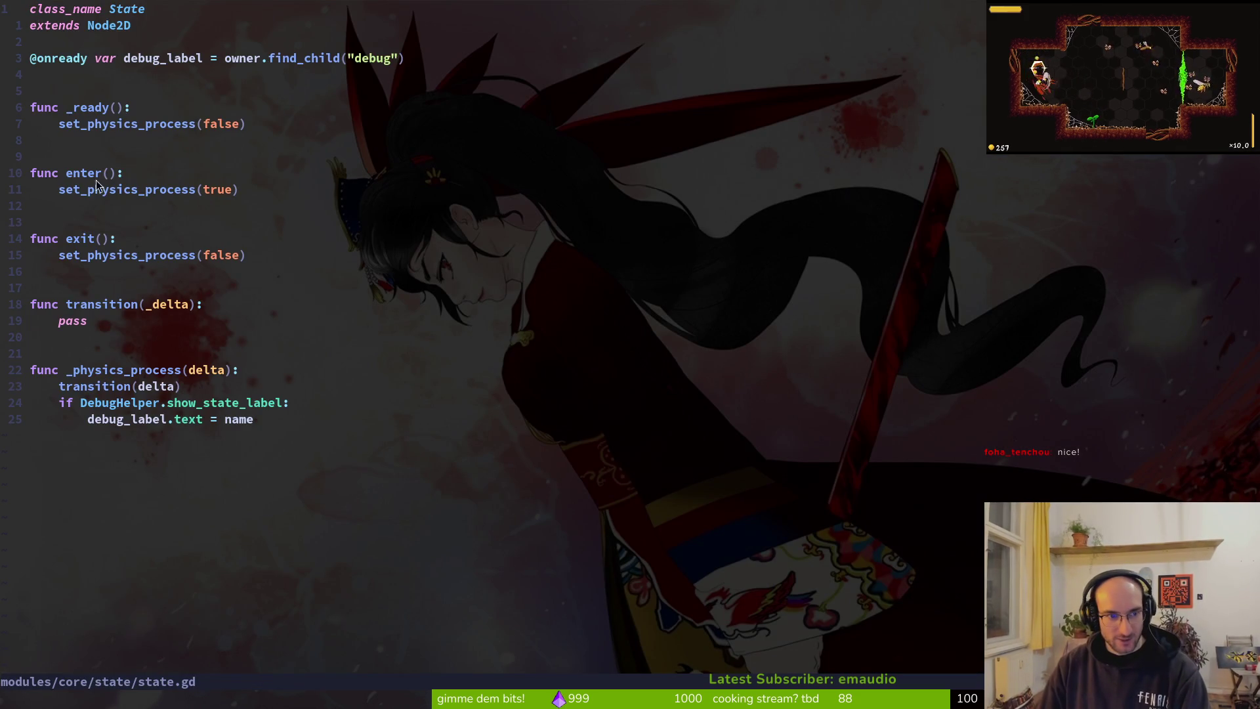
drag(215, 256, 65, 174)
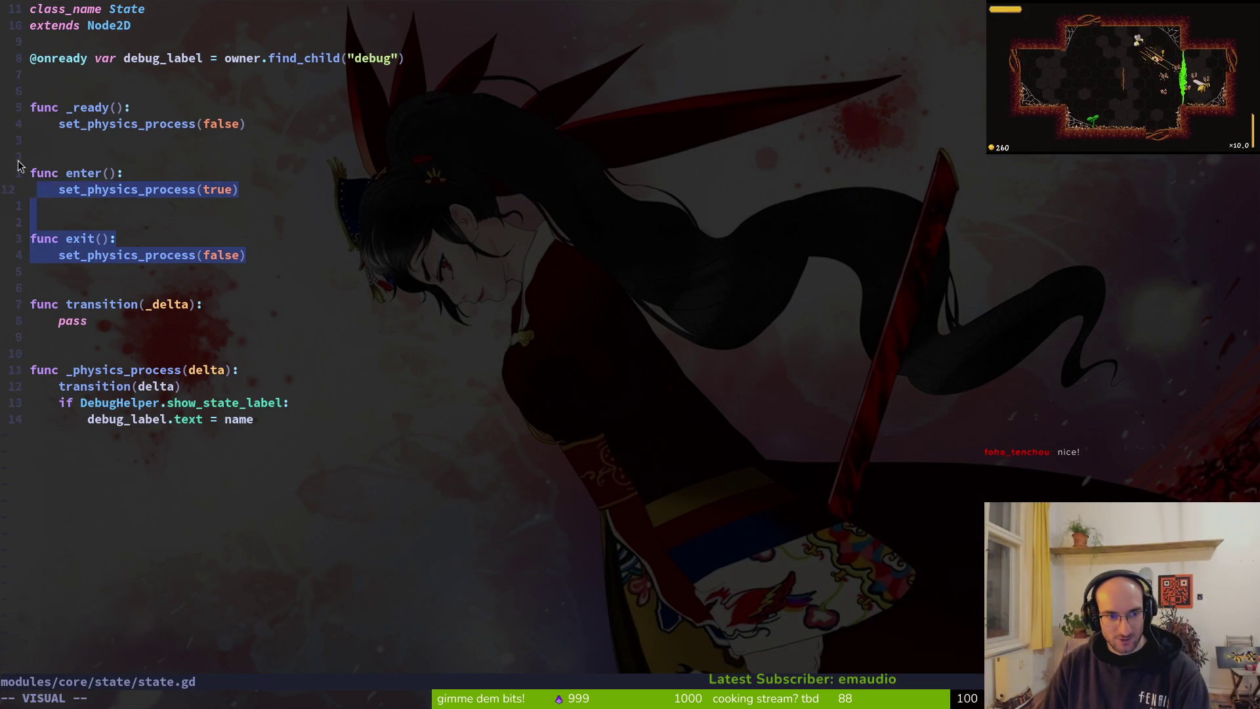
click(206, 187)
key(ctrl+o)
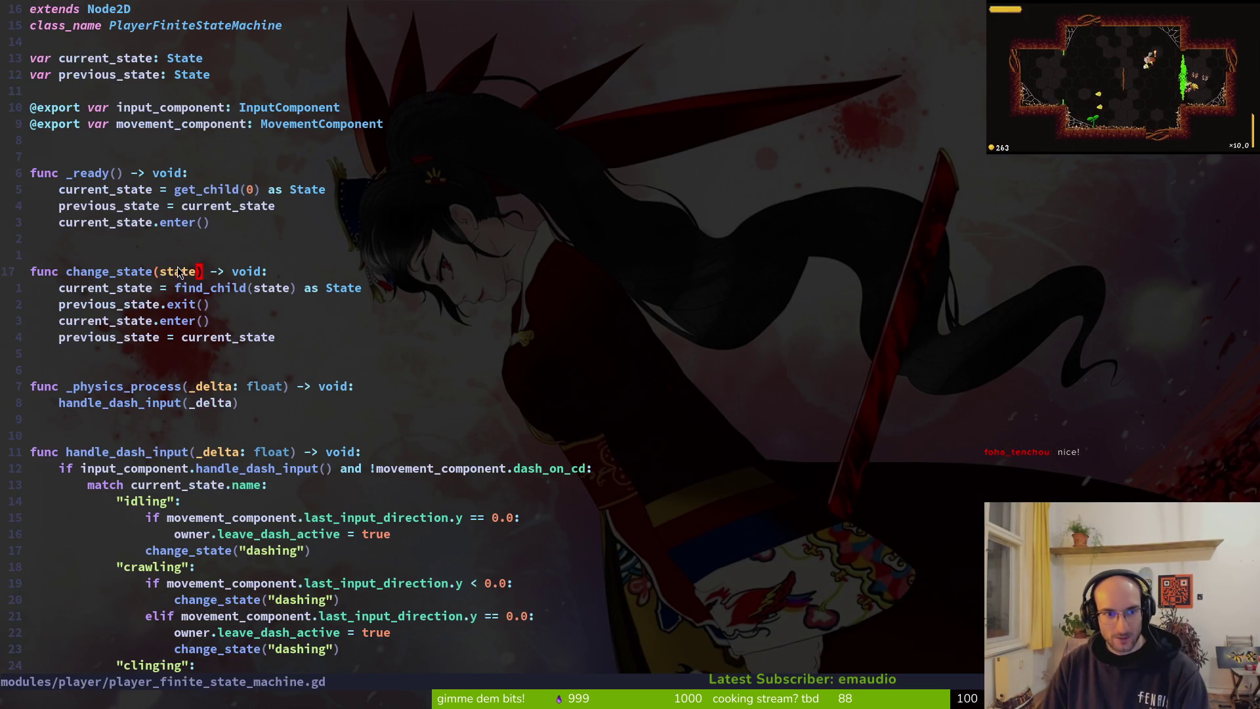
scroll(127, 248, down, 4)
mouse_move(128, 223)
mouse_down()
mouse_move(127, 248)
mouse_move(486, 535)
mouse_up()
click(486, 535)
scroll(113, 89, up, 4)
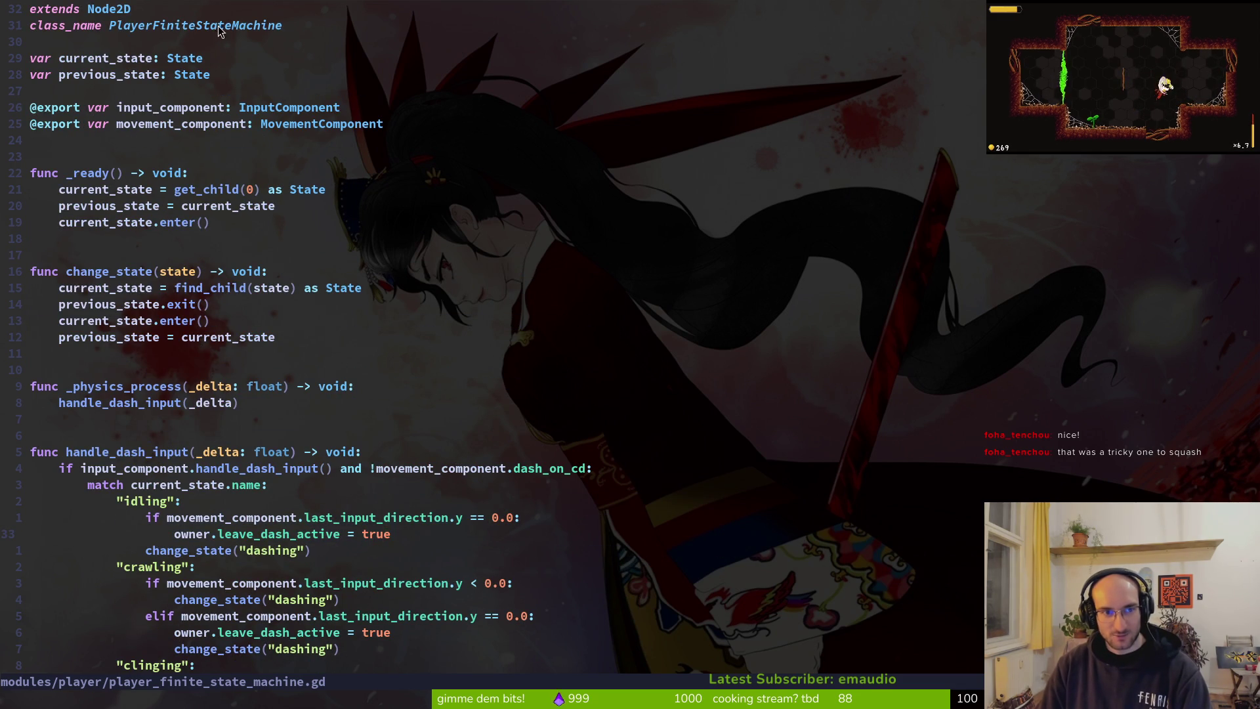
scroll(140, 430, down, 4)
mouse_move(31, 254)
mouse_down()
mouse_move(328, 271)
mouse_move(430, 526)
mouse_up()
scroll(430, 526, down, 4)
scroll(431, 526, down, 1)
scroll(482, 568, down, 2)
key(Escape)
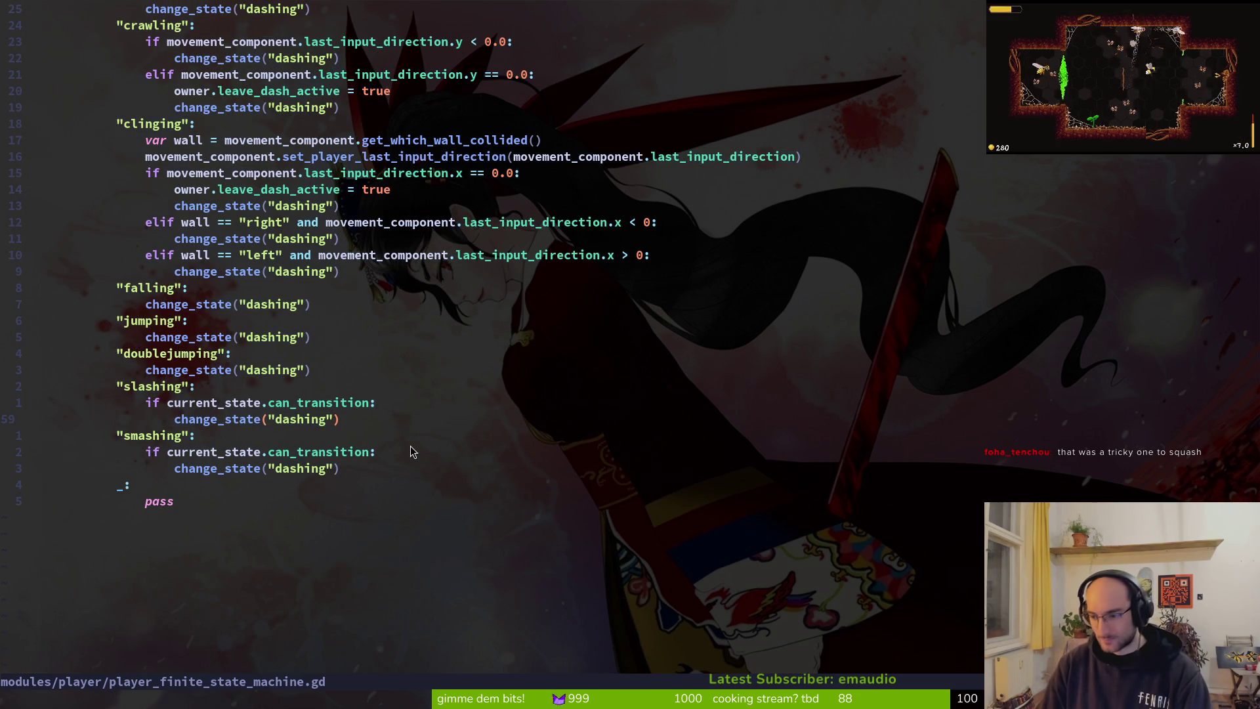
scroll(481, 316, up, 4)
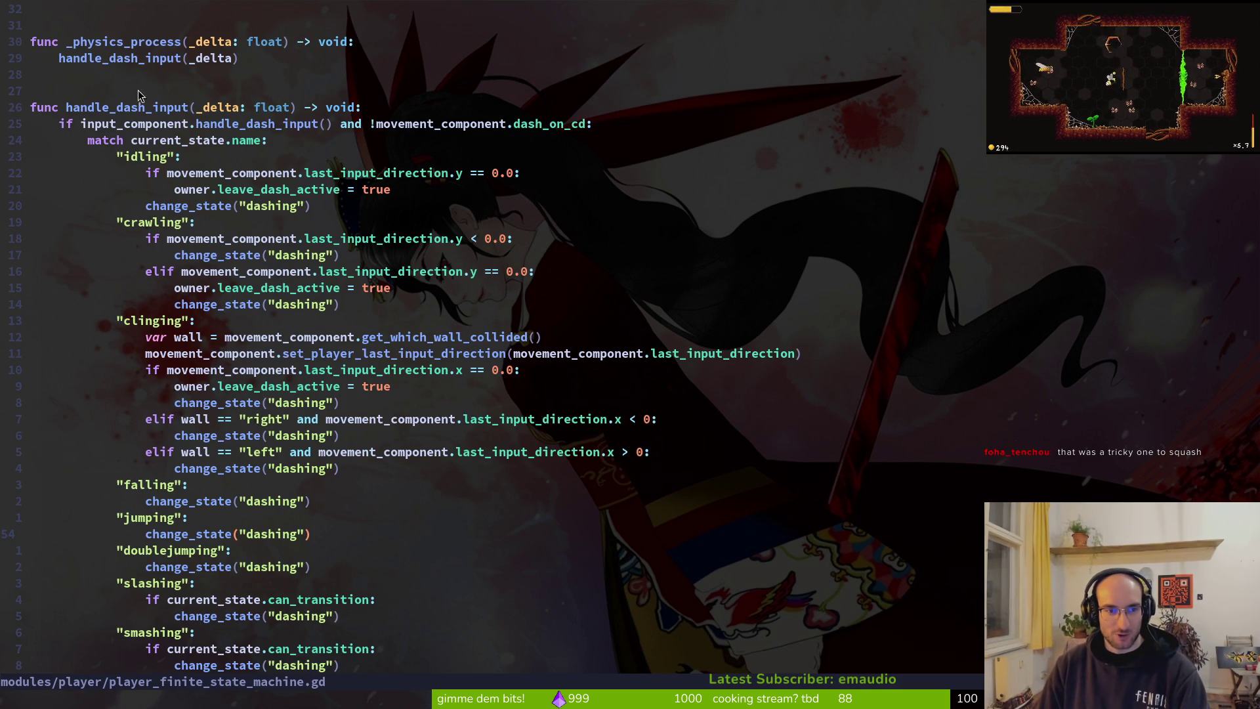
scroll(189, 151, up, 1)
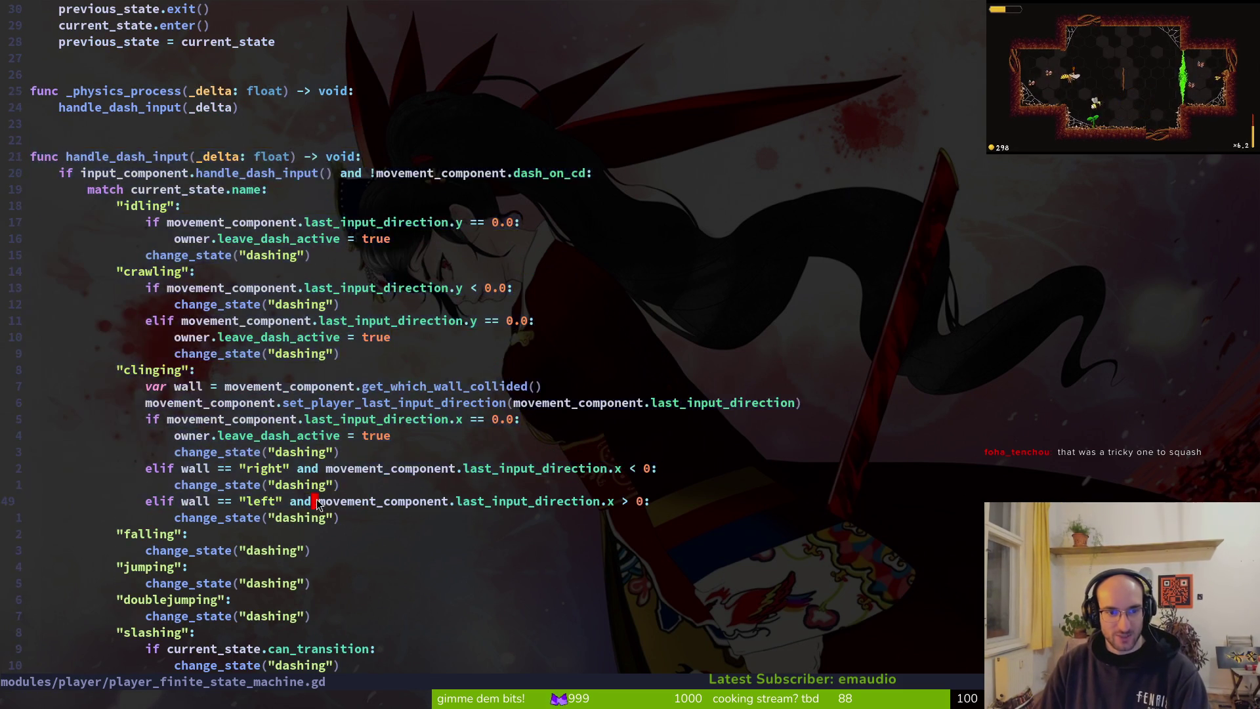
scroll(228, 349, down, 3)
click(227, 354)
drag(216, 566, 151, 271)
key(Escape)
mouse_move(158, 599)
mouse_down()
mouse_move(157, 517)
mouse_move(90, 206)
mouse_up()
key(y)
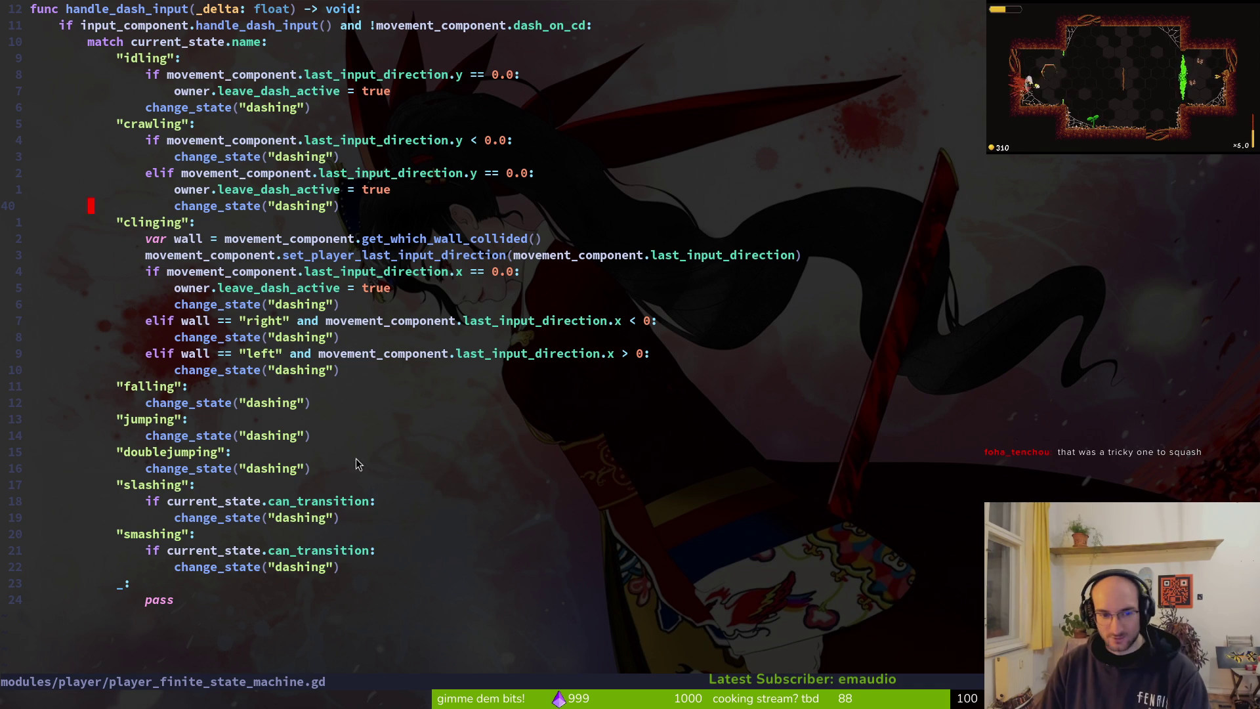
scroll(247, 407, up, 4)
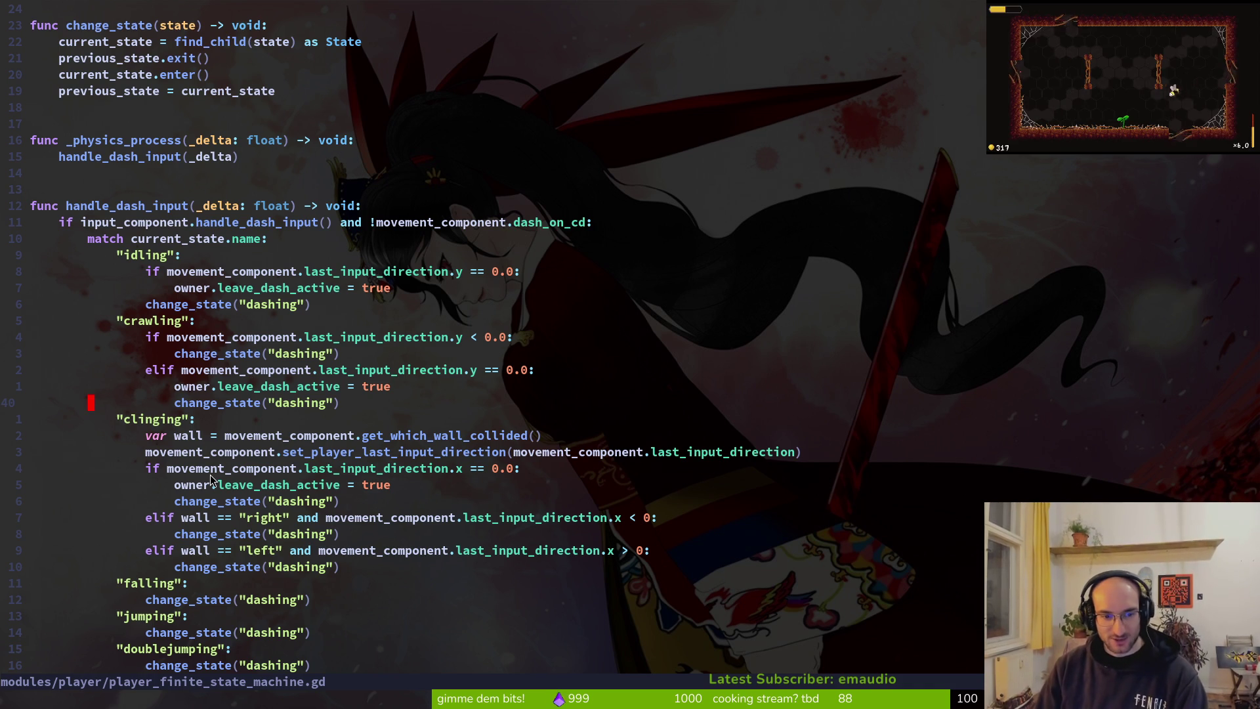
scroll(238, 416, down, 6)
scroll(231, 415, up, 11)
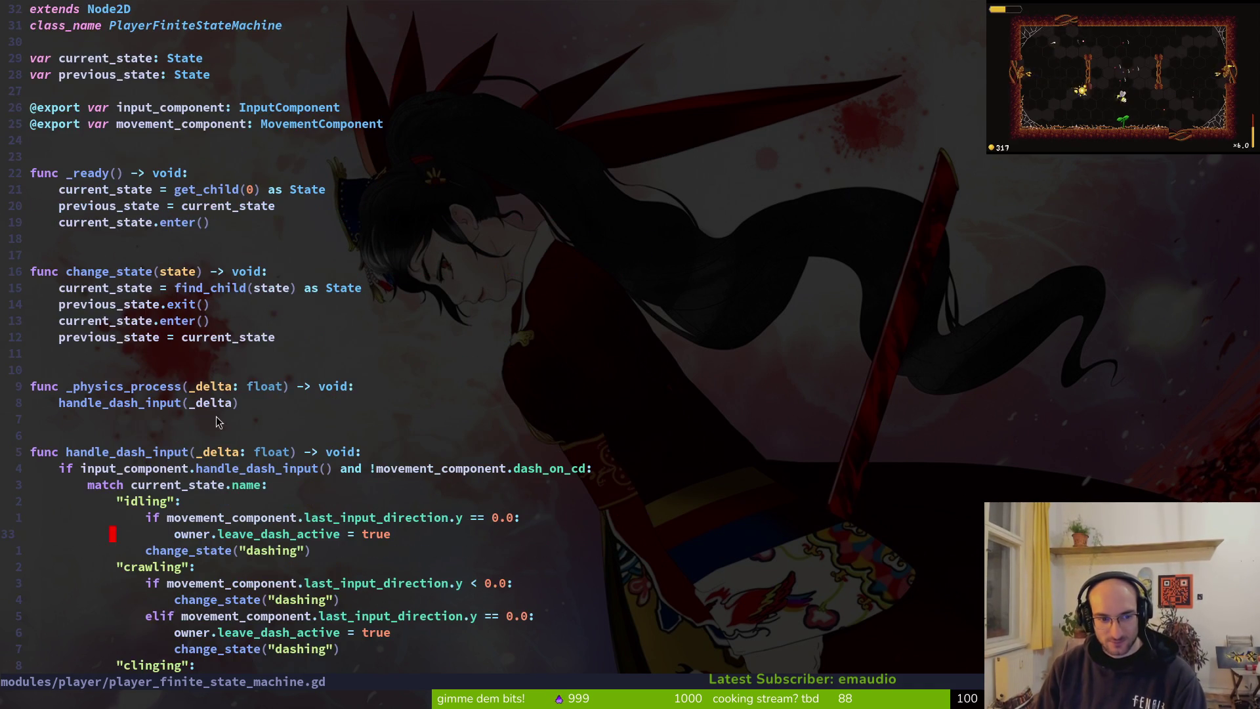
scroll(217, 446, down, 11)
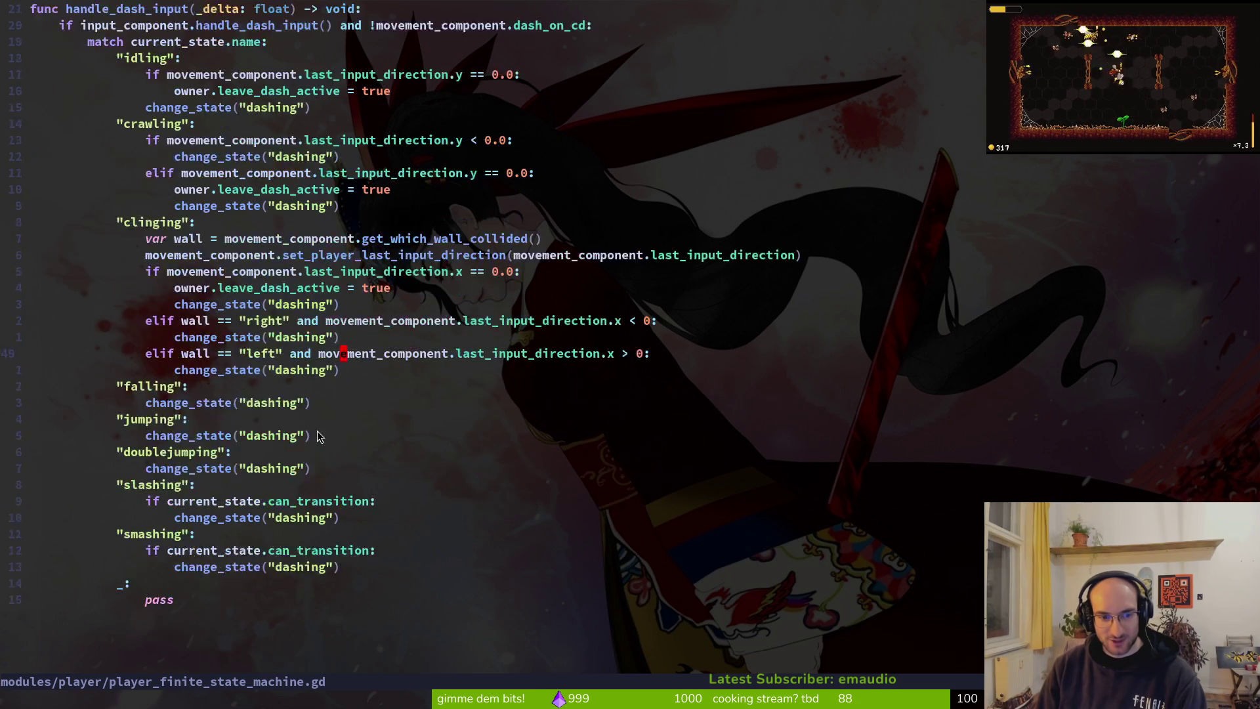
scroll(352, 445, up, 5)
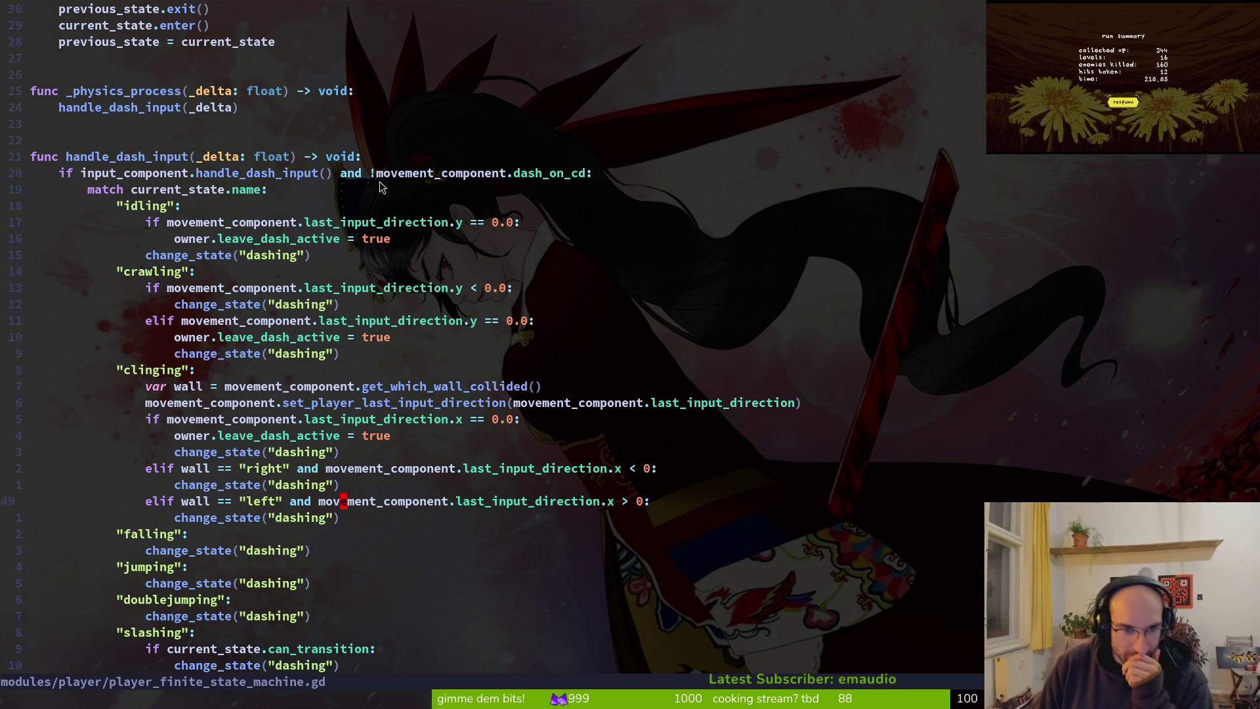
key(ctrl+o)
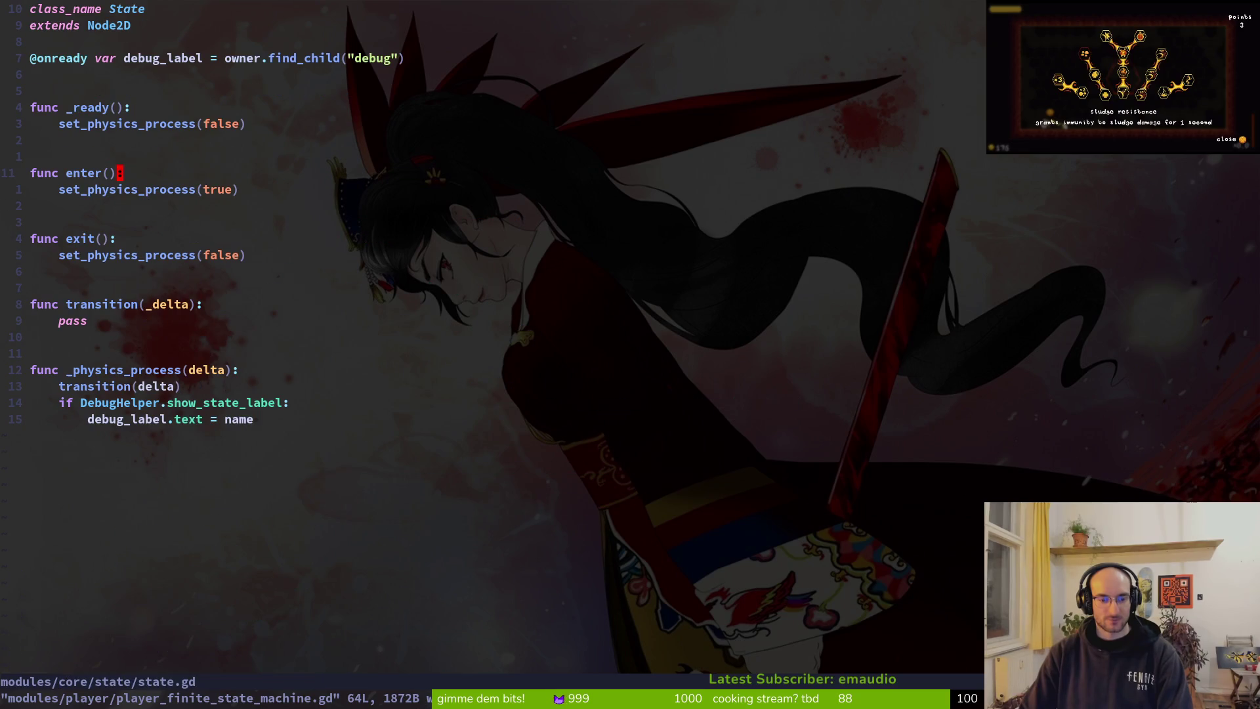
key(ctrl+o)
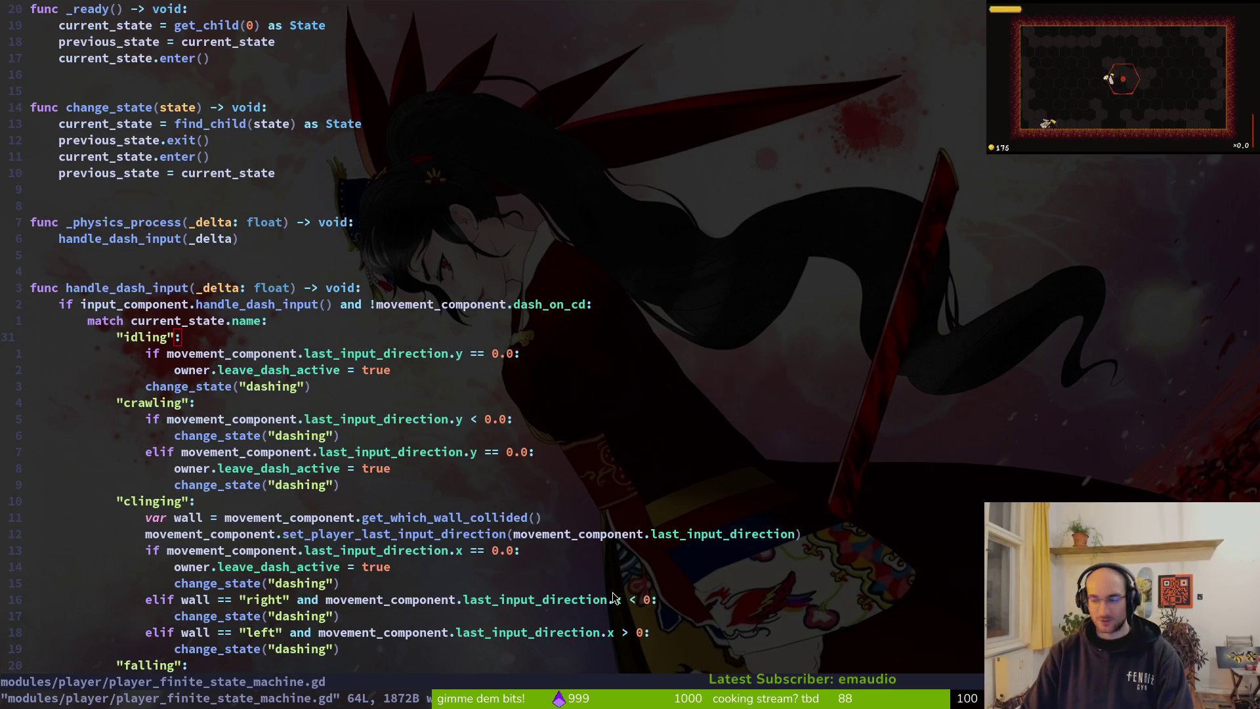
key(alt+Tab)
scroll(532, 244, down, 2)
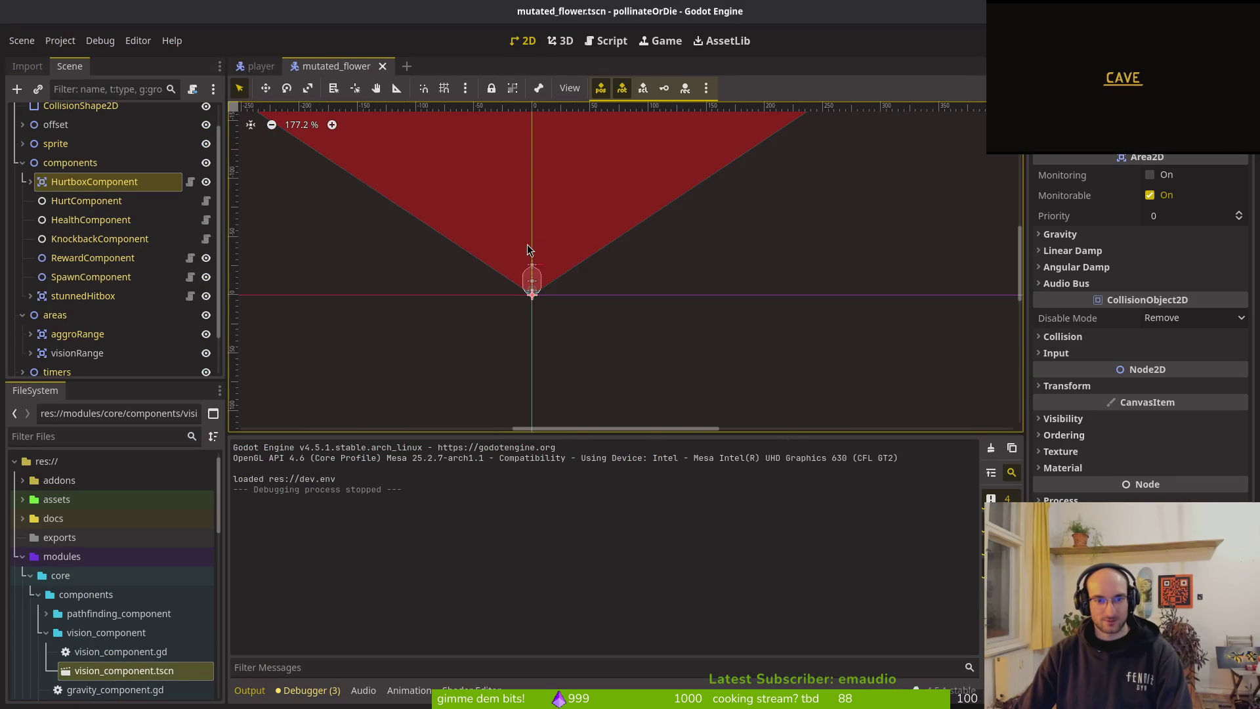
scroll(532, 245, down, 1)
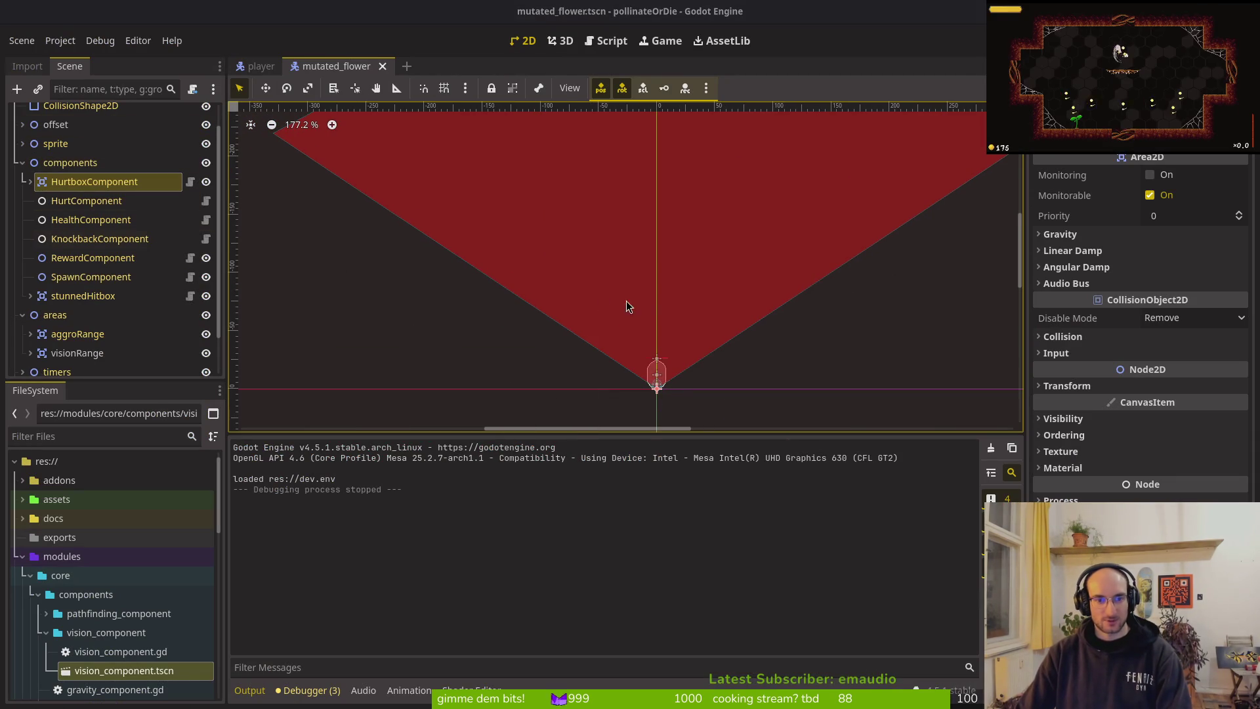
key(alt+Tab)
text(:)
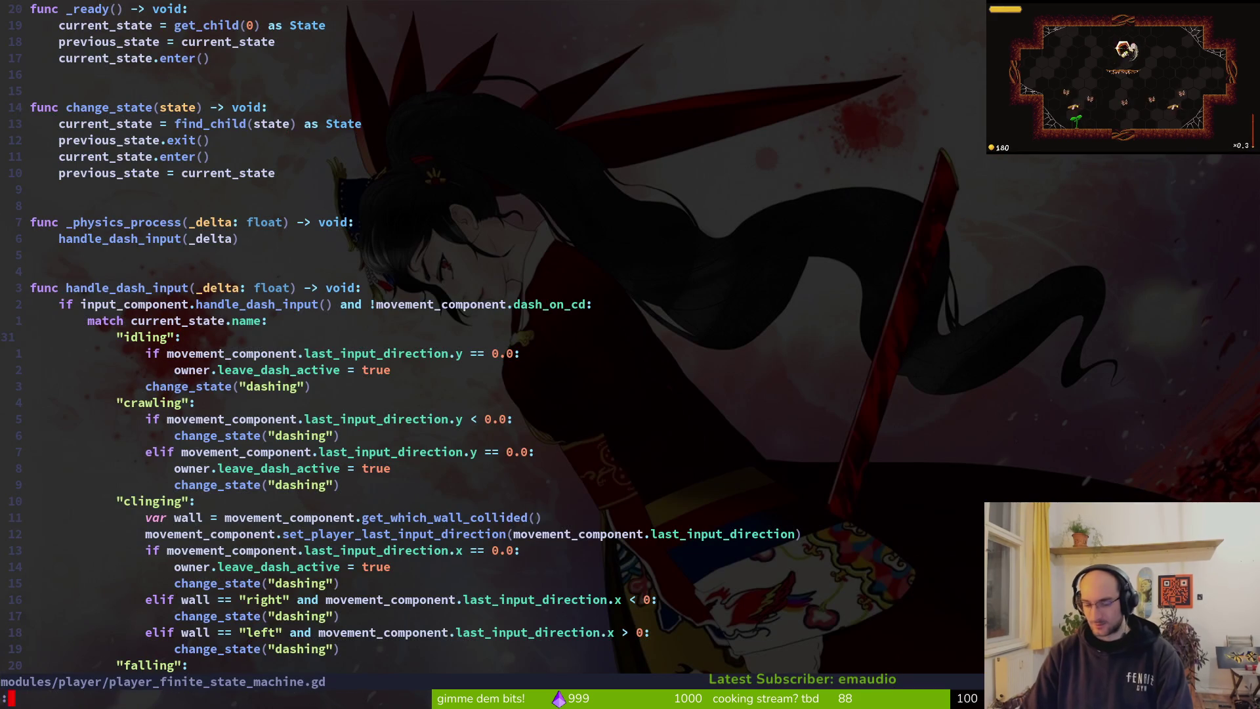
text(b#)
Step: Switch to idling.gd, undo the unfinished if line, and save
key(Return)
text(u)
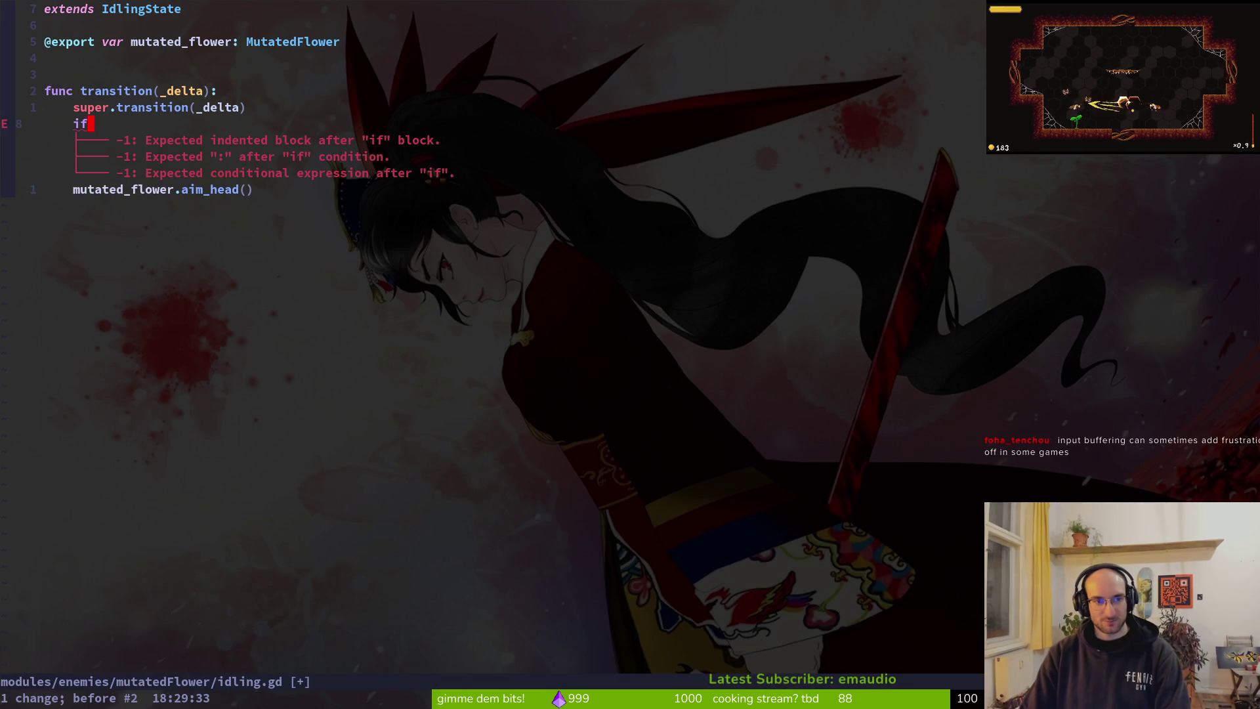
text(u:w)
key(Return)
Step: Run :G for git status and show the unstaged spawning.gd diff
text(:G)
key(Return)
key(Down)
key(Down)
key(Down)
key(Return)
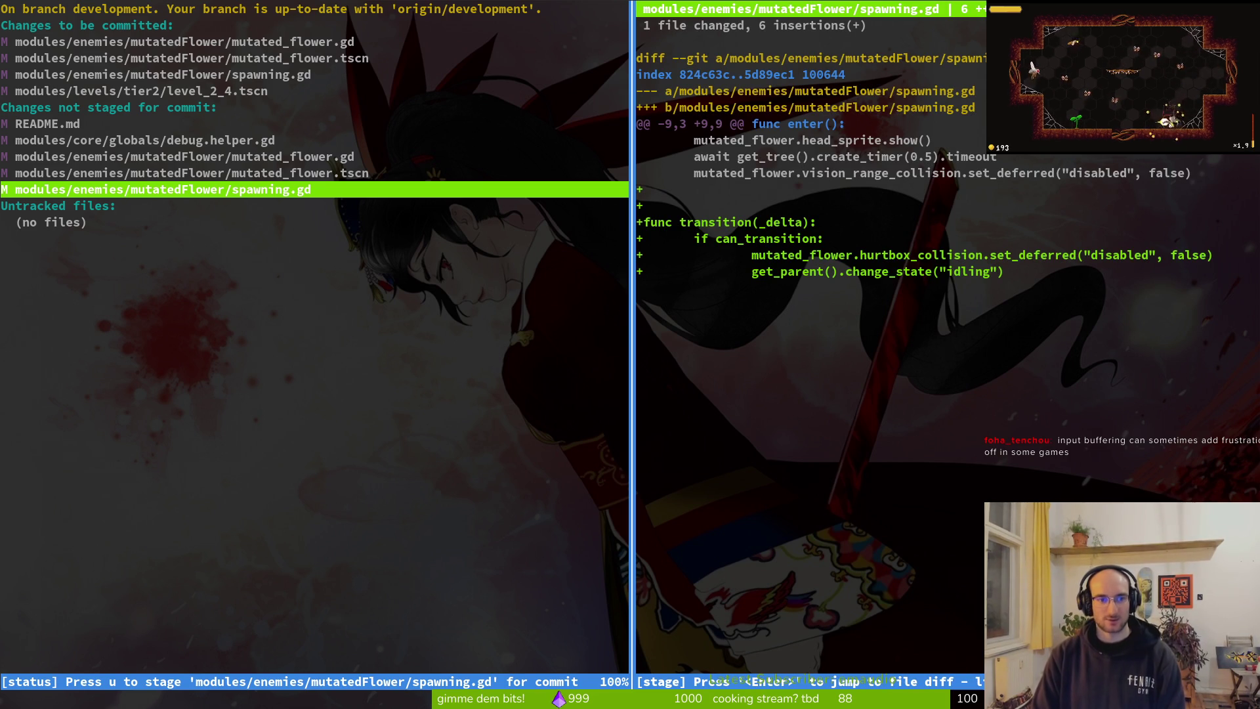
Step: Close the diff and view the staged mutated_flower.gd changes, then move to spawning.gd
key(Up)
key(Up)
key(Up)
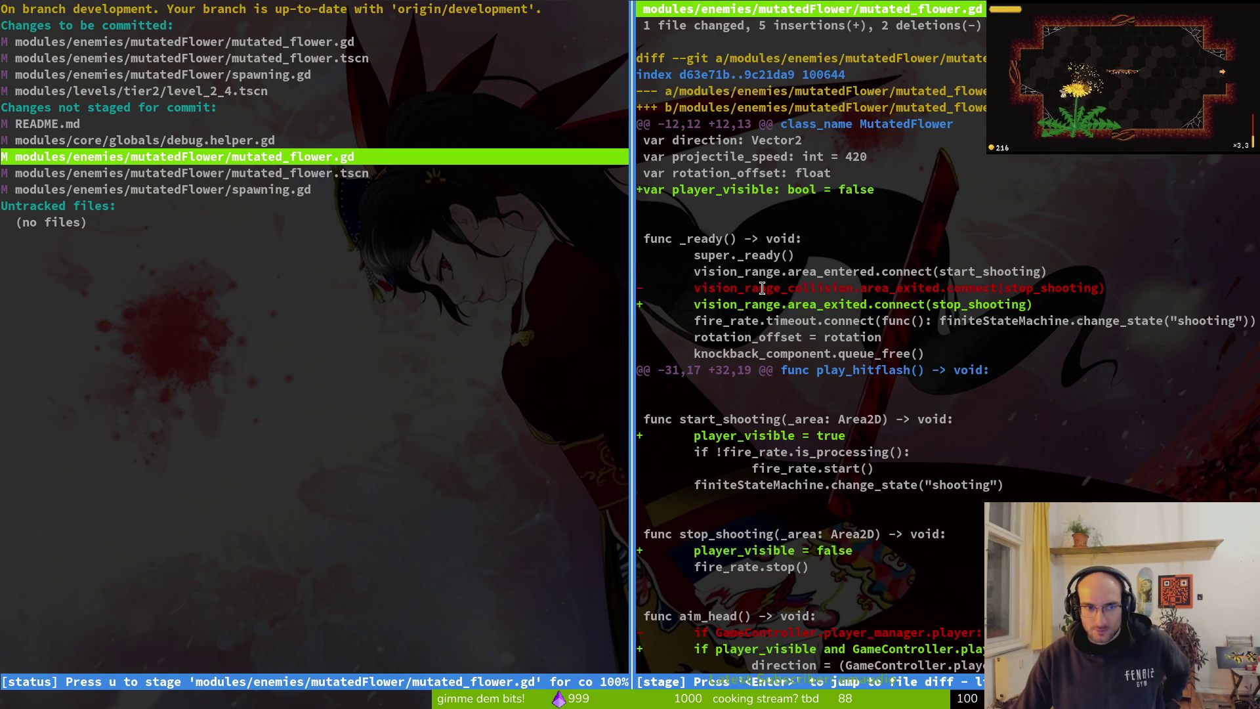
key(k)
key(q)
key(k)
key(k)
key(k)
key(k)
key(k)
key(k)
key(Return)
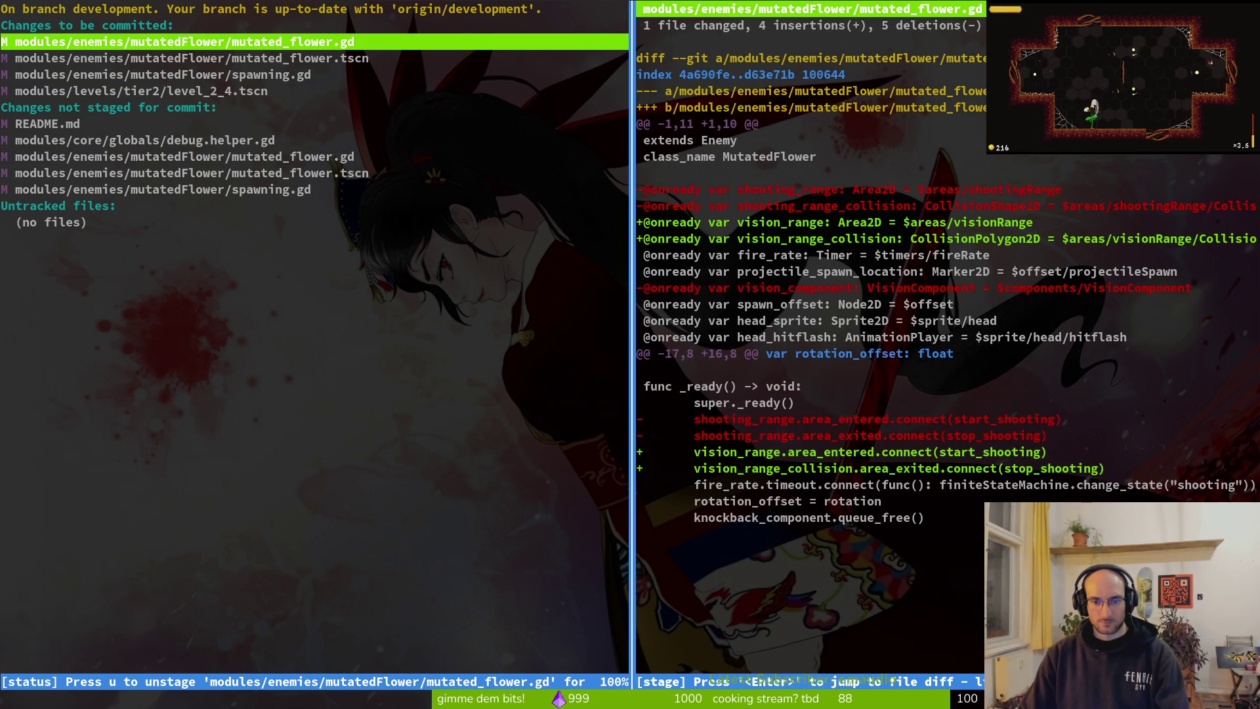
key(Down)
key(Down)
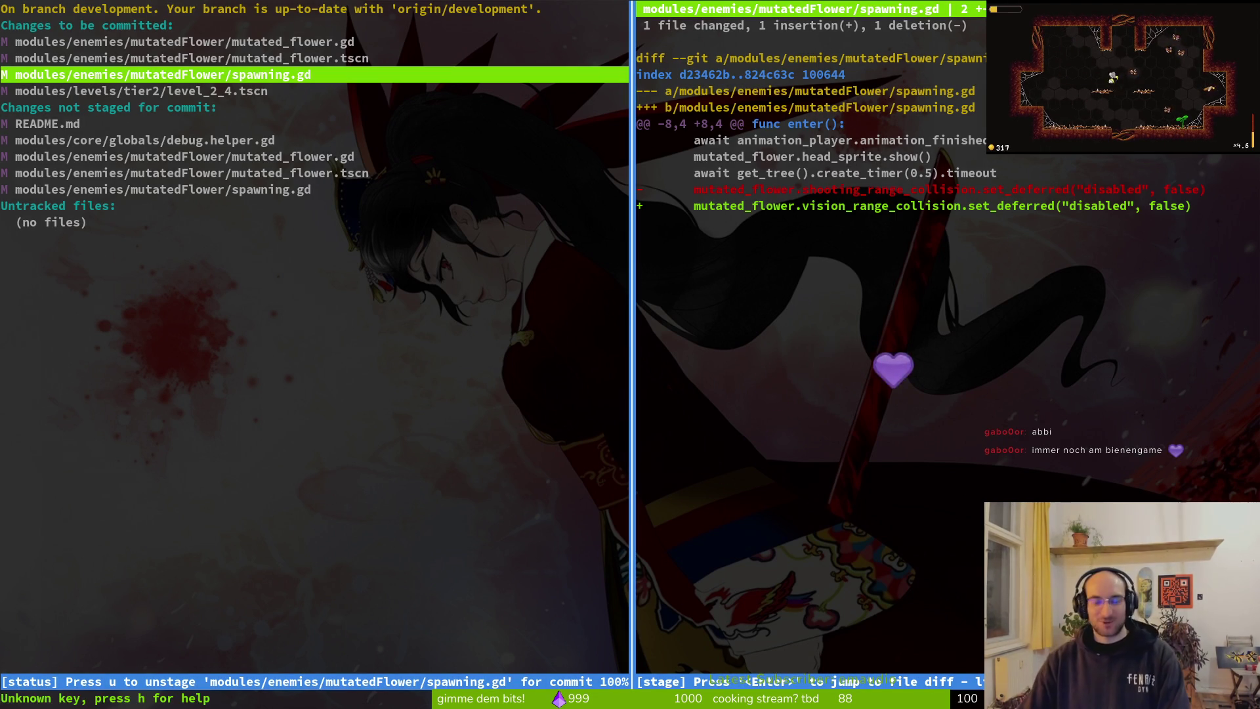
Step: Quit tig and return to the Godot editor
key(q)
key(alt+Tab)
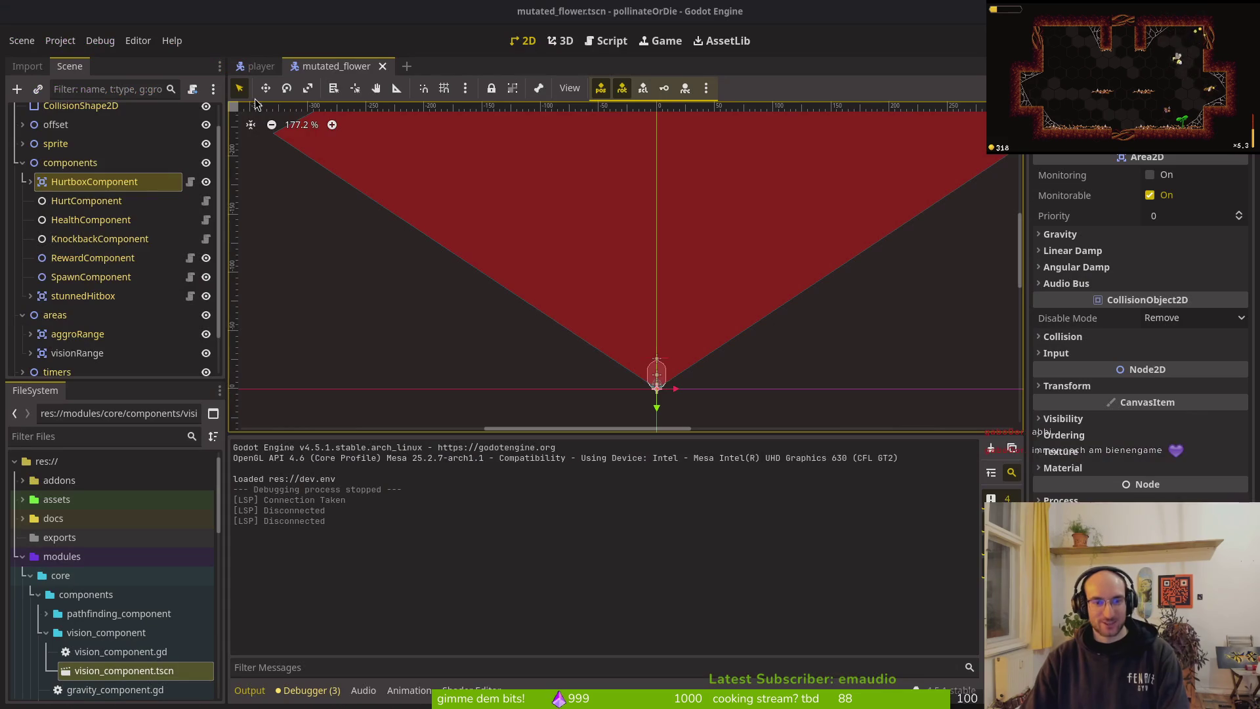
Step: Launch the game, load the save into the hive, and turn off Level selector in Debugging settings
key(F5)
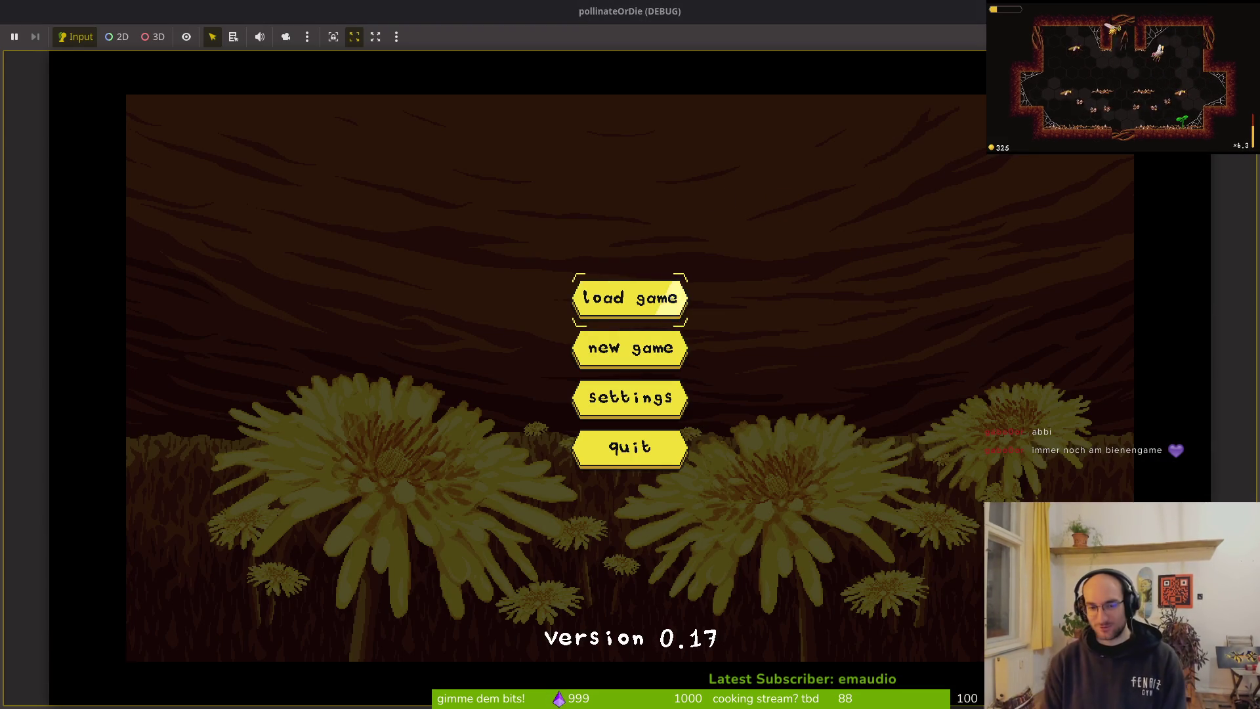
key(Return)
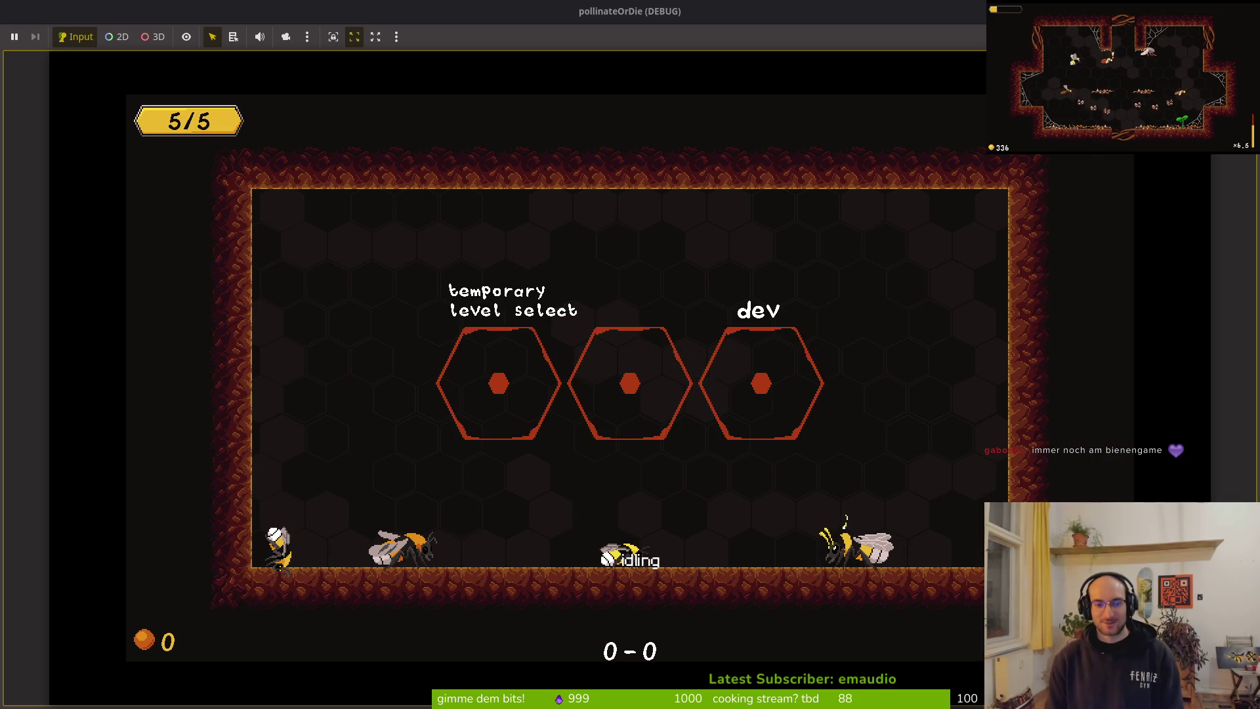
key(Escape)
key(Down)
key(Return)
key(Right)
key(Down)
key(Down)
key(Down)
key(Return)
key(Escape)
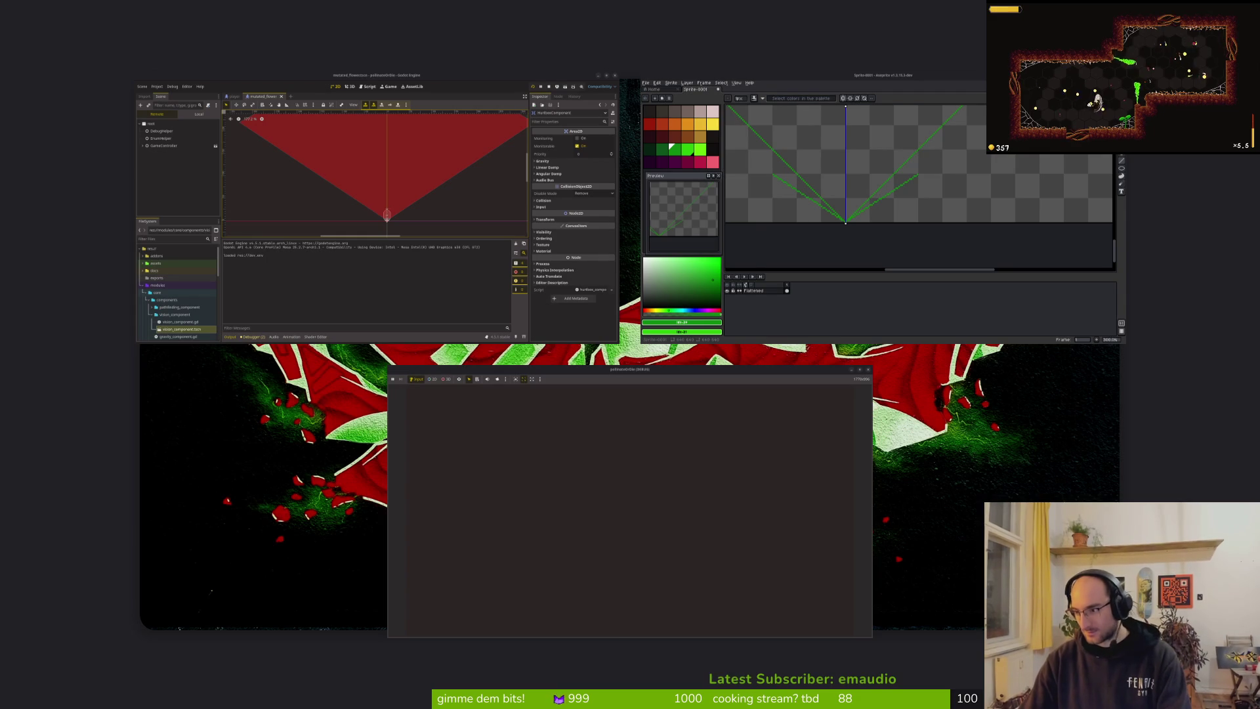
Step: In the terminal, cd into dev/pollinate-or-die and start nvim in the project
key(super+2)
text(cd dev/pl)
key(Return)
text(cd e)
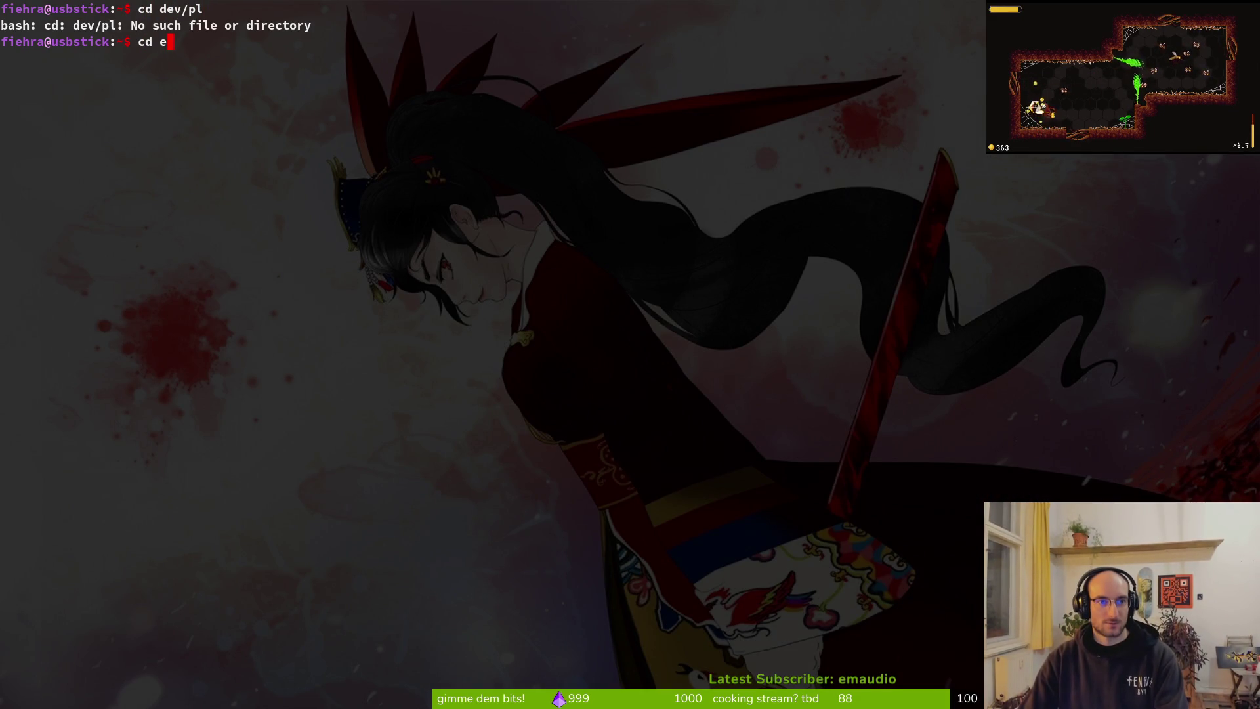
key(BackSpace)
text(dev/p)
key(Tab)
key(Return)
key(ctrl+l)
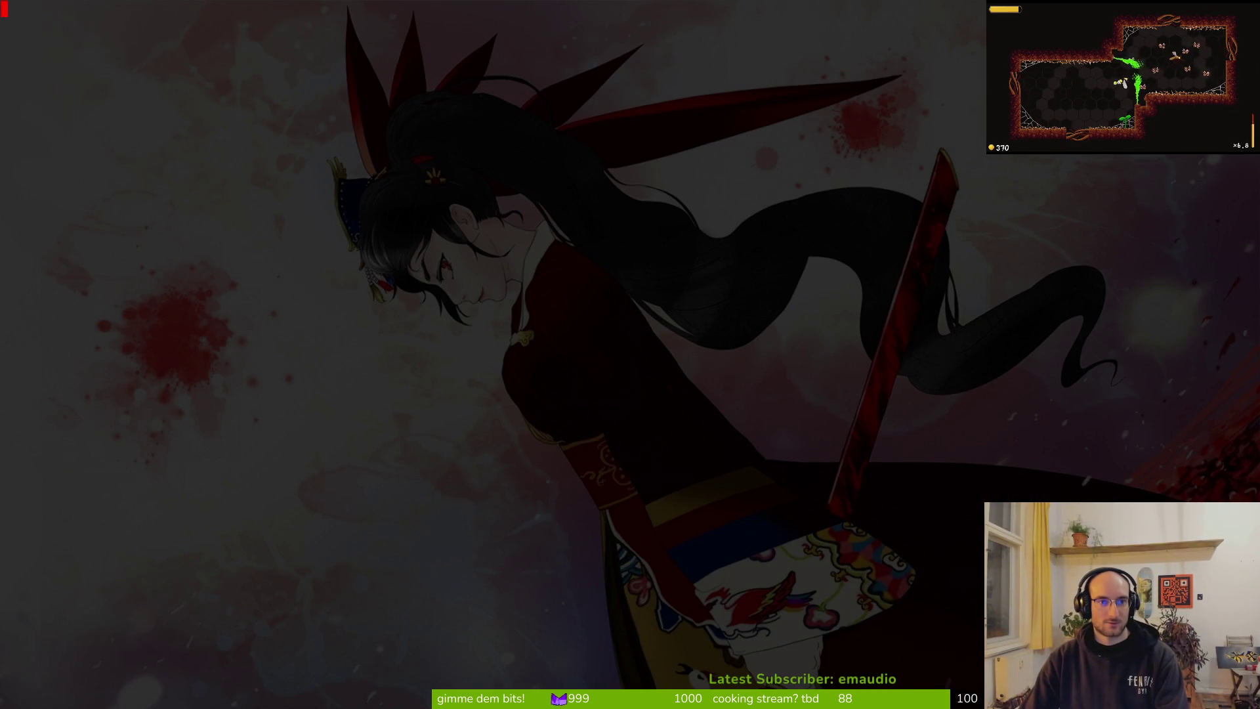
text(nvim .)
key(Return)
Step: In debug.helper.gd, set show_dev_level and show_state_label false, show_loading_screen true, and save
key(ctrl+p)
text(debu)
key(Return)
key(j)
key(j)
key(dollar)
text(ciwfalse)
key(Escape)
text(kciwfalse)
key(Escape)
text(kciw)
text(true)
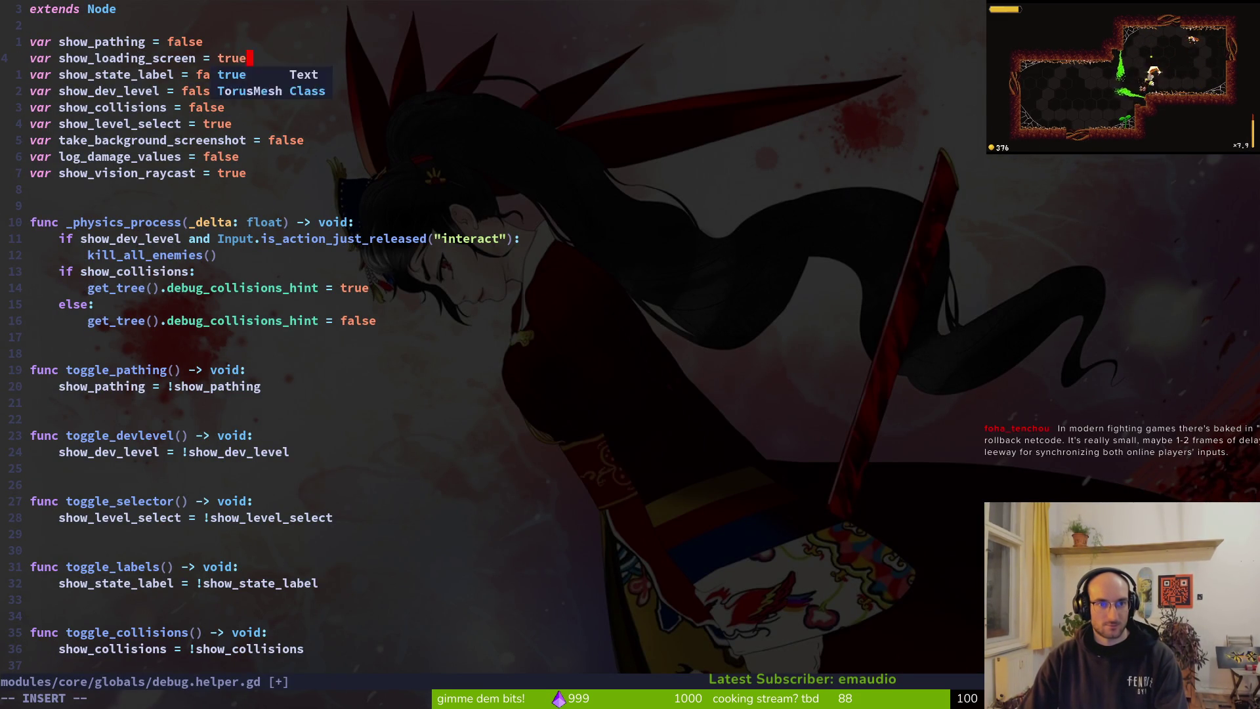
key(Escape)
text(:w)
key(Return)
Step: Set show_vision_raycast and show_level_select to false, save and quit, then rerun the game in Godot
key(j)
key(j)
key(j)
text(j)
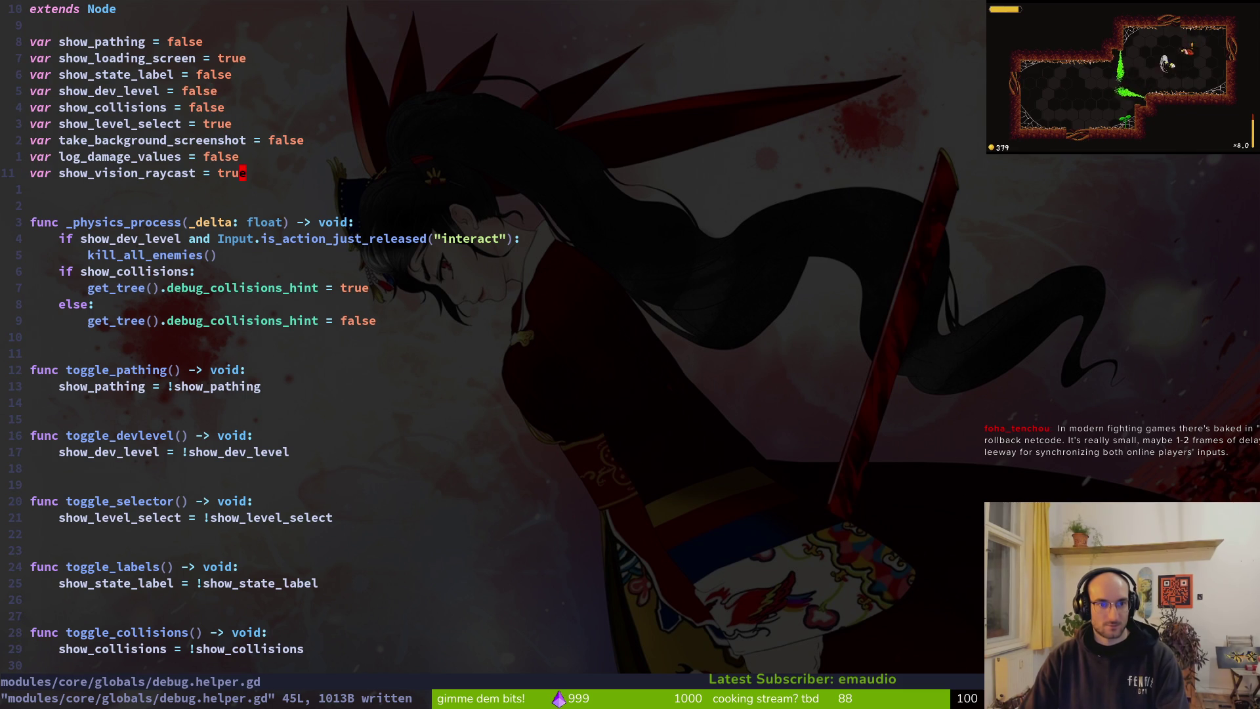
text(ciwfalse)
key(Escape)
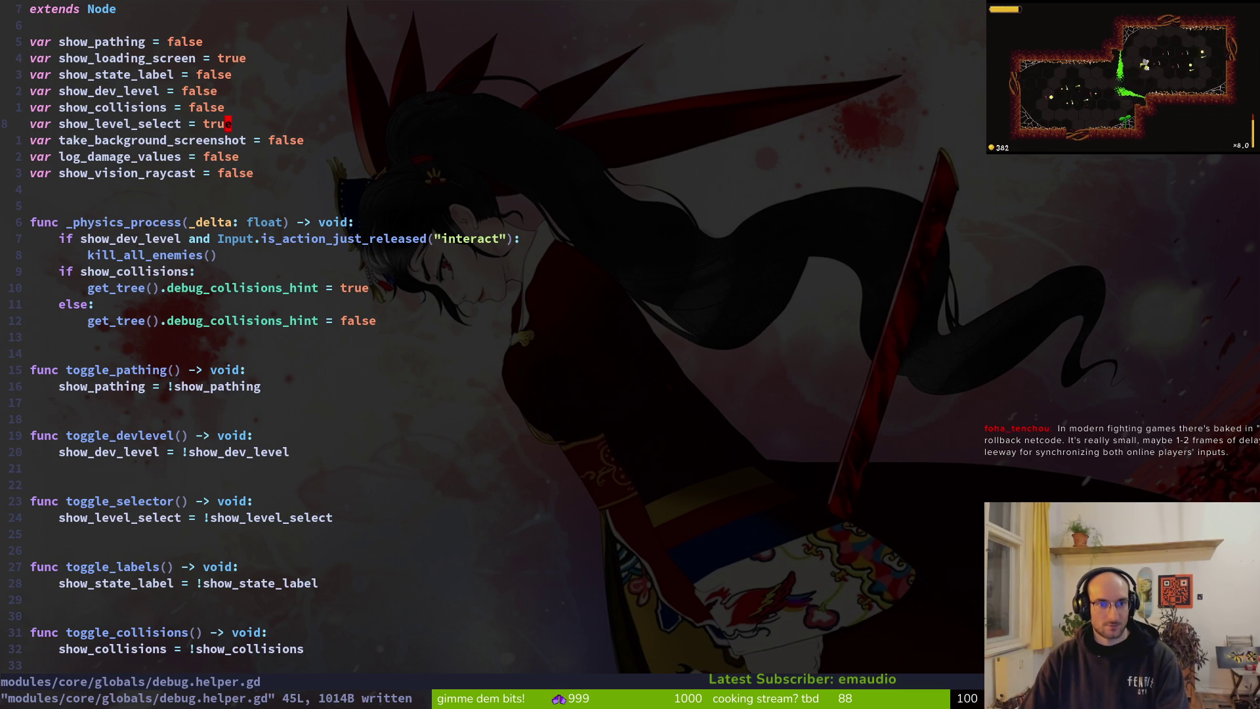
text(cbfls)
key(Escape)
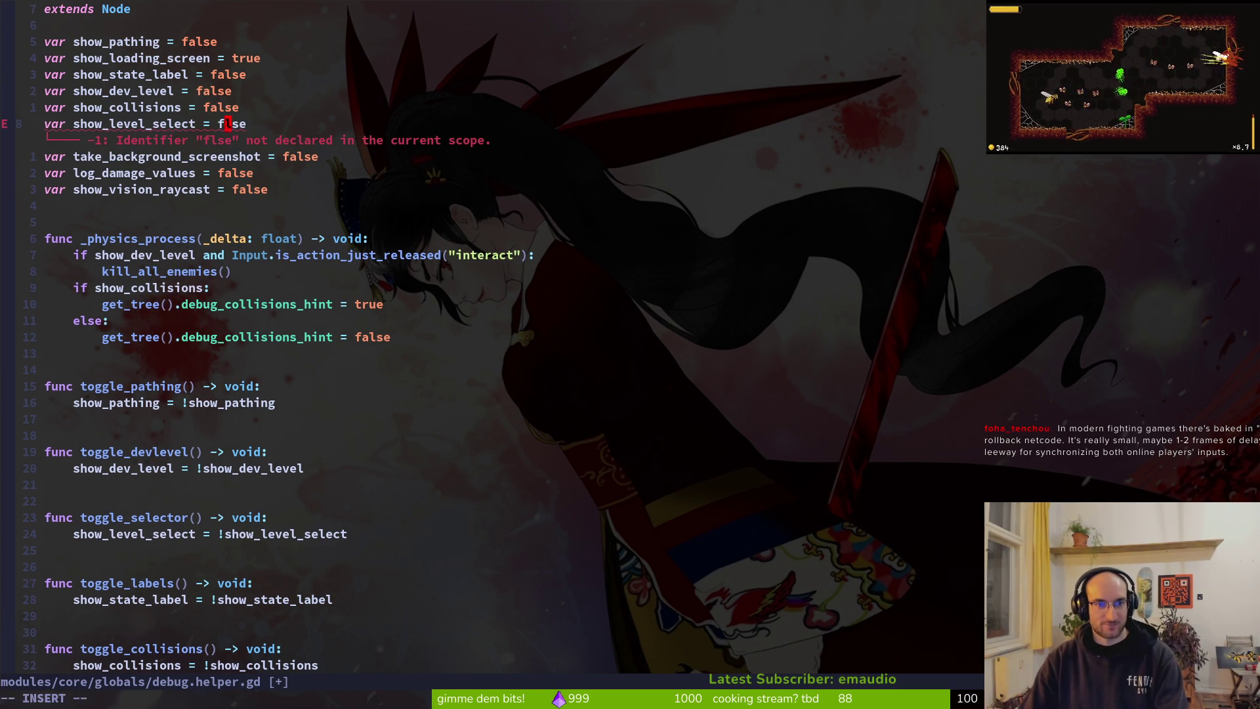
text(ia)
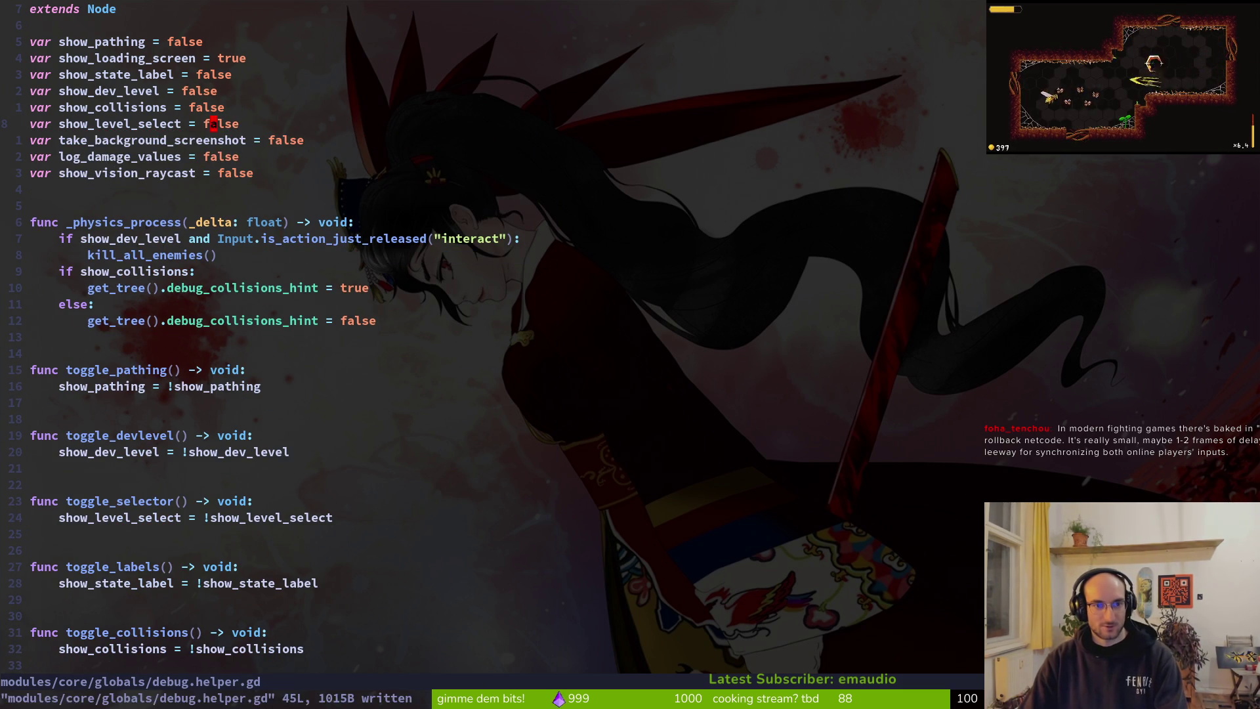
key(Tab)
text(:wq)
key(Return)
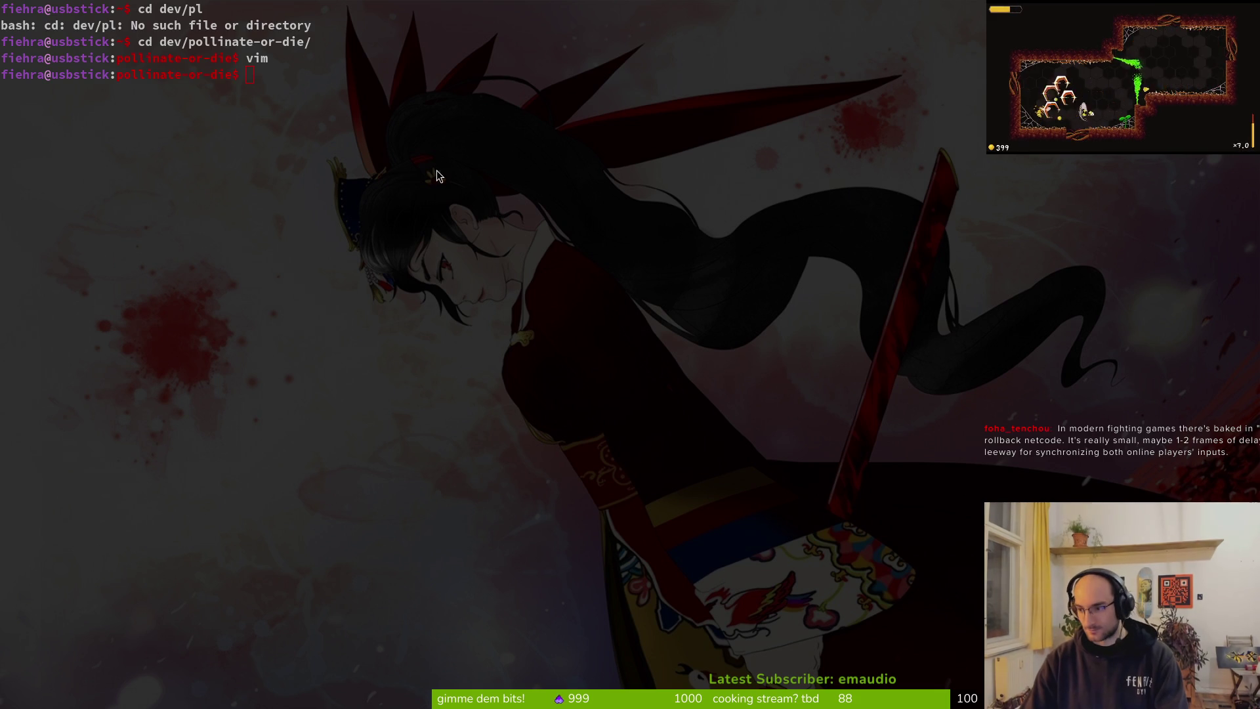
key(alt+Tab)
key(F5)
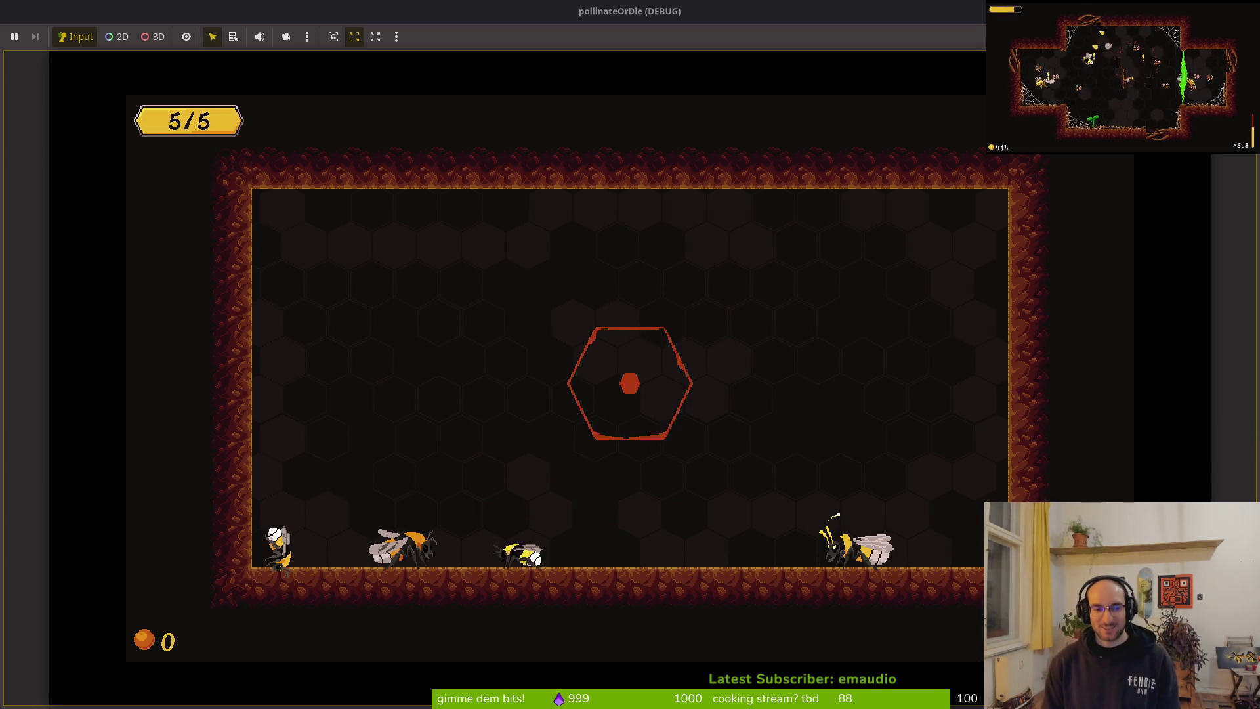
Step: Browse the hub's upgrade tree through the smash, knockback damage and bonus XP upgrades
key(Tab)
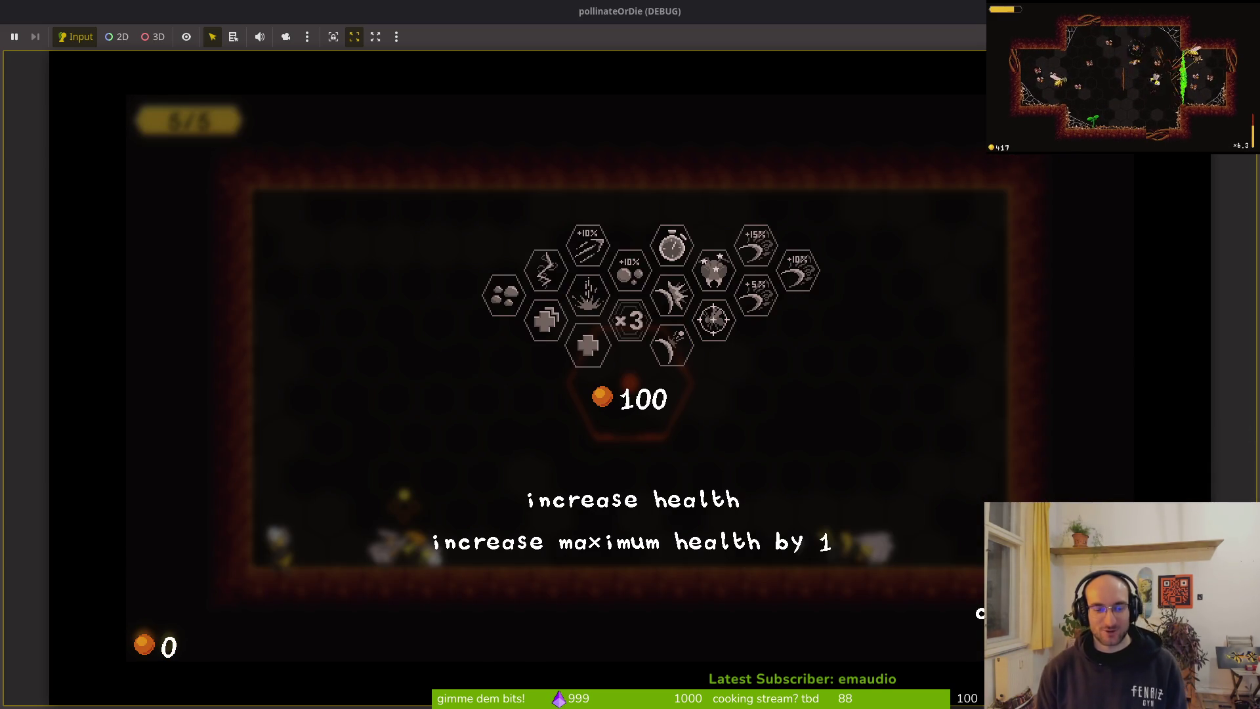
key(Right)
key(Right)
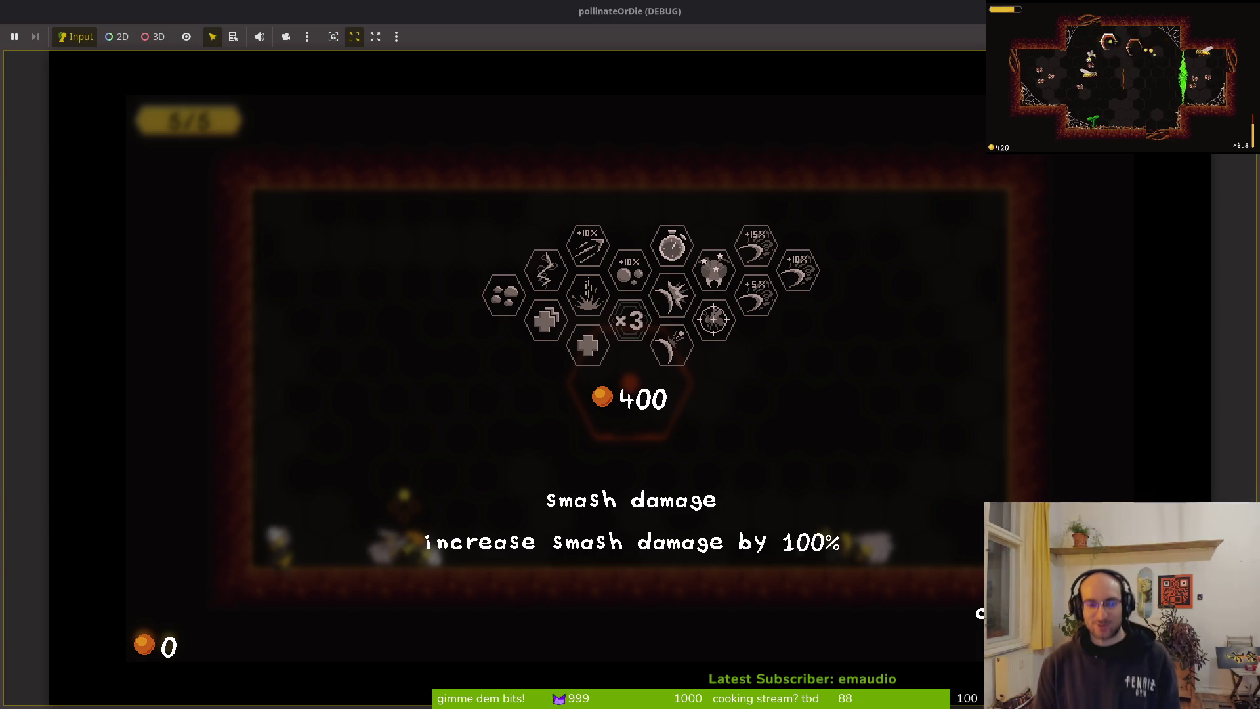
key(Right)
key(Down)
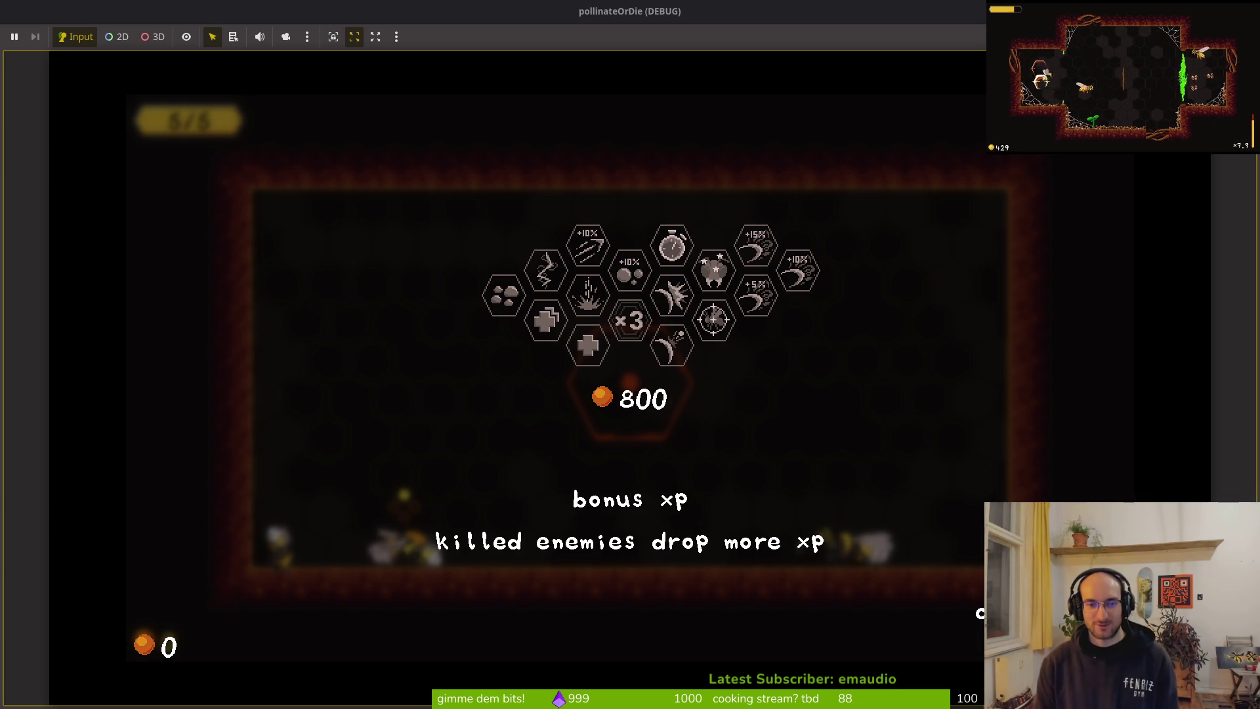
key(Escape)
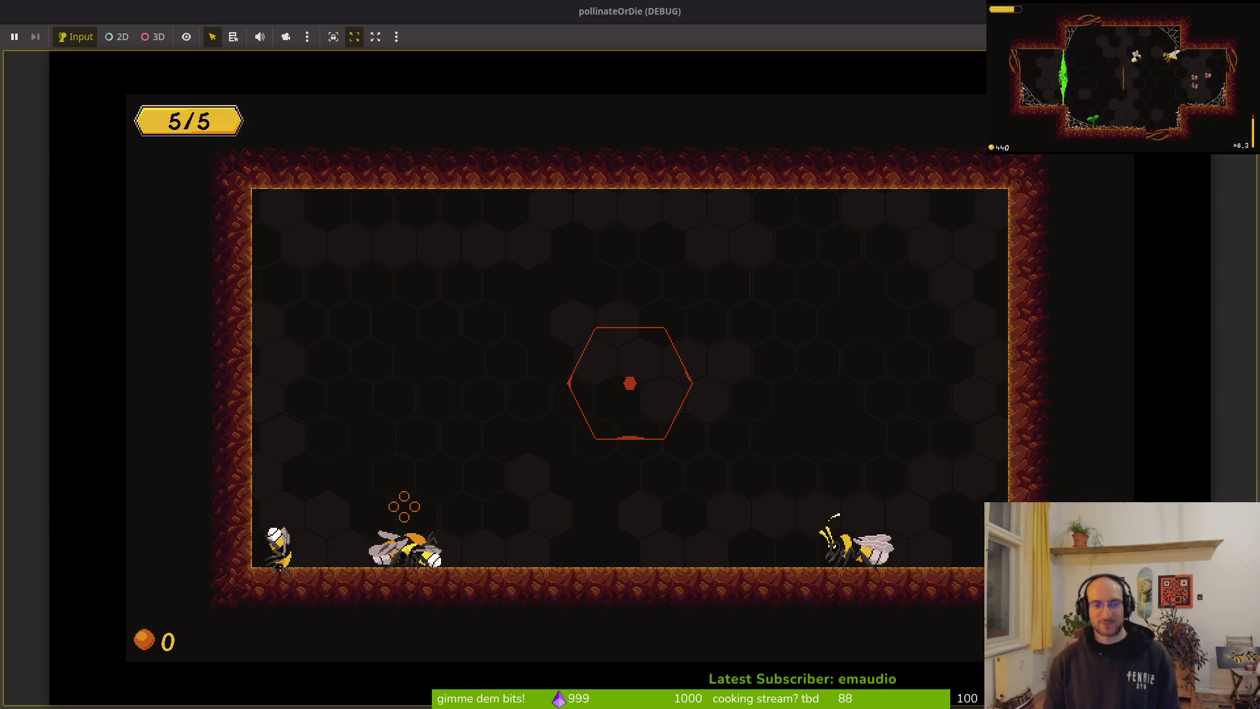
Step: Check the shop's skins list, then close the shop
key(Tab)
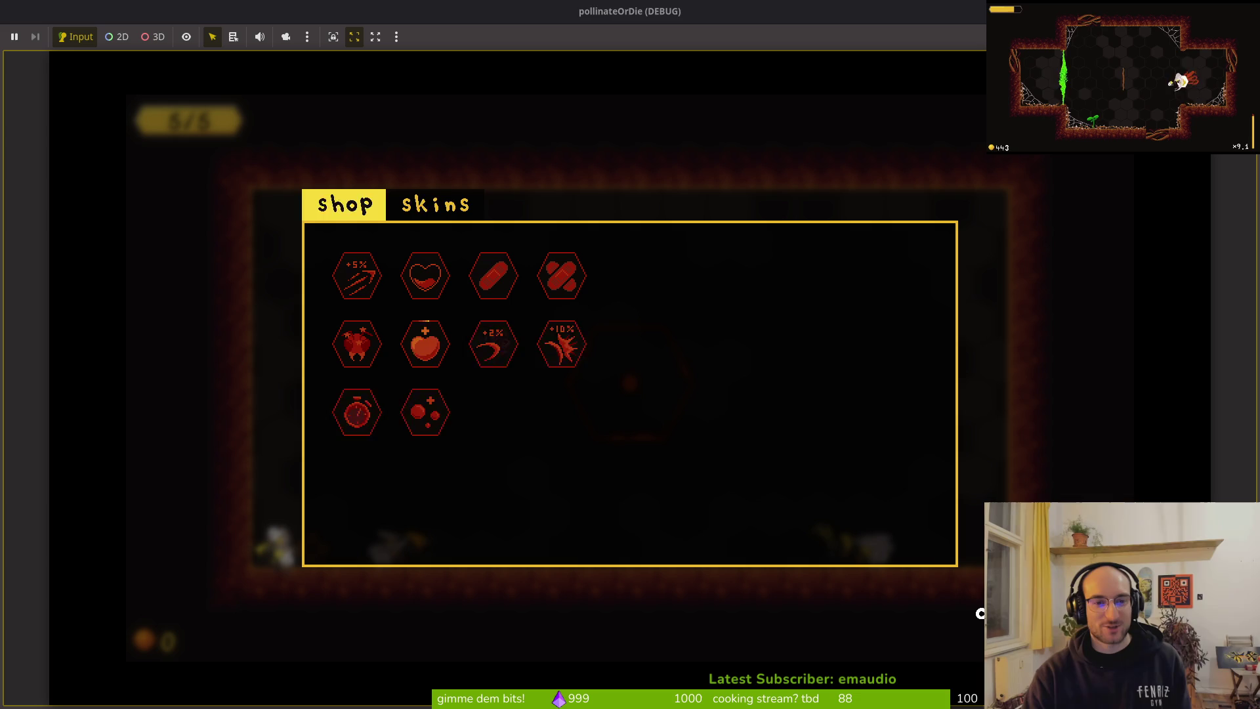
key(e)
key(Escape)
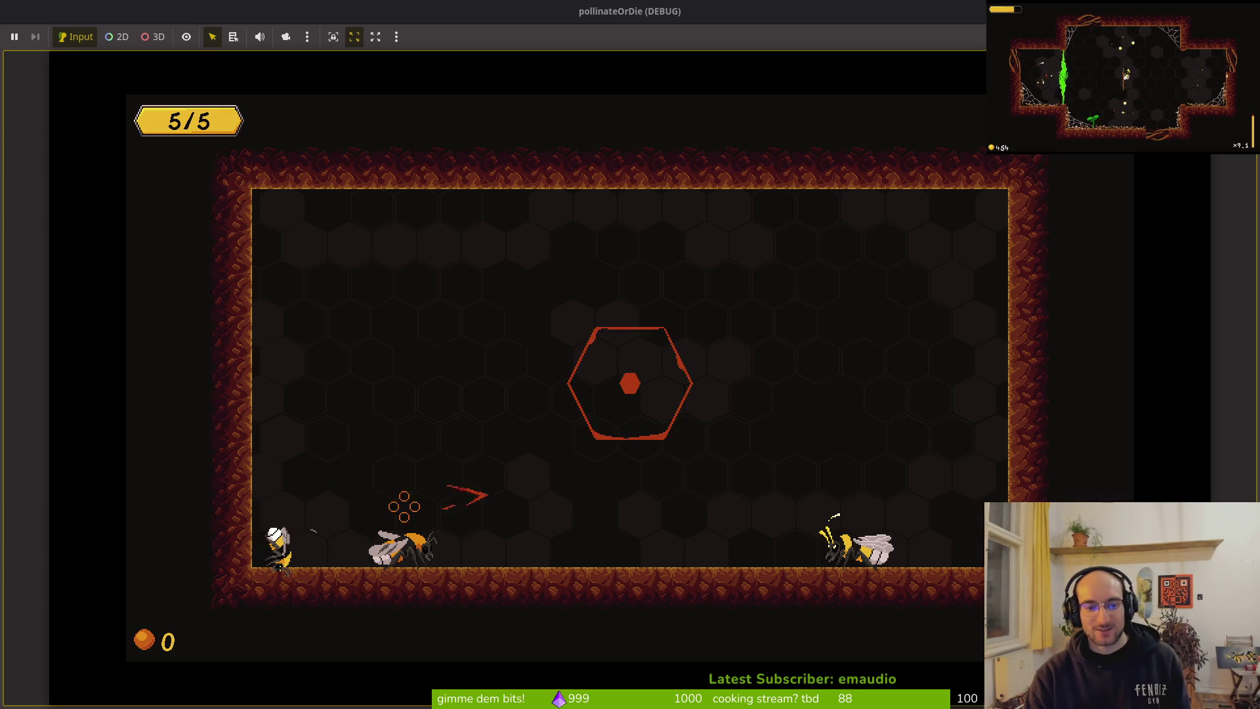
Step: Look through the archives' tattered notes, enemies and buffs lists, including the knockback buff
key(Escape)
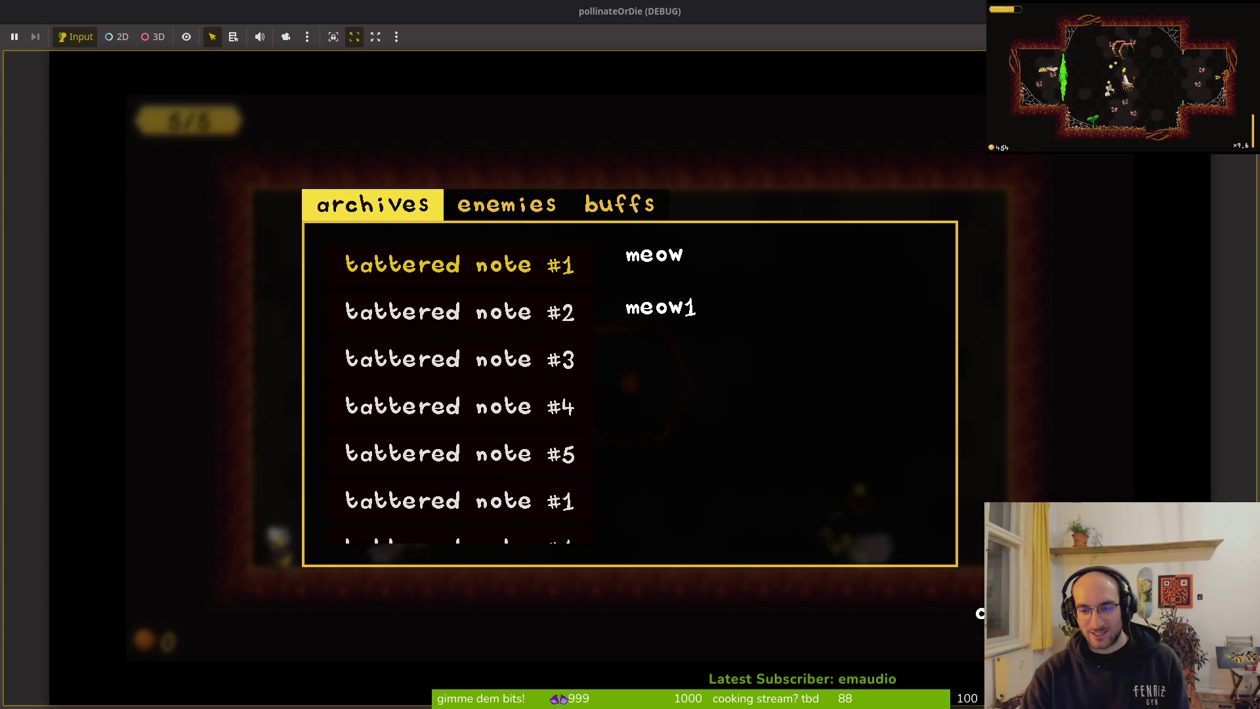
key(e)
key(e)
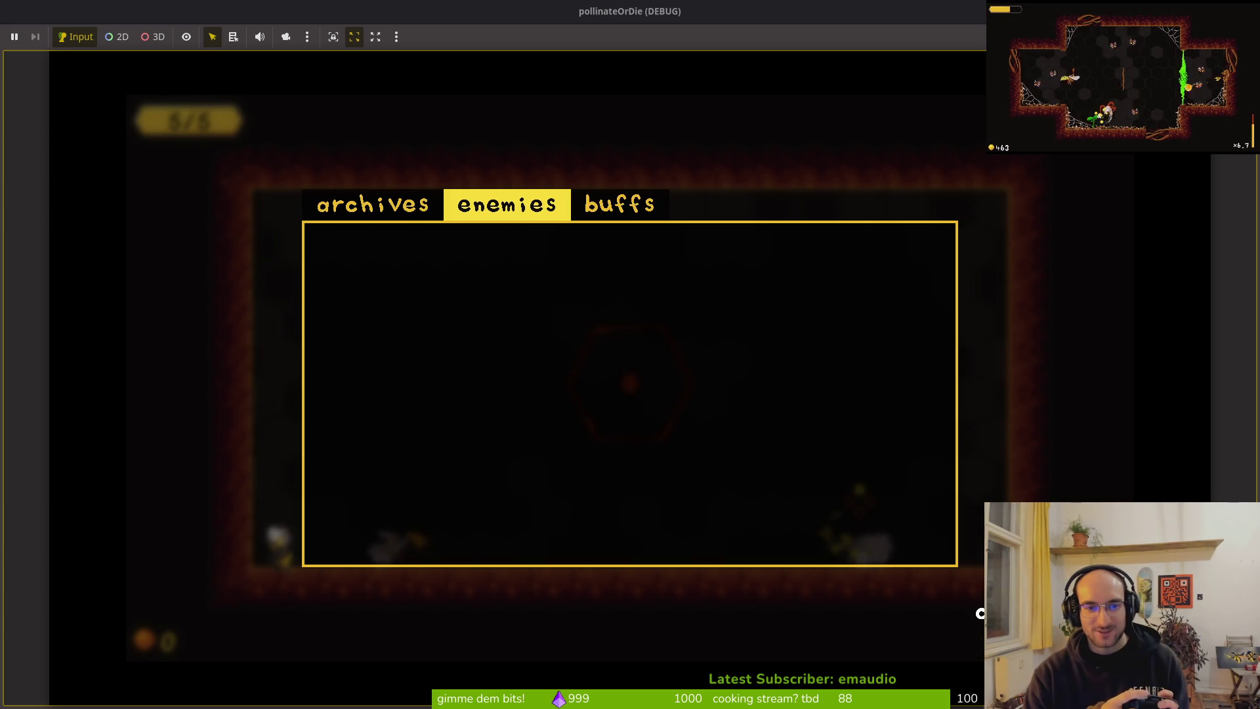
key(Right)
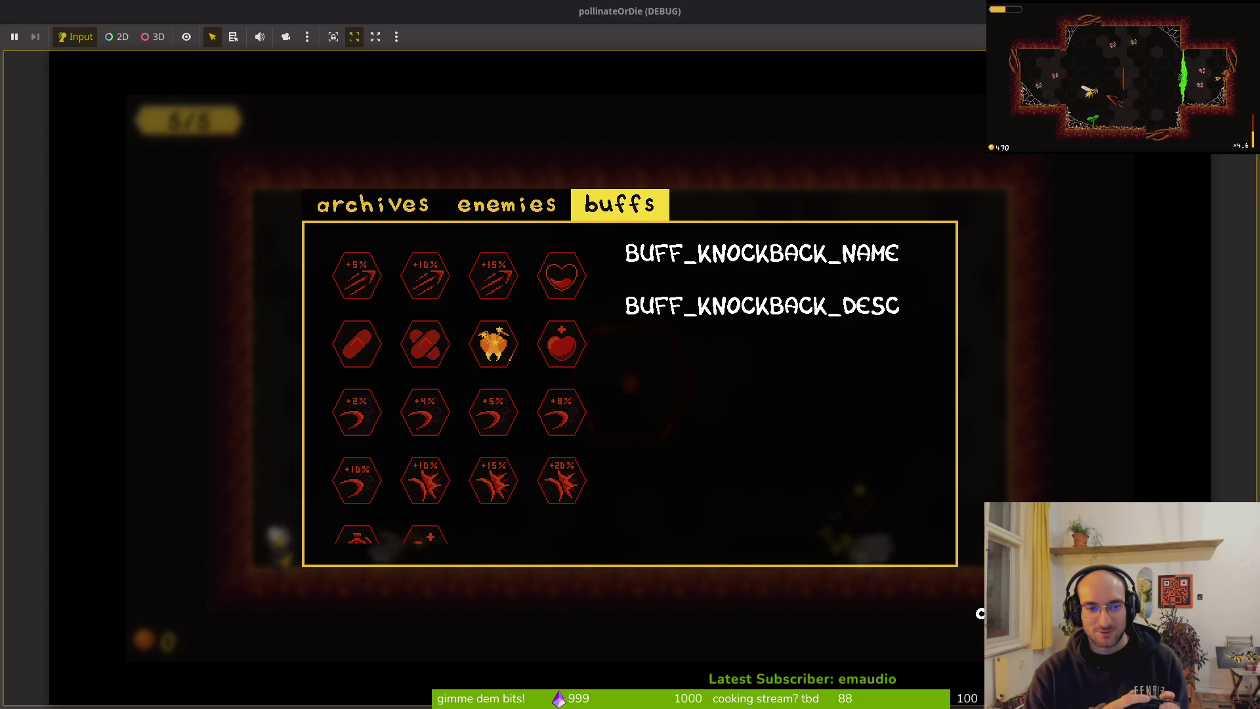
key(q)
key(q)
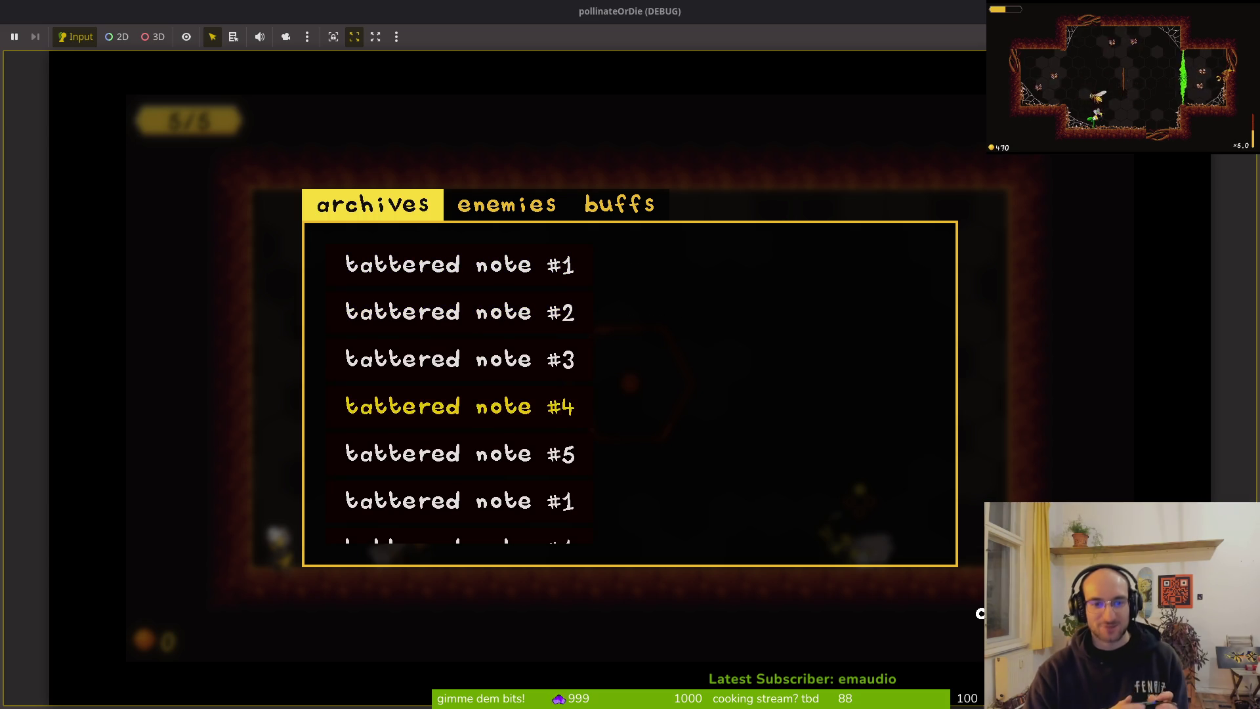
key(Escape)
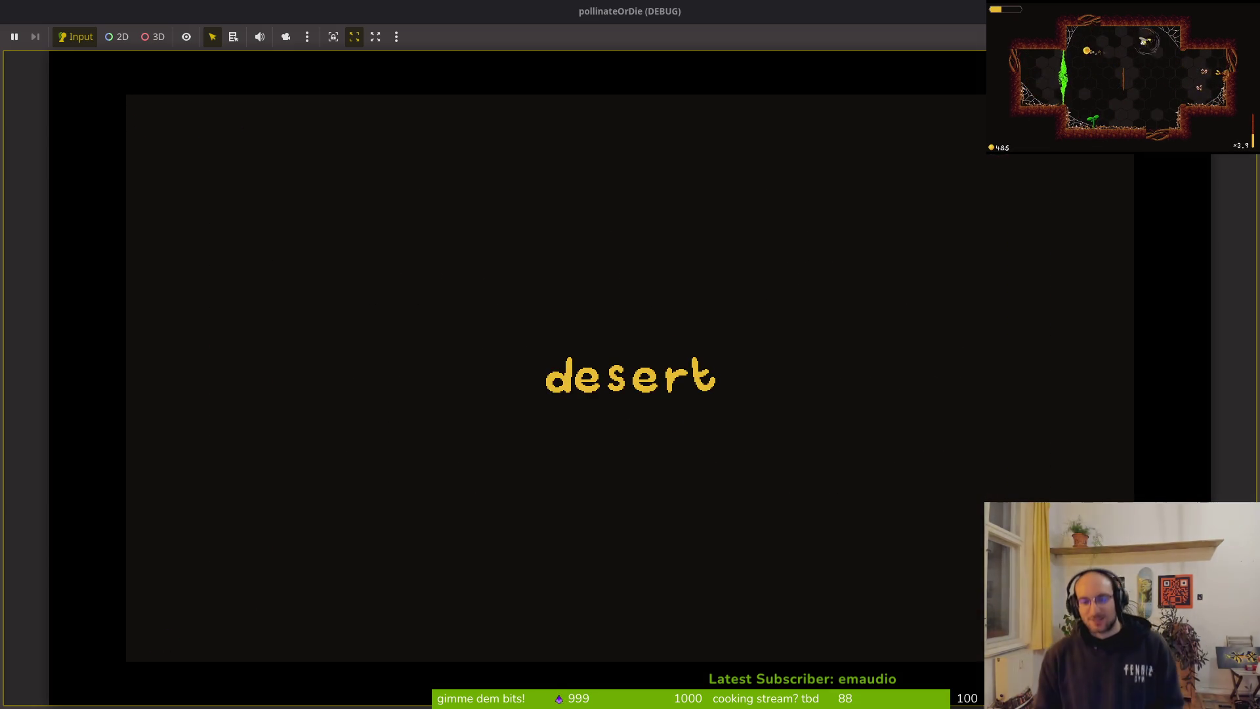
Step: Fly the bee around the arena, shooting enemies near the plant
key(w)
key(d)
key(s)
key(a)
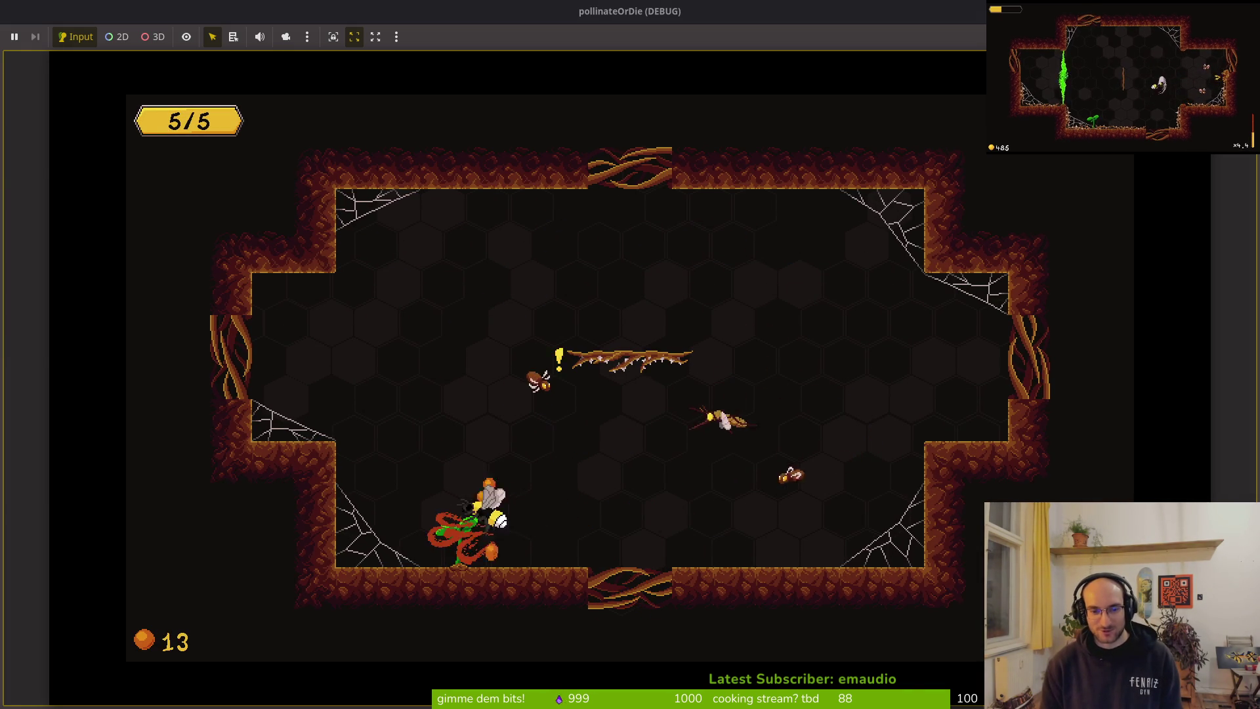
Step: Pause twice to check the Settings panel, resuming play in between and afterward
key(Escape)
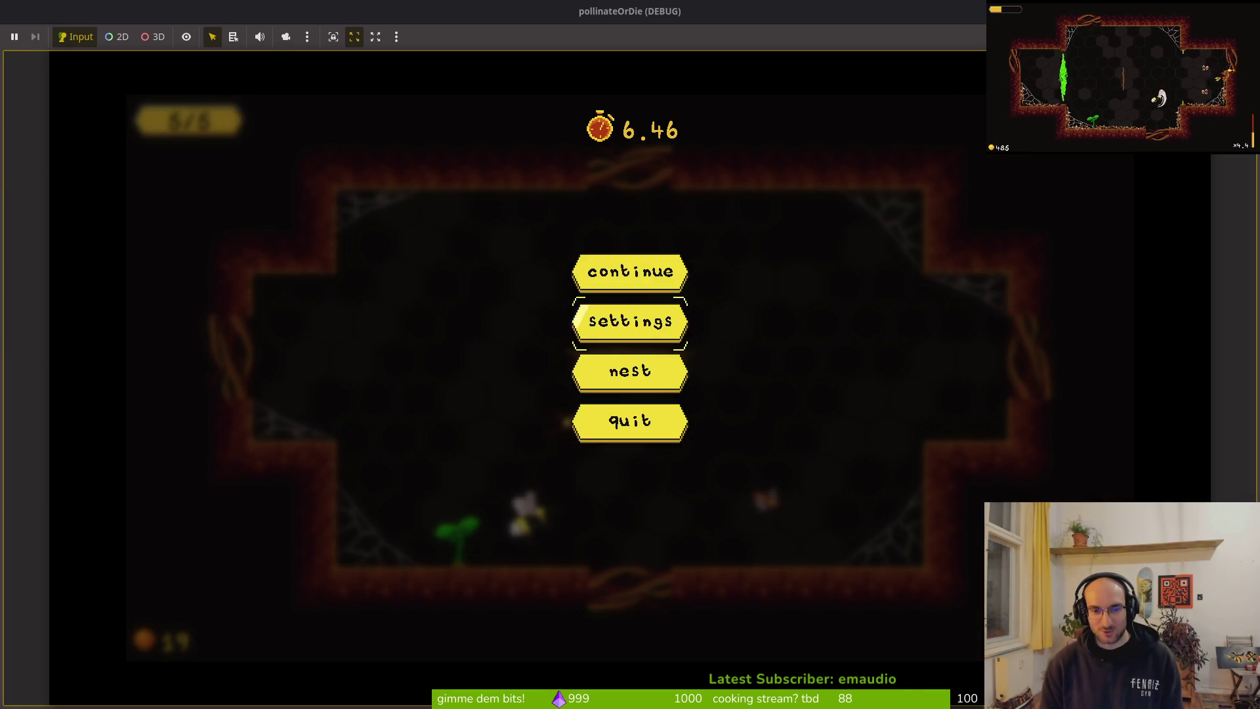
key(Return)
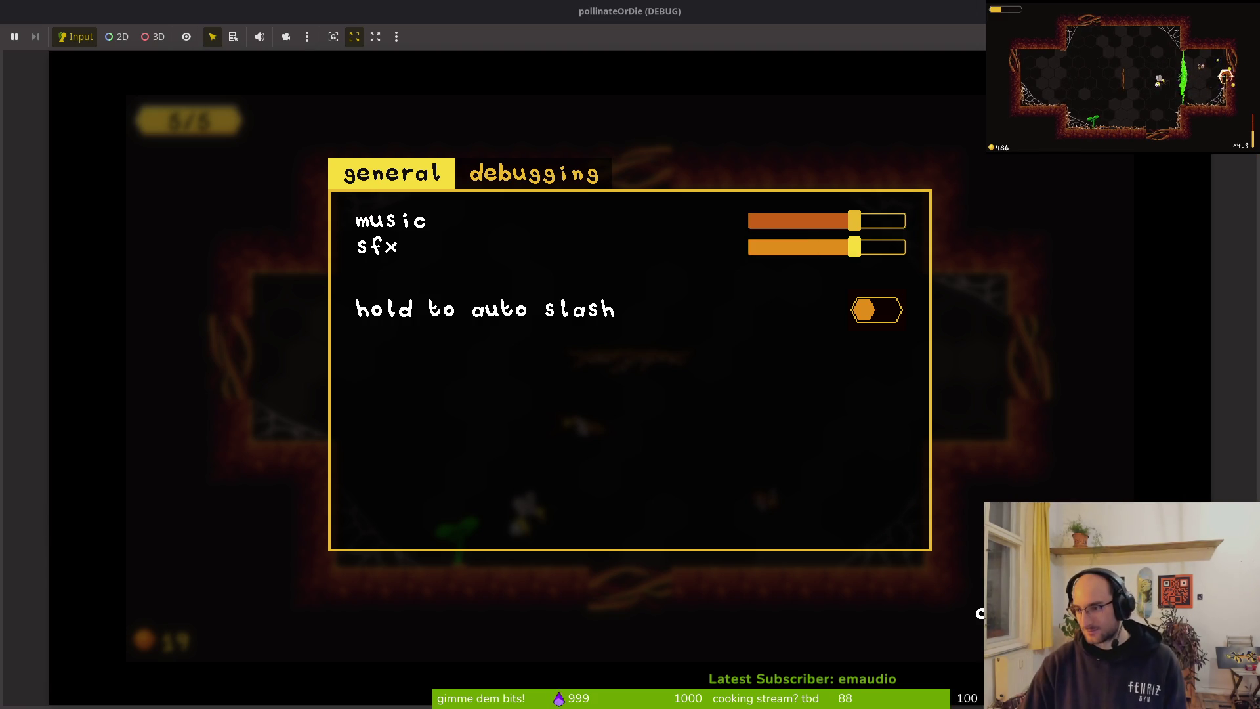
key(Escape)
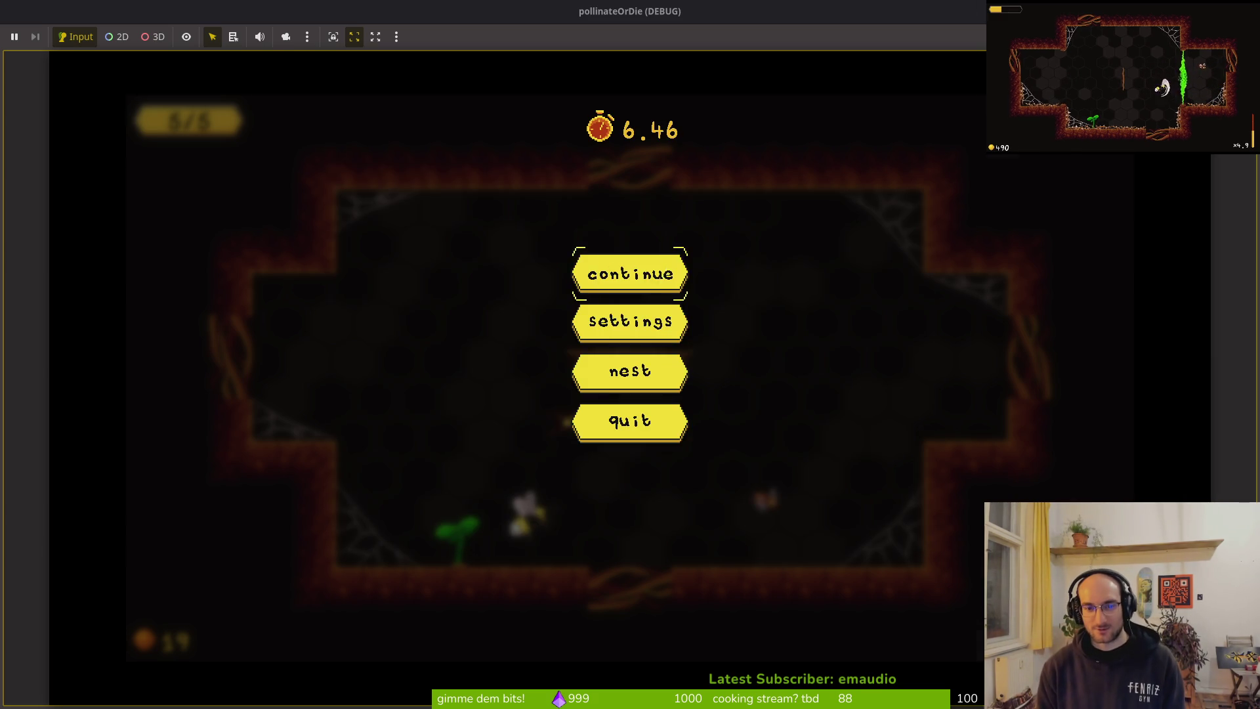
key(Return)
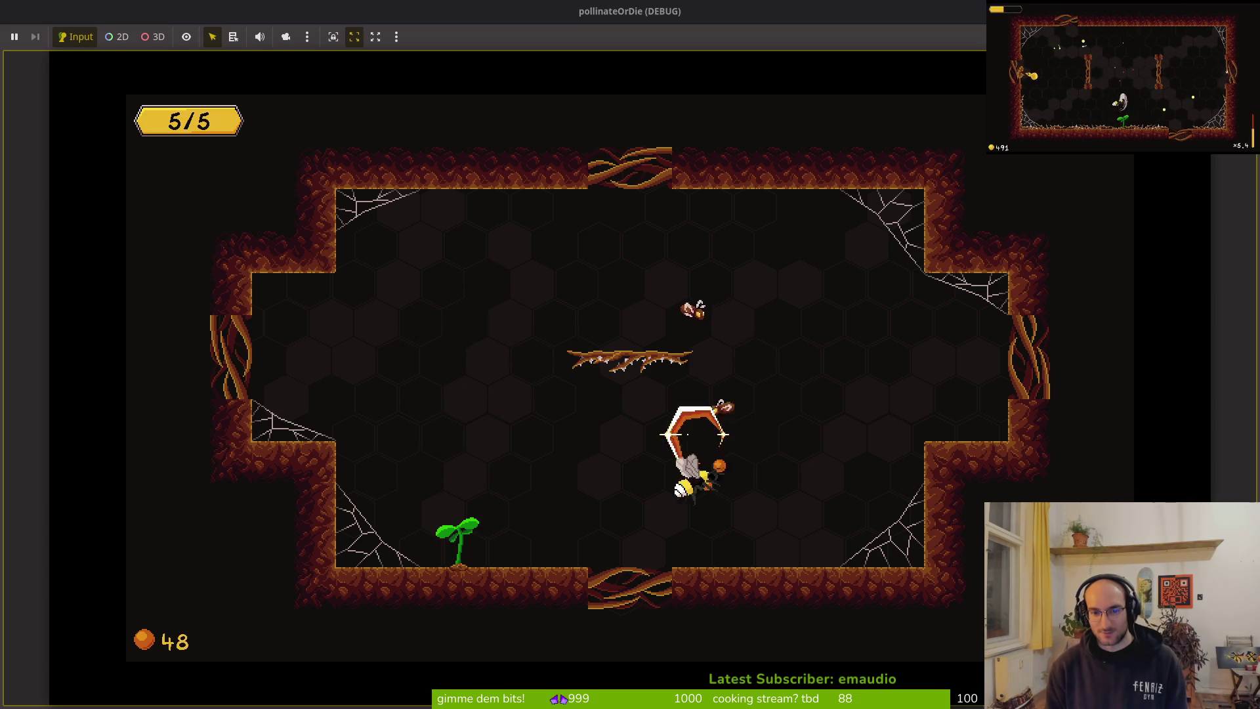
key(Escape)
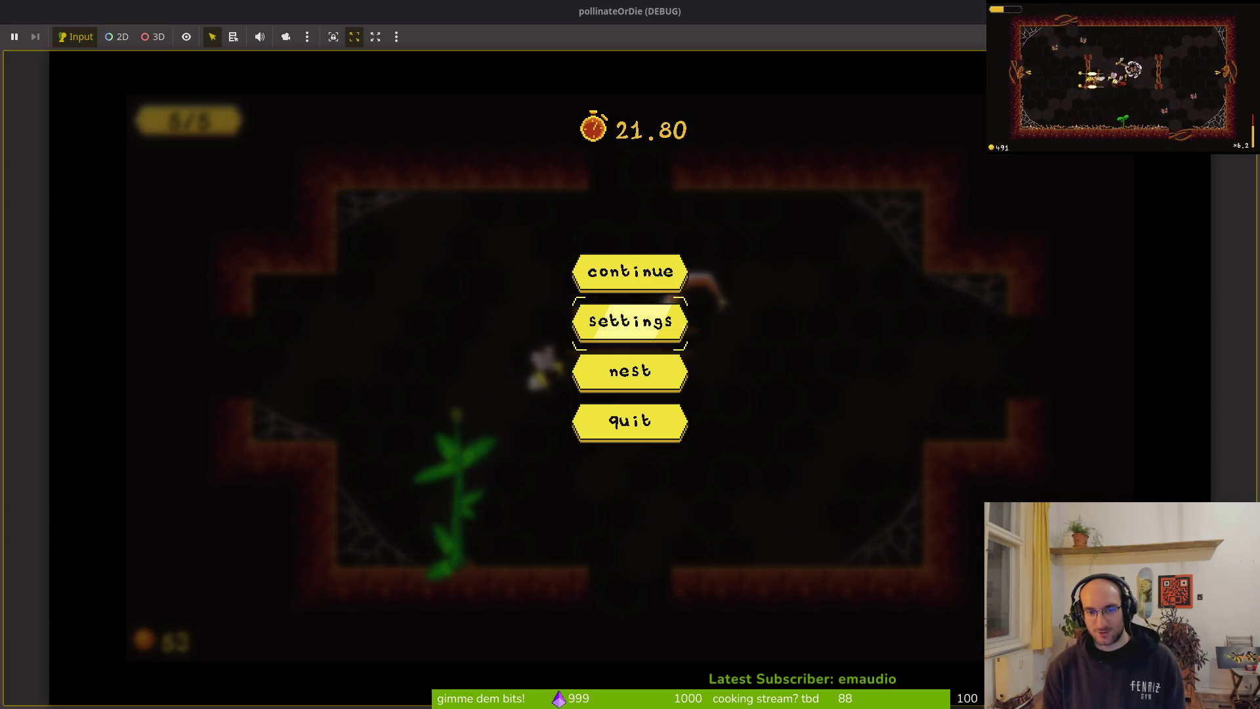
key(Return)
key(Escape)
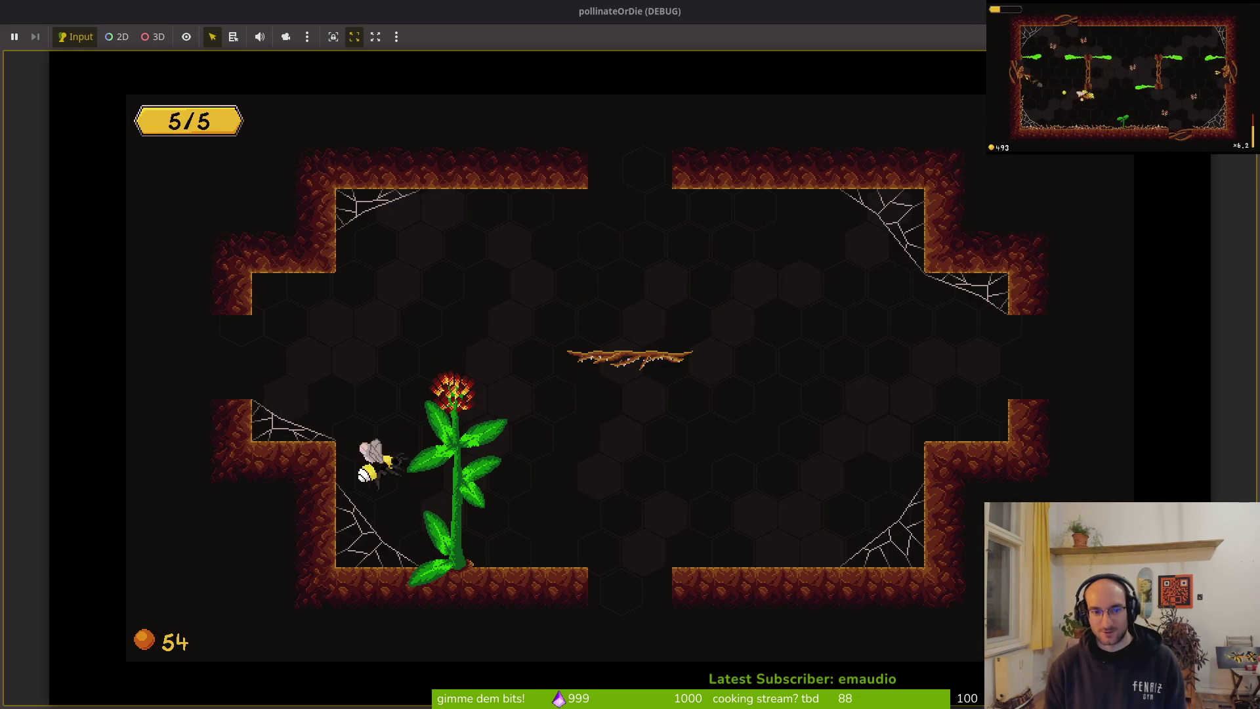
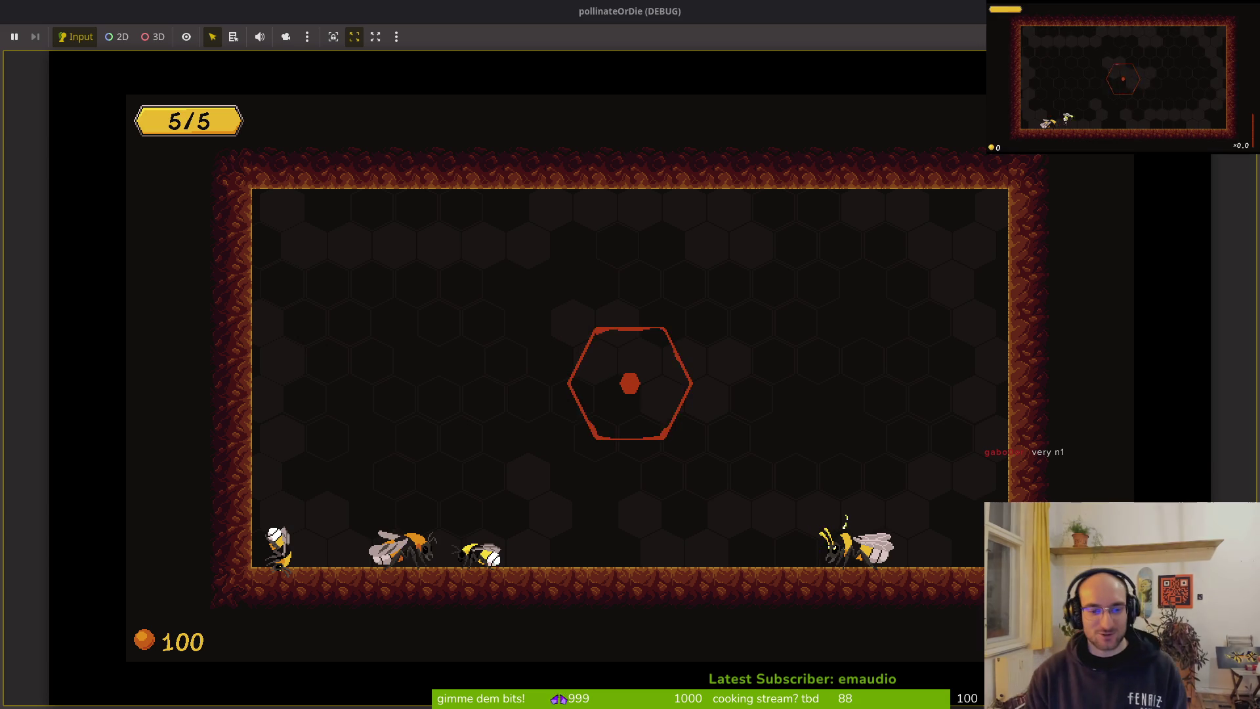
Step: Enable the level selector in the game's debugging settings and resume play
key(Escape)
key(Return)
key(Right)
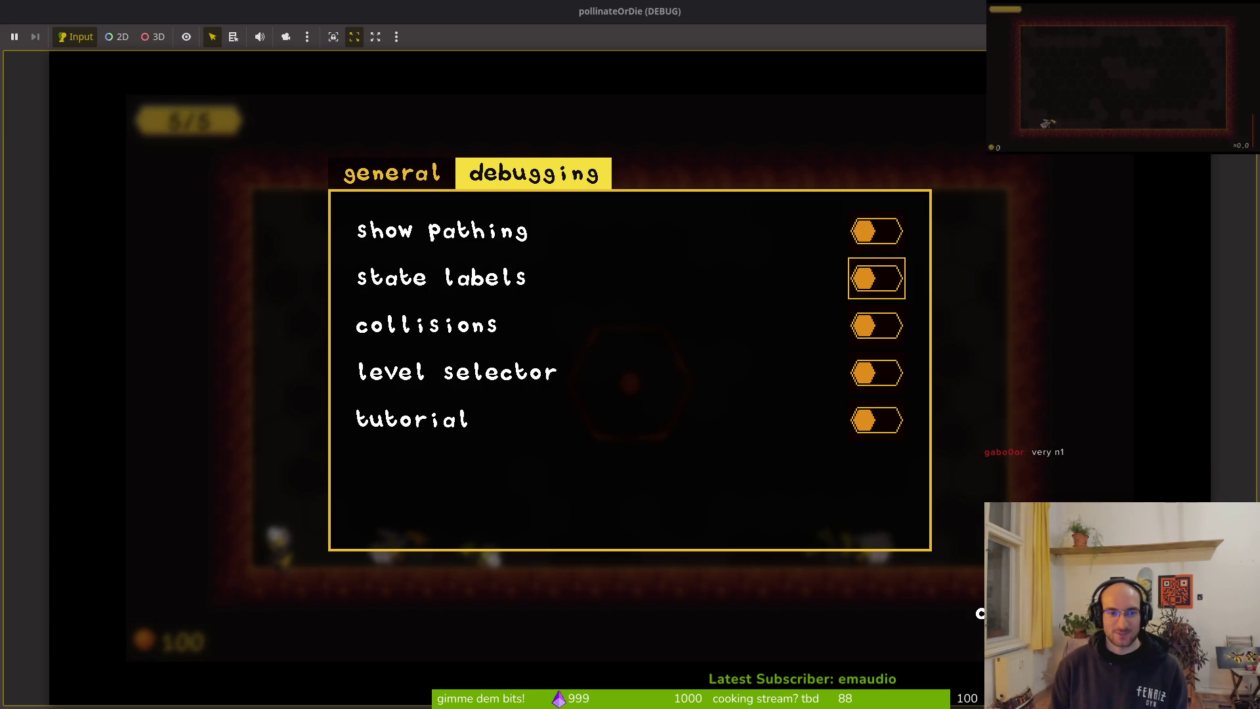
key(Escape)
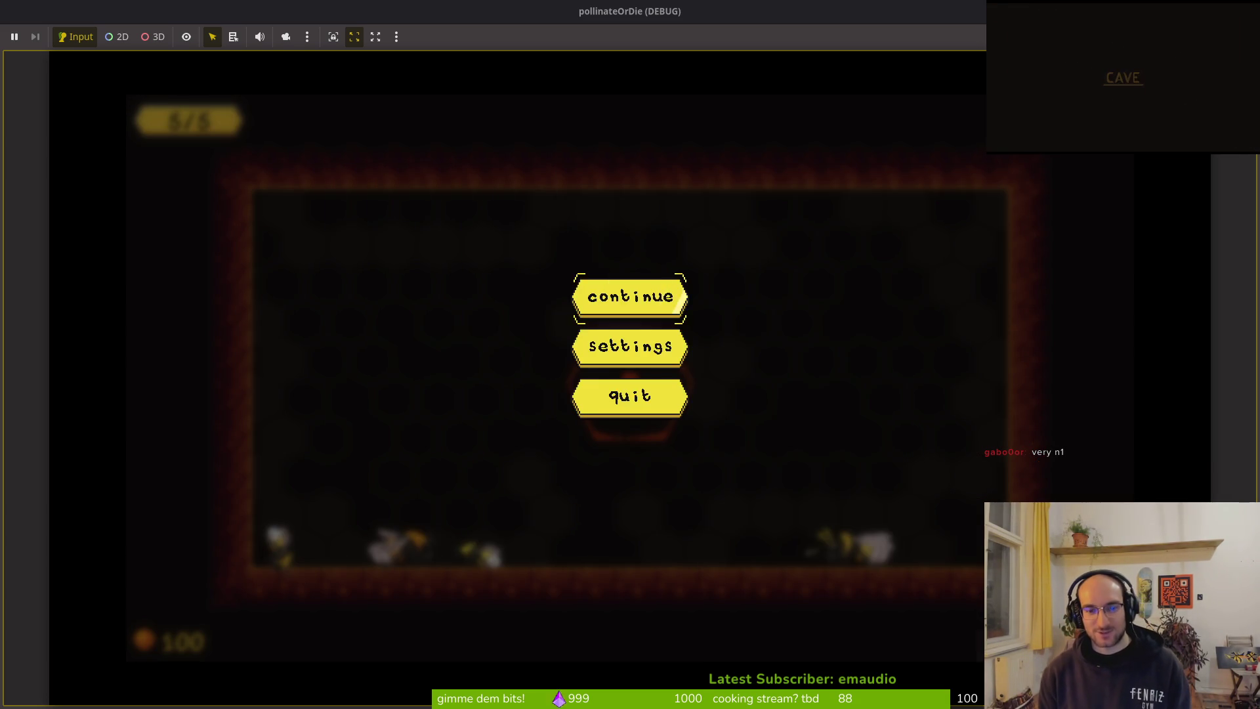
key(Escape)
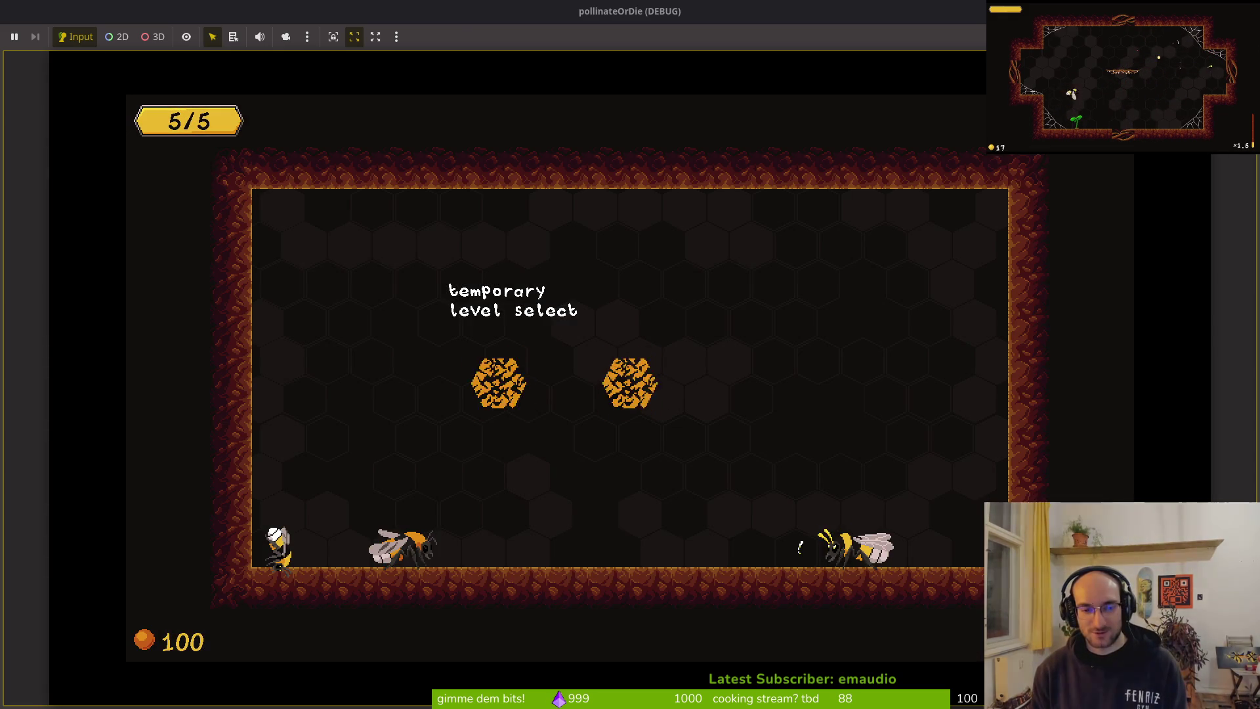
Step: Start the boss2 spider fight and dodge the falling rocks across the web
key(Return)
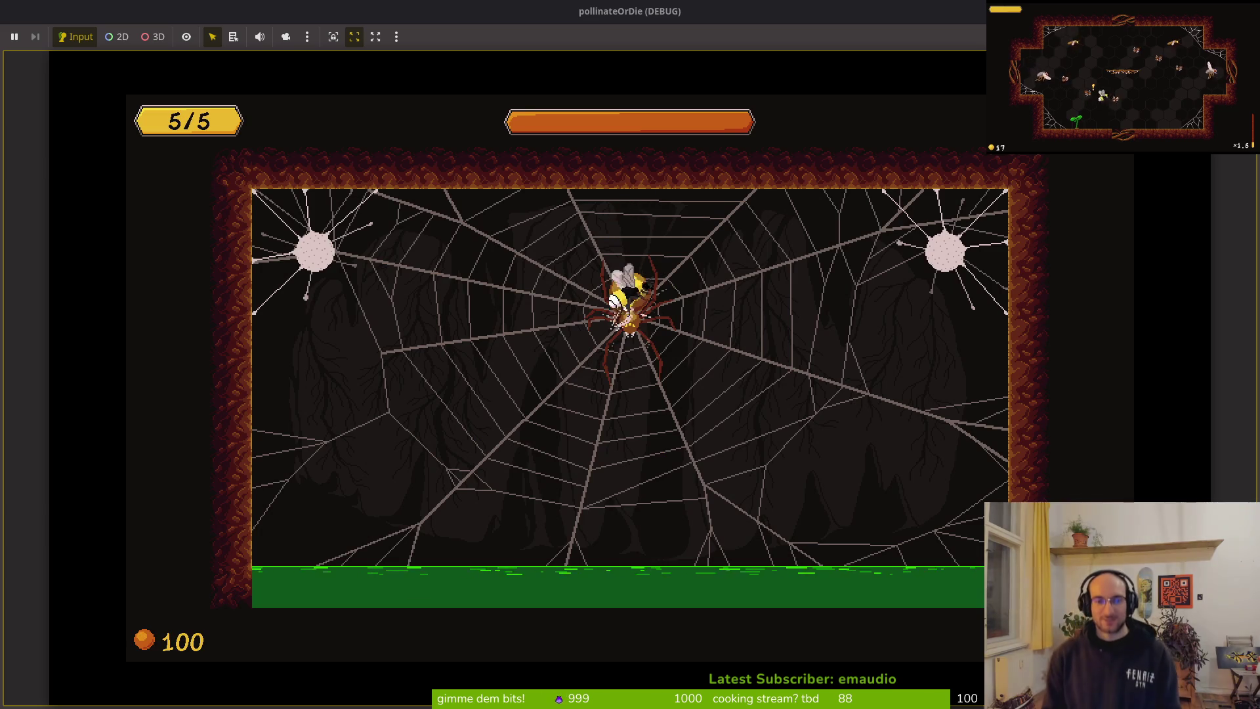
key(Left)
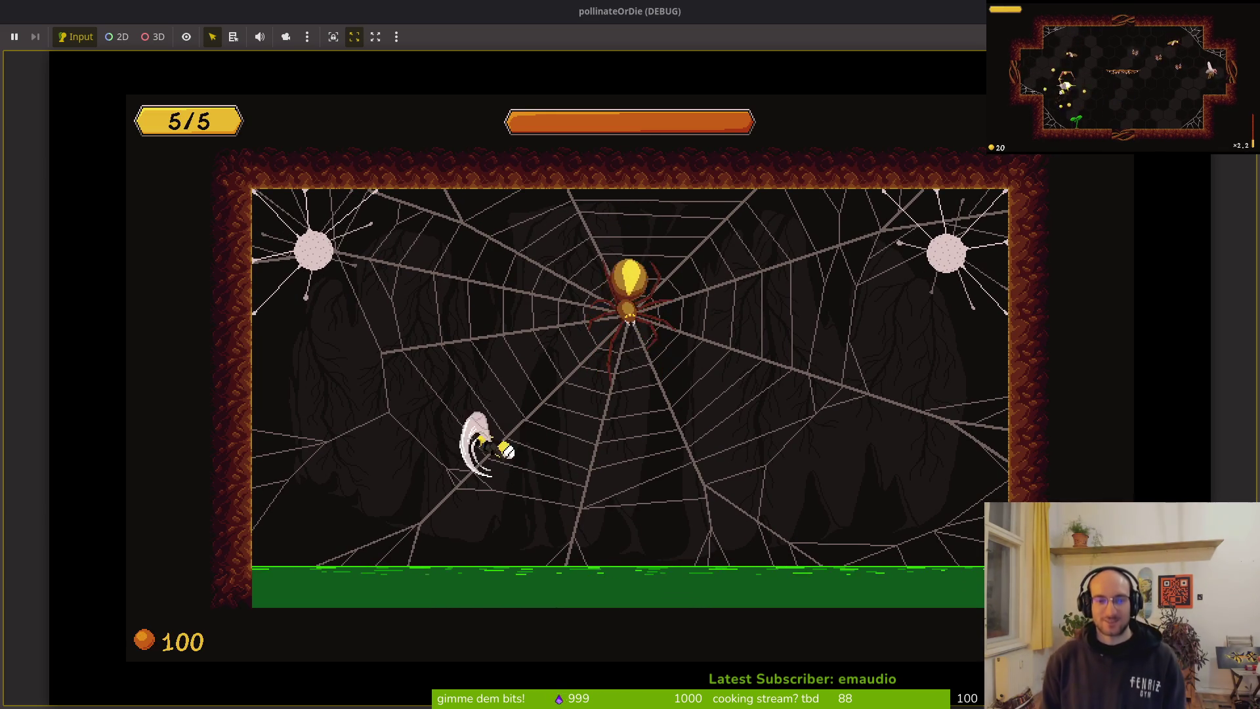
key(Left)
key(Up)
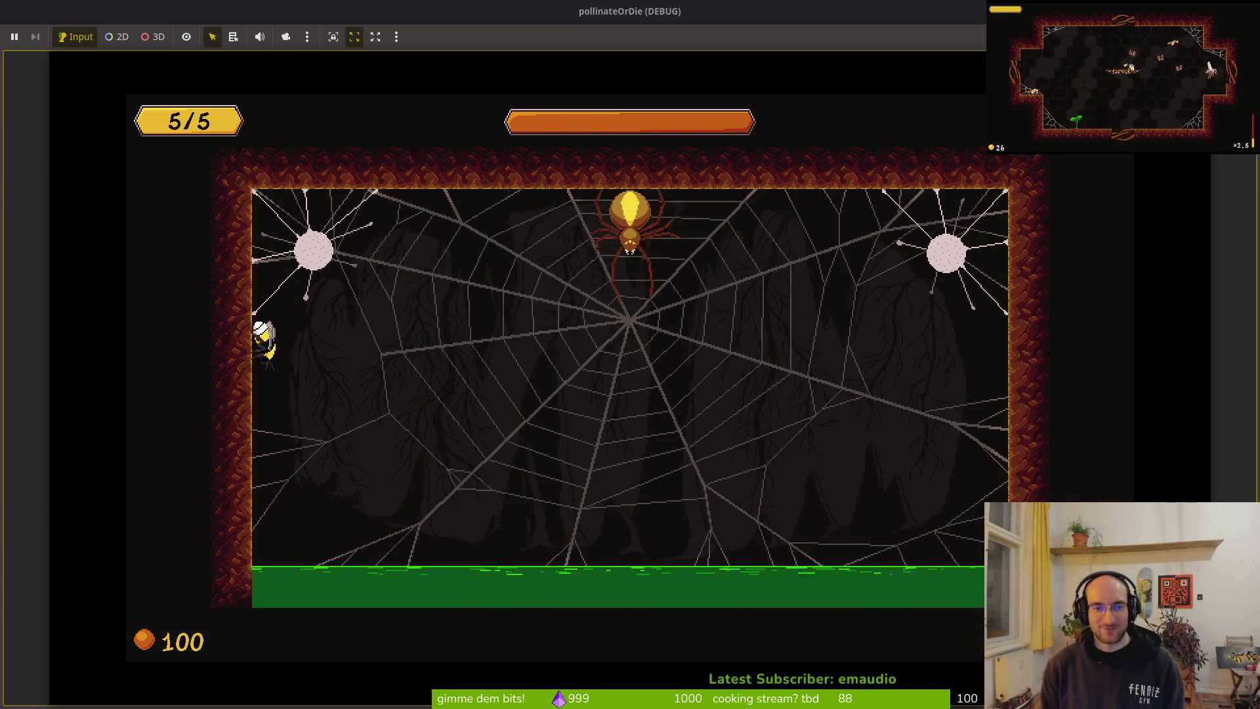
key(Right)
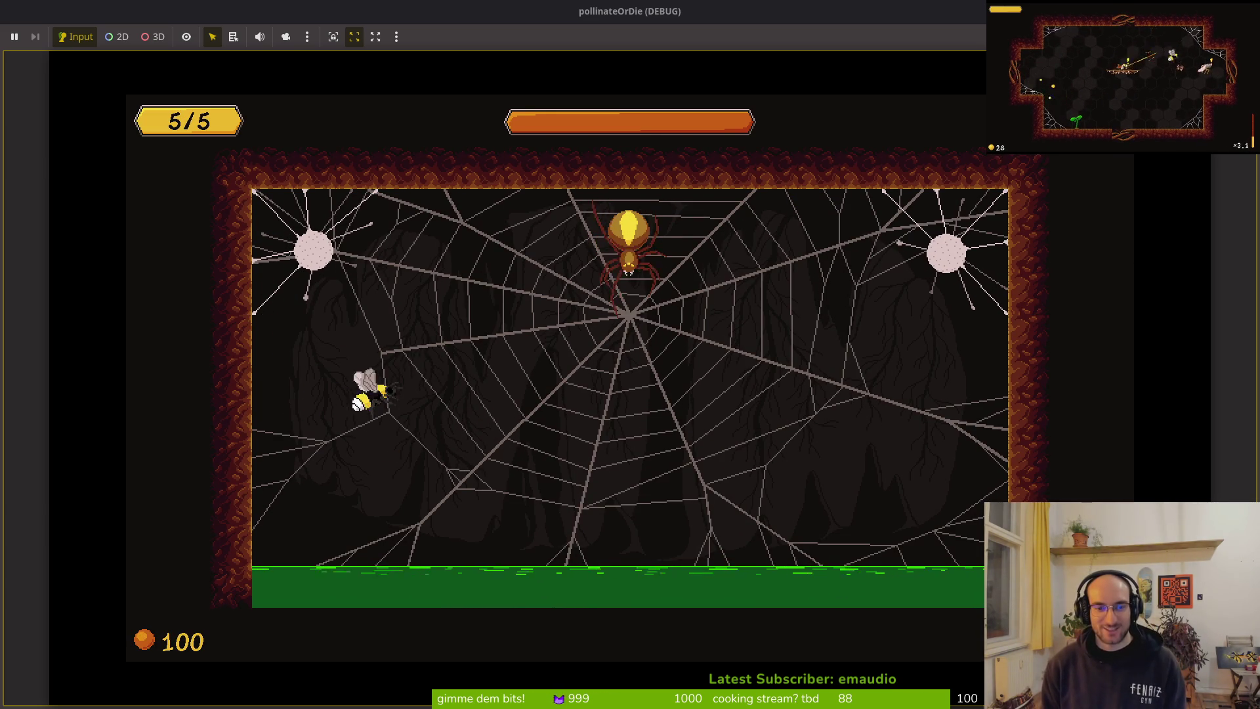
key(Down)
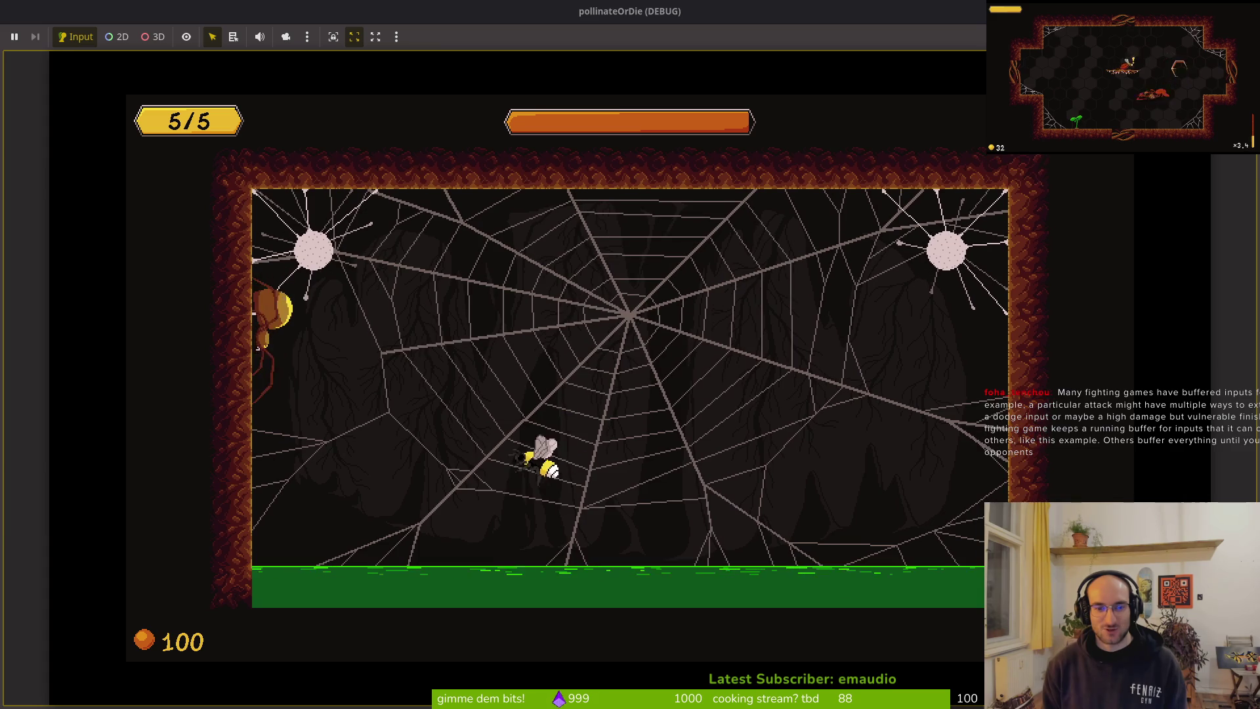
key(Right)
key(x)
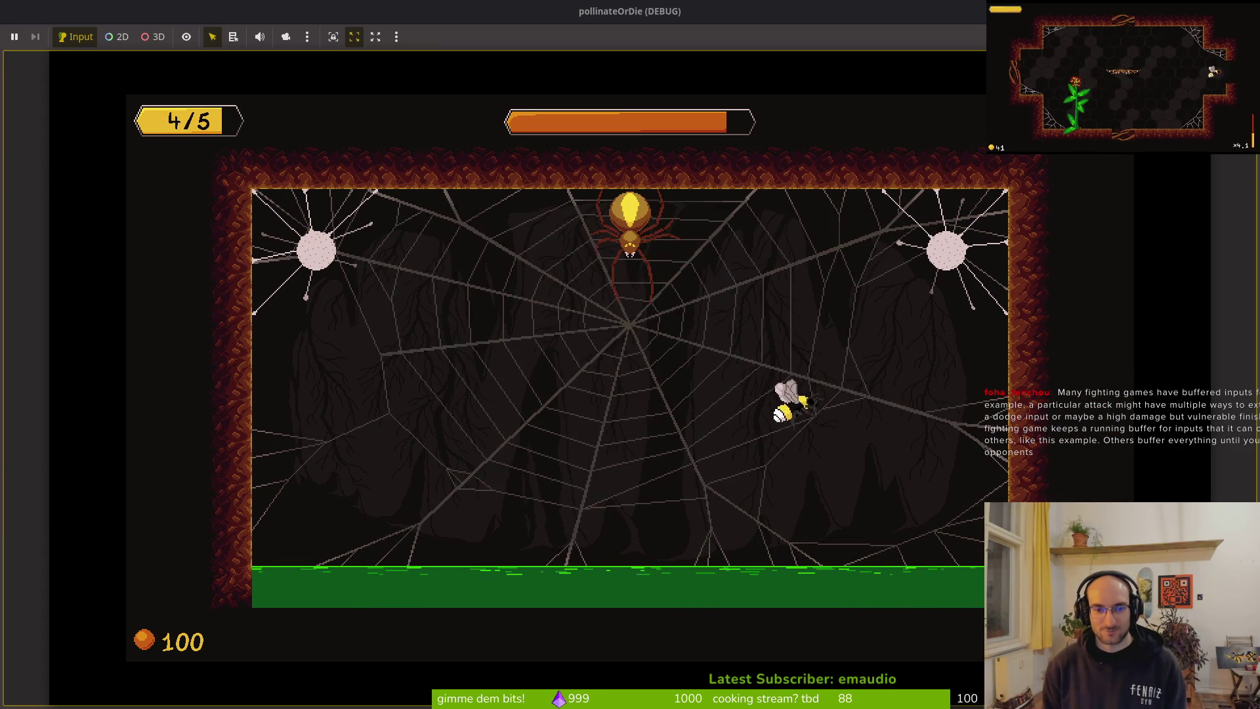
Step: Attack the spider with dashes and slashes to lower its health
key(Left)
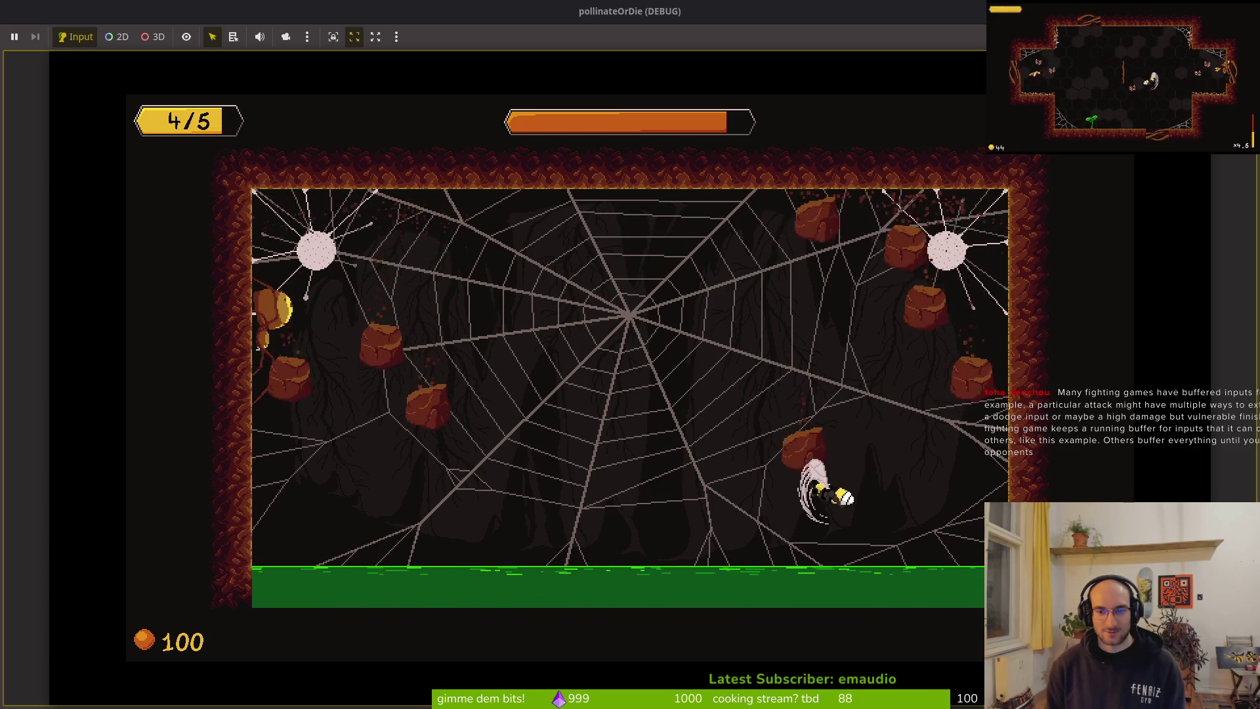
key(Left)
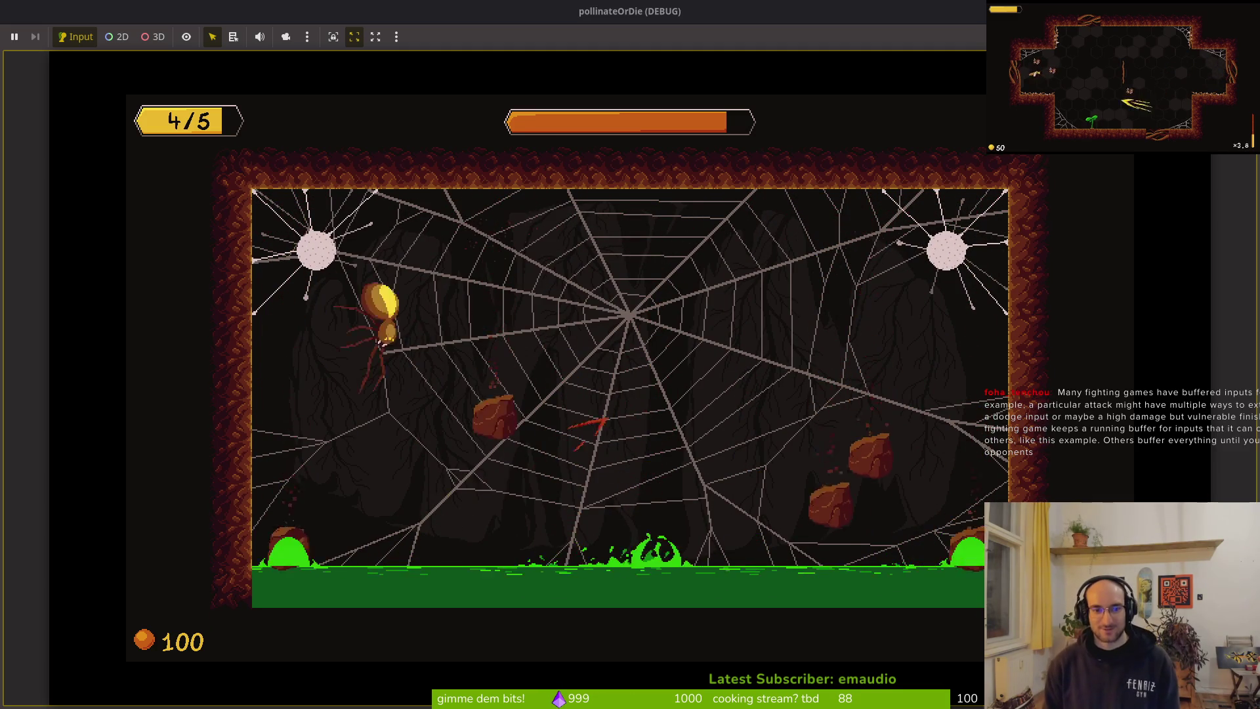
key(Left)
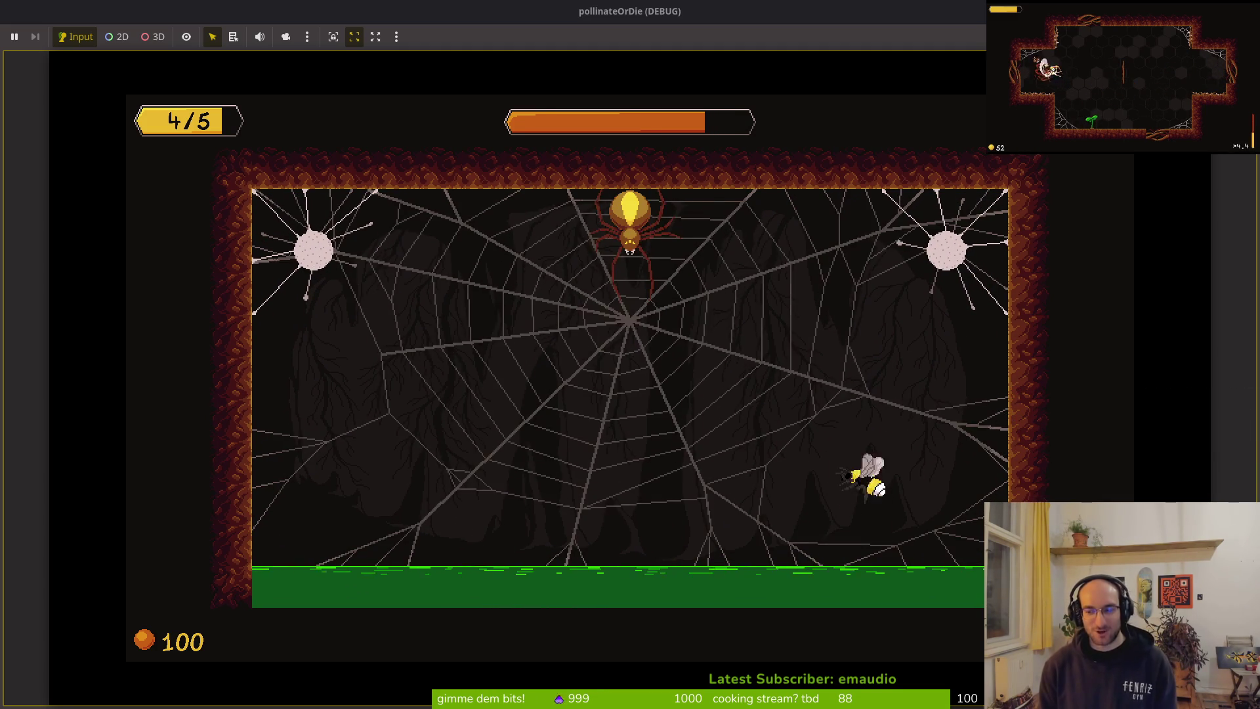
key(Left)
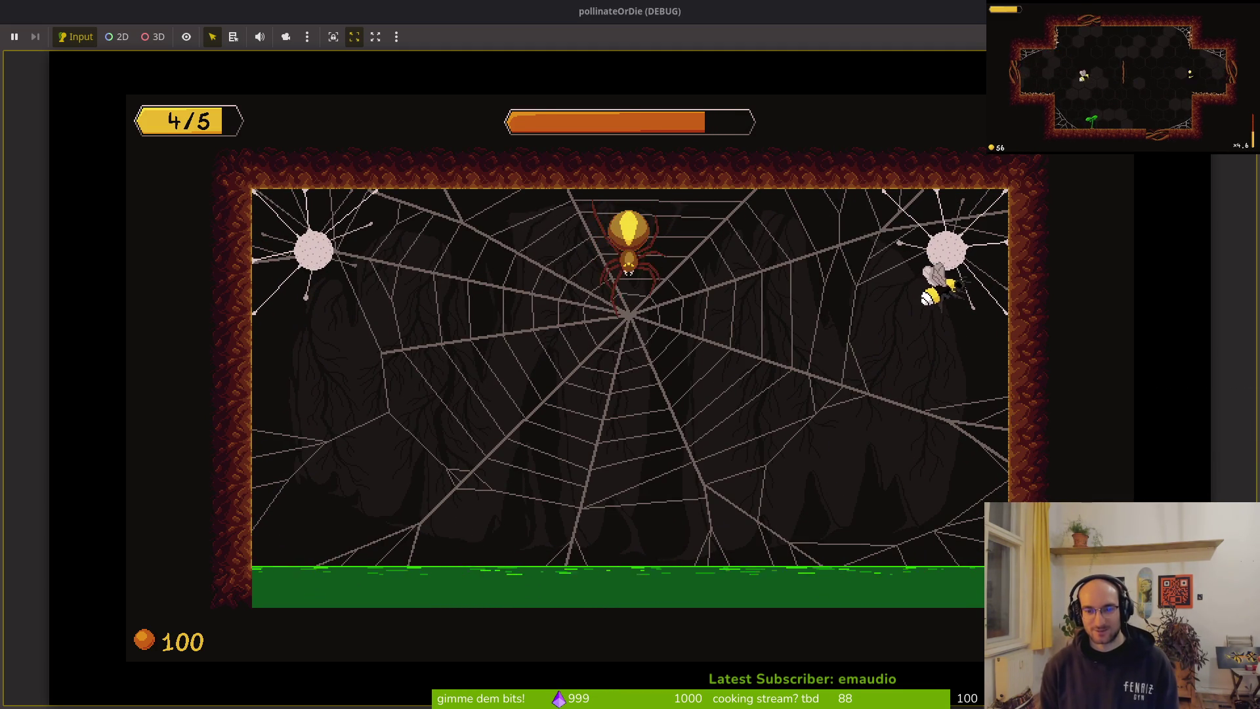
key(space)
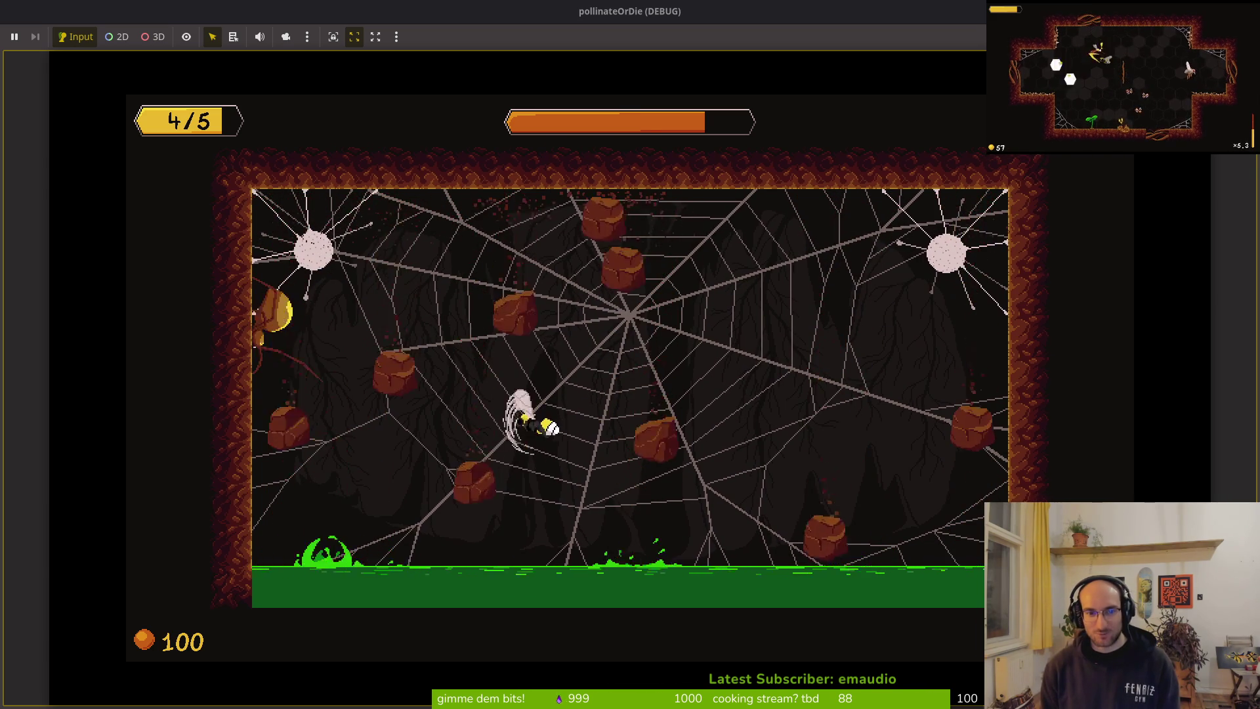
key(Up)
key(space)
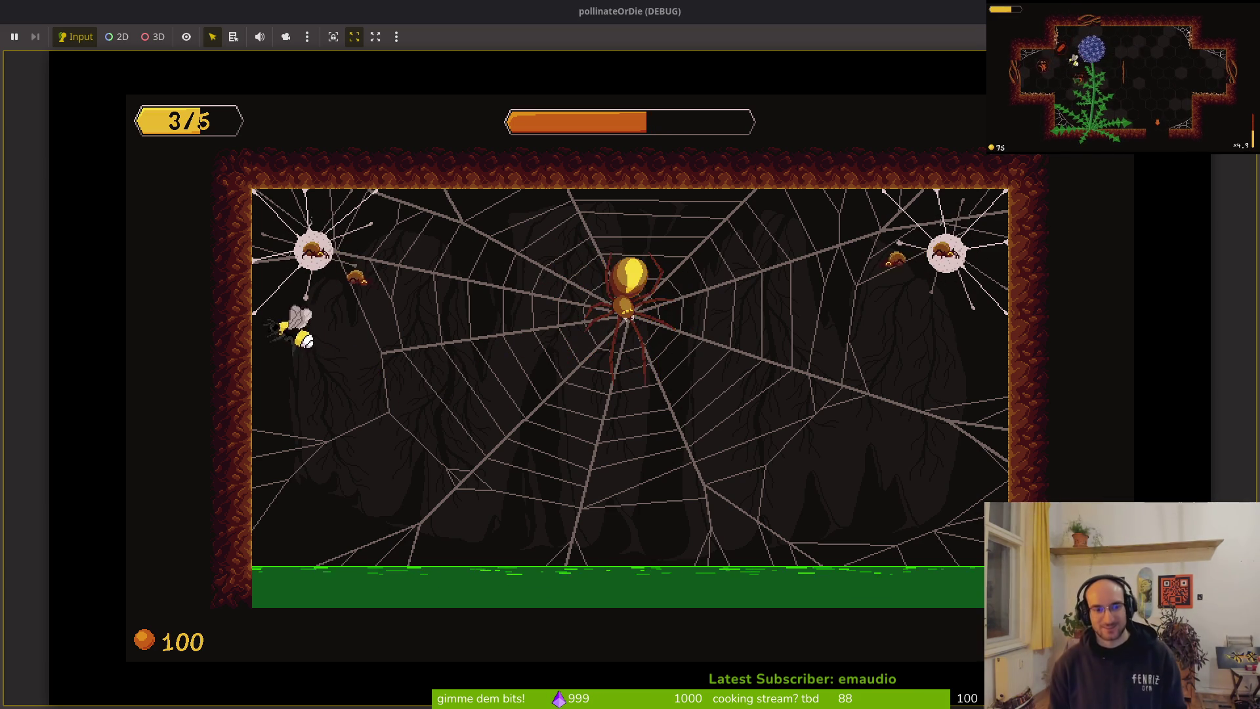
key(space)
Step: Keep dodging rocks and attacking the spider until the run summary appears
key(space)
key(Down)
key(space)
key(space)
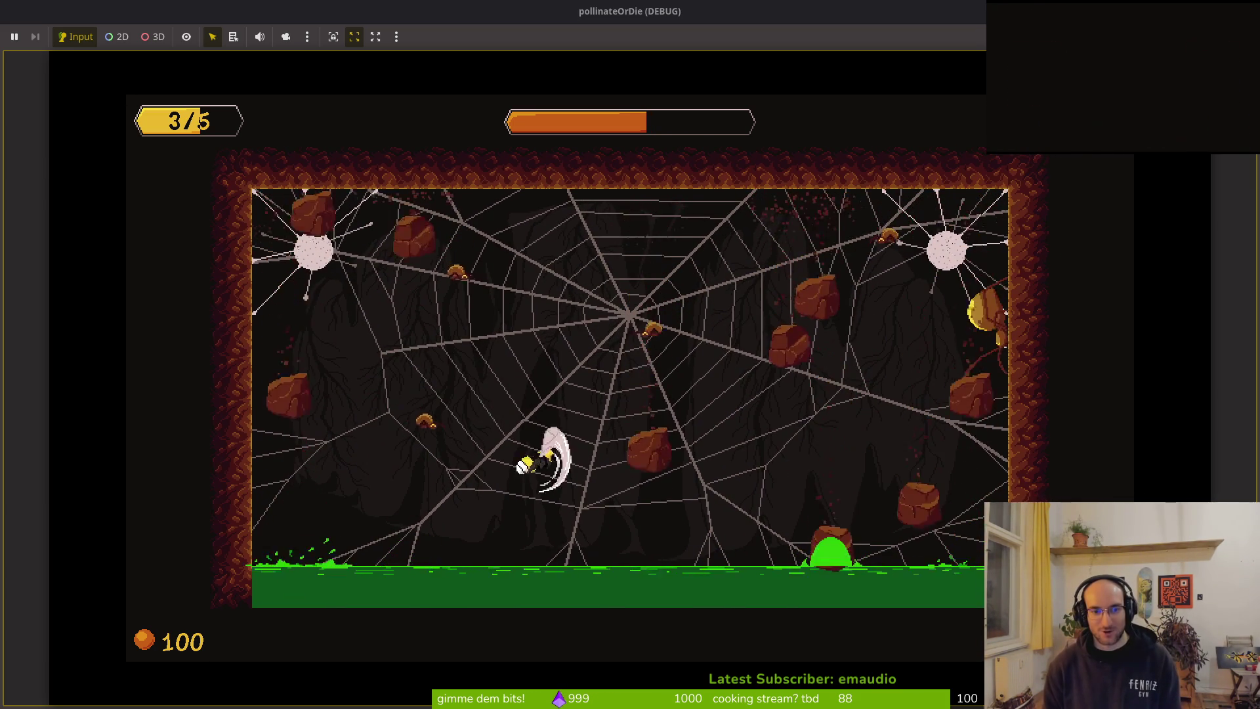
key(space)
key(space)
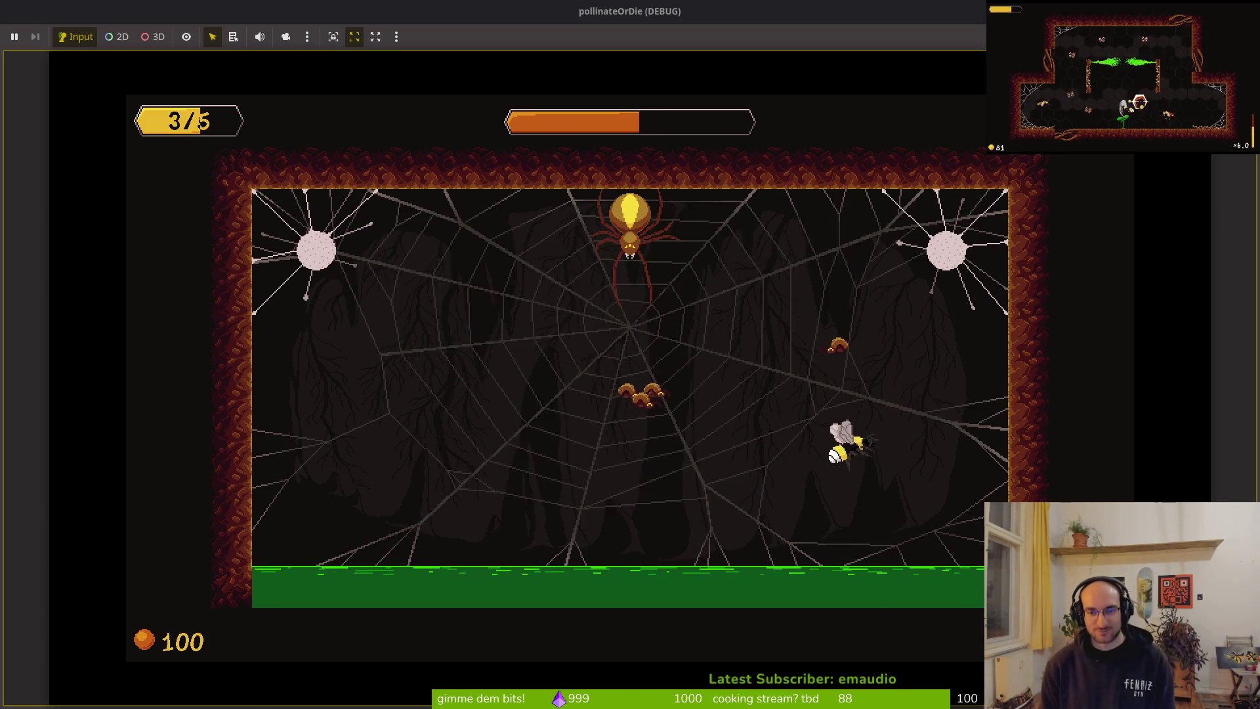
key(space)
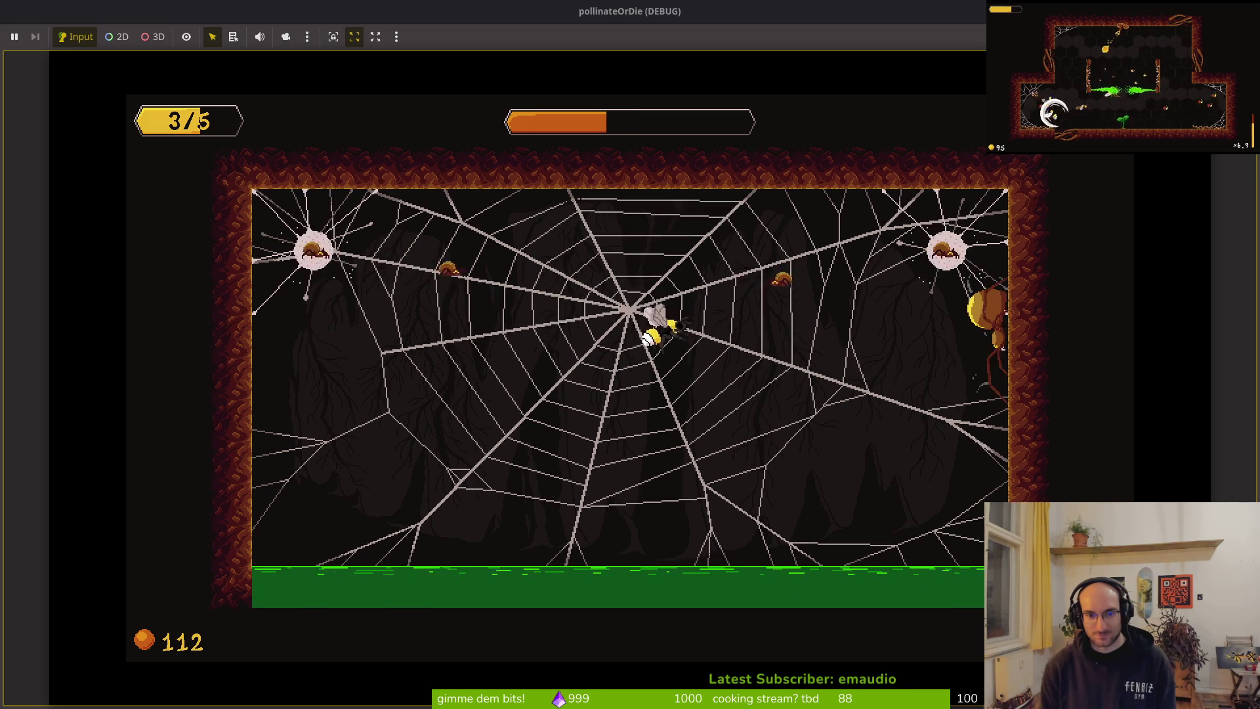
key(Left)
key(Left)
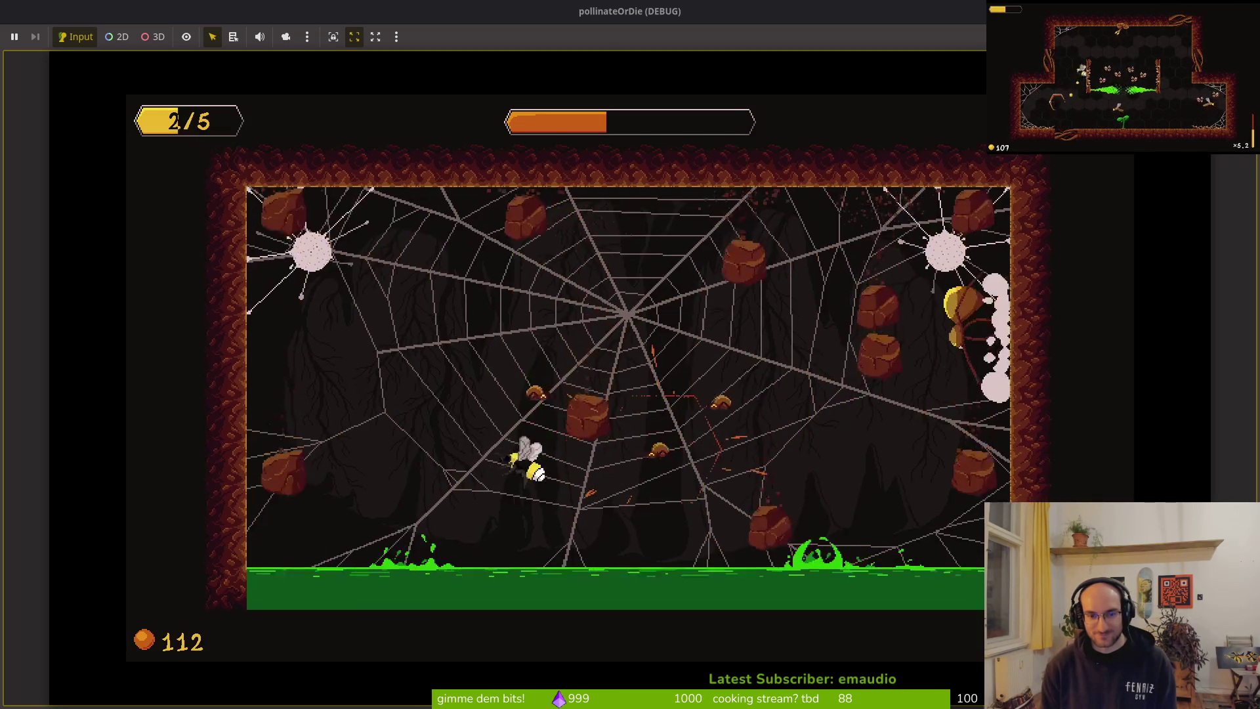
key(Right)
key(Up)
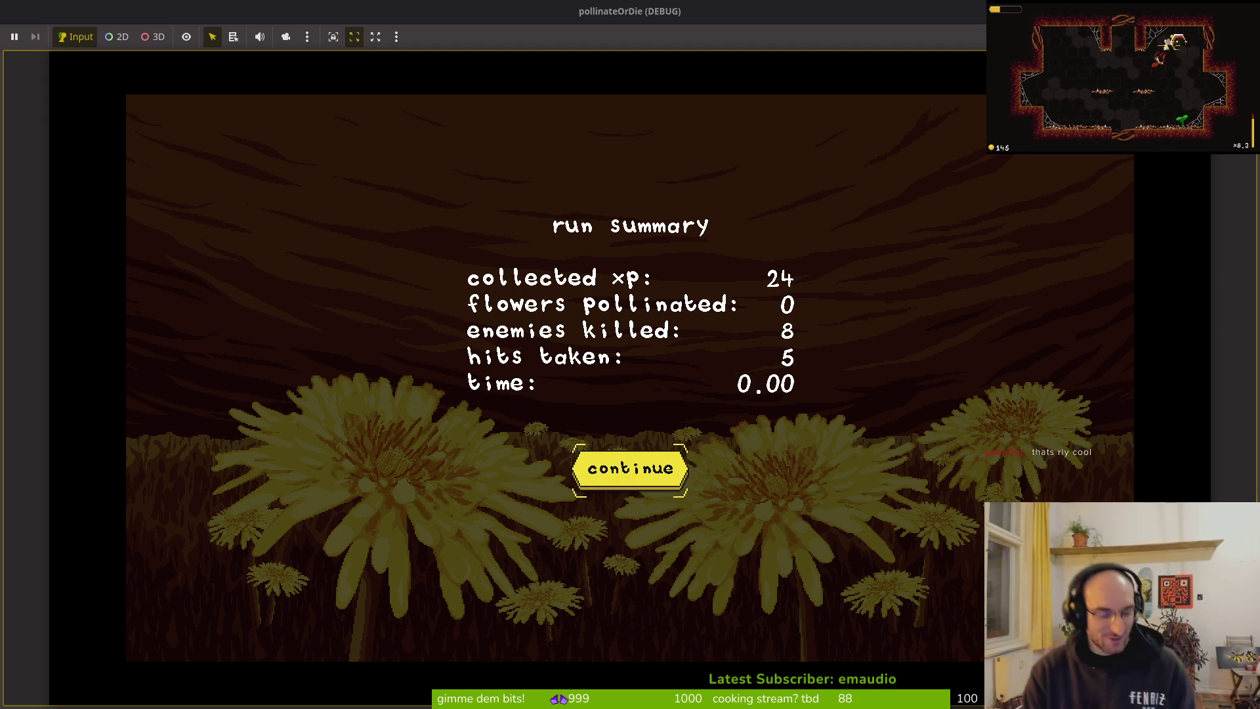
Step: Continue past the run summary, load level 2-3 briefly, then stop the game with F8
key(Return)
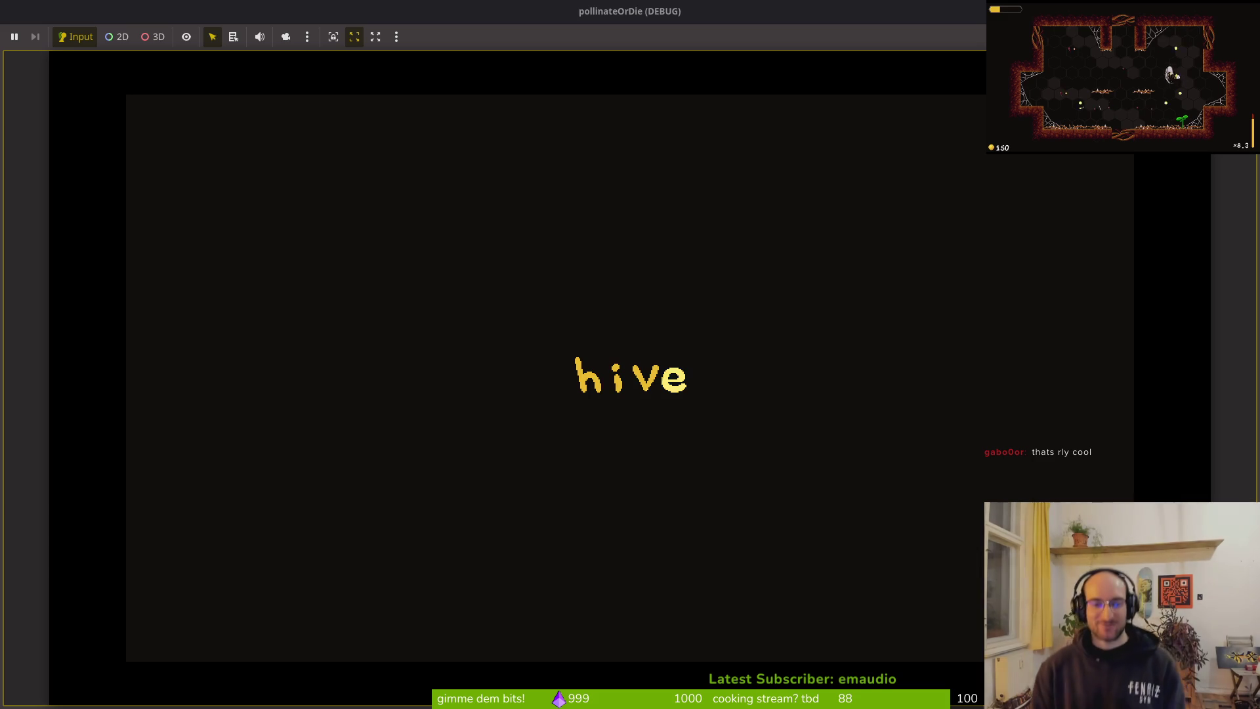
key(Up)
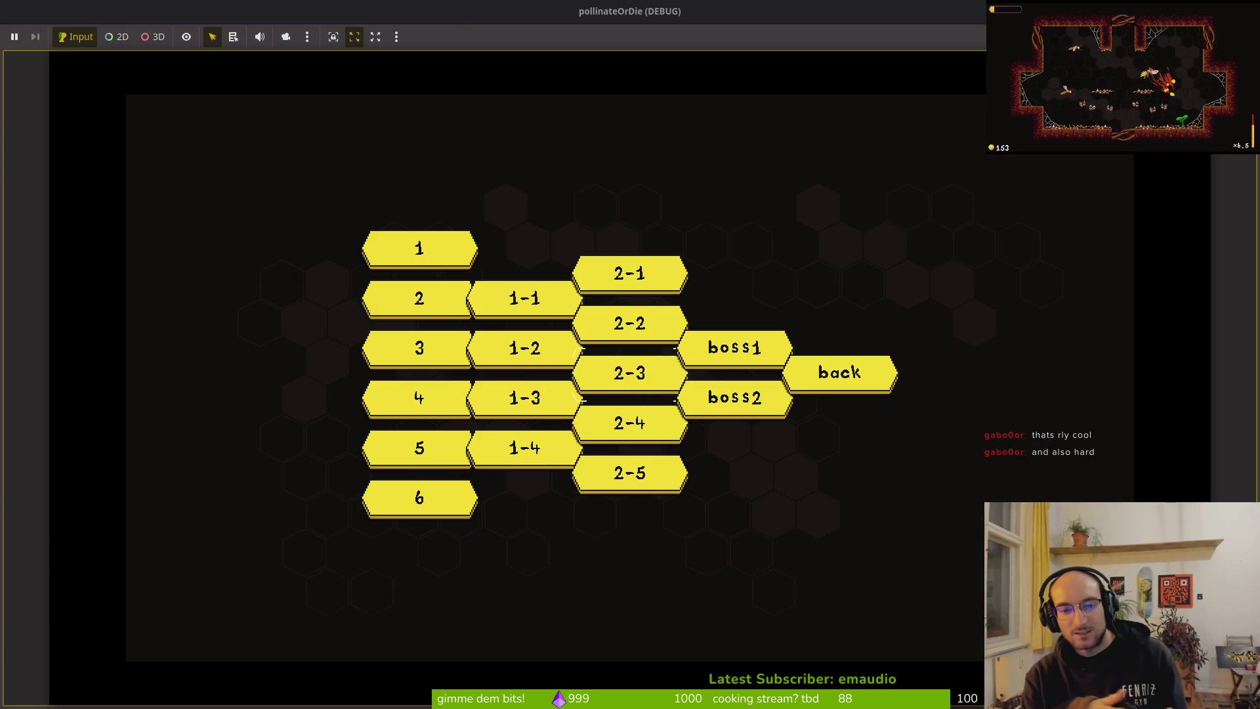
key(Return)
key(Left)
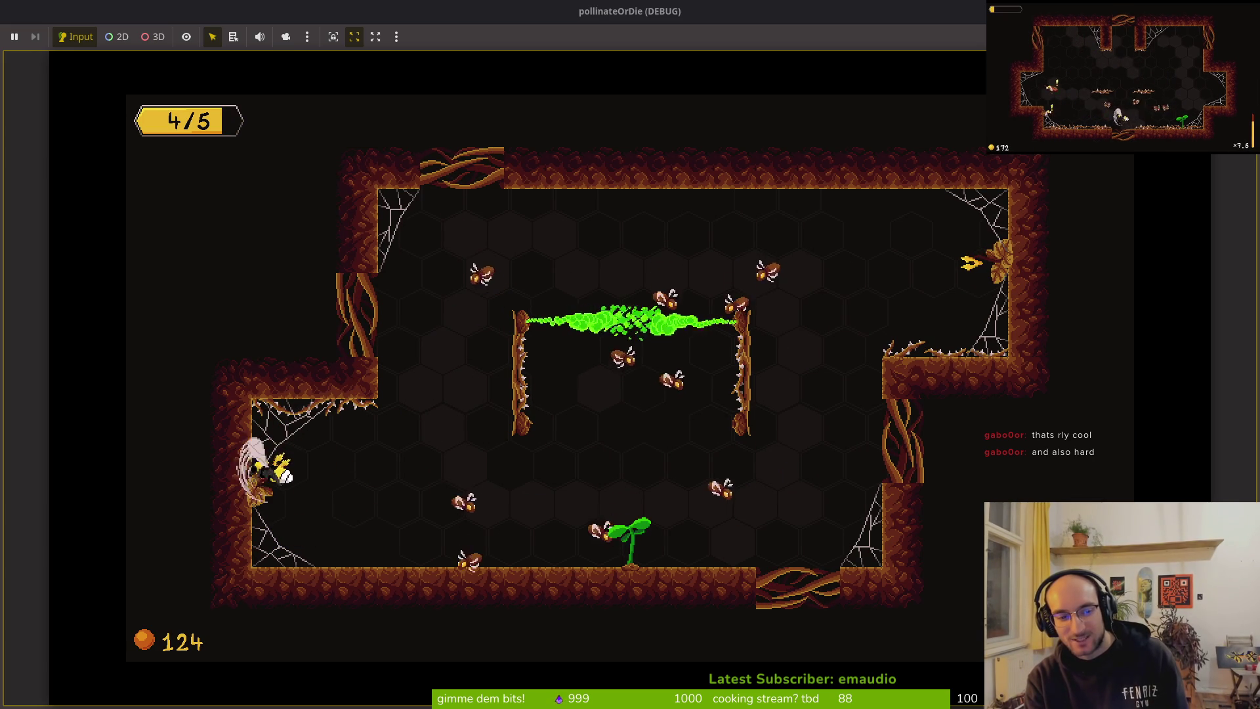
key(Right)
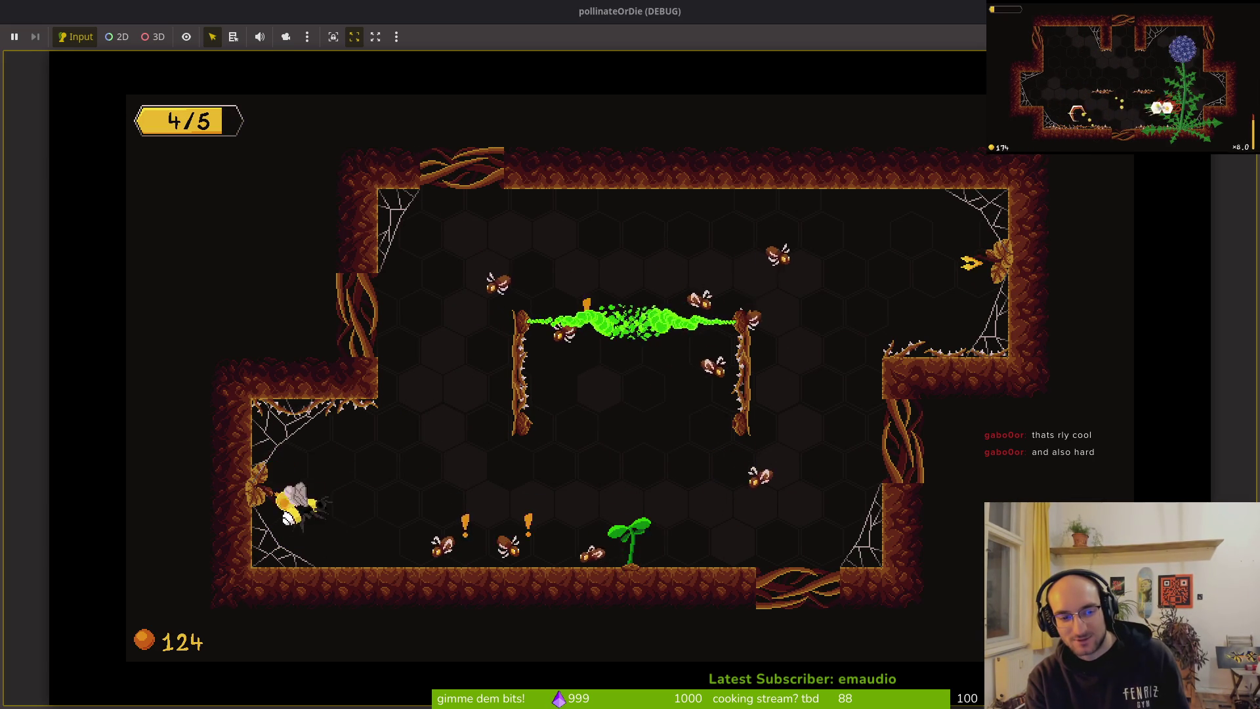
key(Escape)
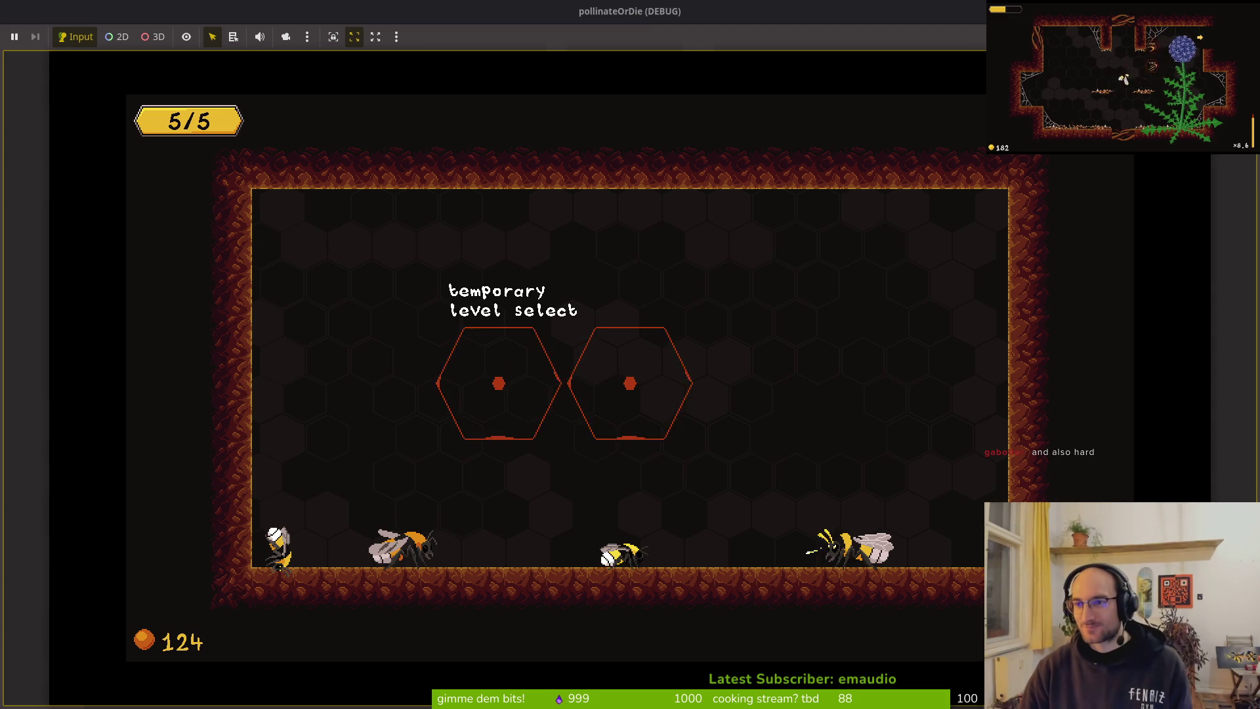
key(F8)
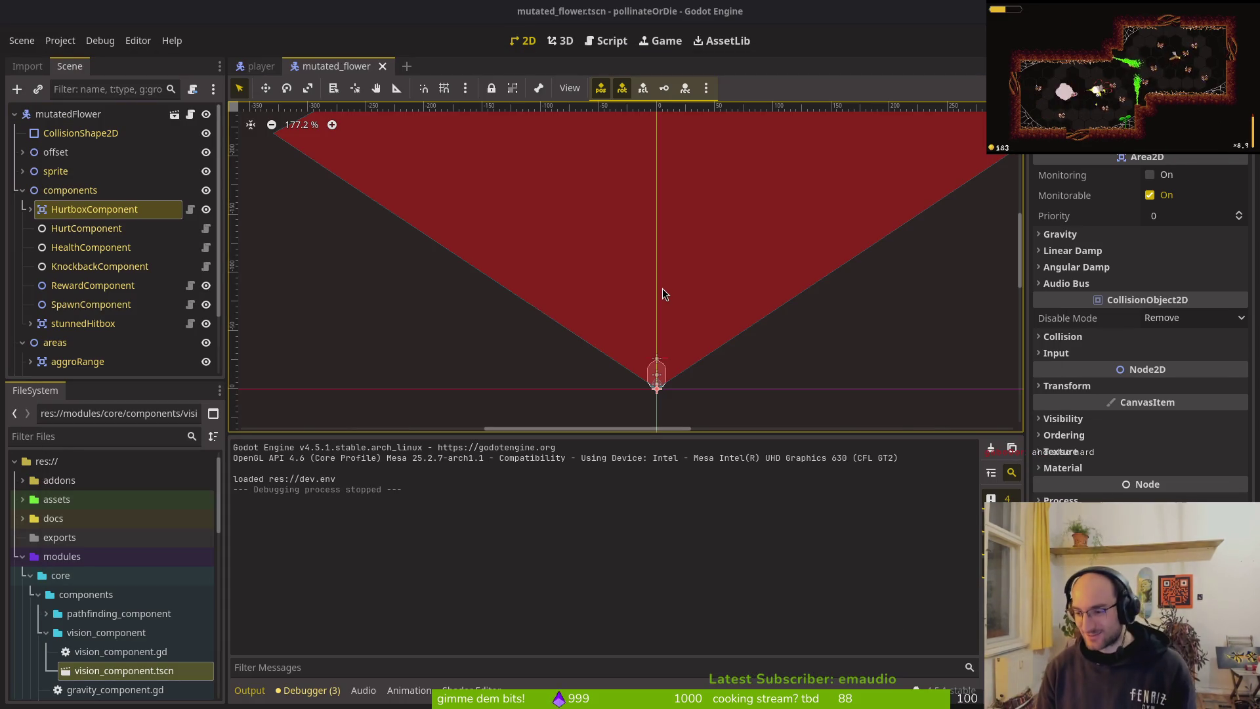
Step: Relaunch the project with F5 and play the wasp-filled arena level
key(F5)
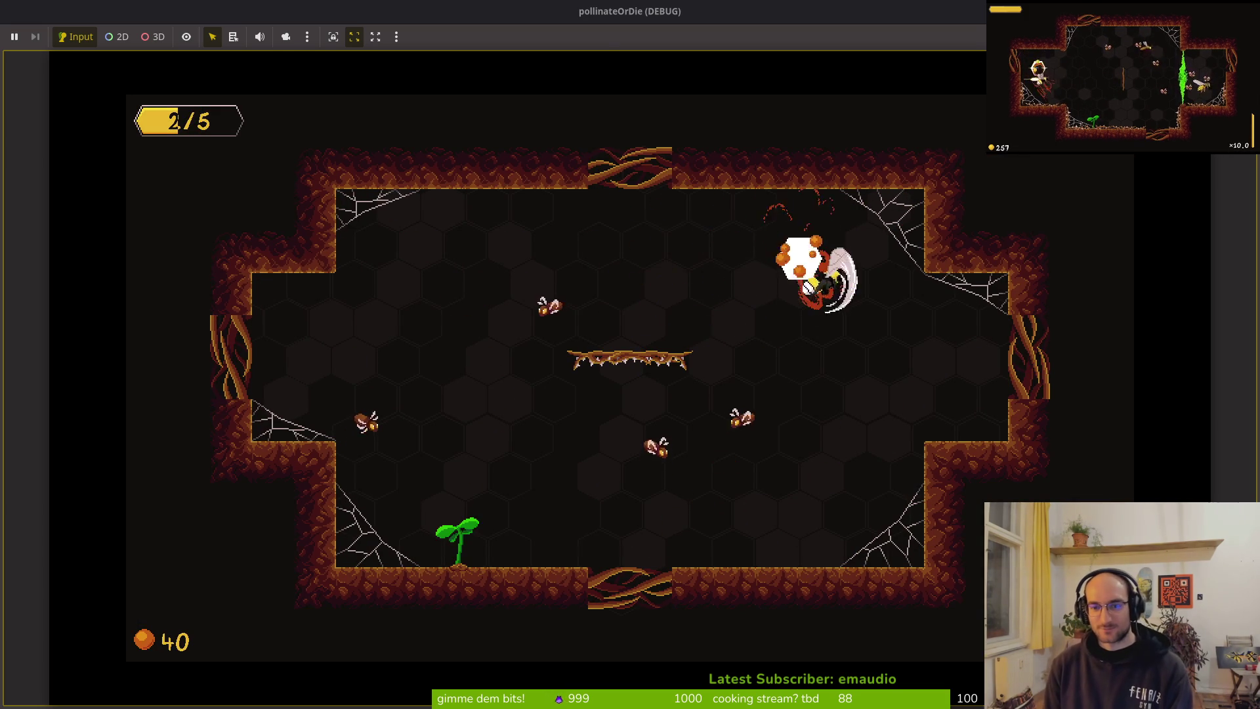
Step: Stop the game and select the mutated flower's HurtboxComponent under components
key(F8)
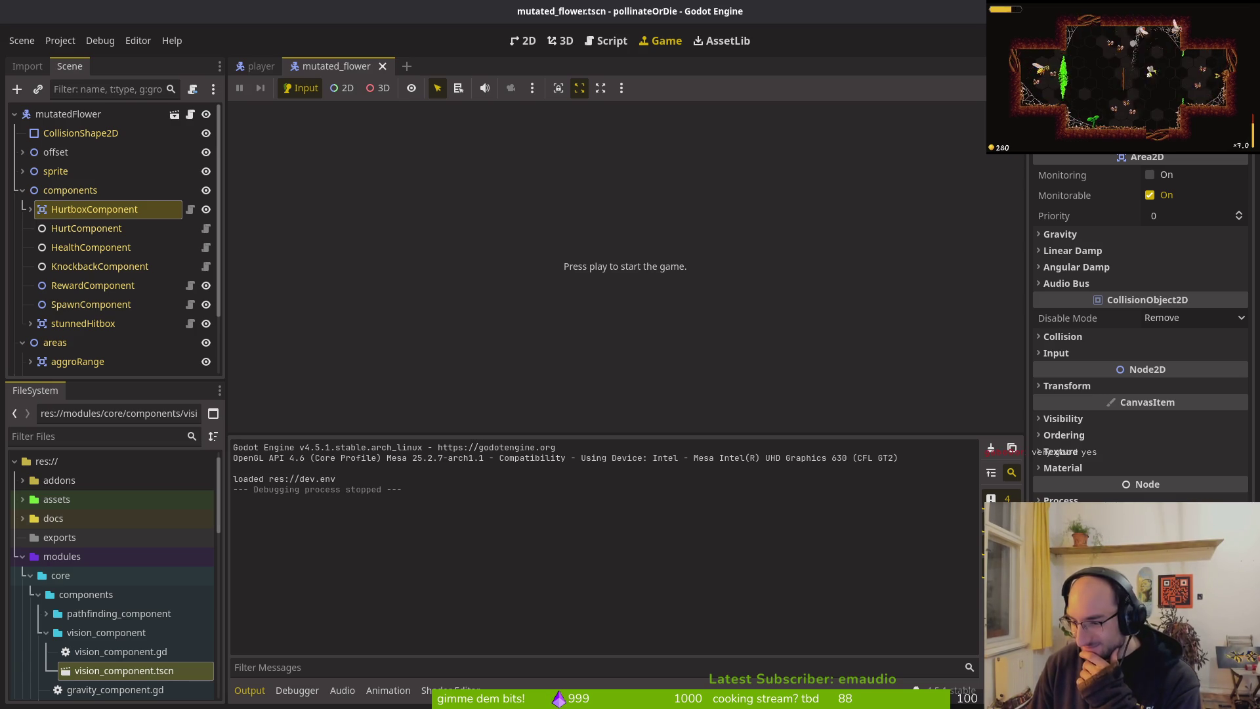
click(22, 191)
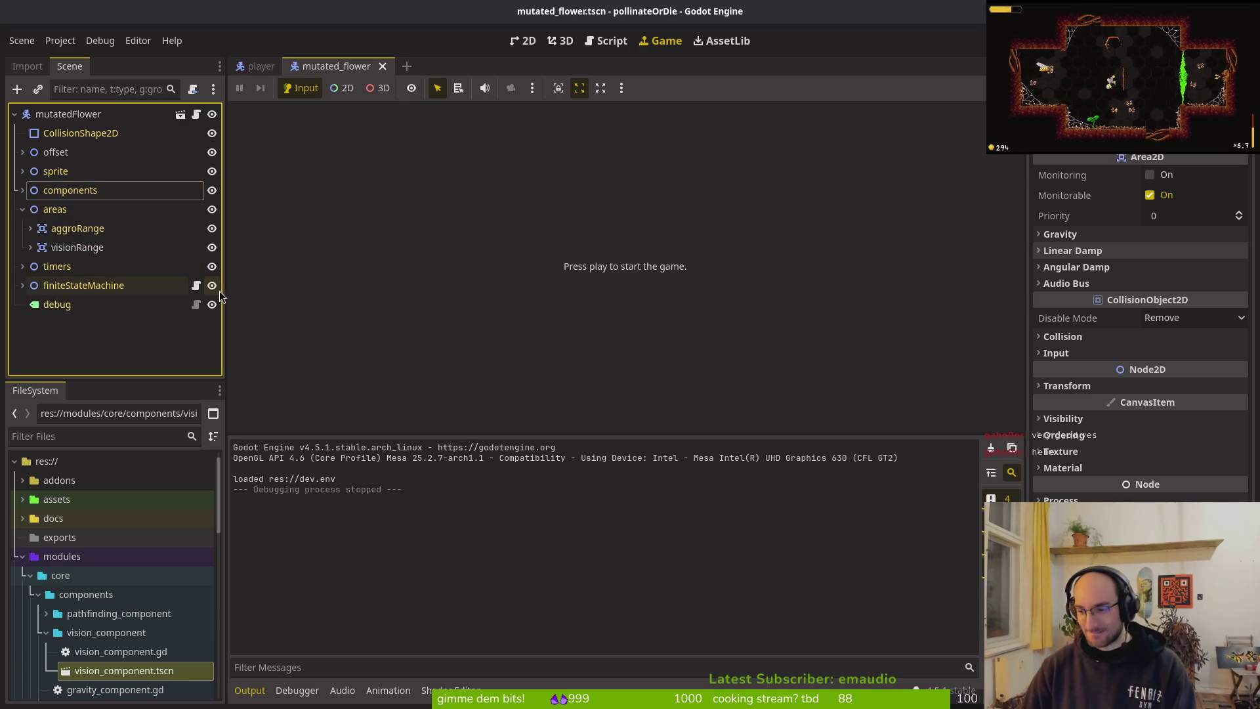
click(22, 190)
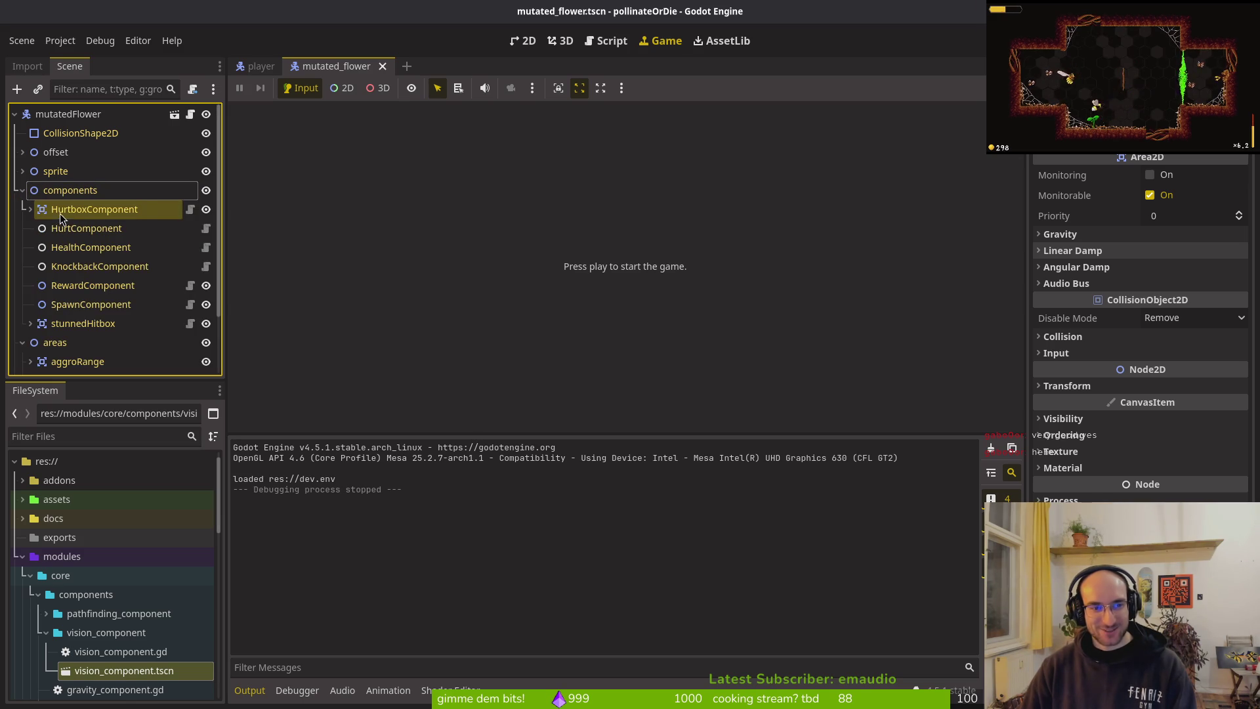
click(31, 210)
click(96, 229)
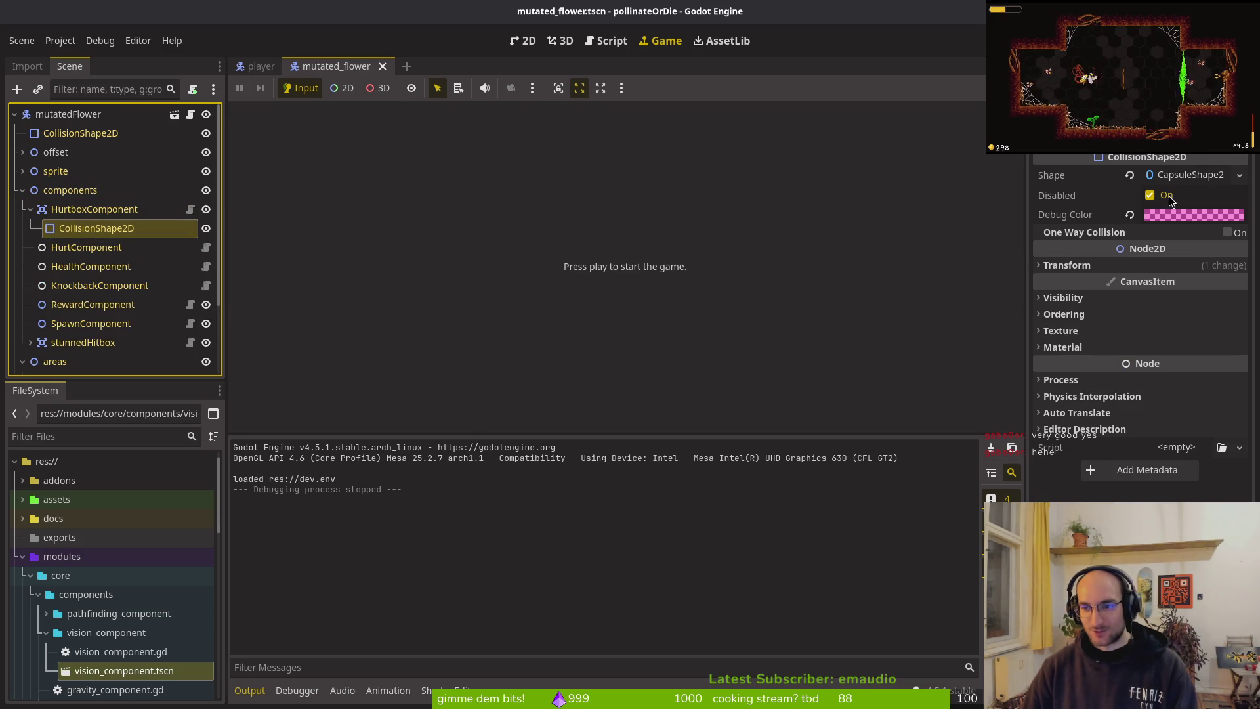
click(94, 209)
Step: Show the hurtbox's collision layer 3 settings, then collapse the areas and components branches
click(1063, 336)
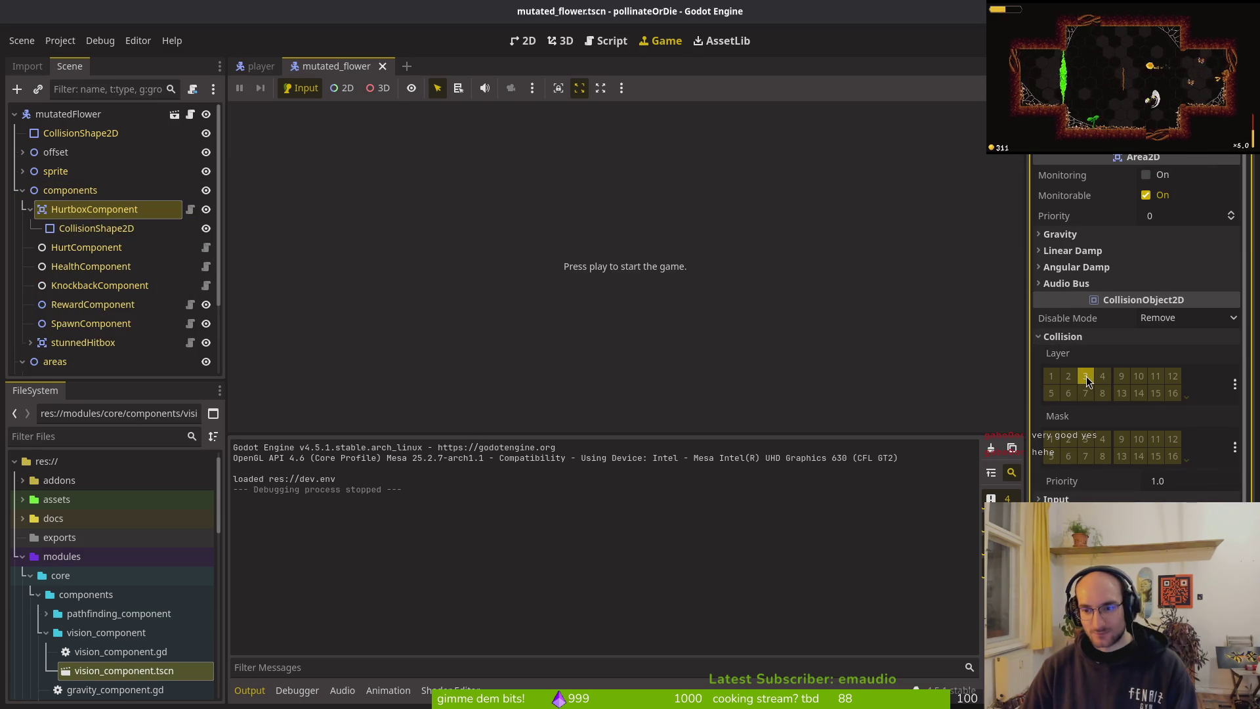
click(30, 210)
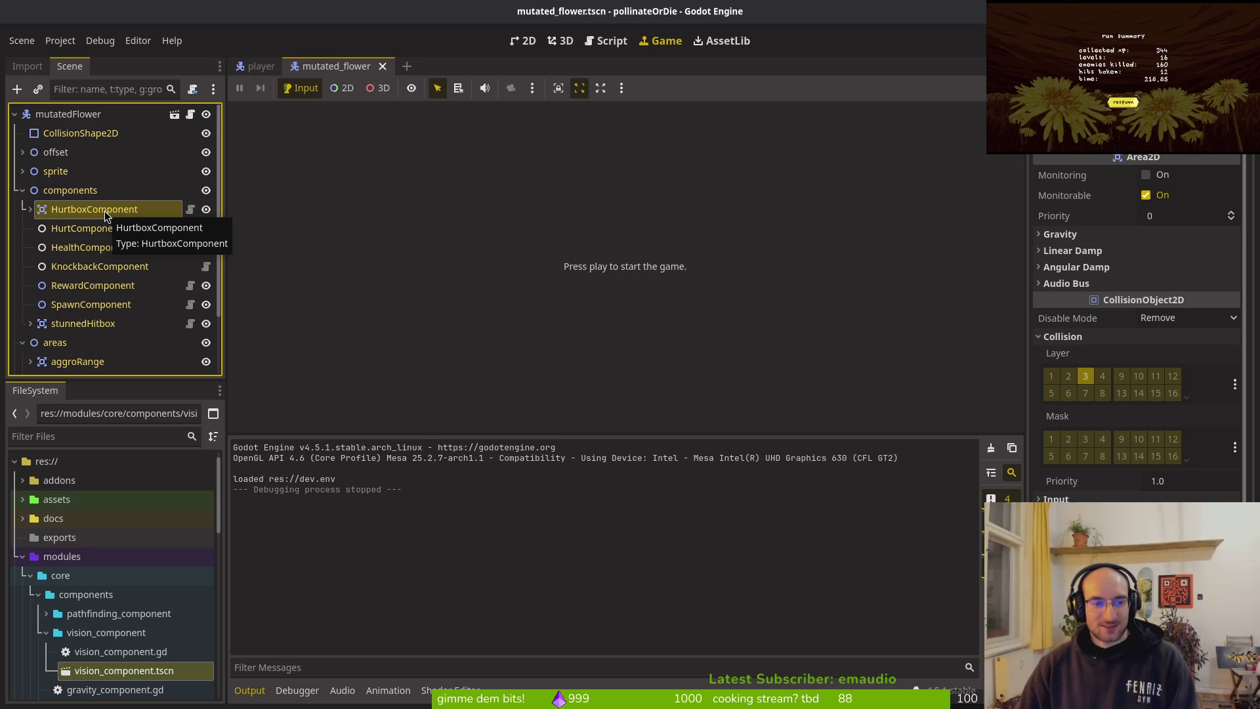
click(23, 342)
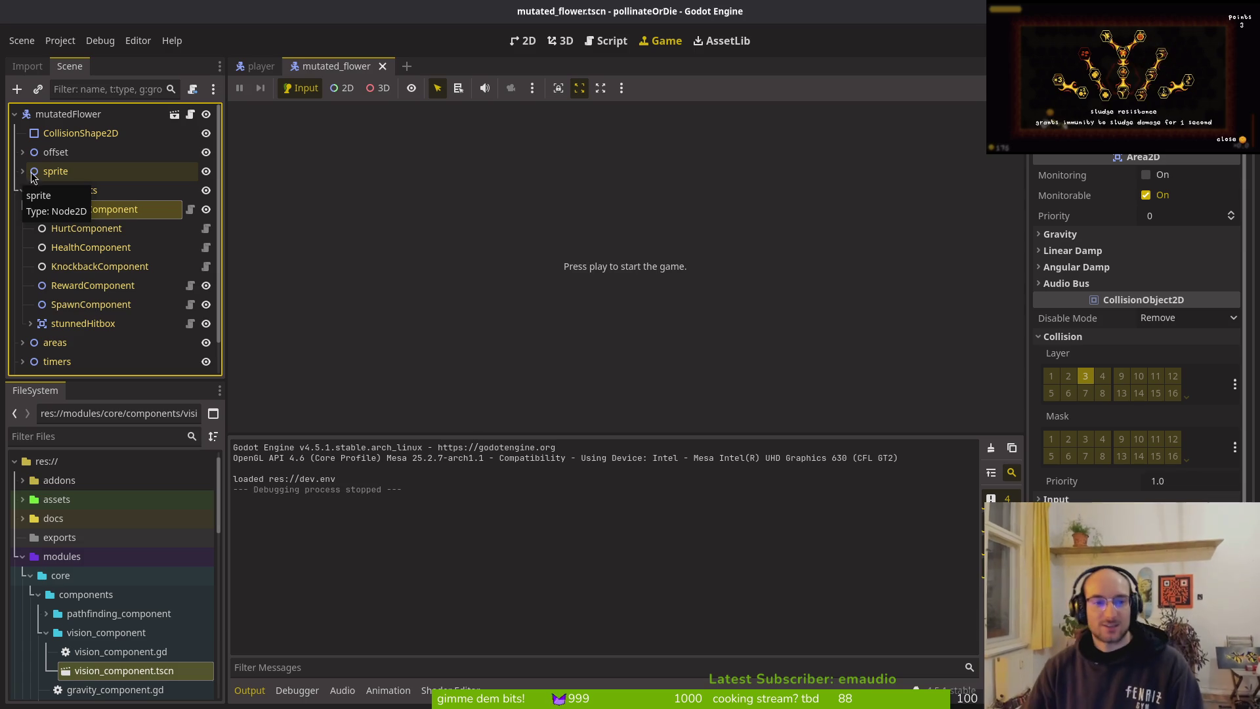
ctrl+click(59, 210)
click(59, 210)
click(22, 190)
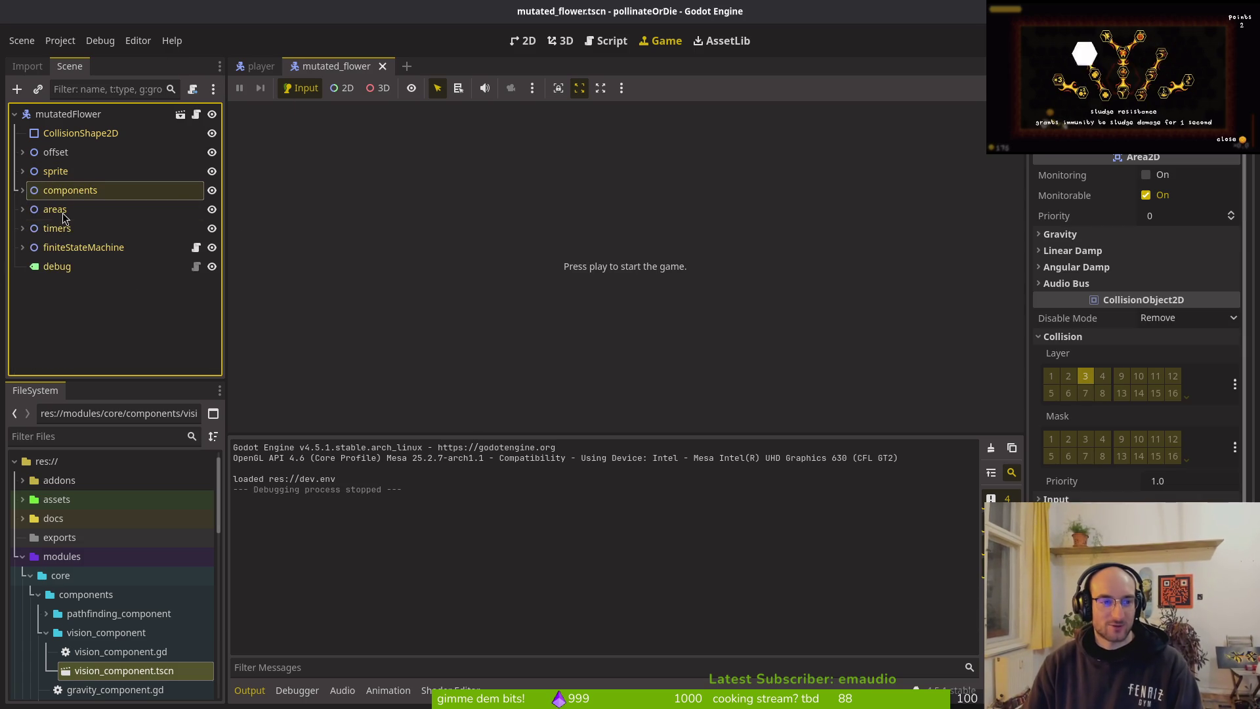
Step: Quick-open sludge_boss_level.tscn and view it in the 2D editor
key(ctrl+shift+o)
text(bosslevel)
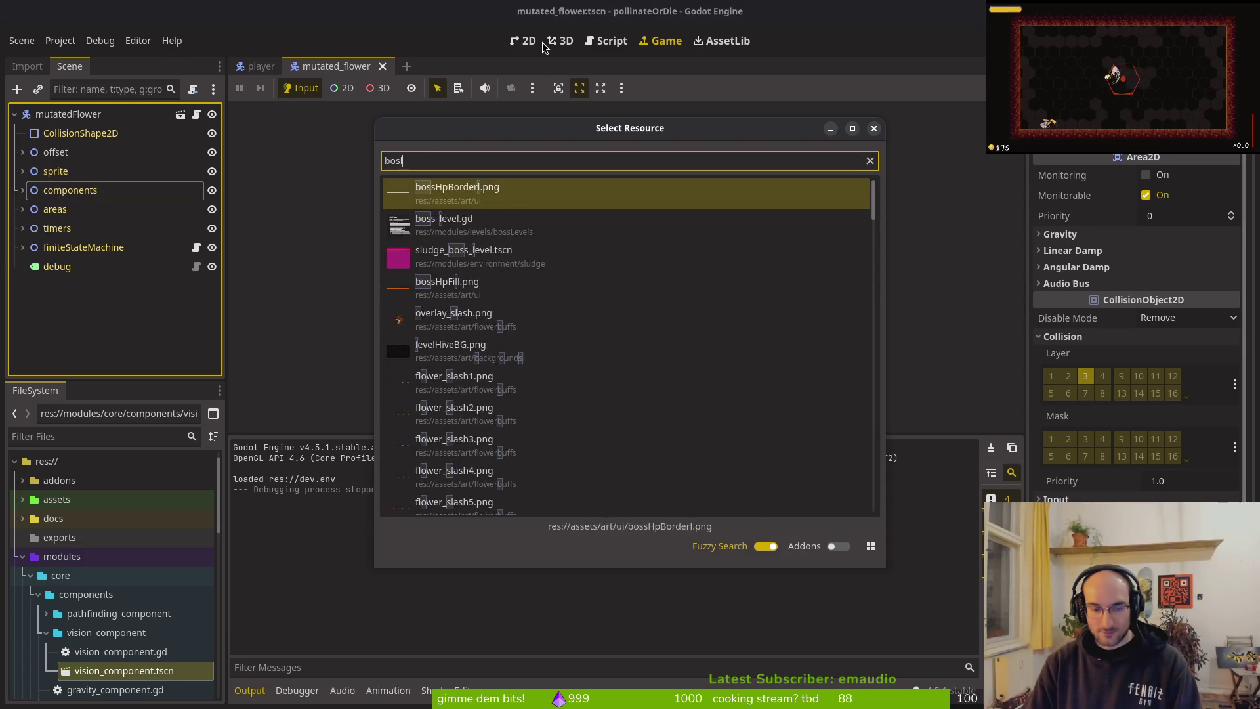
key(Return)
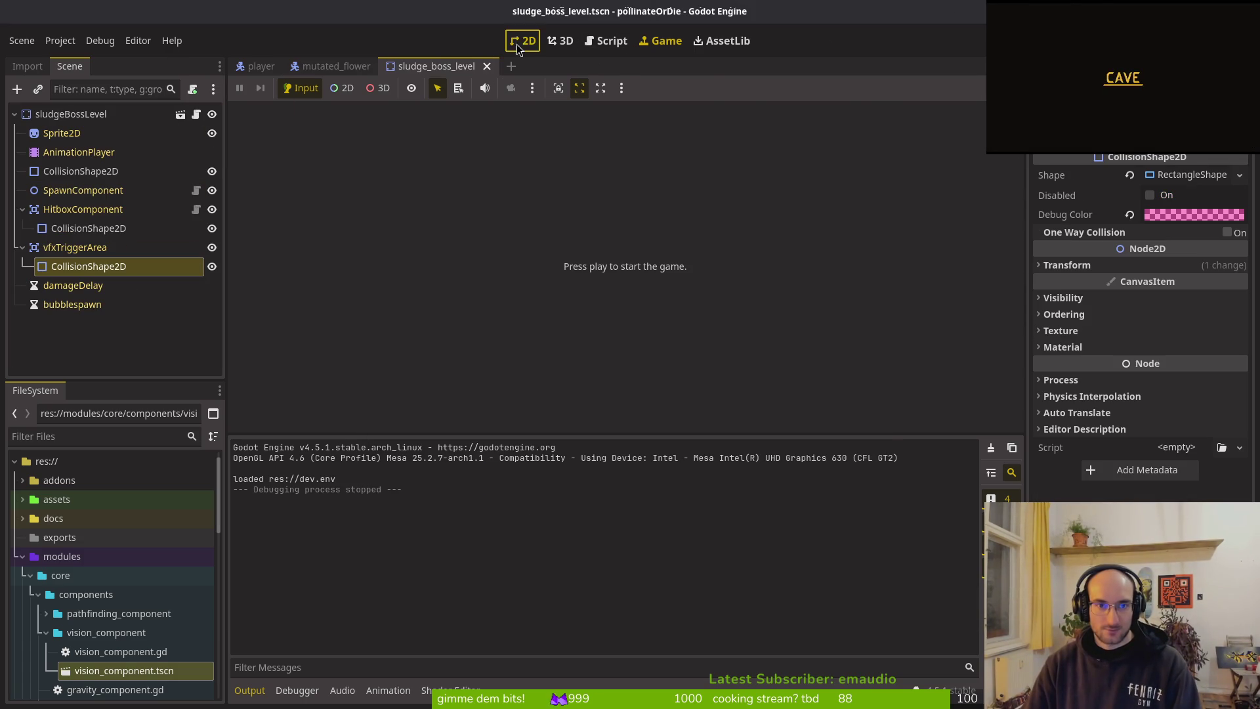
click(522, 42)
Step: Quick-open boss_1.tscn and pan to frame the level
key(ctrl+shift+o)
text(boslev1)
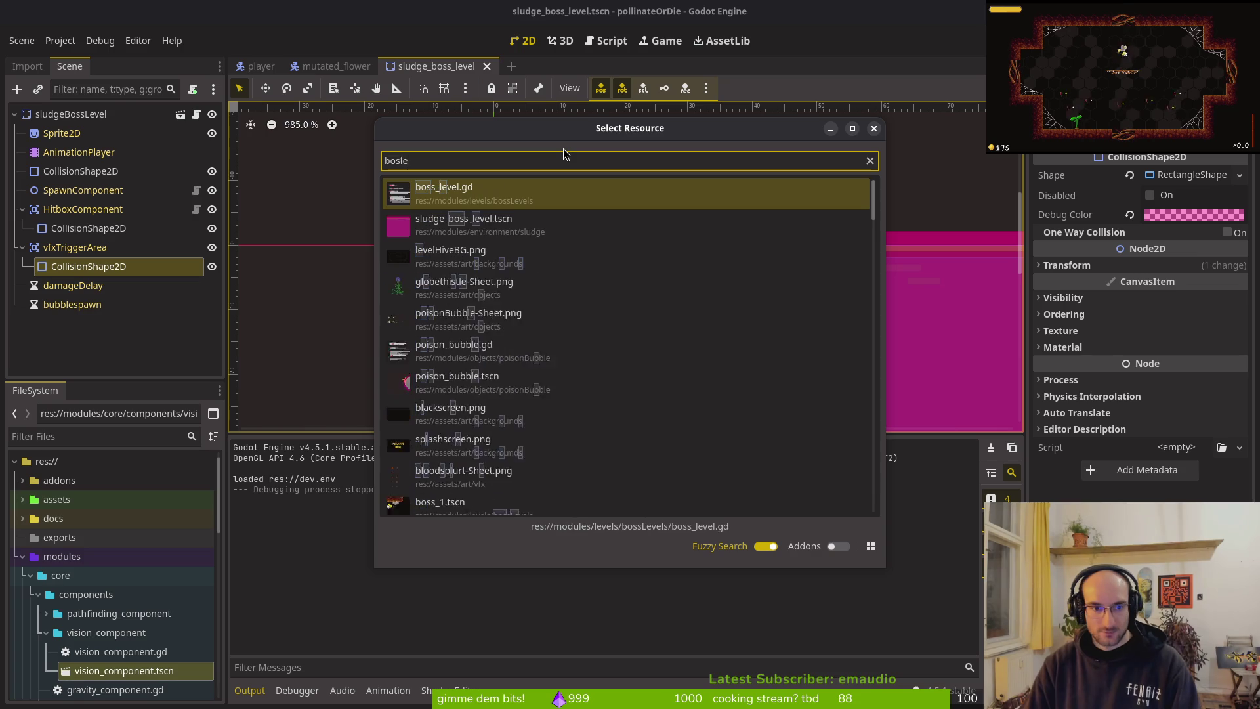
key(Return)
scroll(688, 302, down, 6)
drag(700, 351, 624, 285)
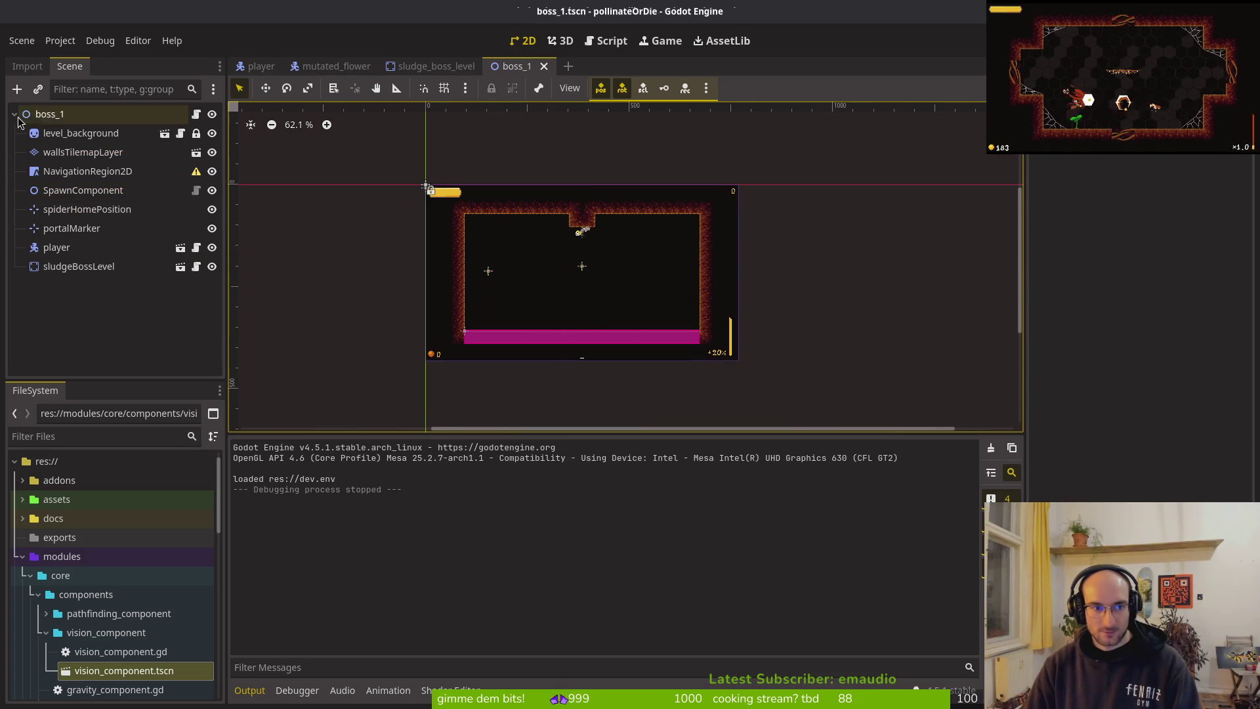
Step: Quick-open the boss_2.tscn spider arena scene
key(ctrl+shift+o)
text(boss)
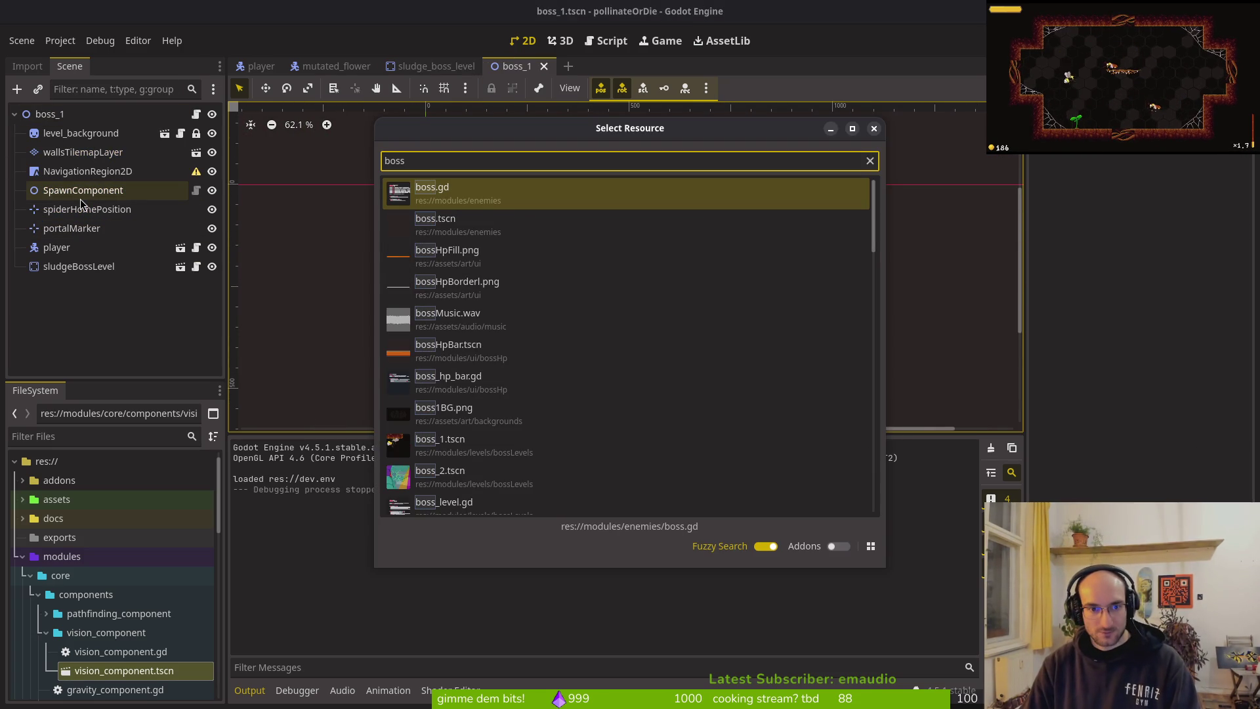
text(_2)
key(Return)
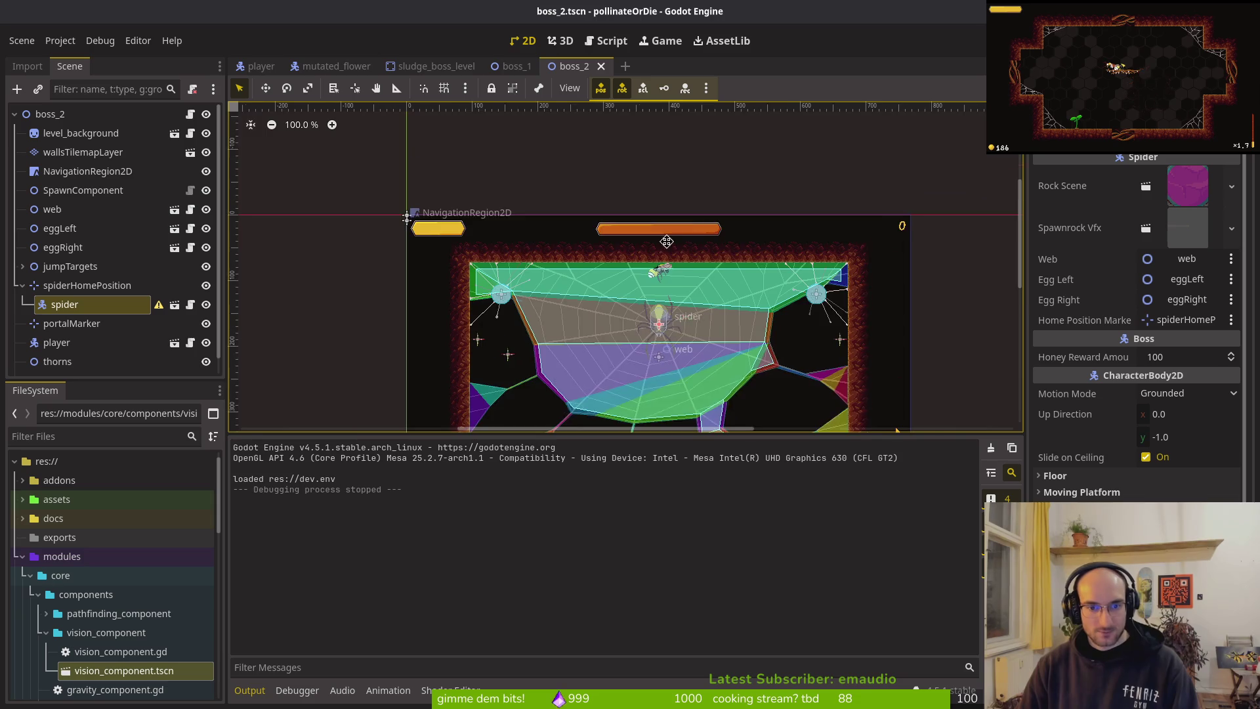
drag(475, 291, 790, 235)
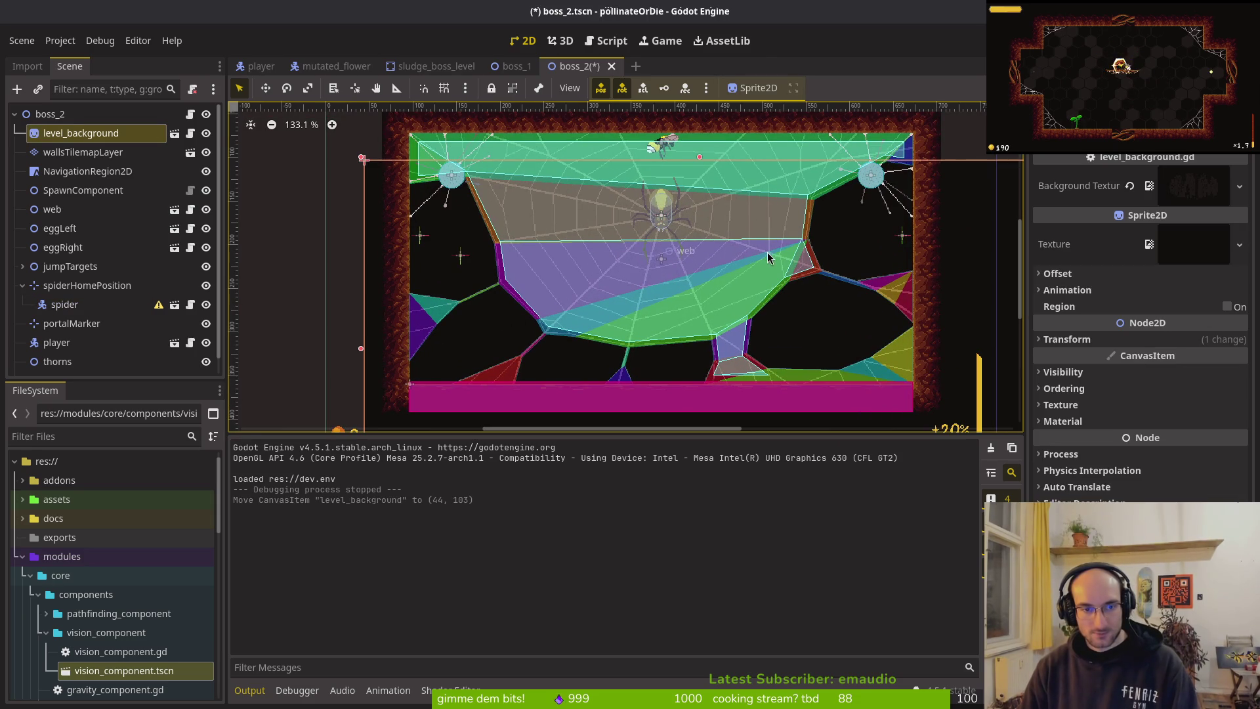
key(ctrl+z)
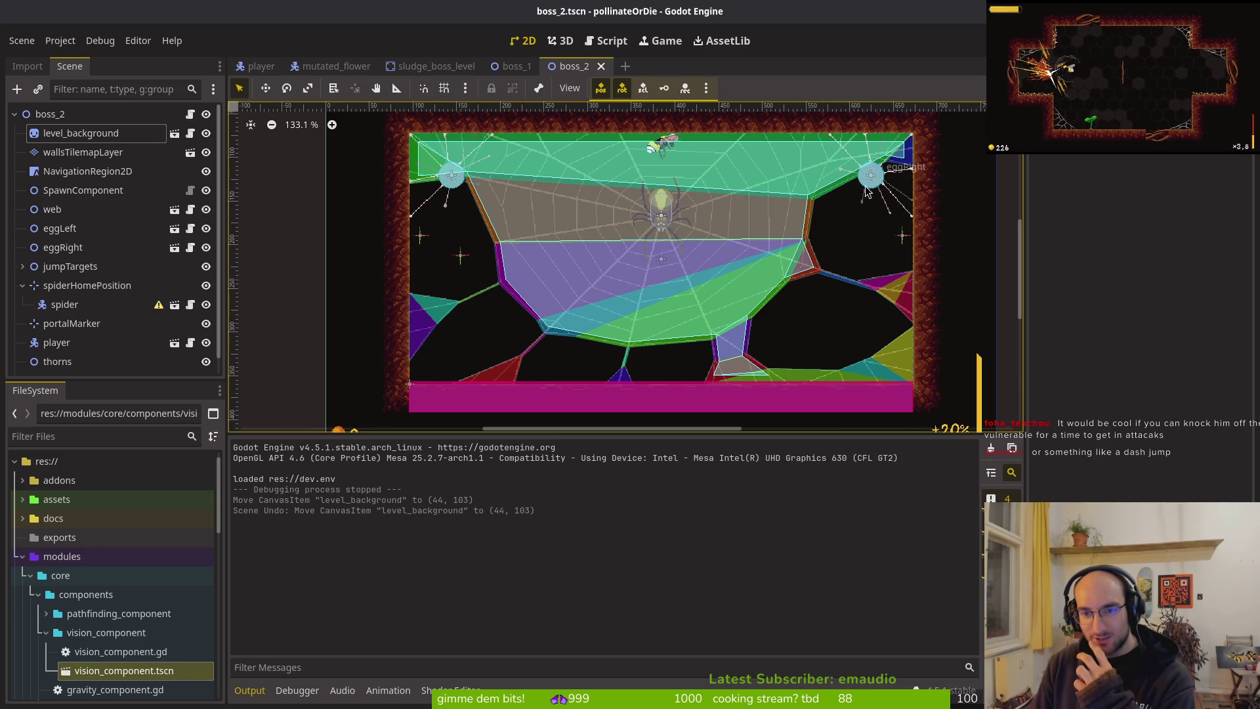
click(23, 286)
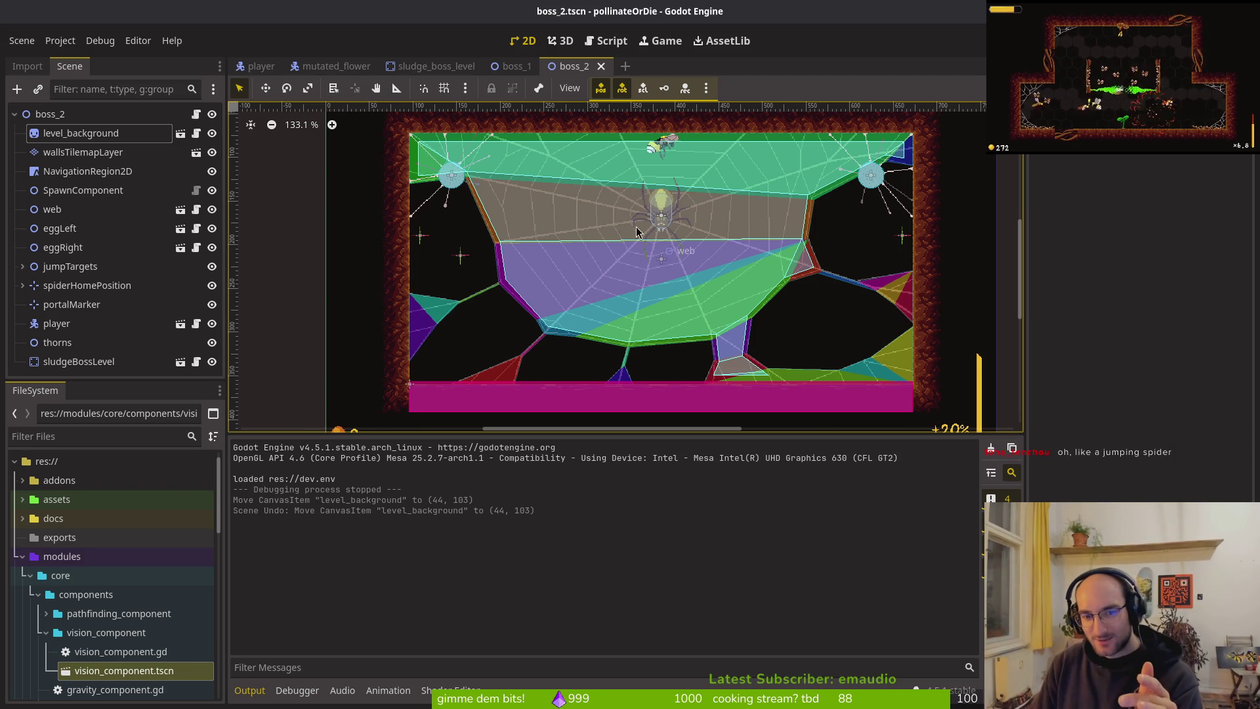
Step: Zoom and pan around the boss_2 spider arena, then return to the mutated_flower scene
scroll(639, 223, up, 4)
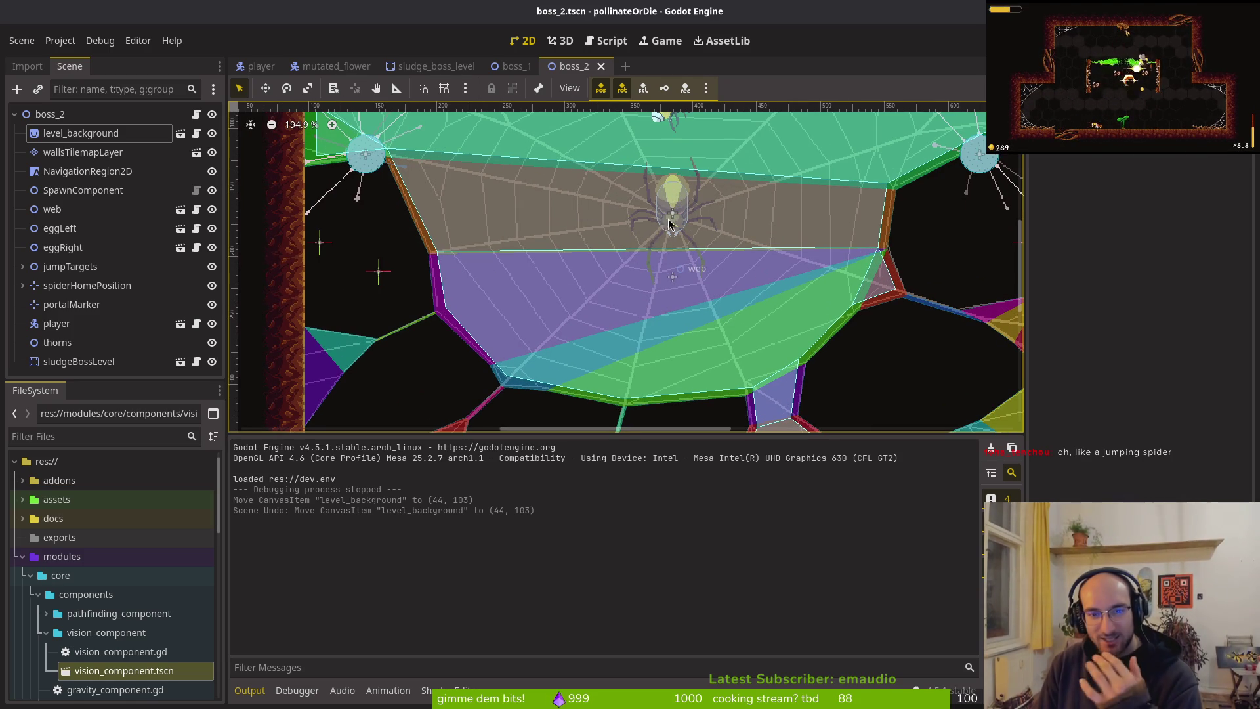
scroll(680, 204, down, 5)
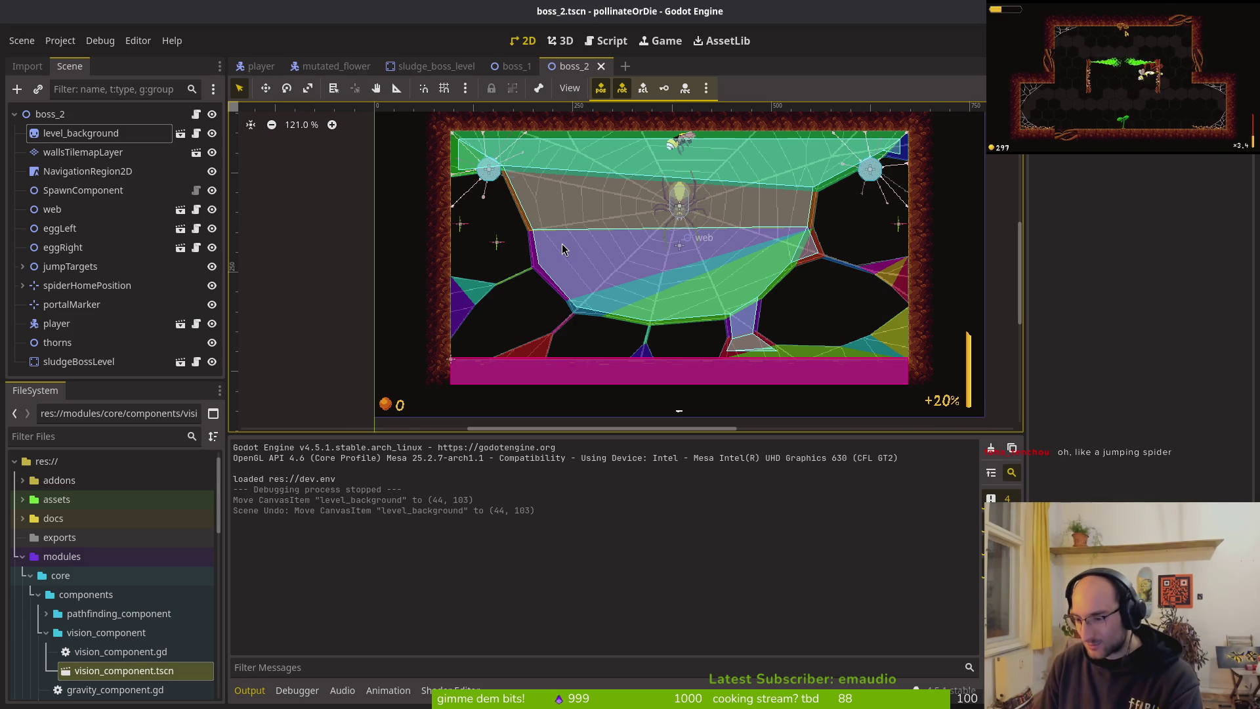
scroll(691, 266, up, 3)
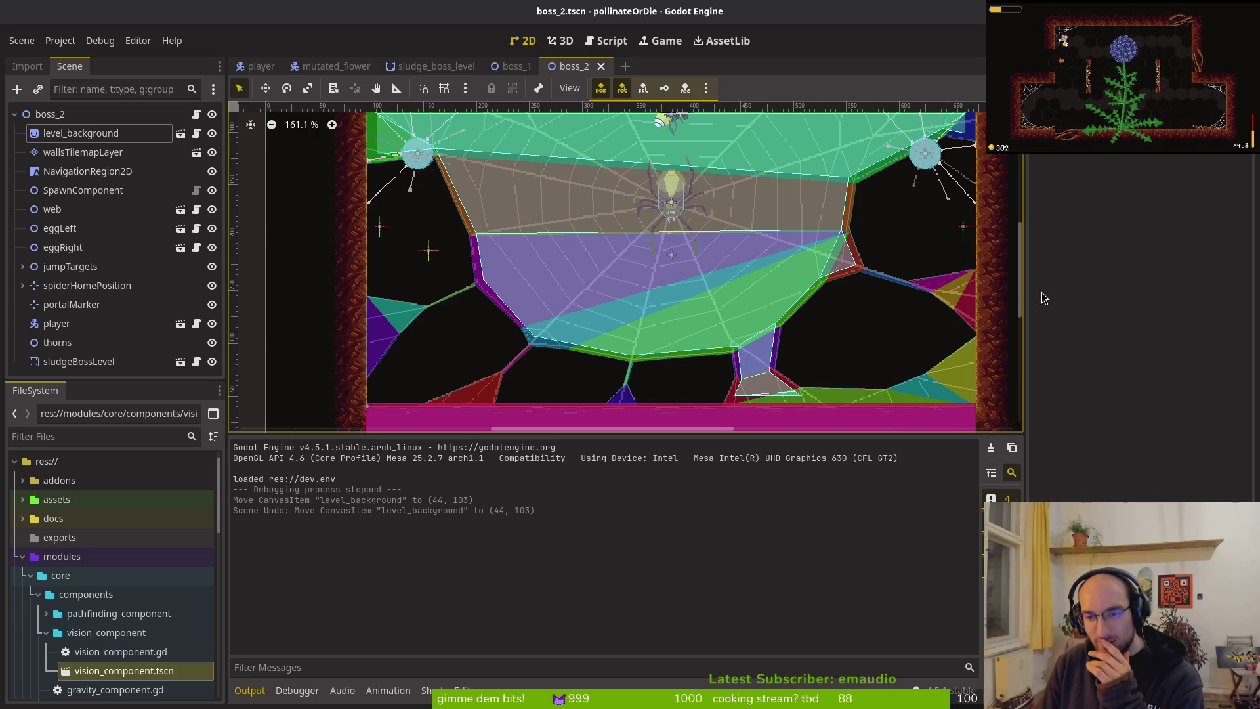
scroll(692, 190, down, 1)
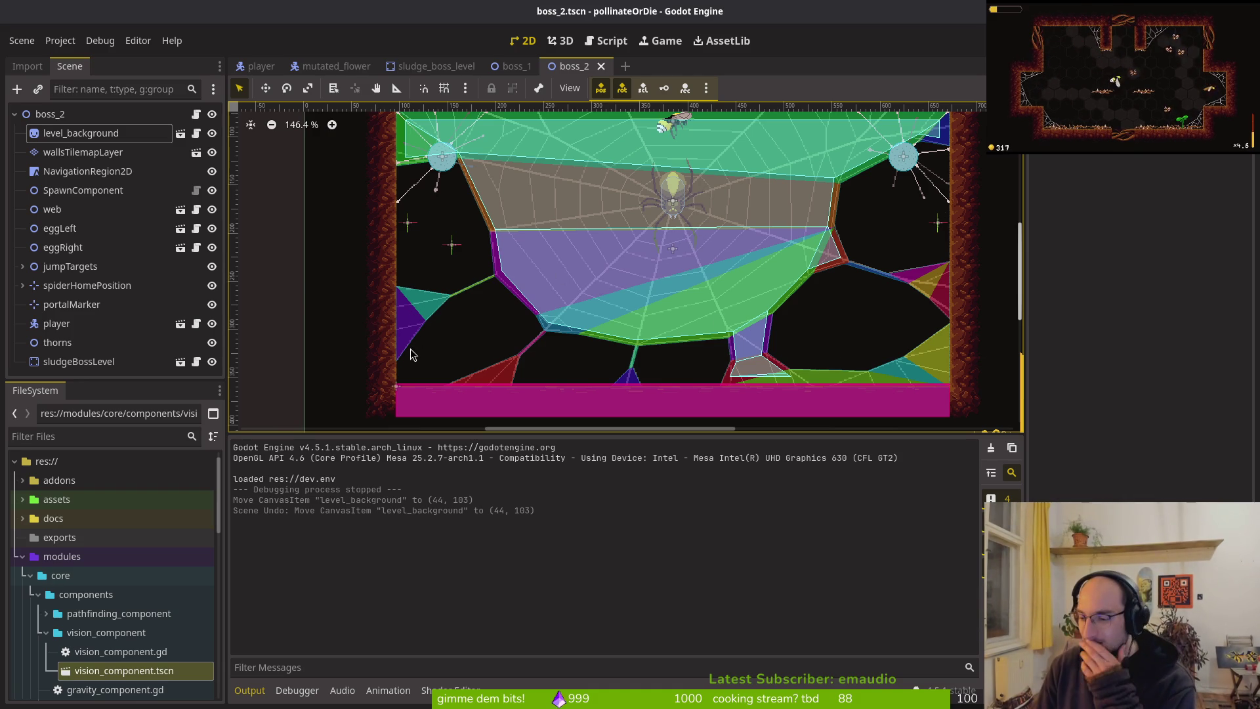
scroll(729, 233, down, 4)
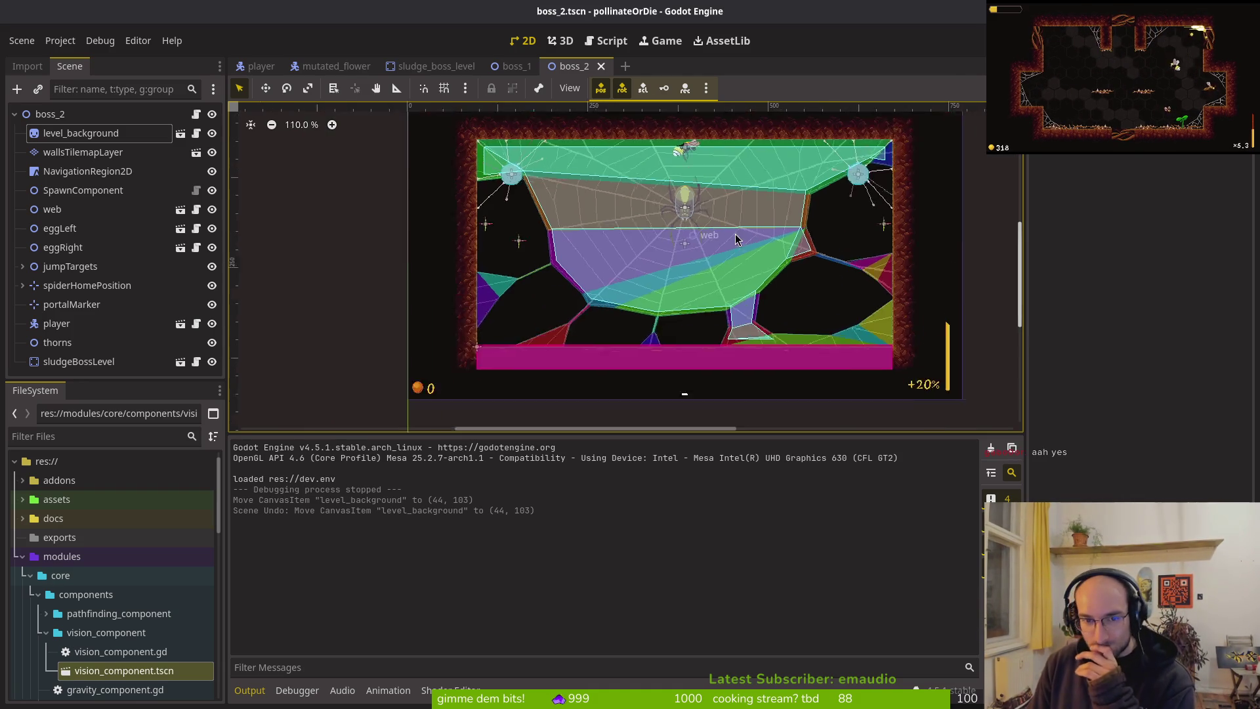
scroll(604, 302, right, 2)
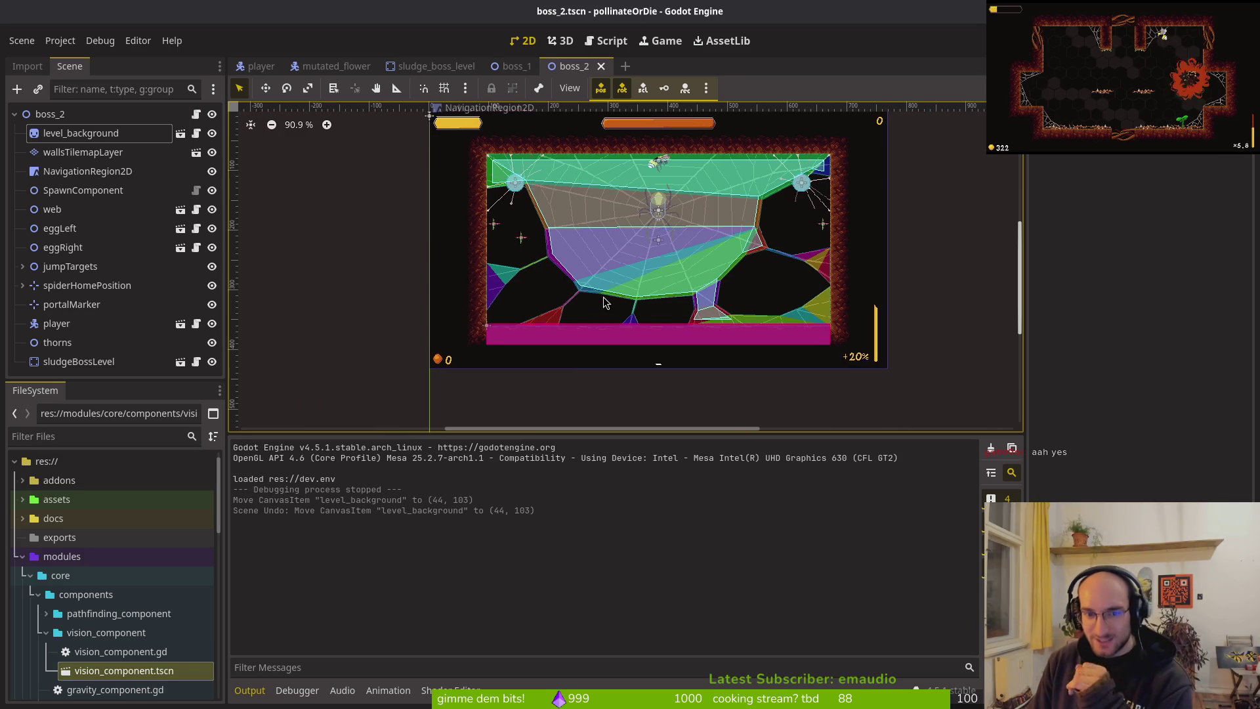
scroll(659, 253, up, 9)
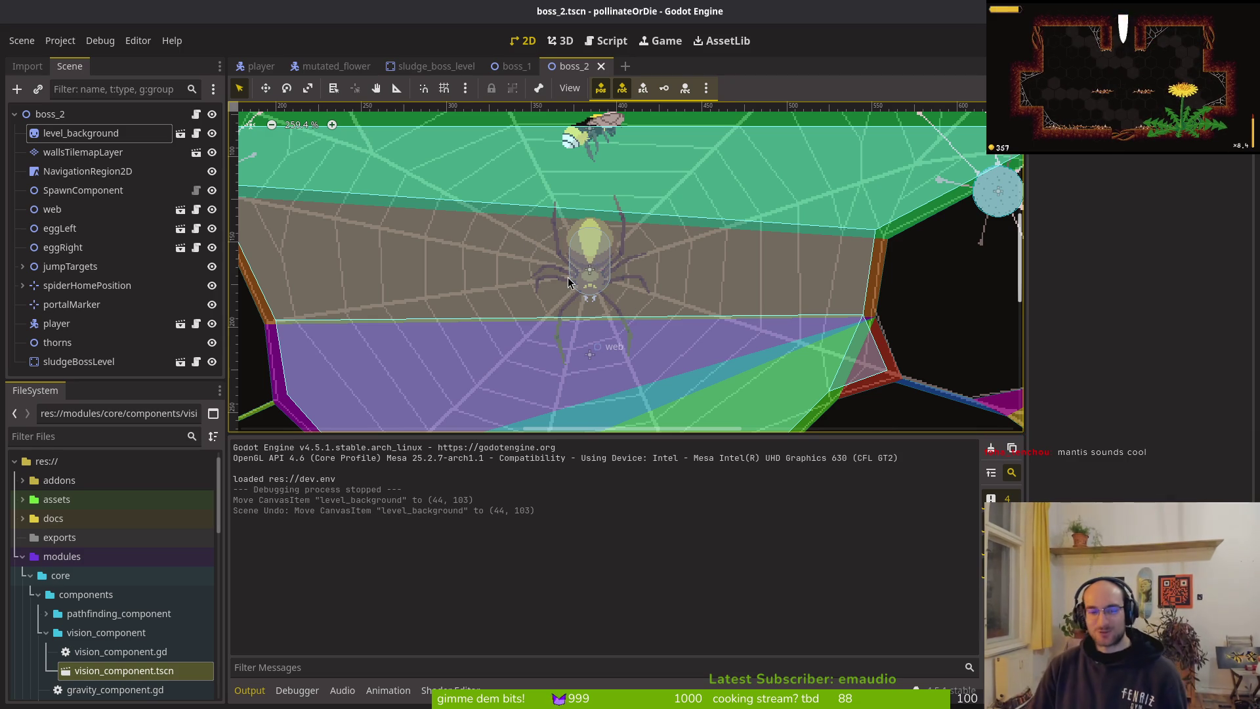
scroll(569, 289, down, 5)
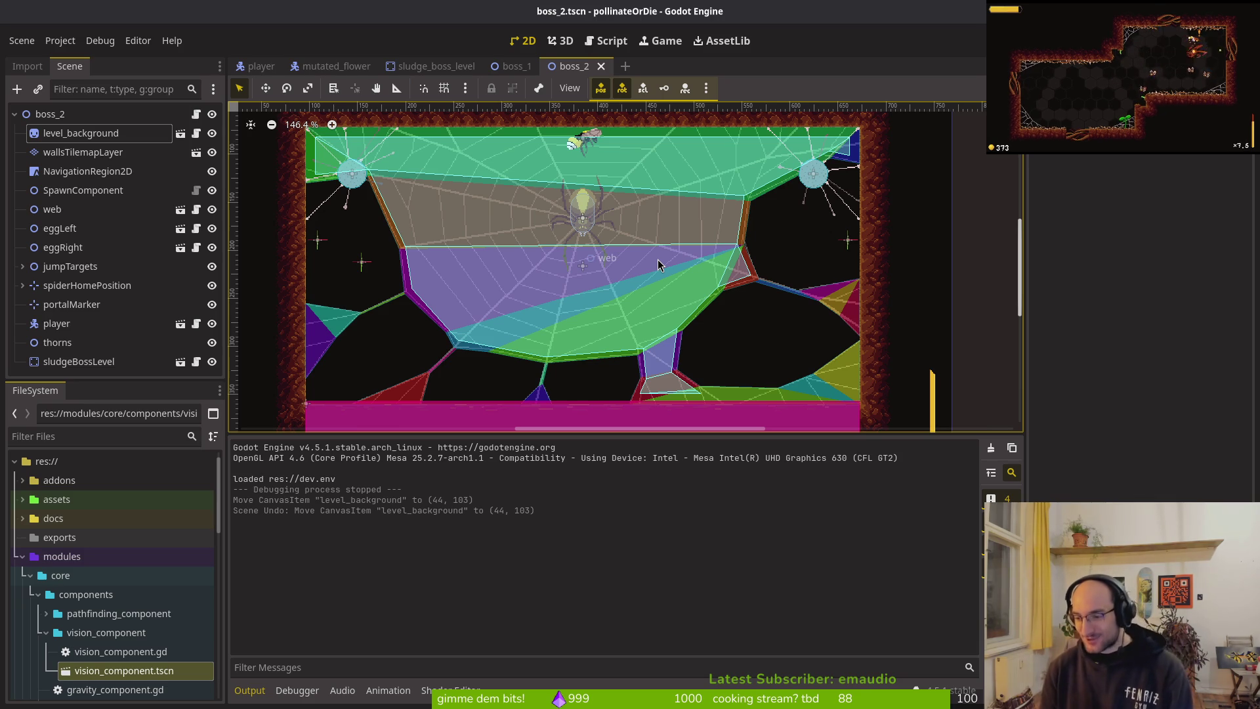
scroll(636, 217, down, 3)
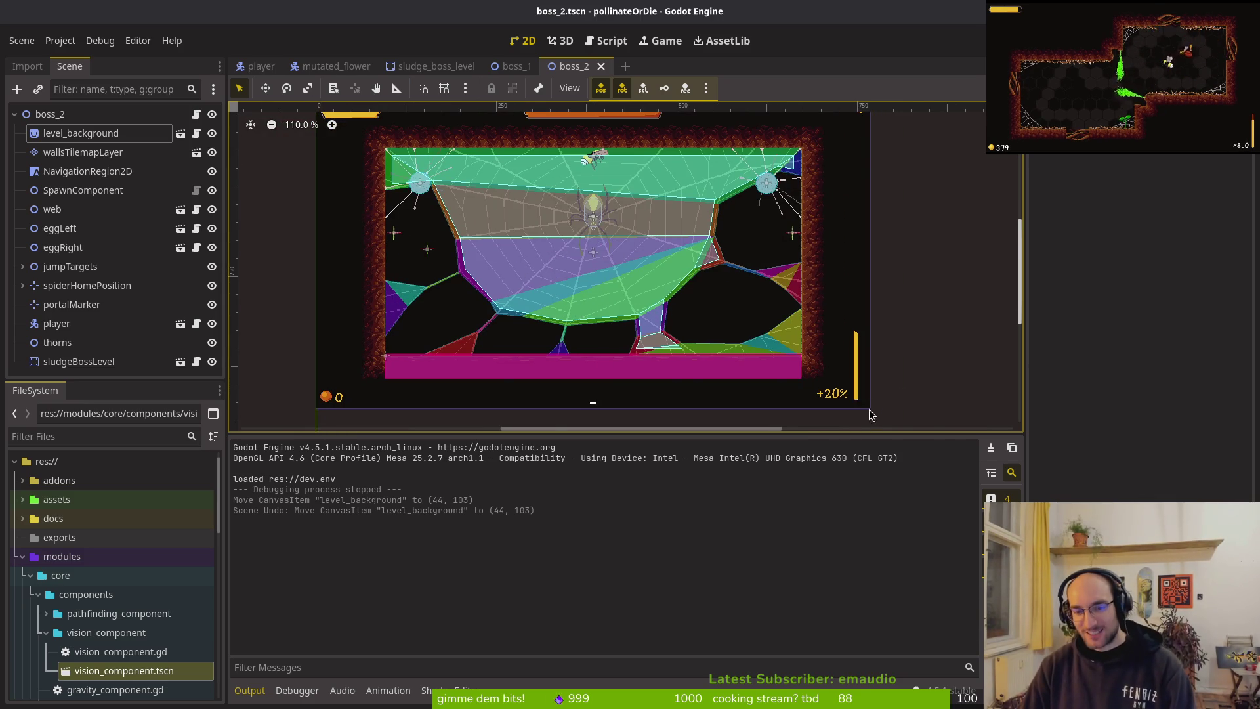
scroll(857, 380, up, 15)
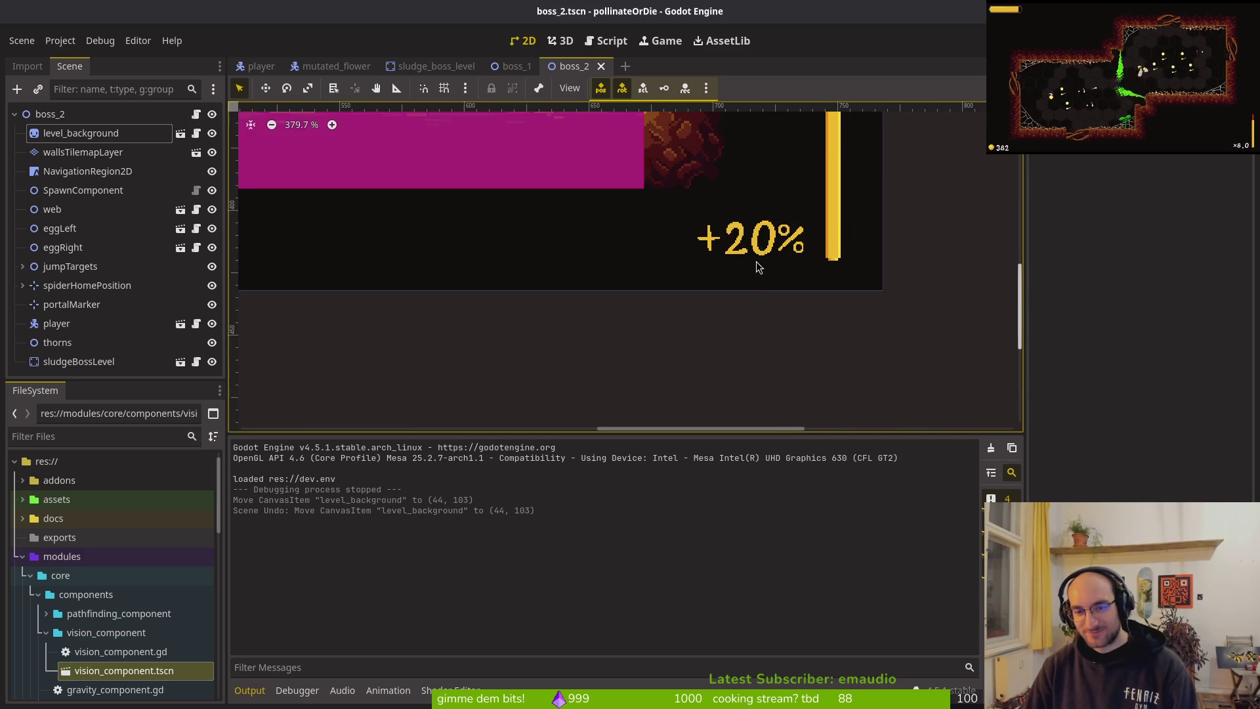
scroll(918, 335, down, 5)
scroll(660, 256, down, 5)
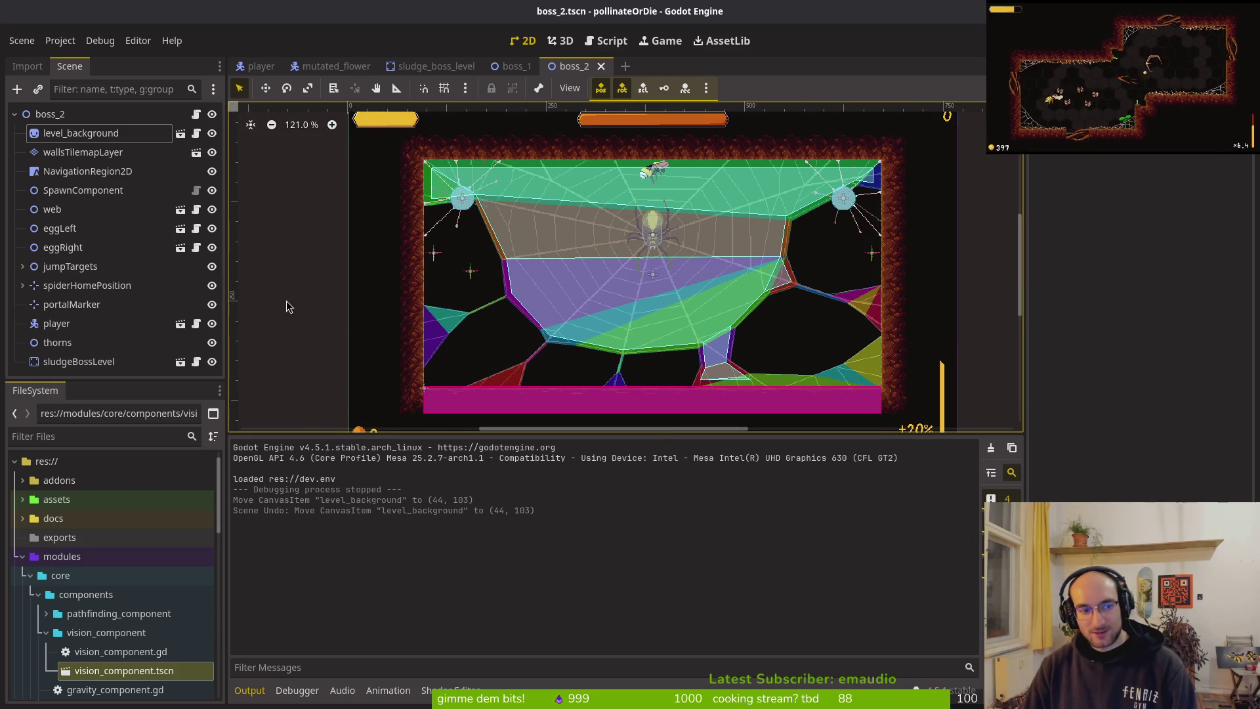
scroll(426, 276, right, 2)
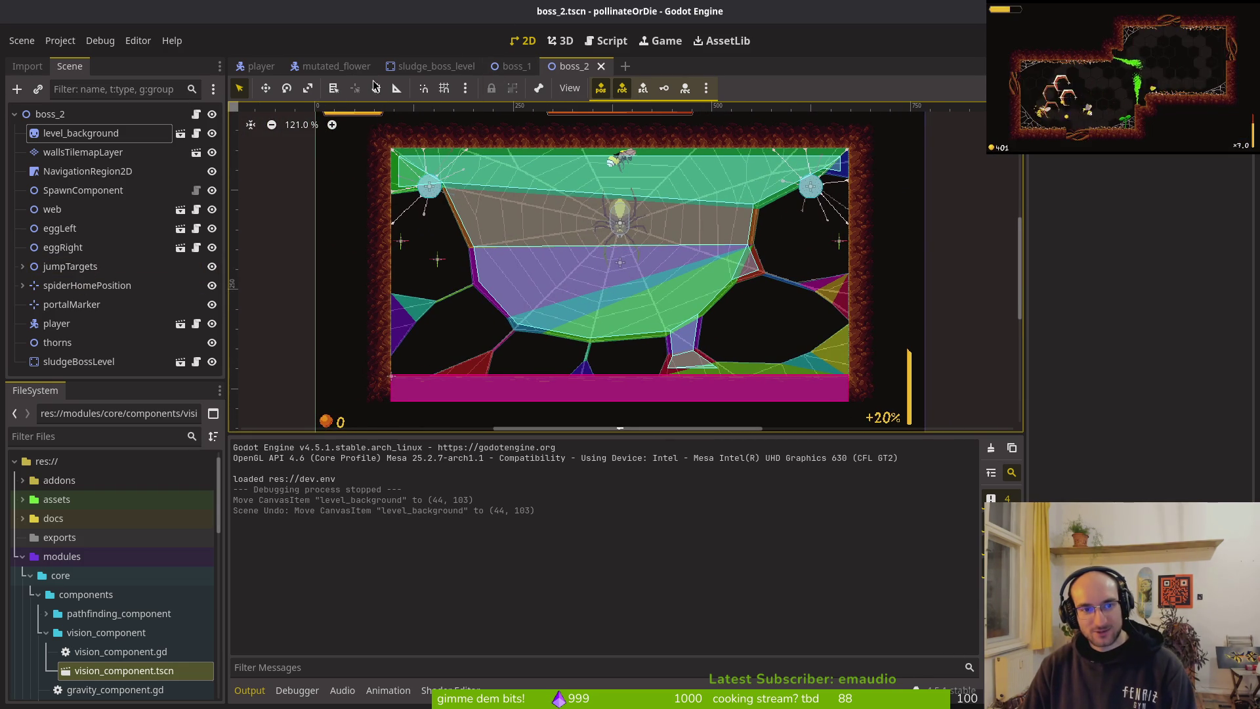
click(334, 67)
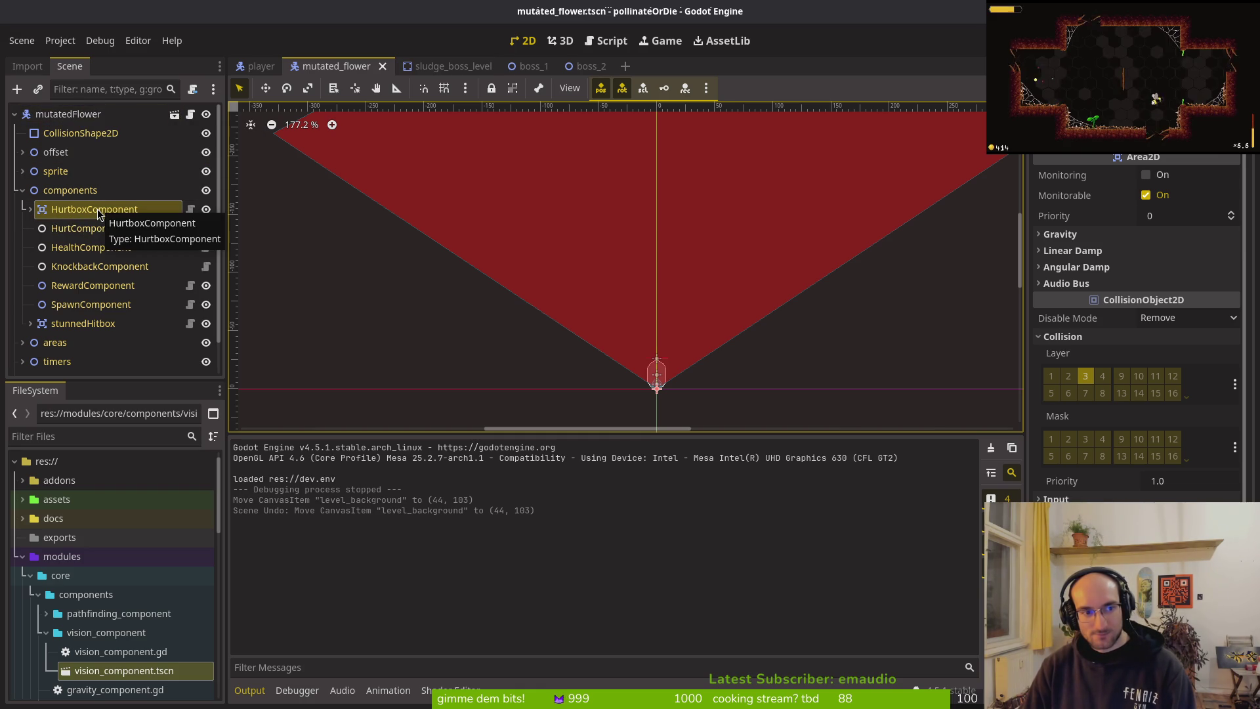
Step: In the terminal's vim, search project files for 'slash'
key(super+1)
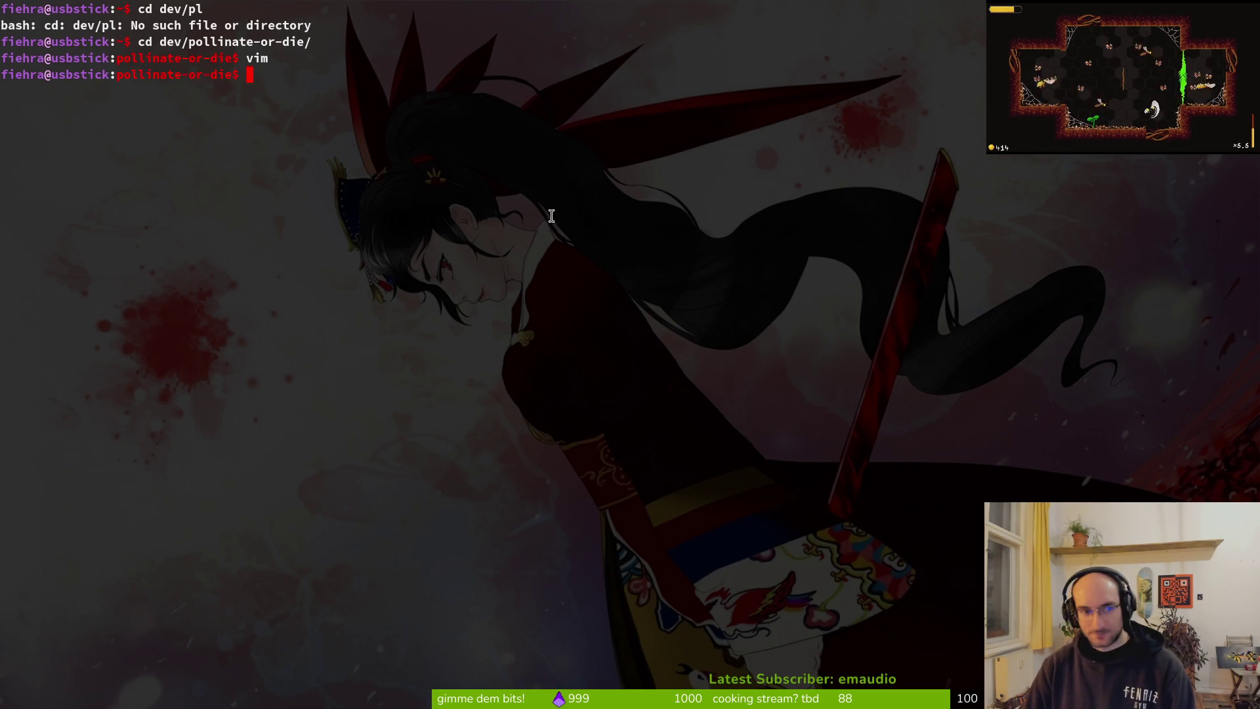
text(vim)
key(Return)
text(slash)
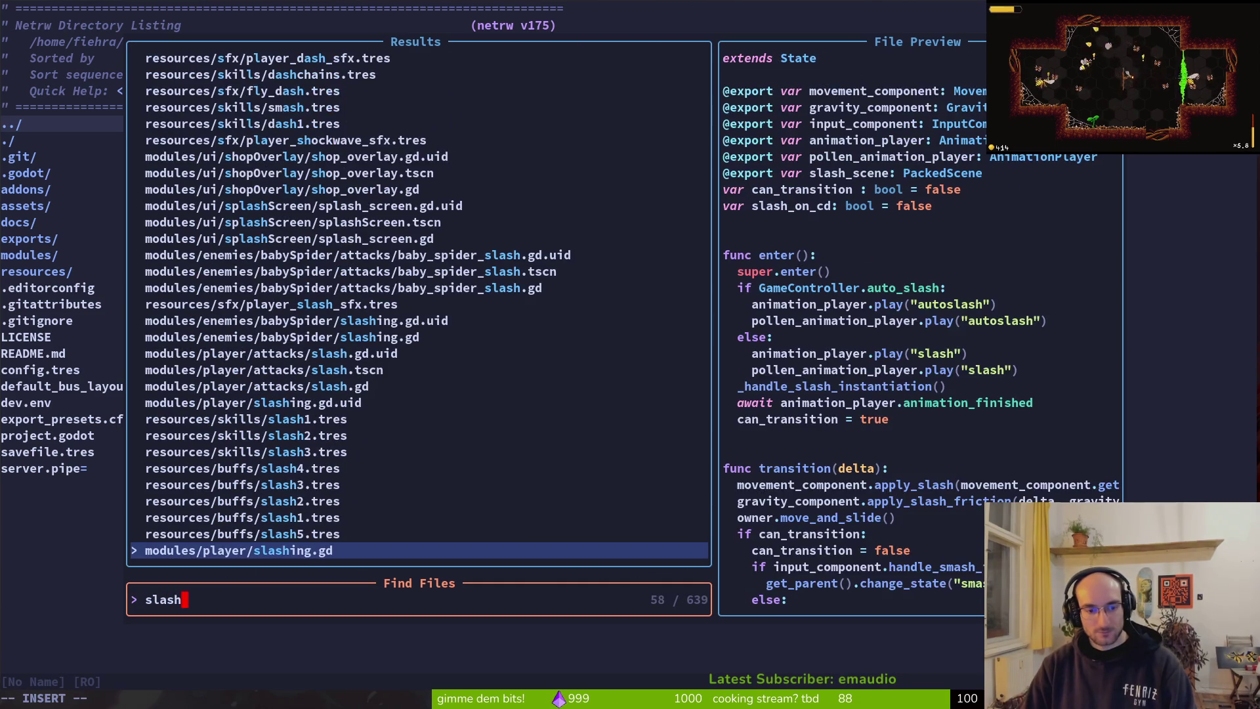